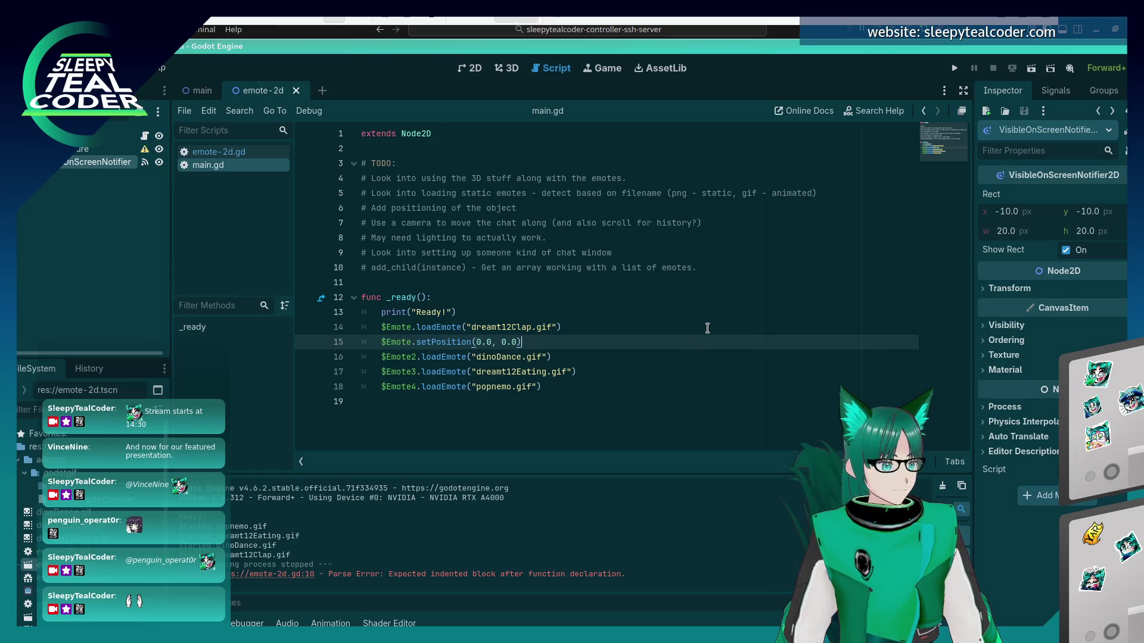
# - Test-run the project to see the four emotes, then jump to setPosition's definition in emote-2d.gd
pyautogui.click(601, 327)
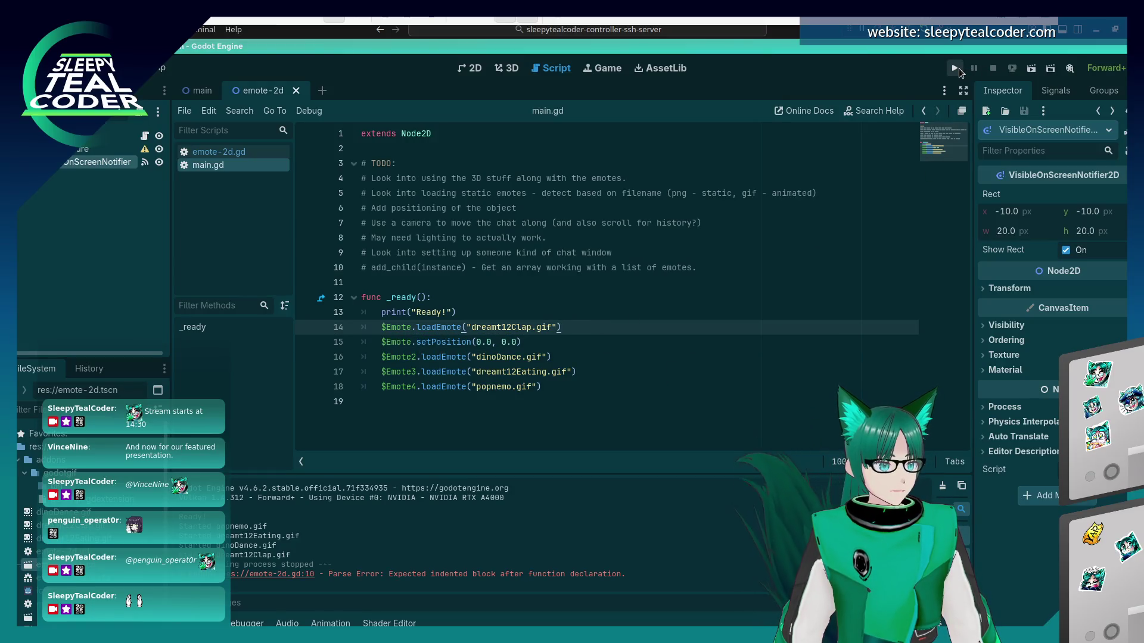
pyautogui.click(959, 68)
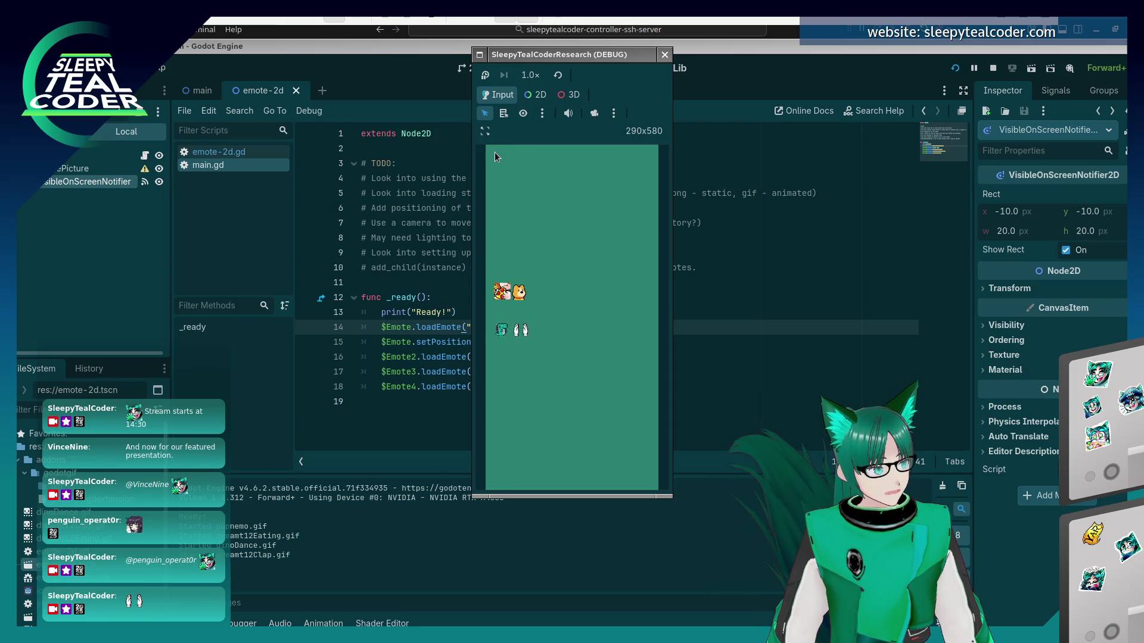
pyautogui.click(663, 55)
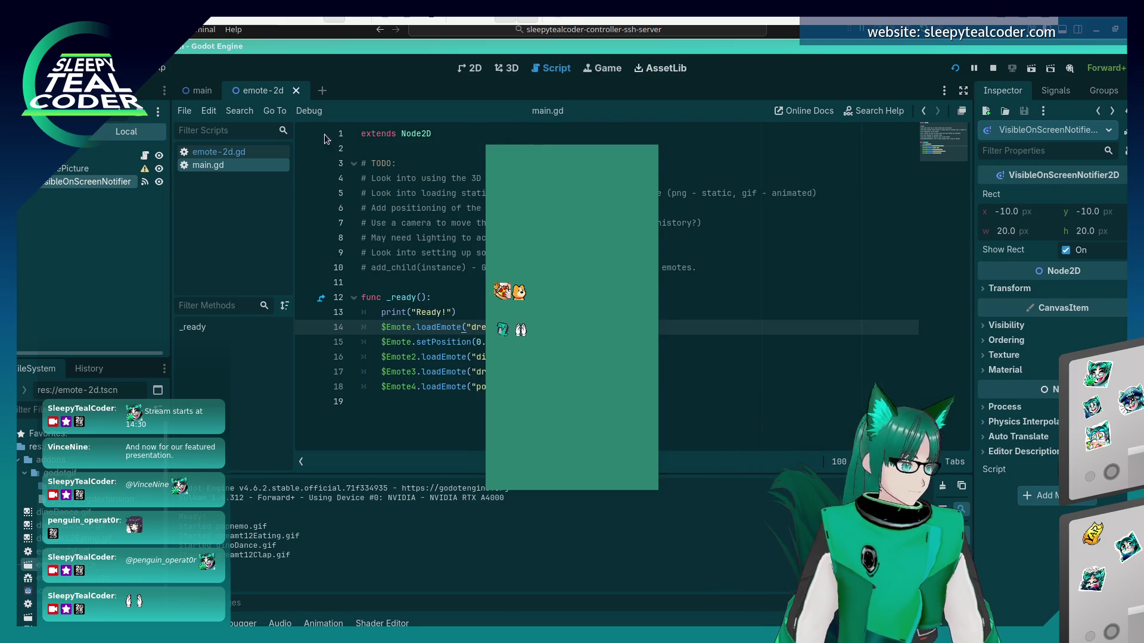
pyautogui.click(224, 152)
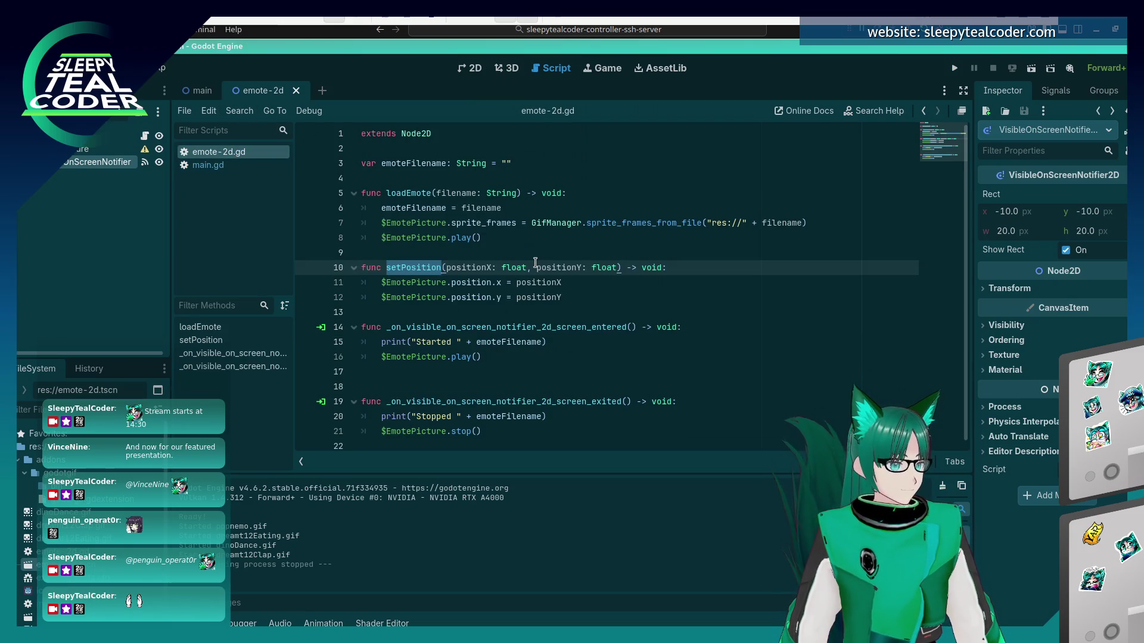
# - Set a breakpoint on line 11 inside setPosition in emote-2d.gd
pyautogui.click(204, 93)
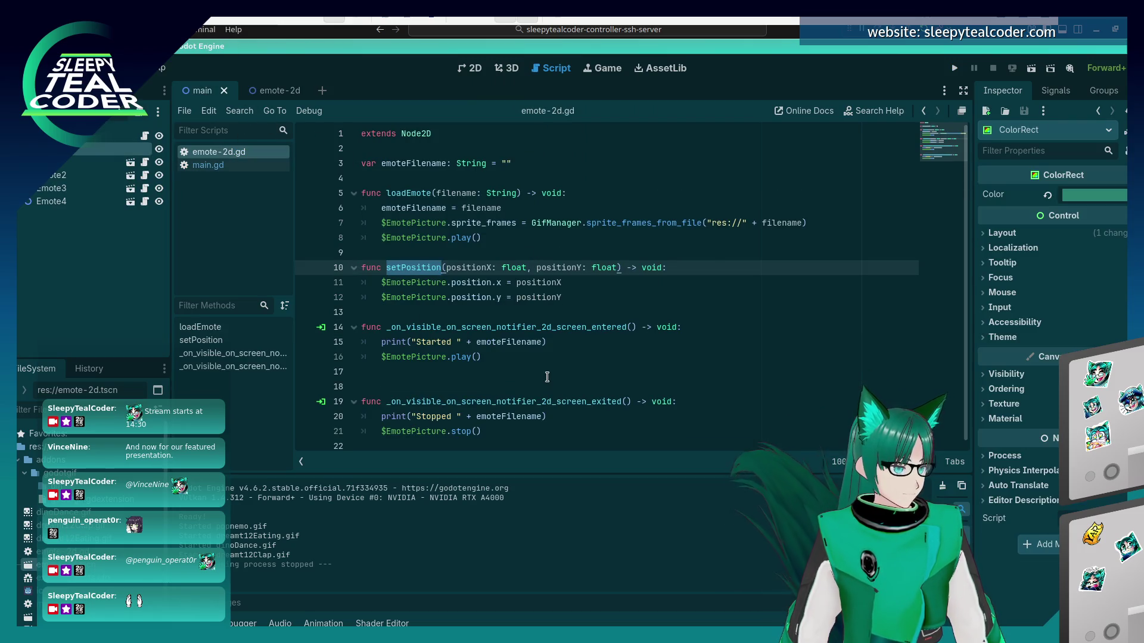
pyautogui.click(261, 90)
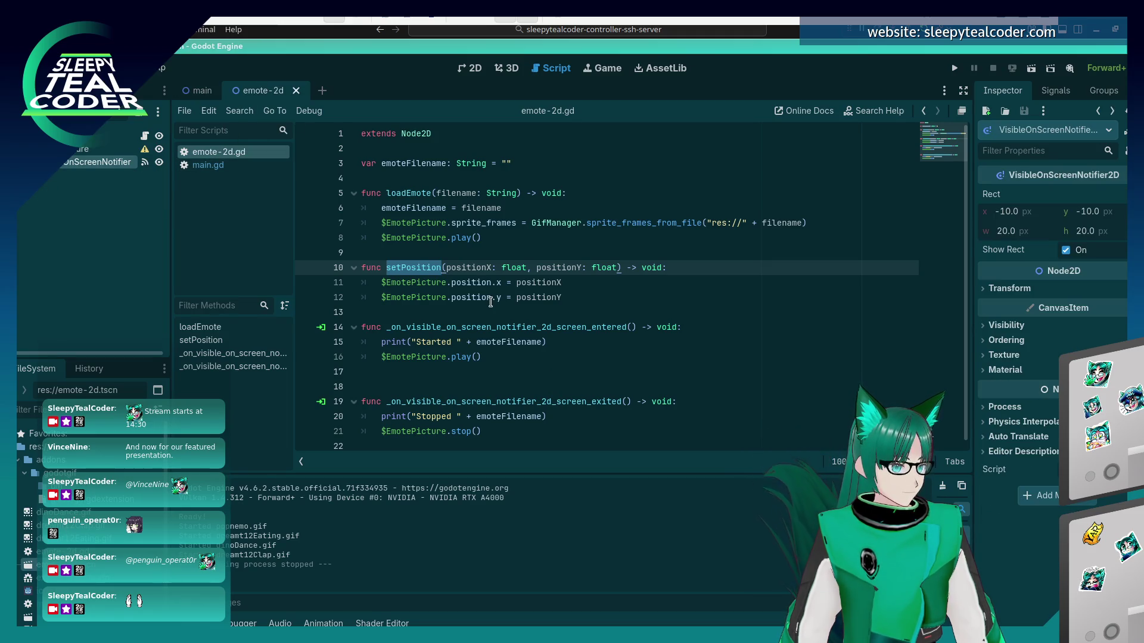
pyautogui.click(598, 302)
pyautogui.moveTo(489, 298)
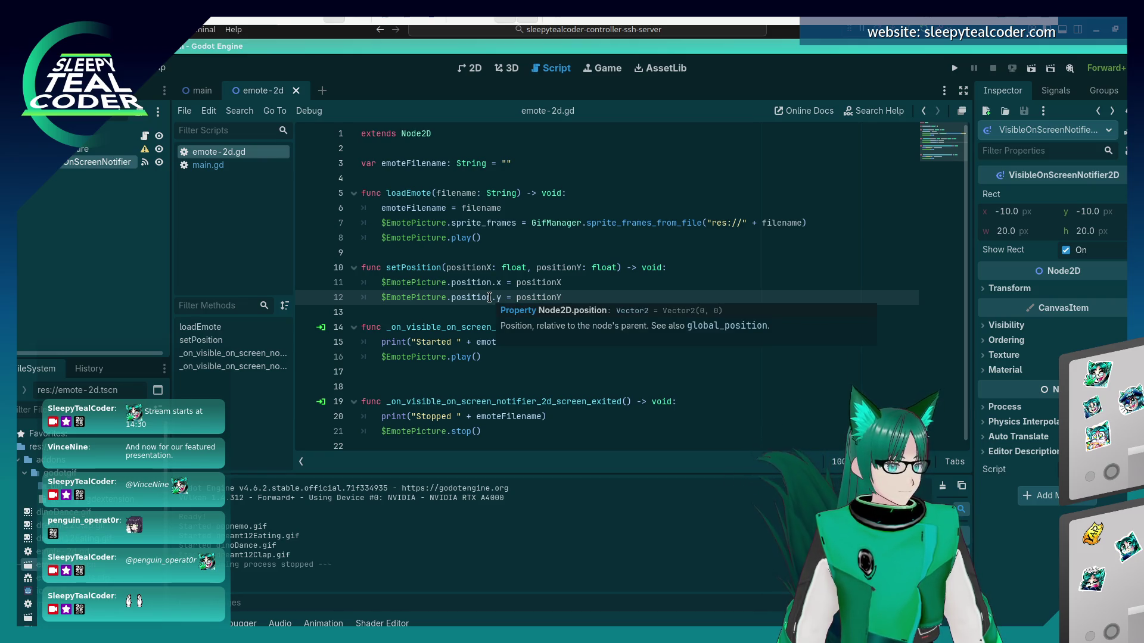
pyautogui.click(466, 280)
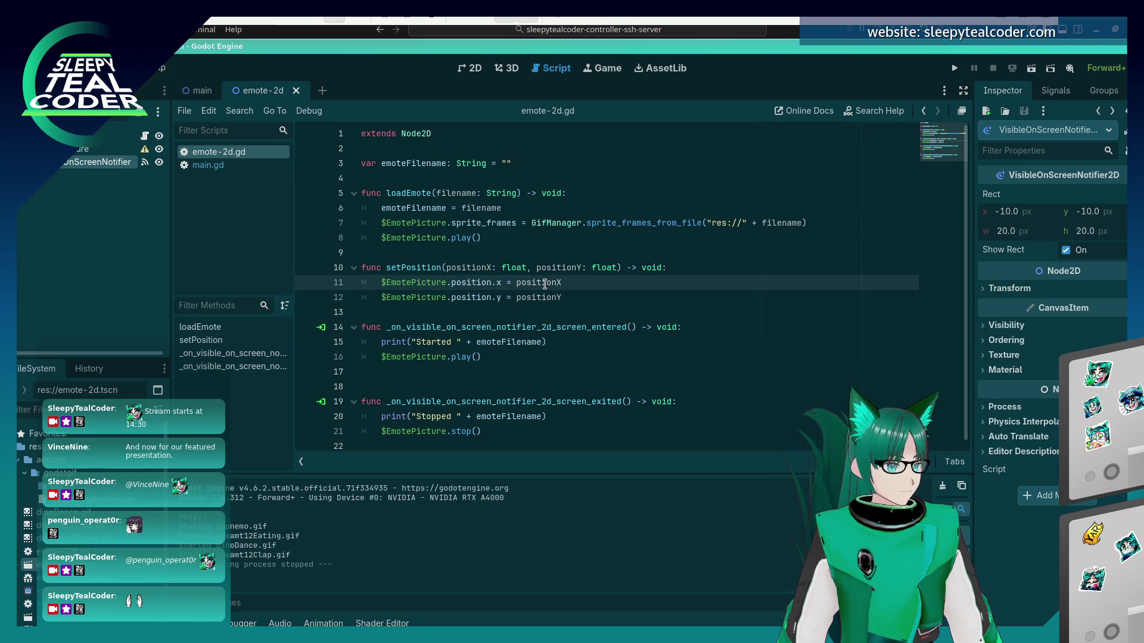
pyautogui.moveTo(545, 284)
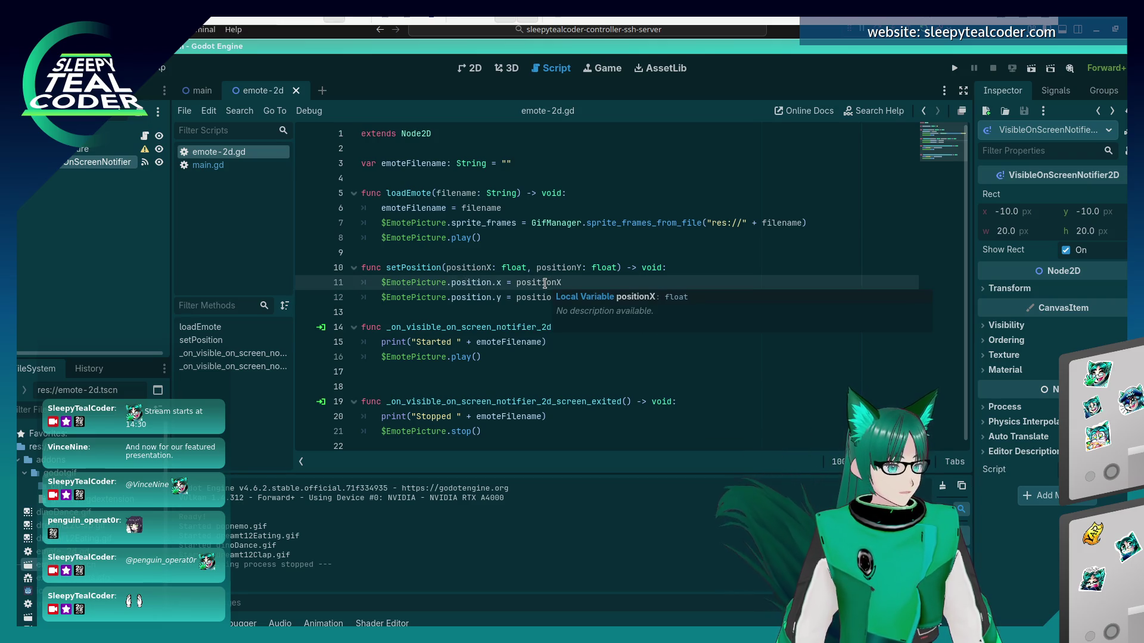
pyautogui.click(305, 282)
# - Return to main.gd in the main scene and start a debug run
pyautogui.click(202, 90)
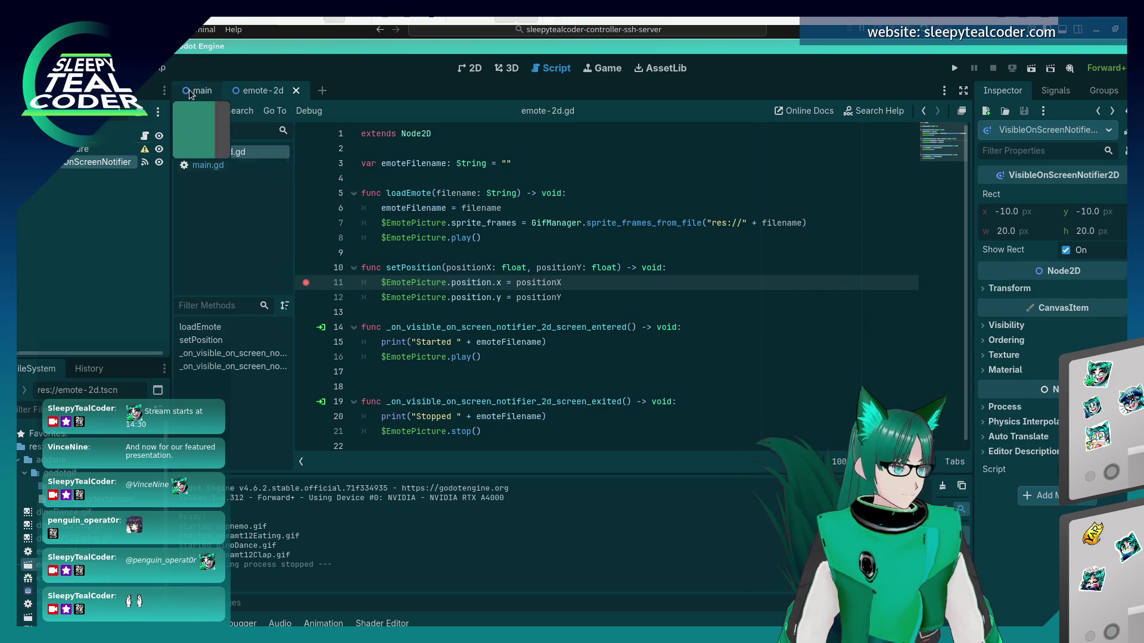
pyautogui.click(222, 169)
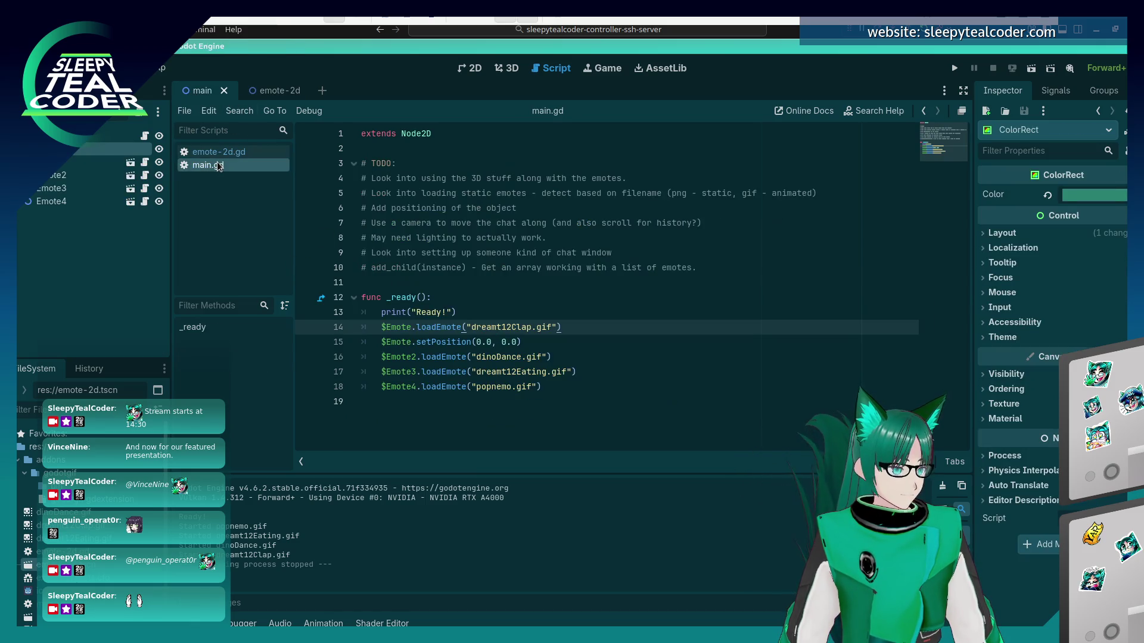
pyautogui.click(953, 69)
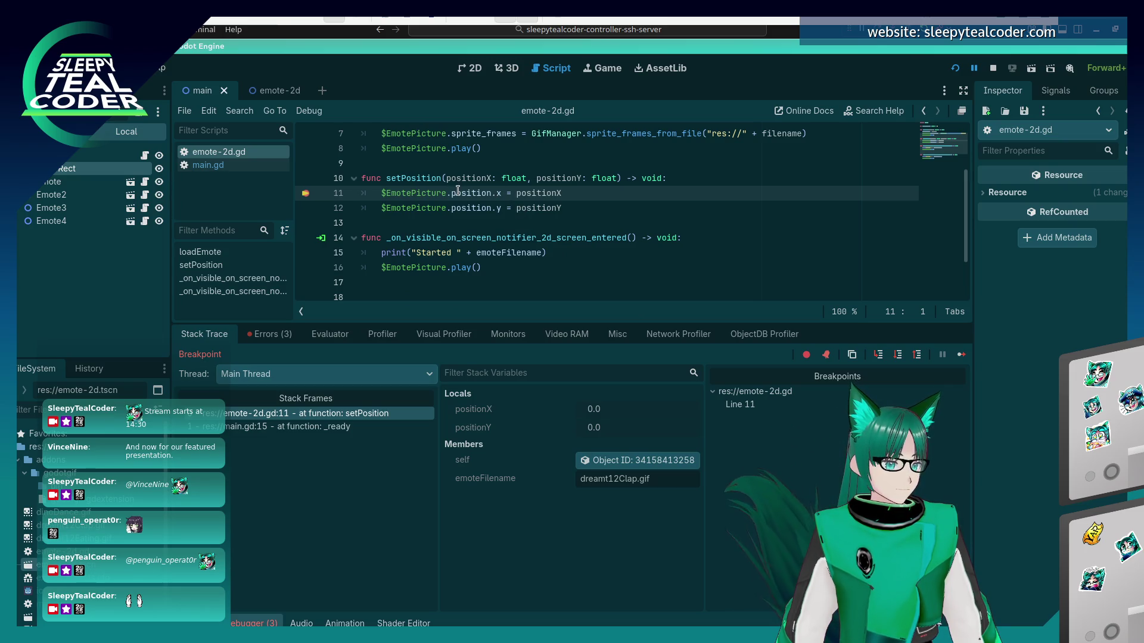
# - Inspect positionX and positionY (both 0.0) at the breakpoint, then stop the debug run
pyautogui.moveTo(457, 192)
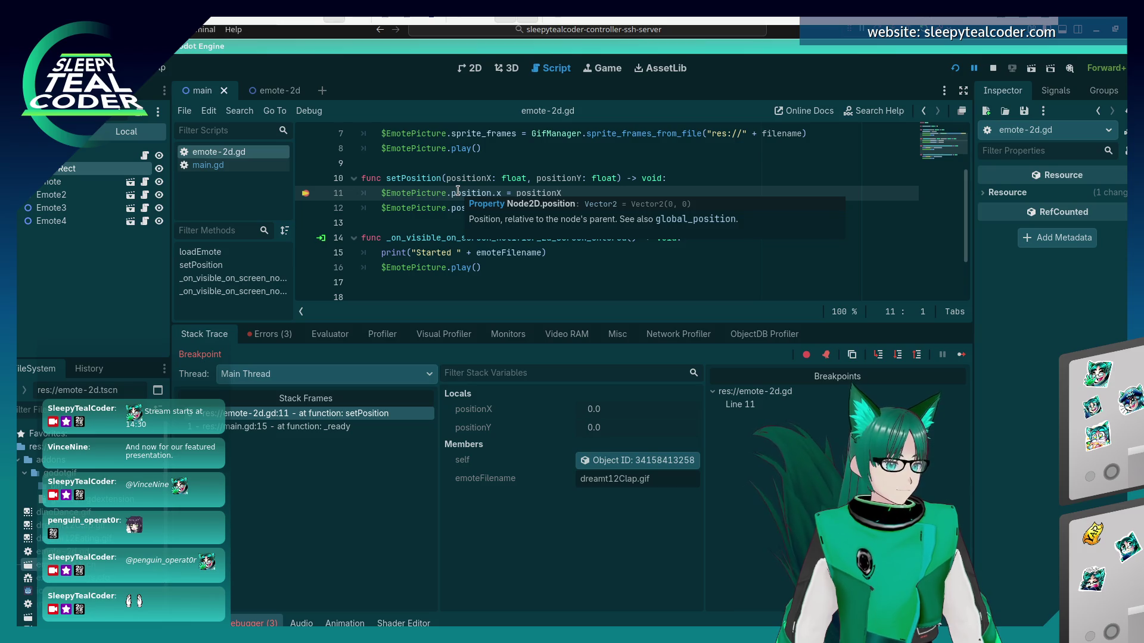
pyautogui.scroll(3, 458, 192)
pyautogui.scroll(-3, 453, 238)
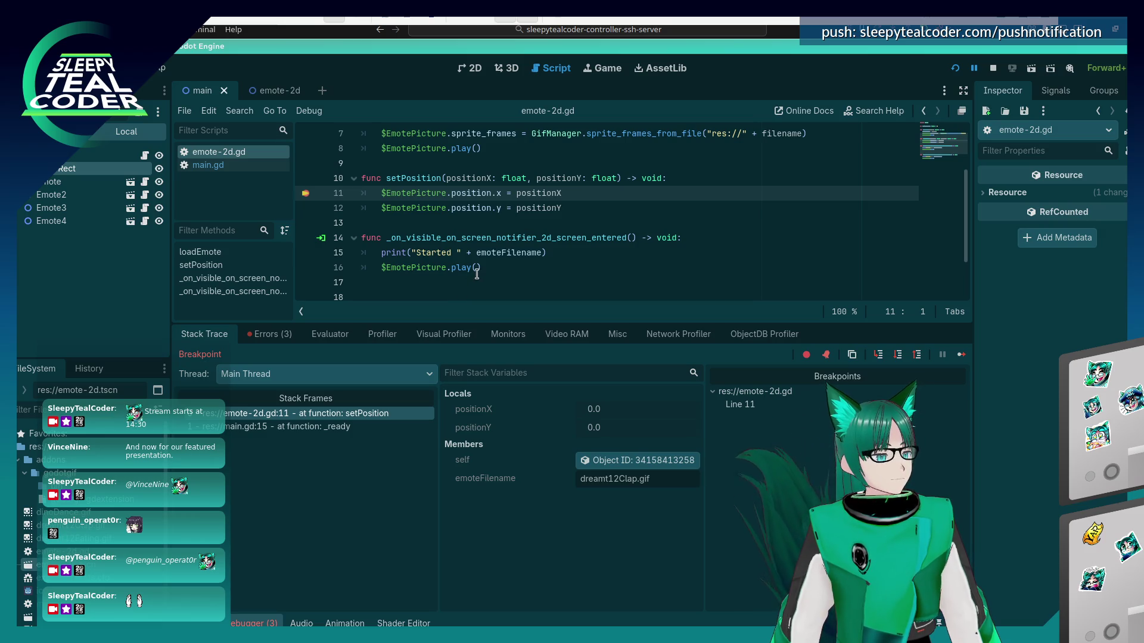
pyautogui.scroll(1, 476, 275)
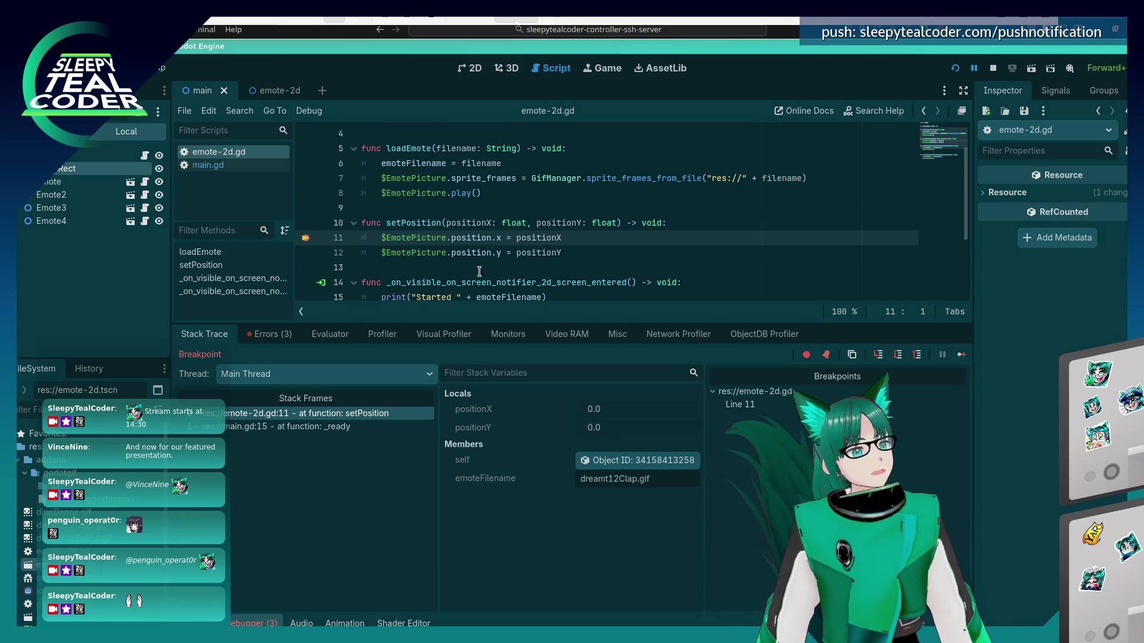
pyautogui.scroll(1, 479, 272)
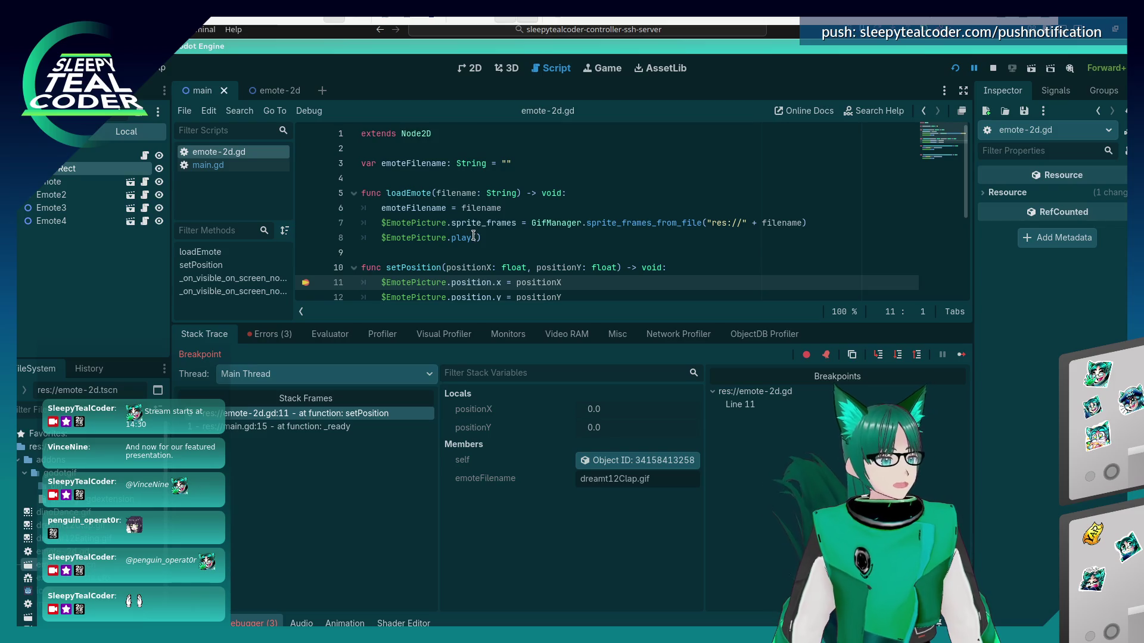
pyautogui.moveTo(474, 237)
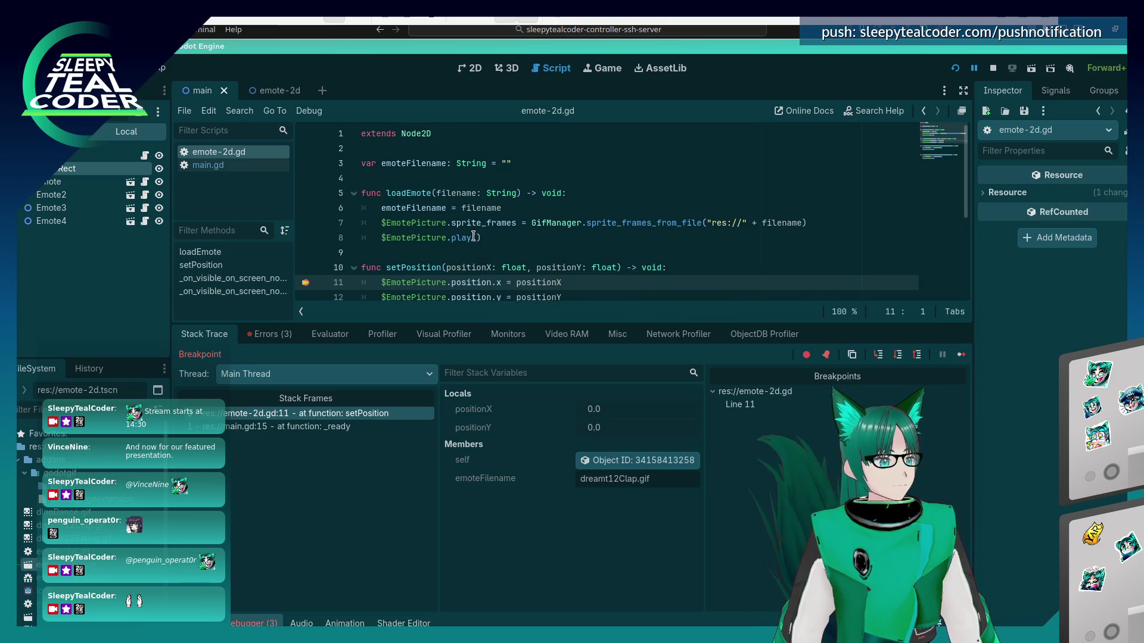
pyautogui.click(992, 68)
pyautogui.scroll(-2, 512, 203)
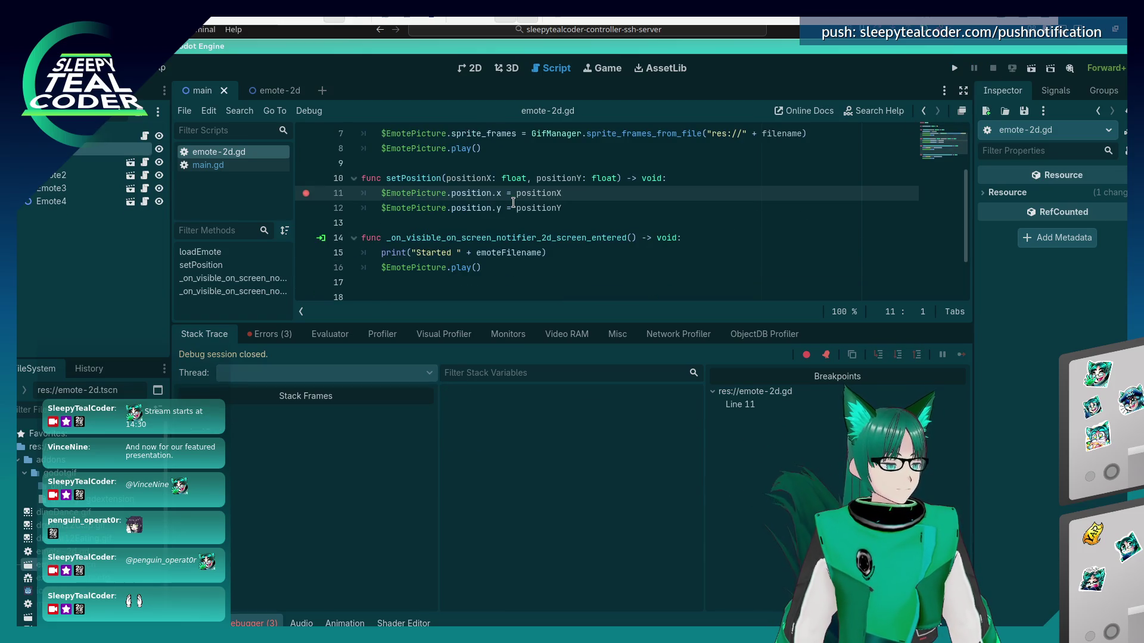
# - Delete the setPosition function and its leftover blank line from emote-2d.gd
pyautogui.click(615, 205)
pyautogui.hotkey('shift', 'Up')
pyautogui.hotkey('shift', 'Up')
pyautogui.hotkey('shift', 'Home')
pyautogui.scroll(2, 597, 246)
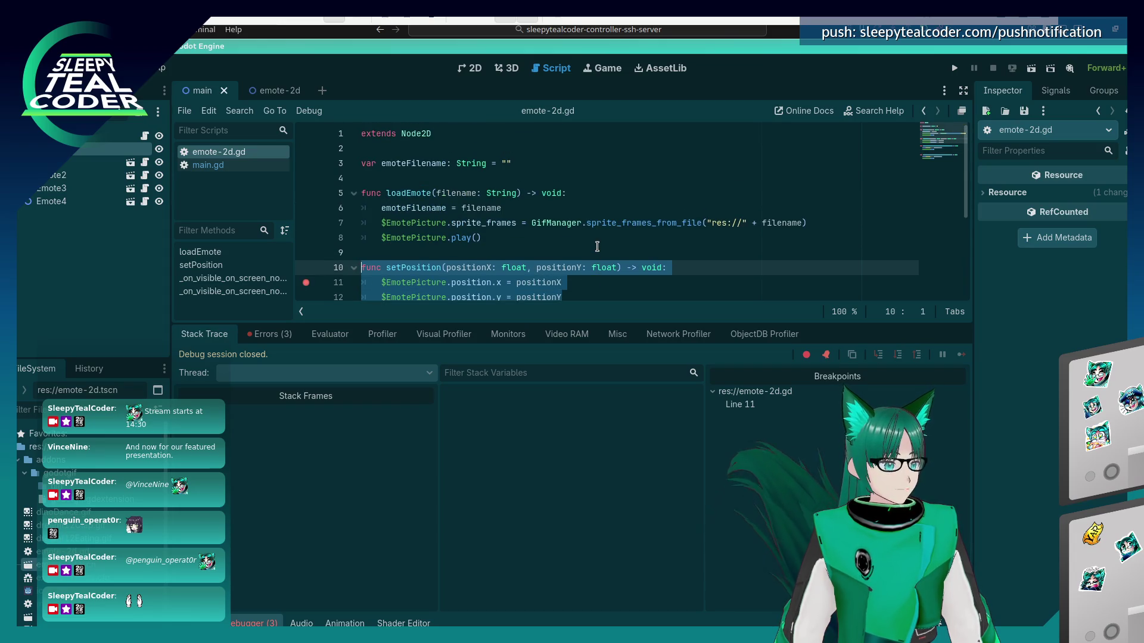
pyautogui.press('Delete')
pyautogui.press('BackSpace')
pyautogui.press('Left')
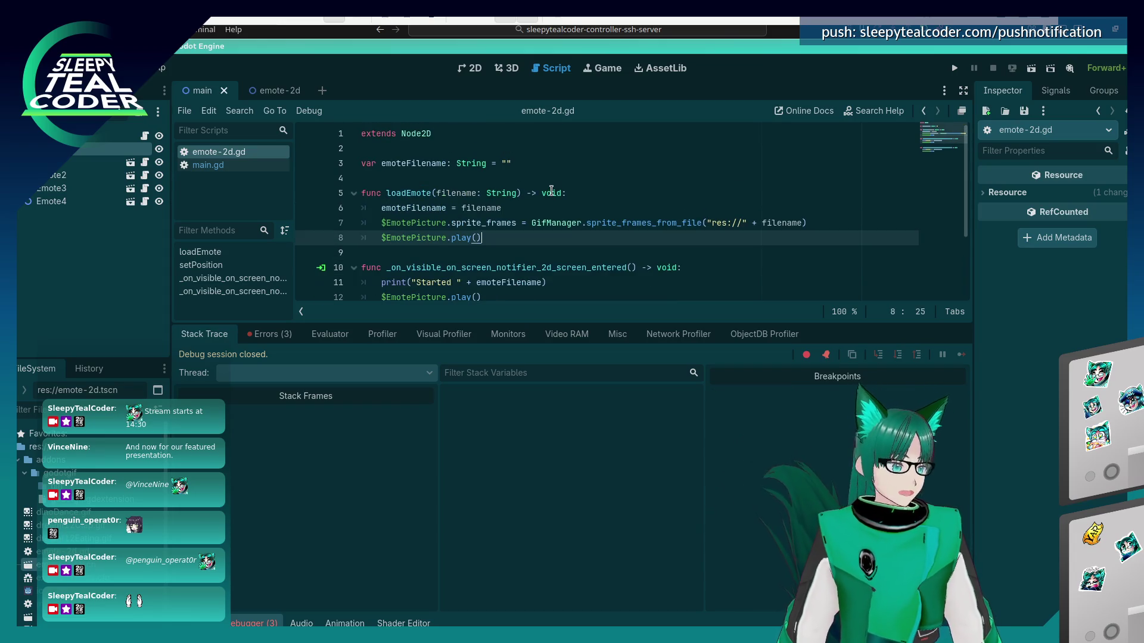
# - In main.gd, replace the setPosition call with $Emote.position.x and .y set to 0.0, then run
pyautogui.click(208, 165)
pyautogui.scroll(-2, 554, 233)
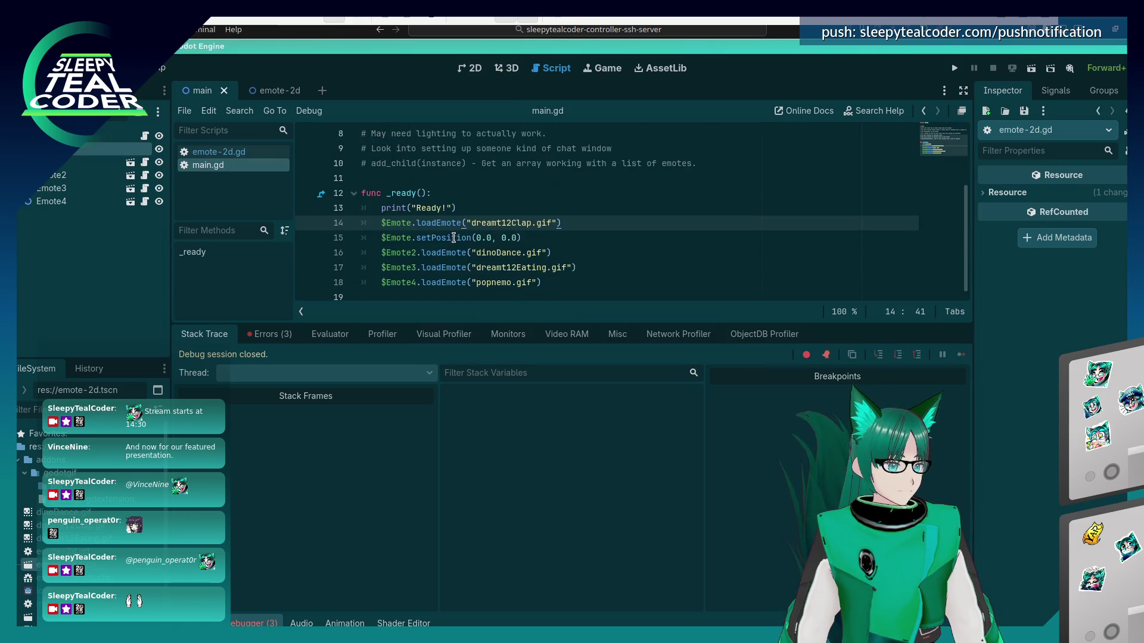
pyautogui.click(554, 237)
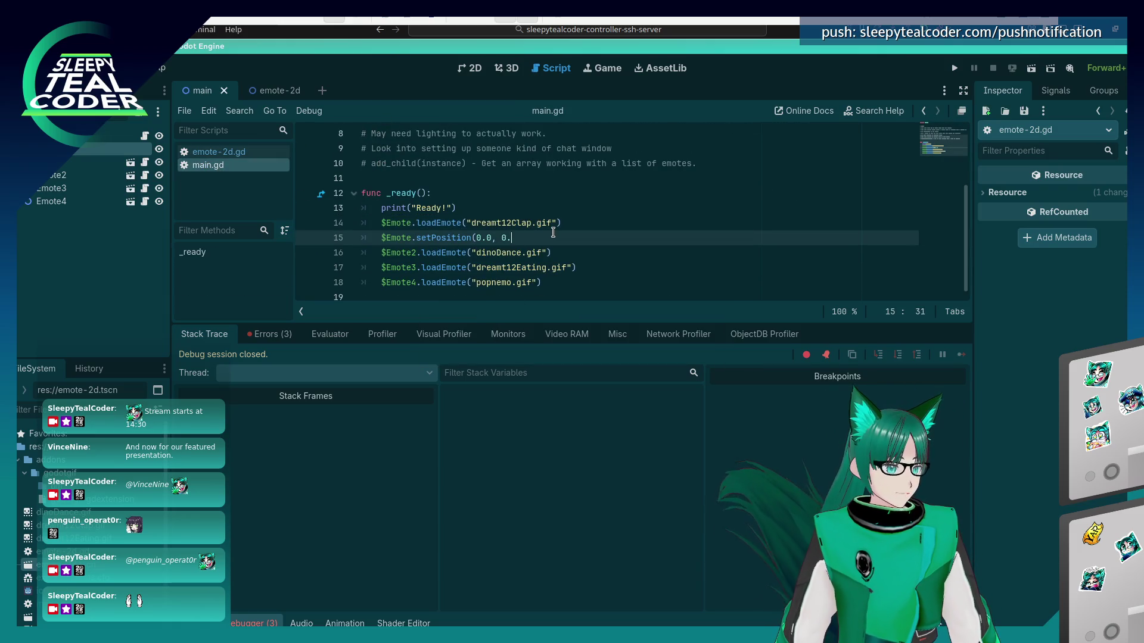
pyautogui.press('BackSpace')
pyautogui.press('BackSpace')
pyautogui.press('BackSpace')
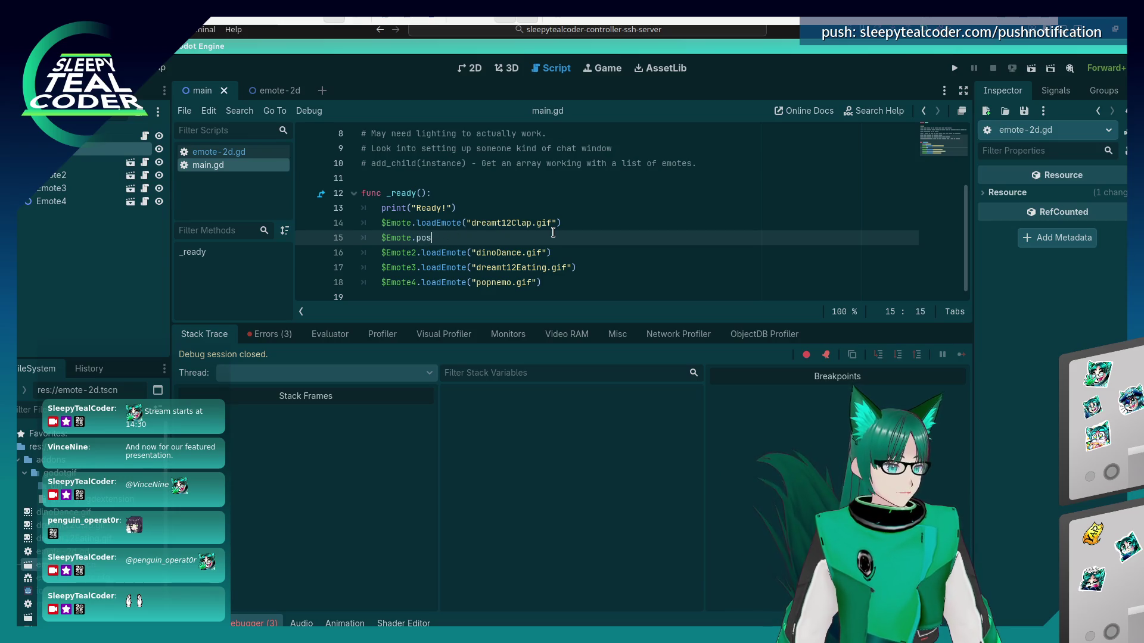
pyautogui.press('Return')
pyautogui.write('.x = 0.')
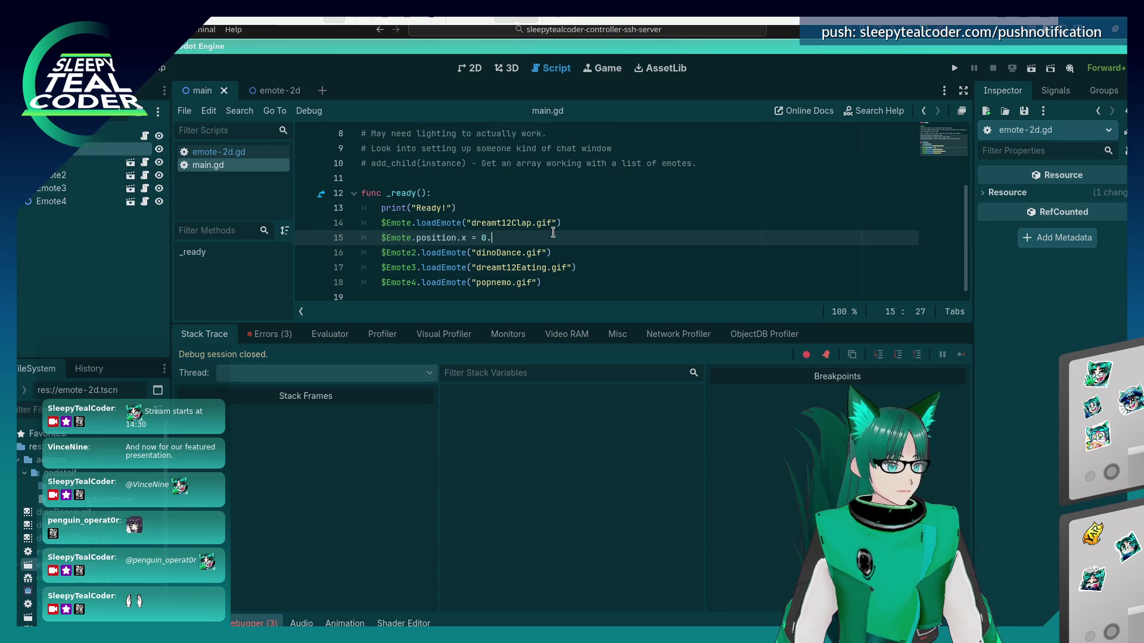
pyautogui.press('Left')
pyautogui.press('Left')
pyautogui.hotkey('ctrl', 'shift', 'd')
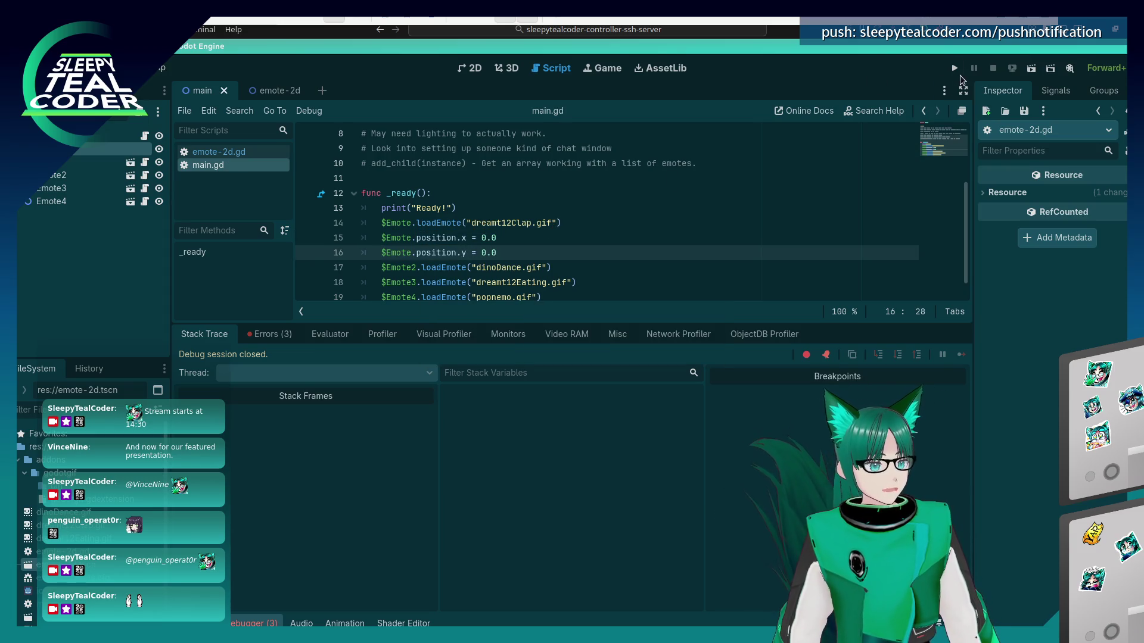
pyautogui.click(956, 70)
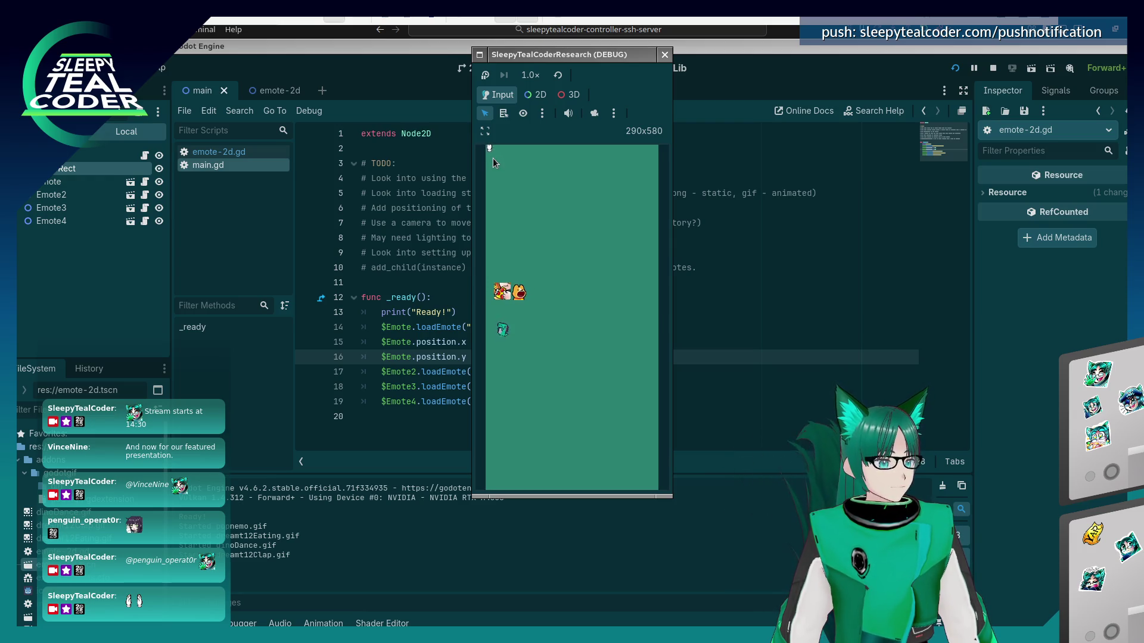
# - Close the game window showing emotes bunched top-left, then return to main.gd via the scene tabs
pyautogui.click(665, 54)
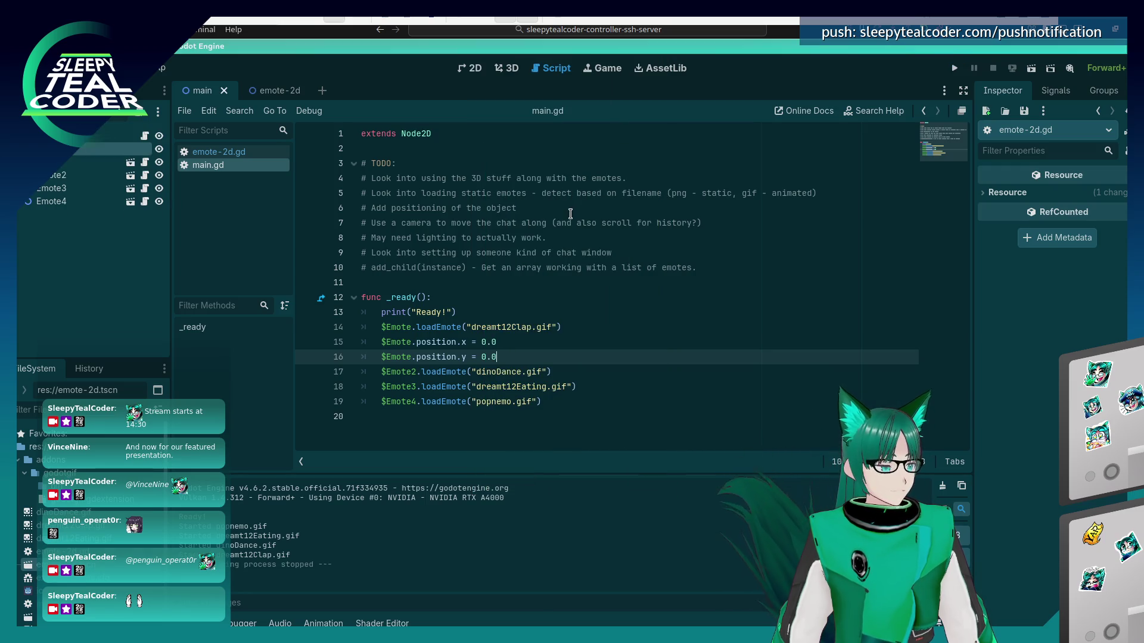
pyautogui.click(70, 165)
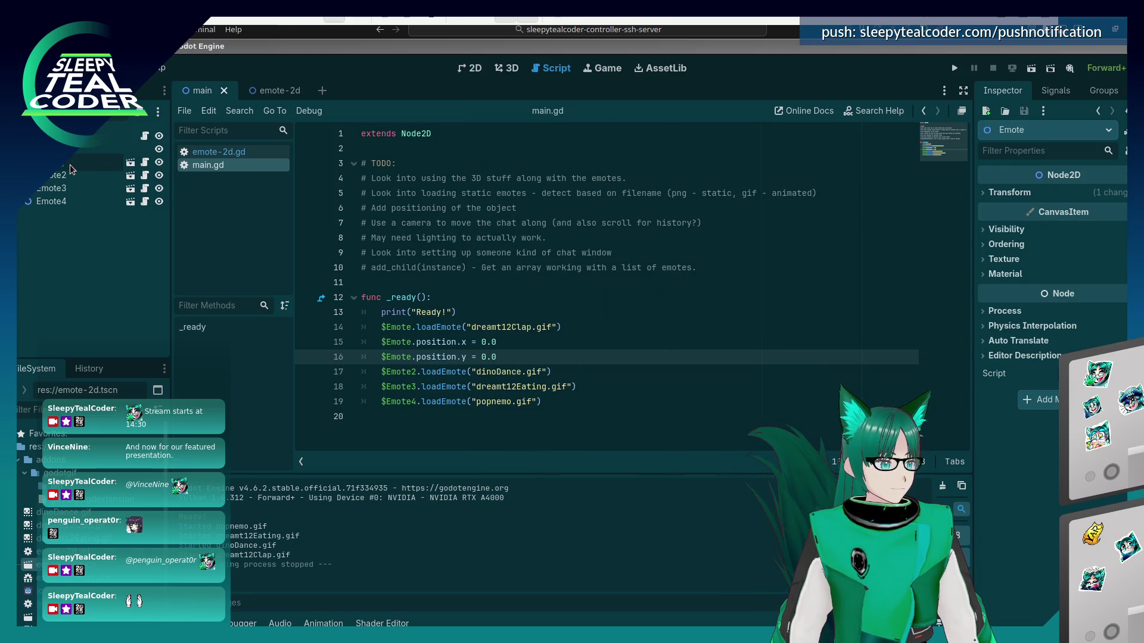
pyautogui.click(271, 87)
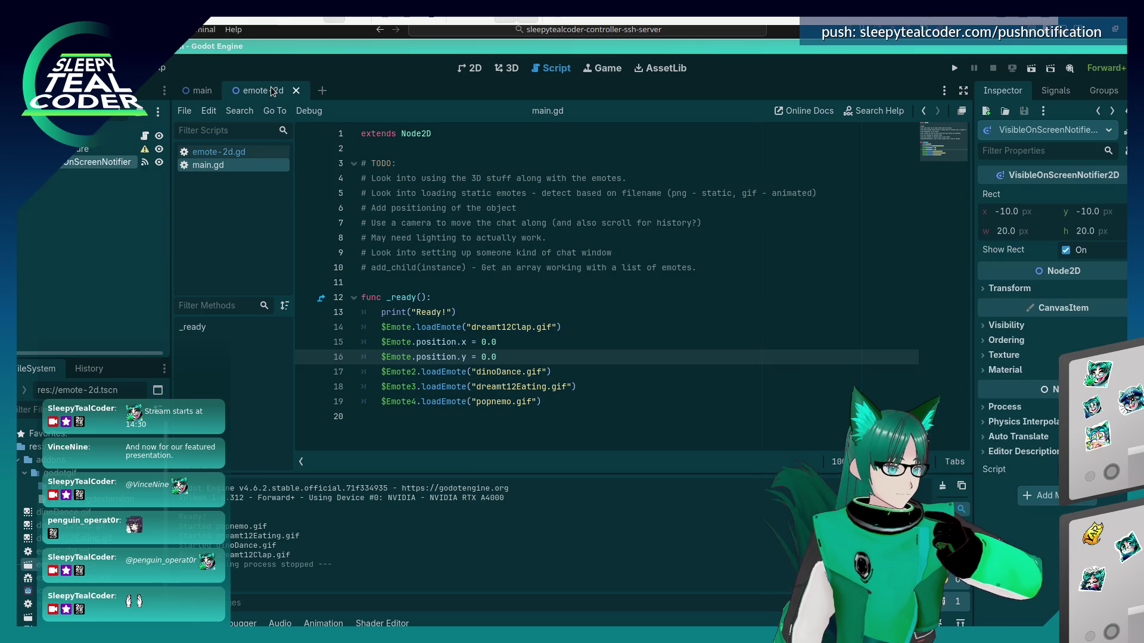
pyautogui.click(205, 94)
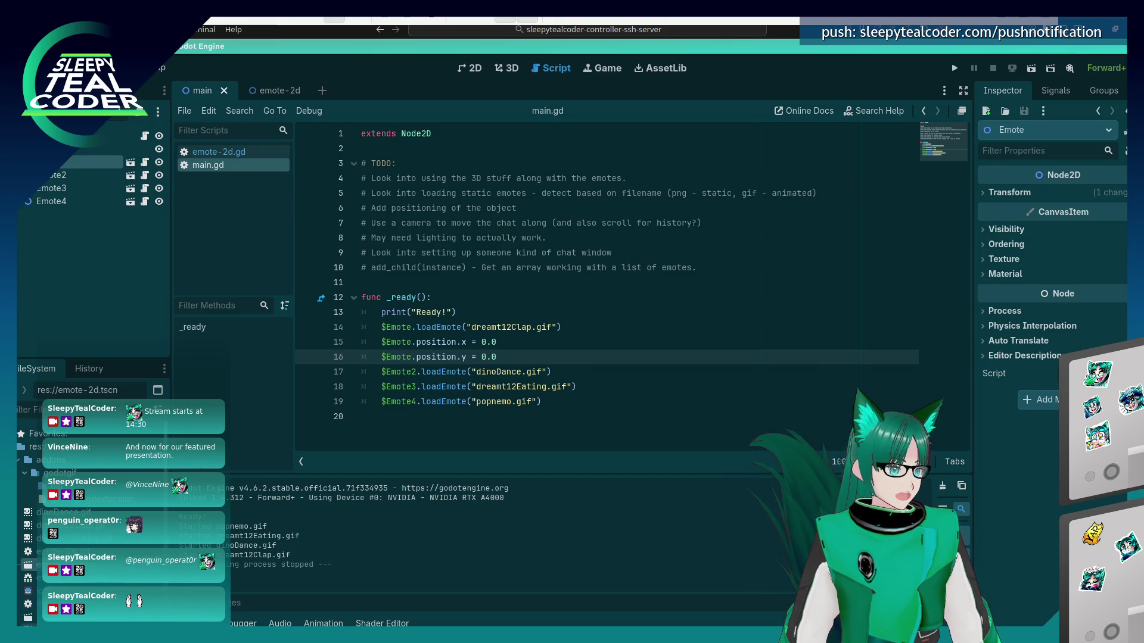
# - Switch to the 2D view, select Emote3 and glance at its Transform properties
pyautogui.click(474, 68)
pyautogui.click(473, 269)
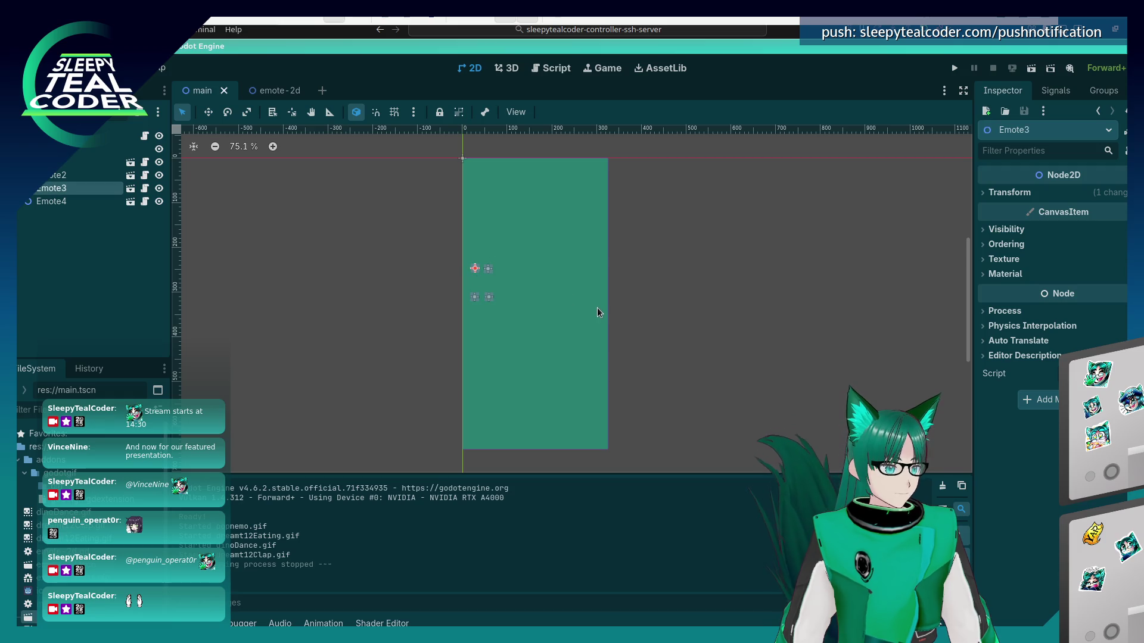
pyautogui.moveTo(1058, 214)
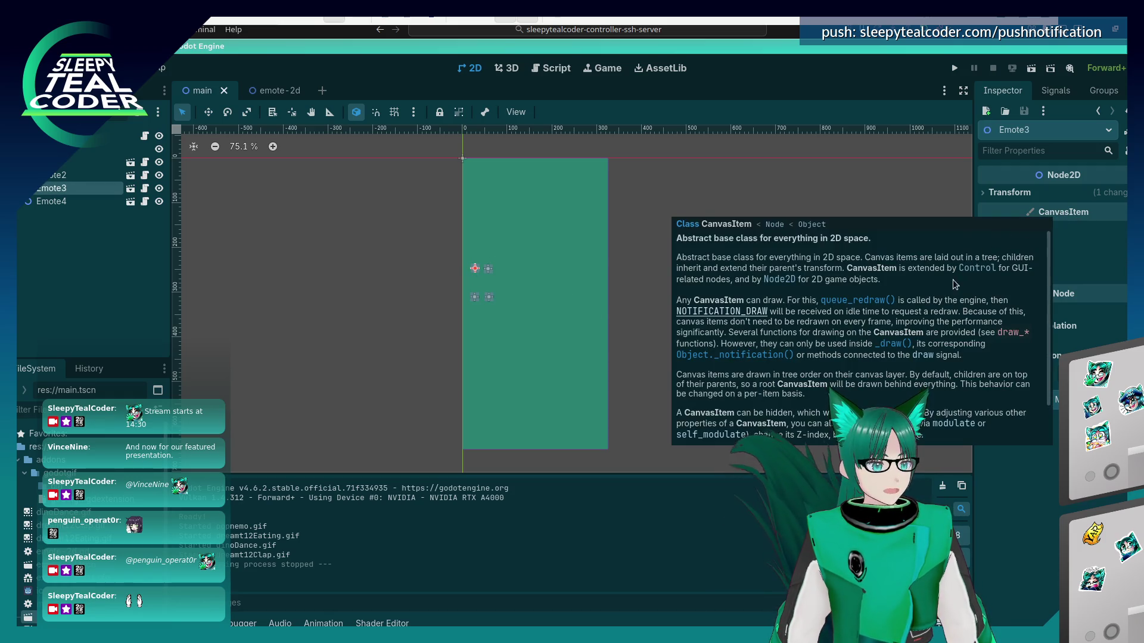
pyautogui.click(987, 193)
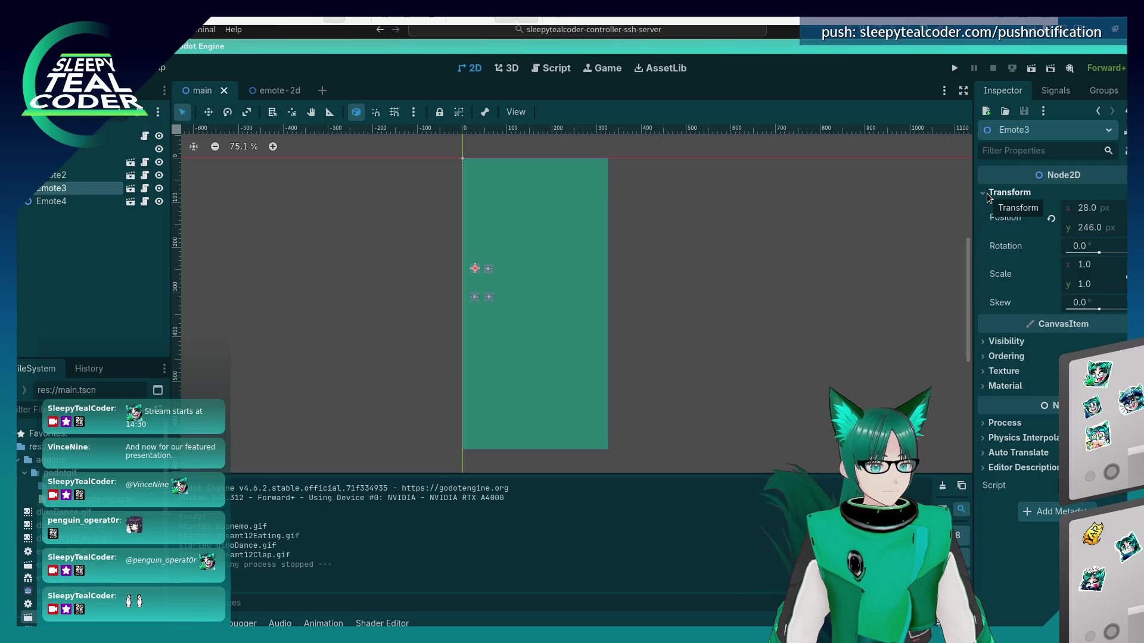
pyautogui.click(986, 193)
# - Browse Emote3's Visibility, Process, Editor Description, Auto Translate and Physics Interpolation sections, then reopen Transform
pyautogui.click(986, 233)
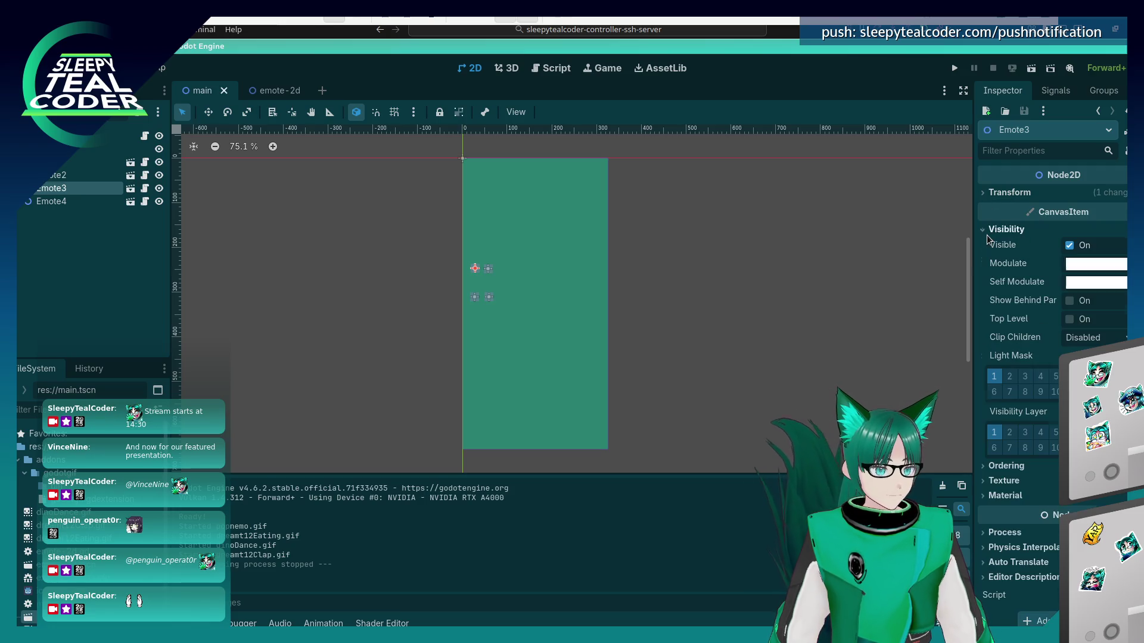
pyautogui.click(987, 235)
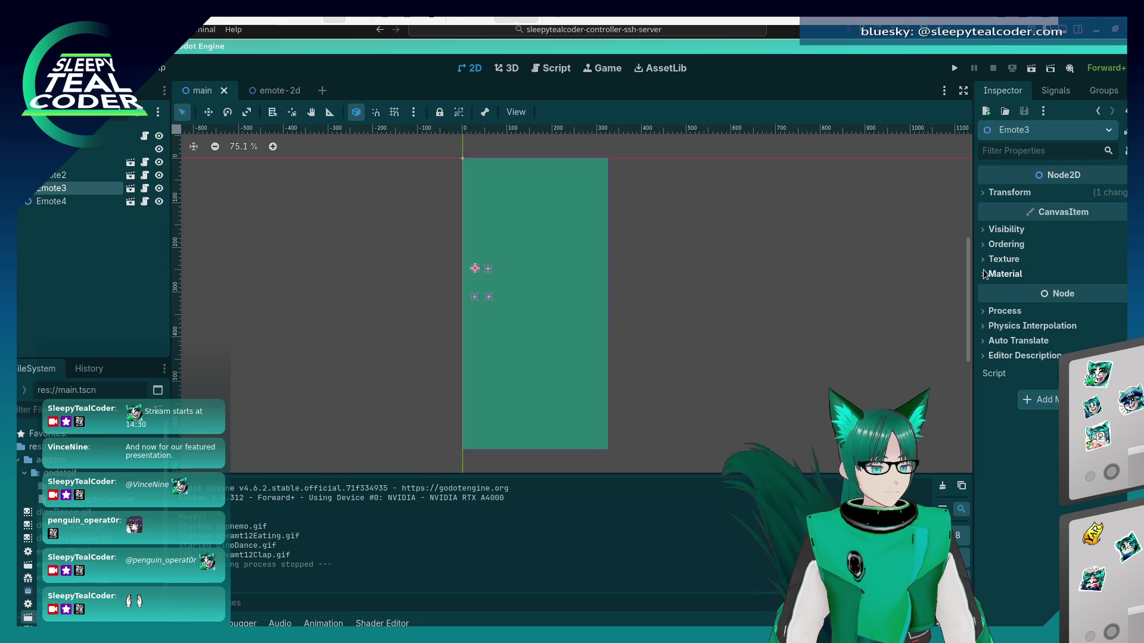
pyautogui.click(986, 310)
pyautogui.click(986, 310)
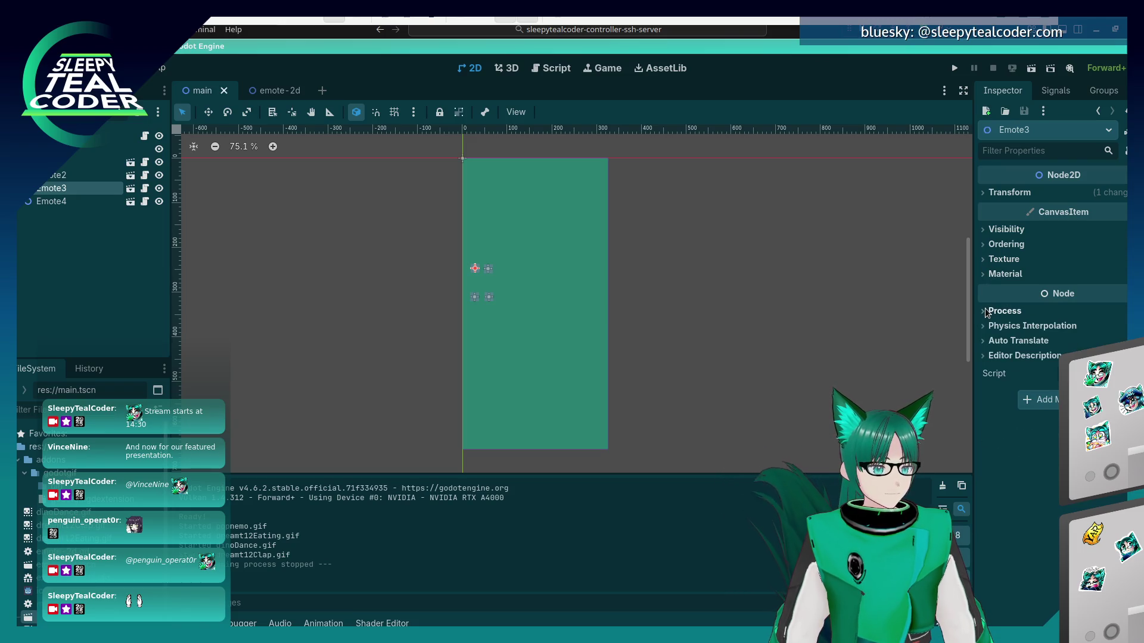
pyautogui.click(986, 355)
pyautogui.click(986, 355)
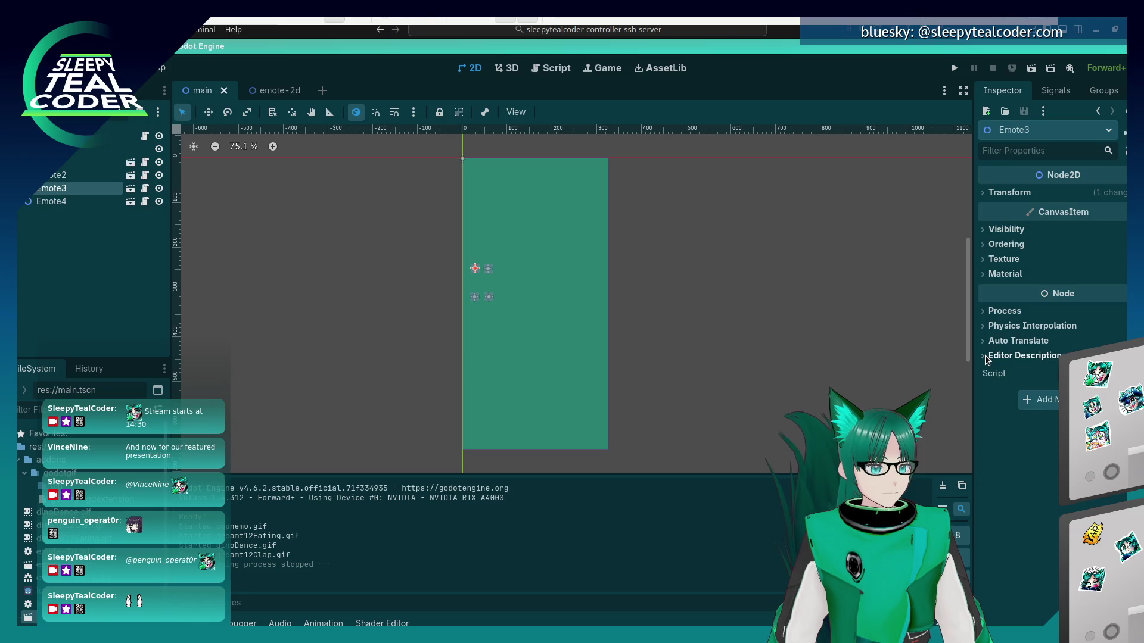
pyautogui.click(982, 341)
pyautogui.click(981, 341)
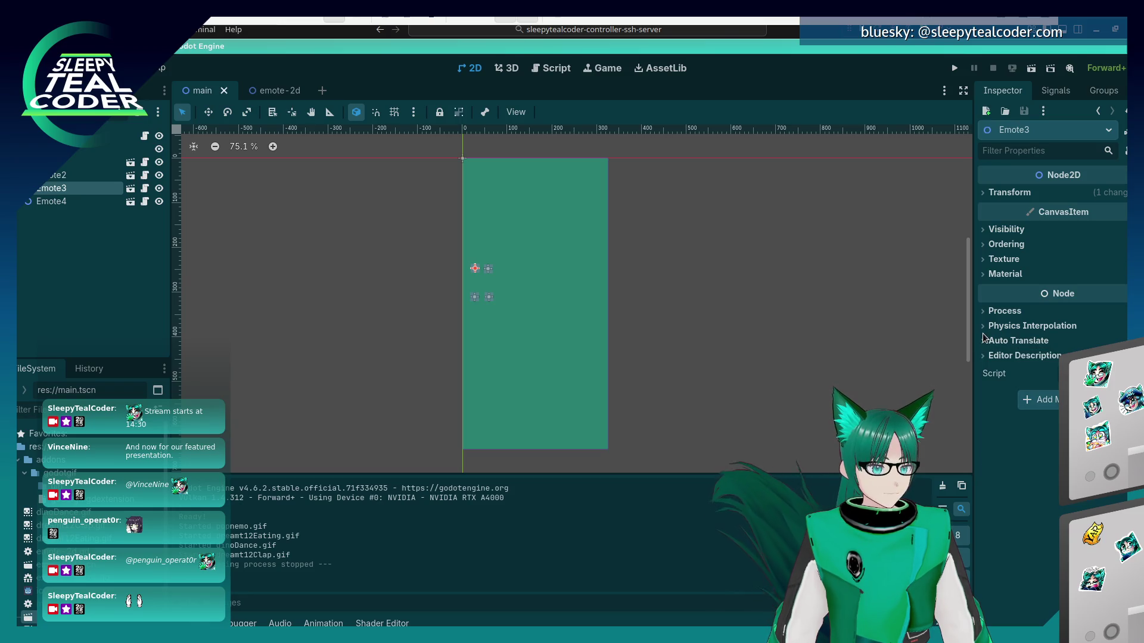
pyautogui.click(982, 326)
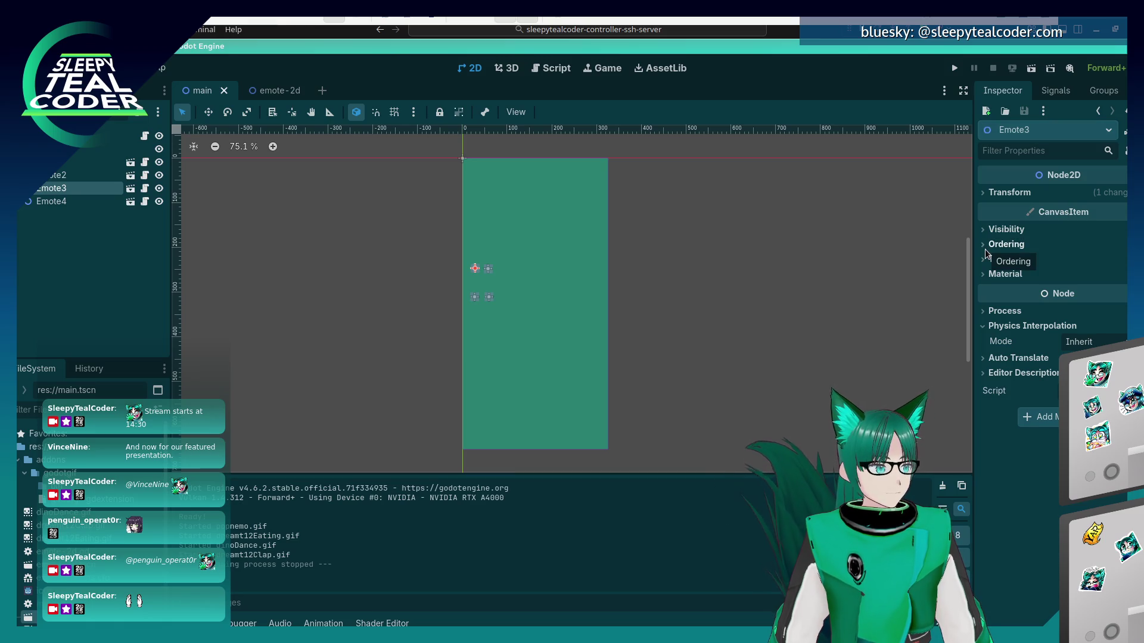
pyautogui.click(984, 195)
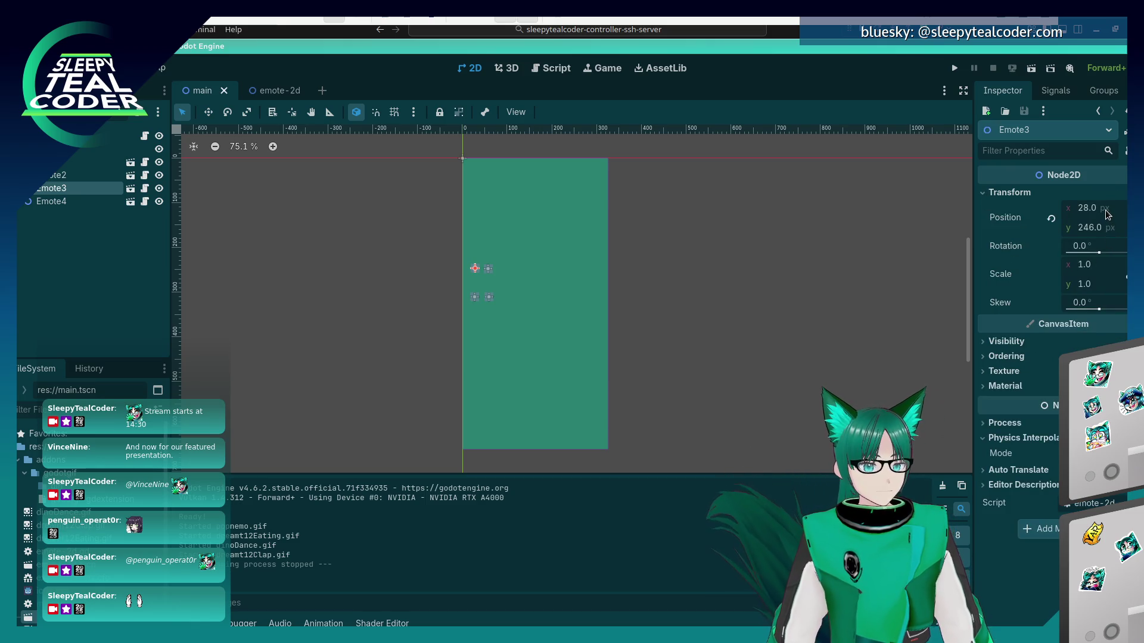
# - Reset Emote3's position to 0, 0 and undo it, keeping 28, 246; check Process and Inspector options
pyautogui.click(1051, 219)
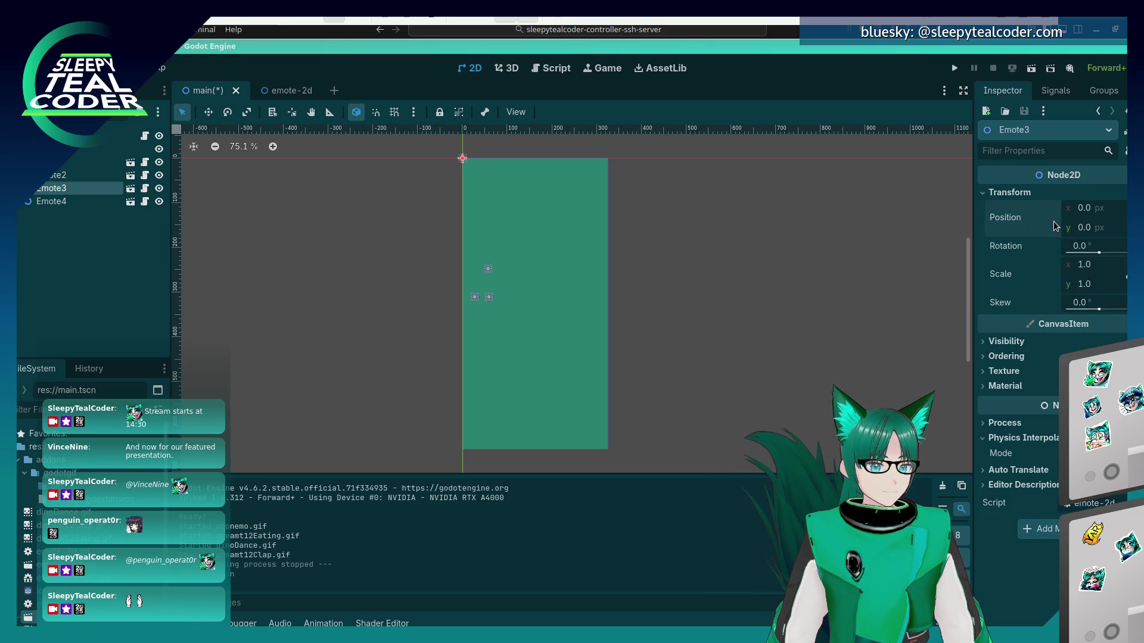
pyautogui.hotkey('ctrl', 'z')
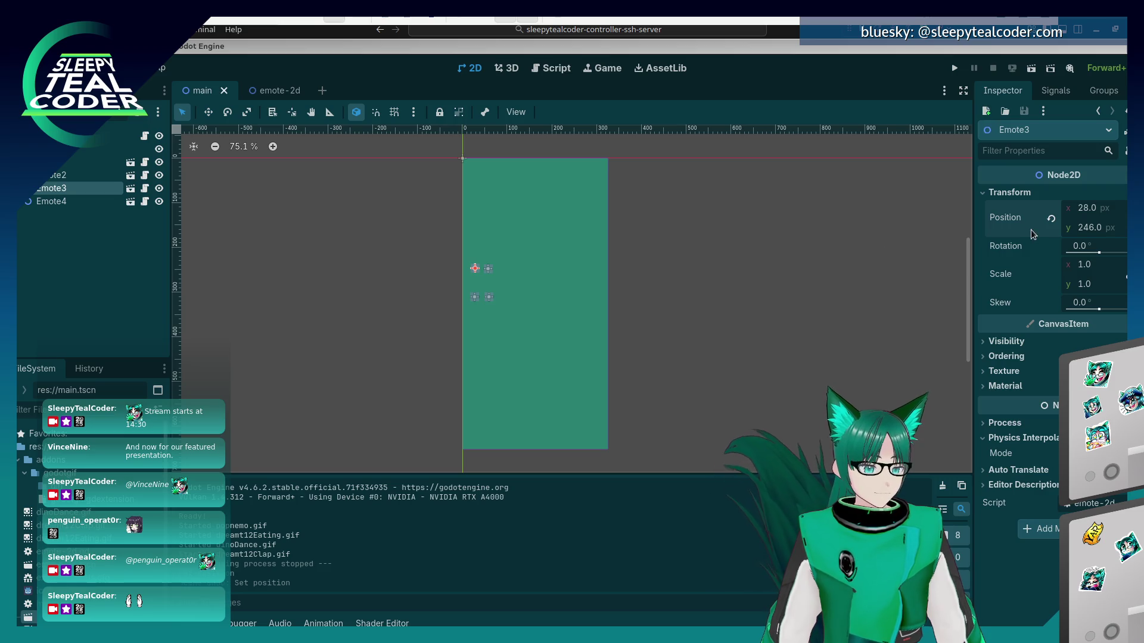
pyautogui.click(1016, 256)
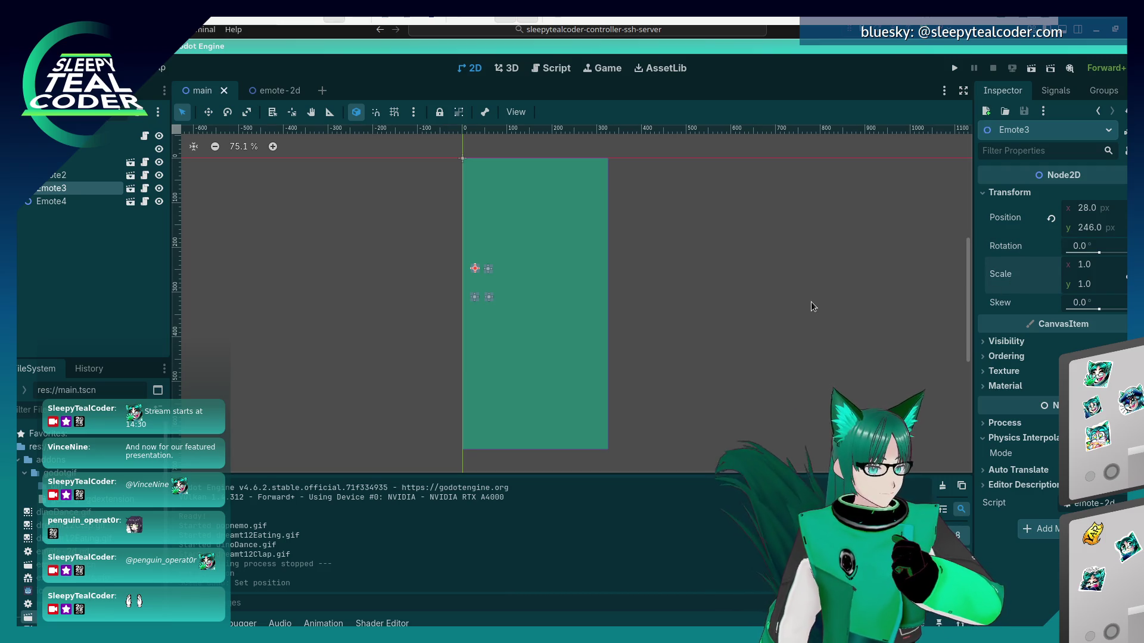
pyautogui.click(981, 423)
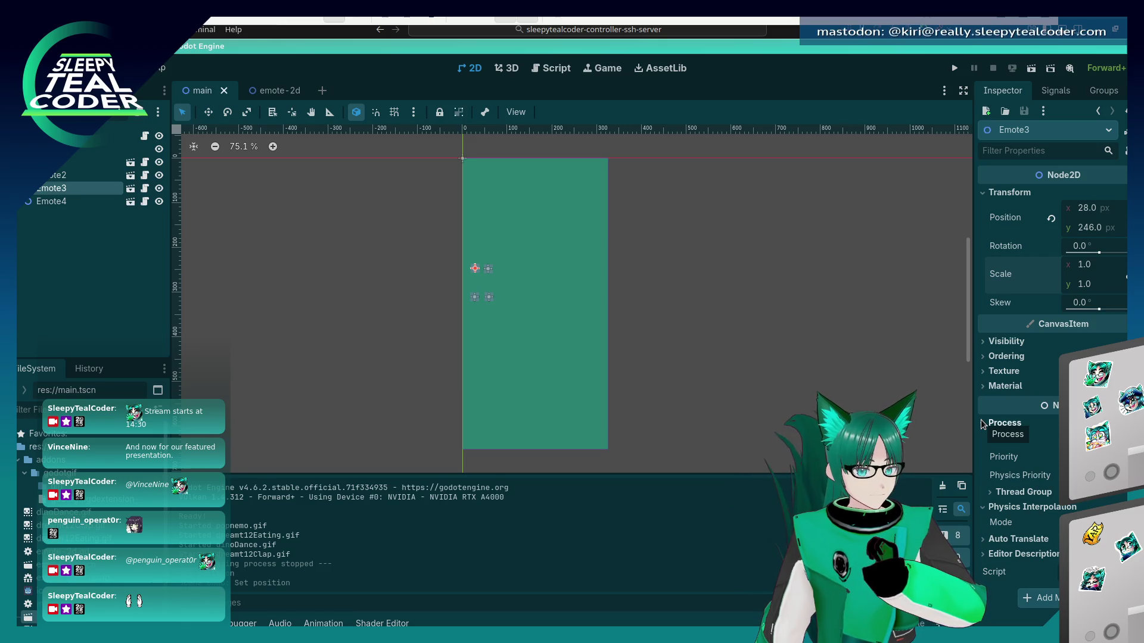
pyautogui.click(1125, 151)
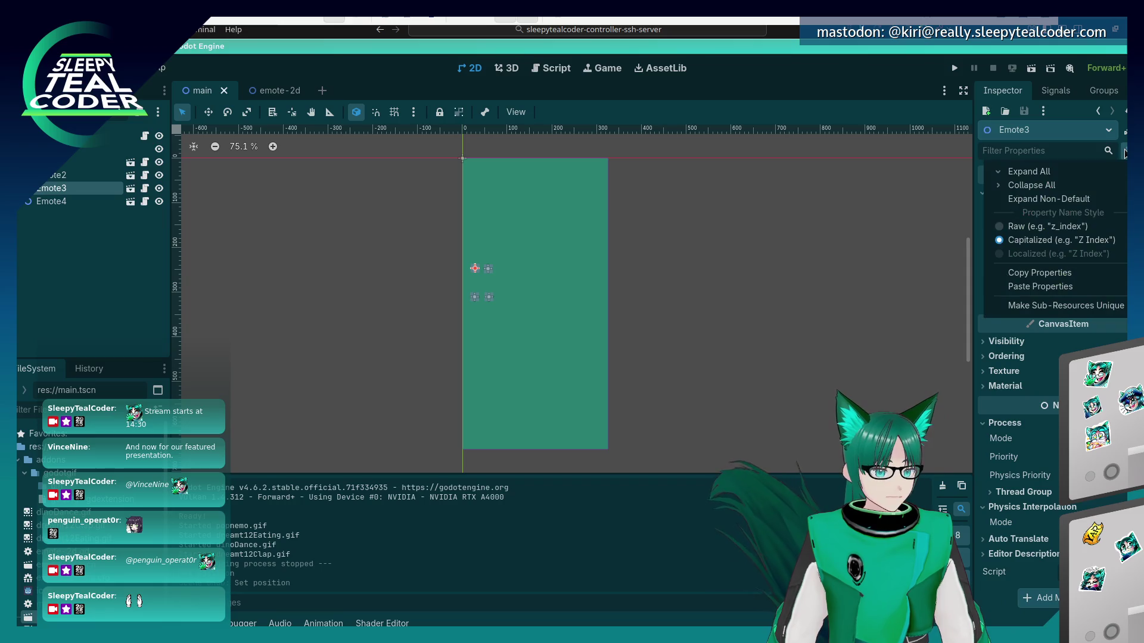
pyautogui.click(827, 242)
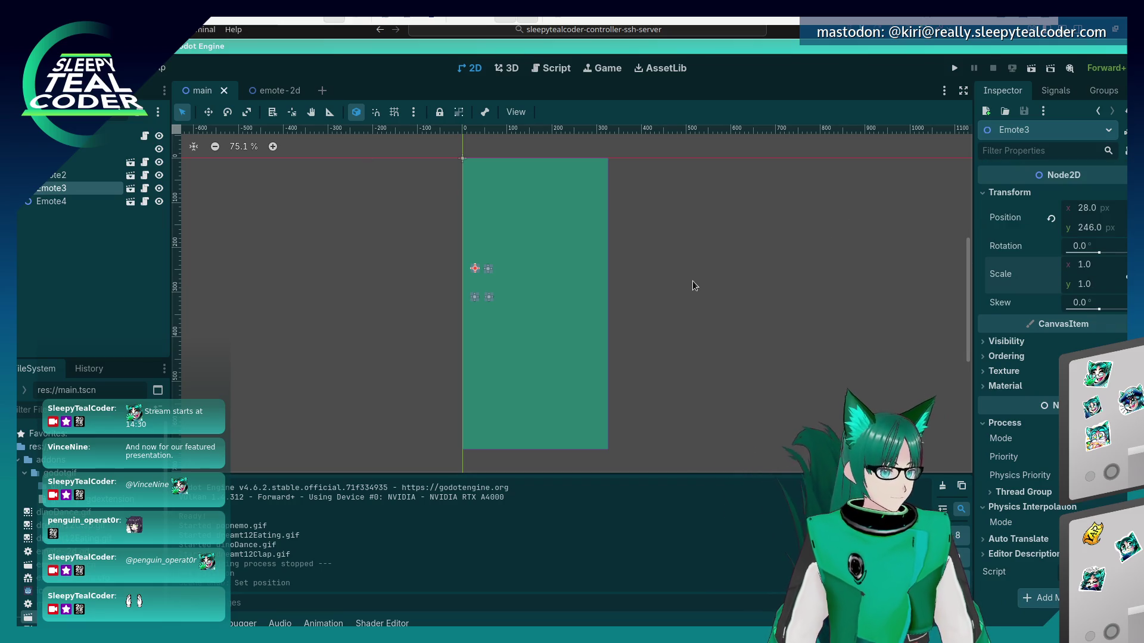
# - Drag the running game window over the editor, then bring VS Code to the front
pyautogui.hotkey('alt', 'Tab')
pyautogui.hotkey('alt', 'Tab')
pyautogui.hotkey('alt', 'Tab')
pyautogui.hotkey('alt', 'Tab')
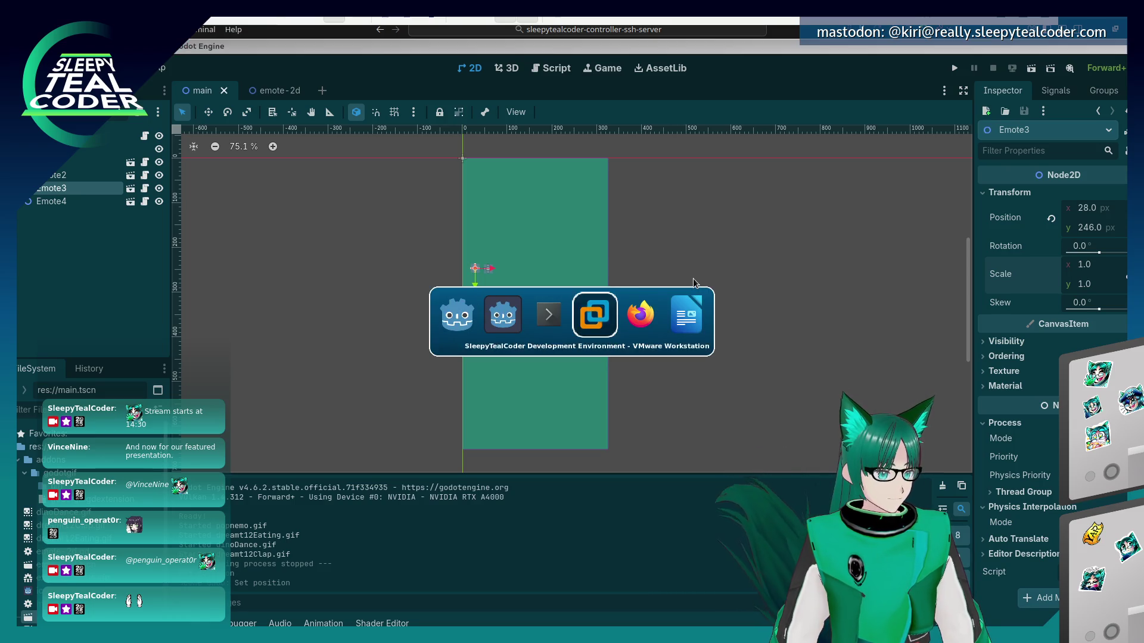
pyautogui.hotkey('alt', 'Tab')
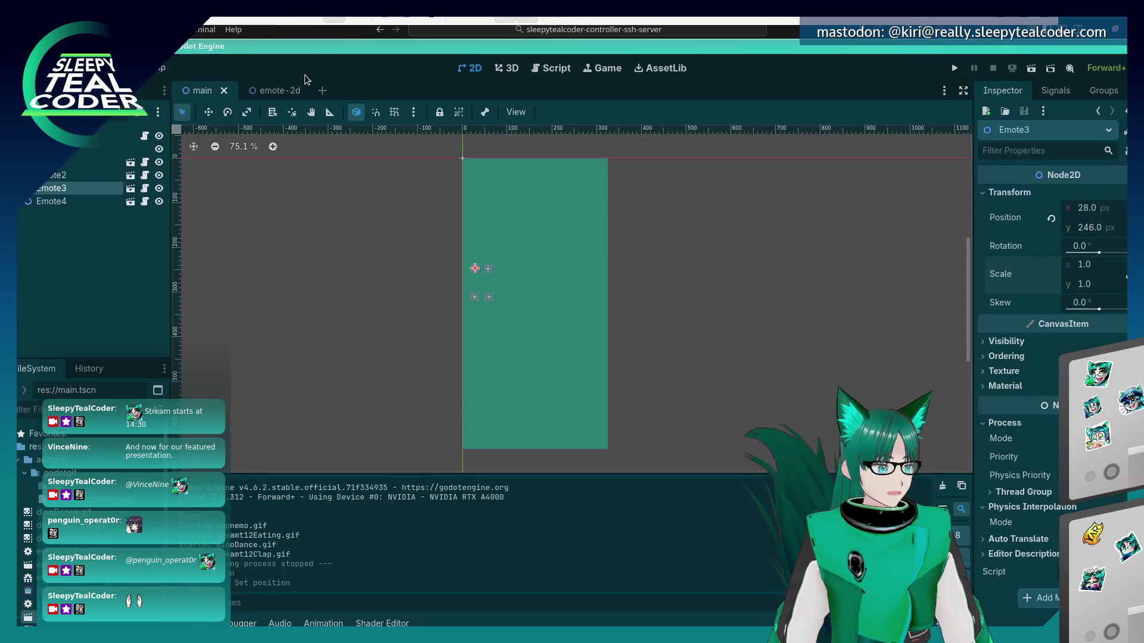
pyautogui.hotkey('alt', 'Tab')
pyautogui.hotkey('alt', 'Tab')
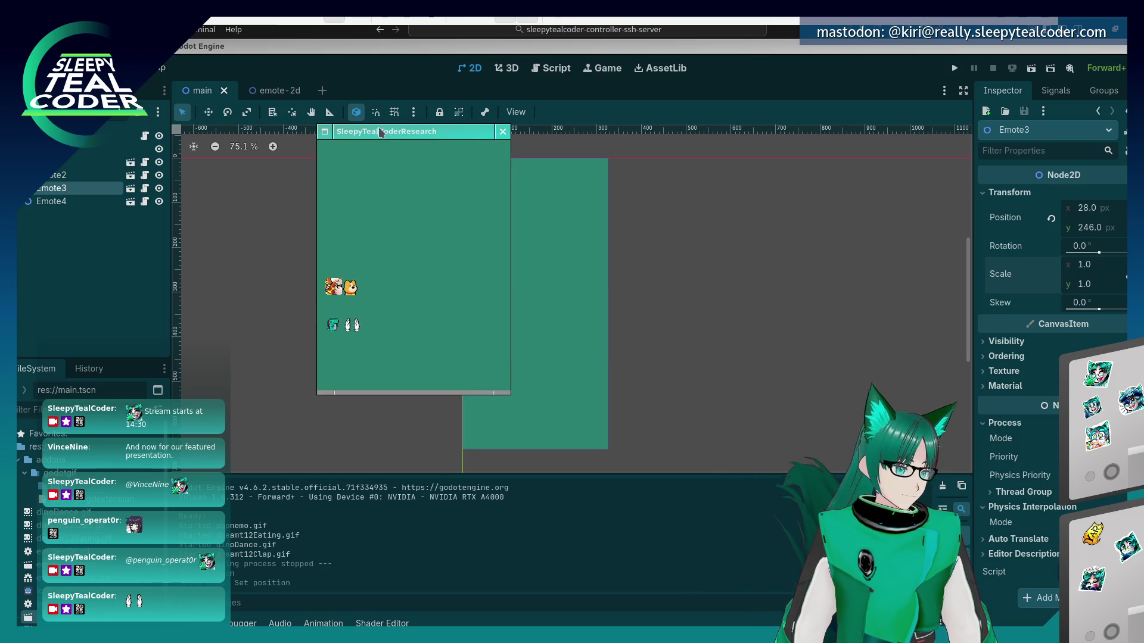
pyautogui.moveTo(382, 133)
pyautogui.mouseDown()
pyautogui.moveTo(575, 131)
pyautogui.moveTo(473, 104)
pyautogui.mouseUp()
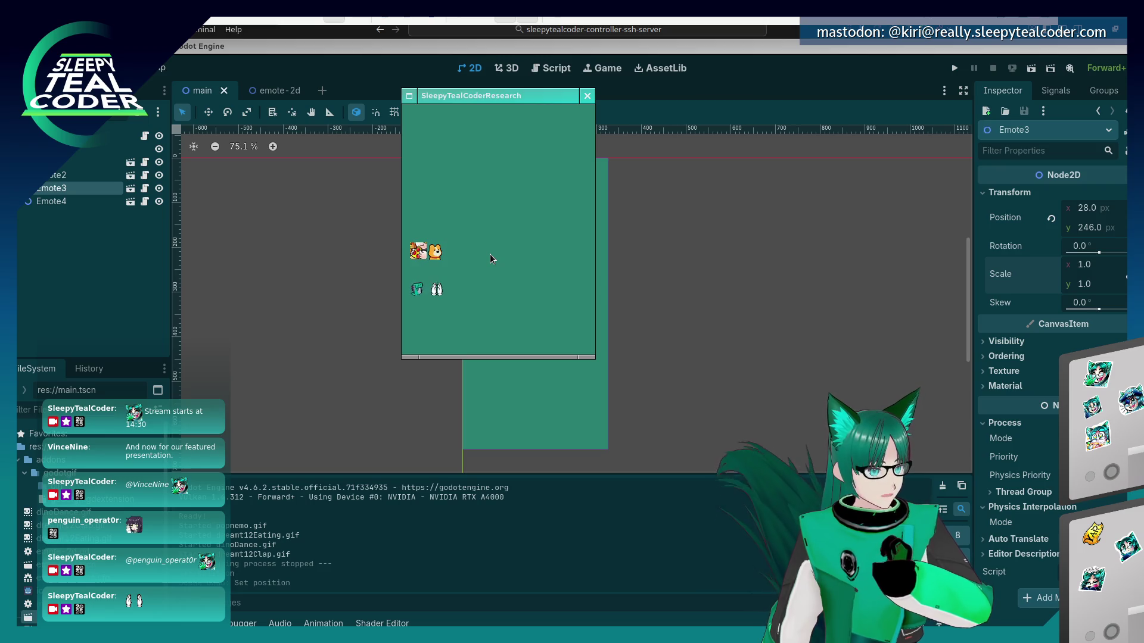
pyautogui.hotkey('alt', 'Tab')
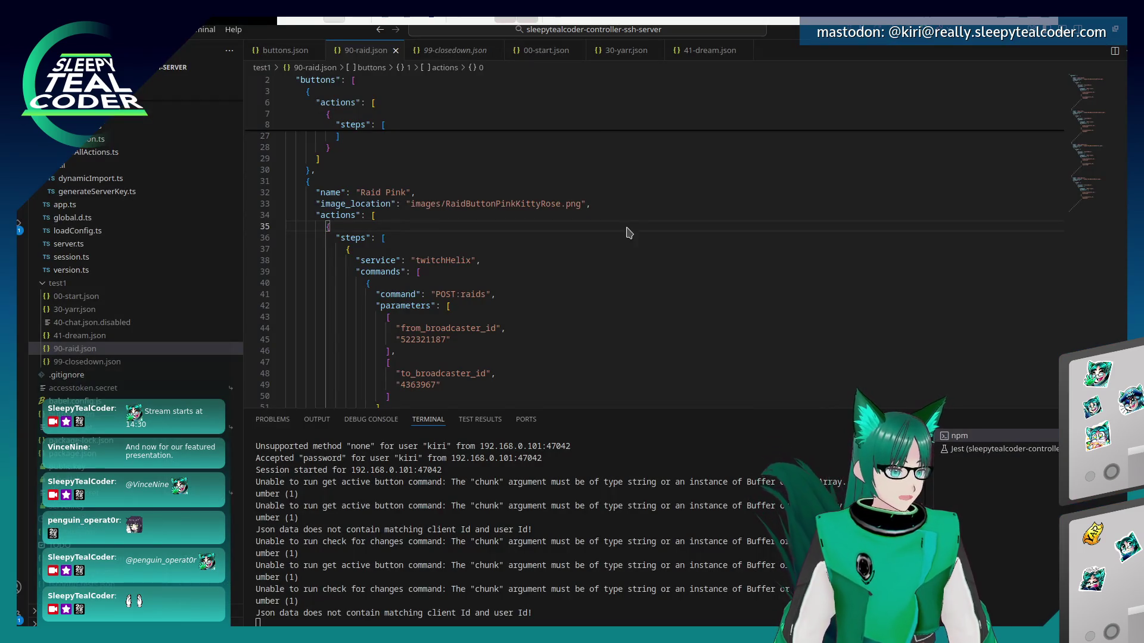
# - Search Google for 'Godot, position based on top left corner'
pyautogui.hotkey('alt', 'Tab')
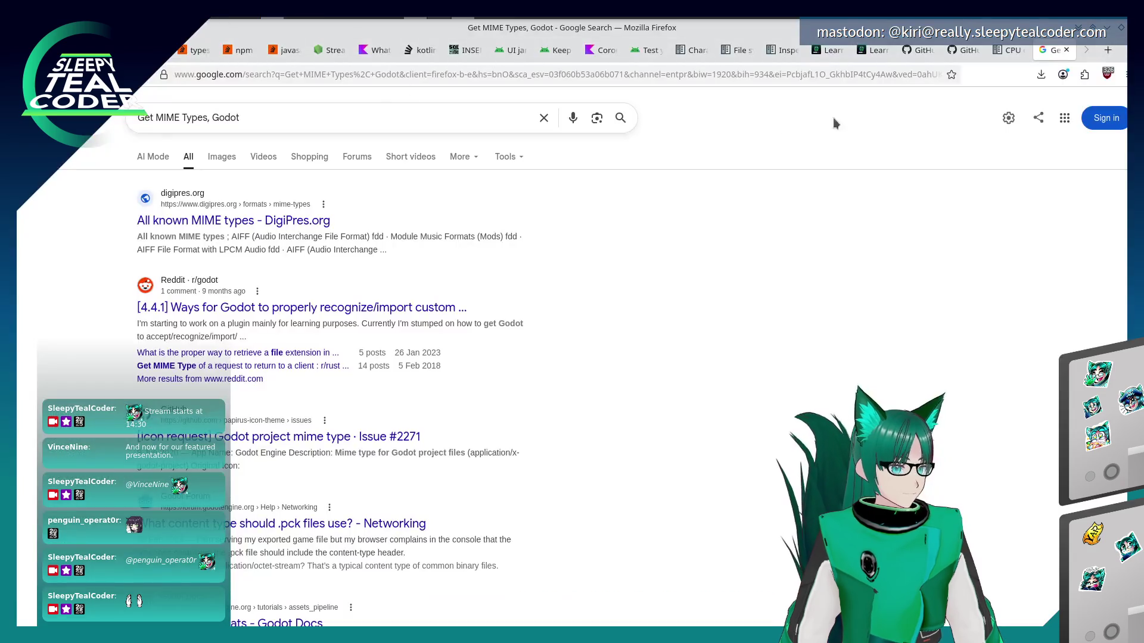
pyautogui.click(458, 127)
pyautogui.hotkey('ctrl', 'a')
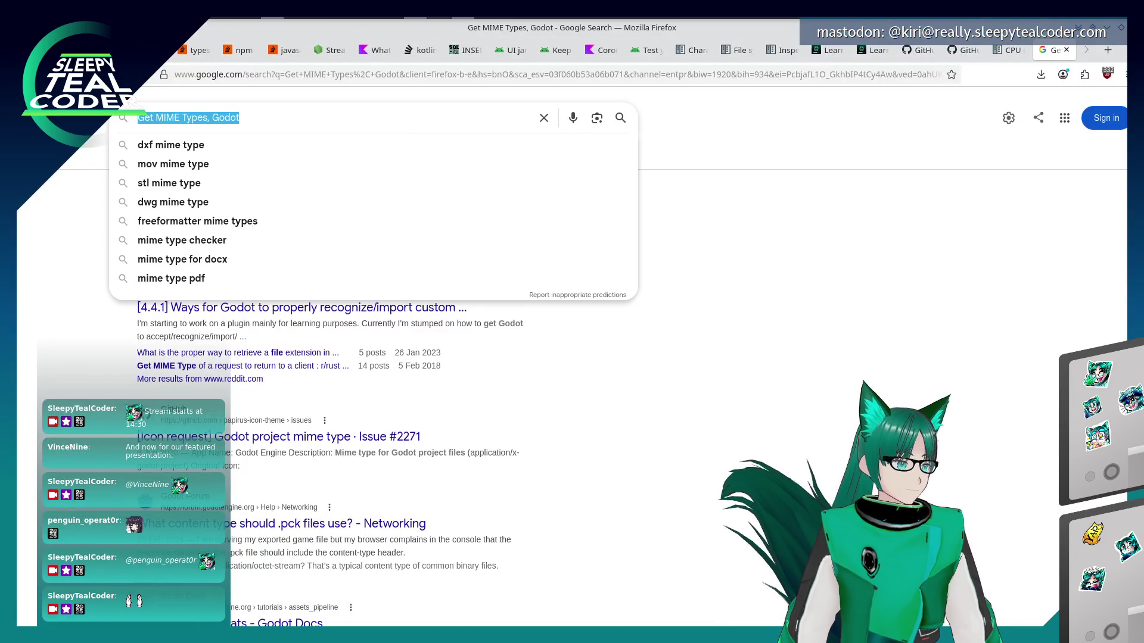
pyautogui.write('Godot,')
pyautogui.write('position b')
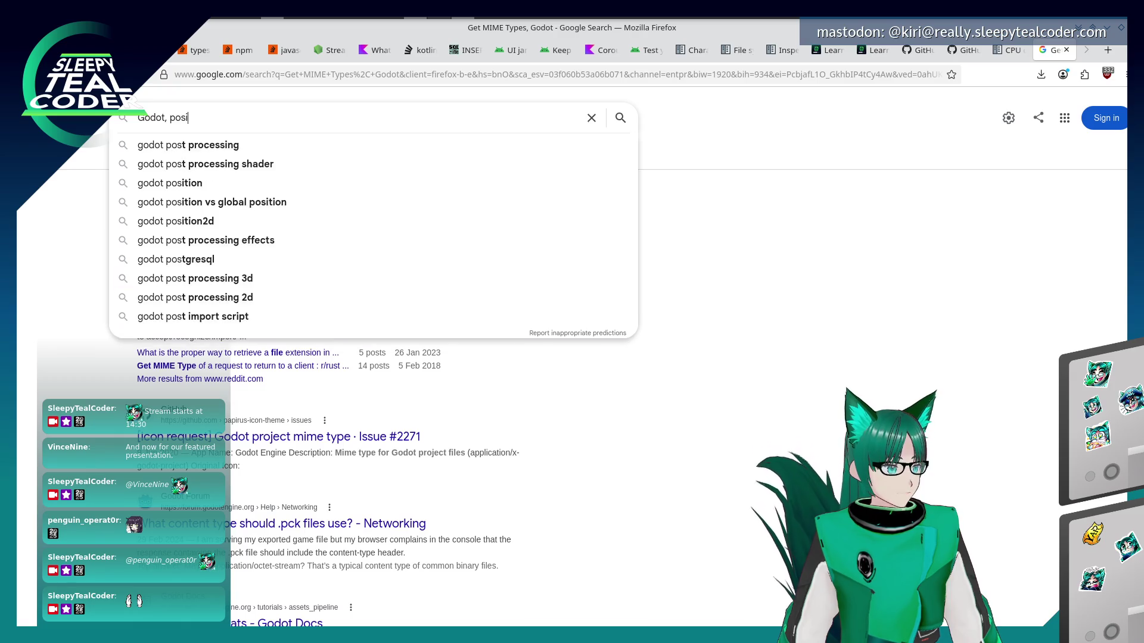
pyautogui.write('ased on top left ')
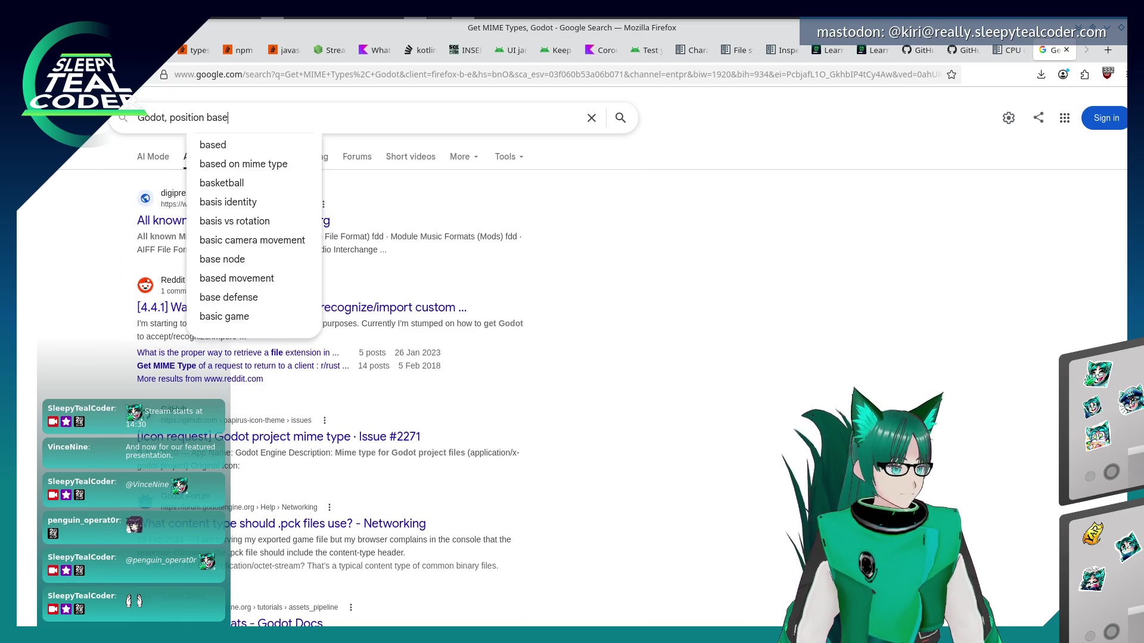
pyautogui.write('corner')
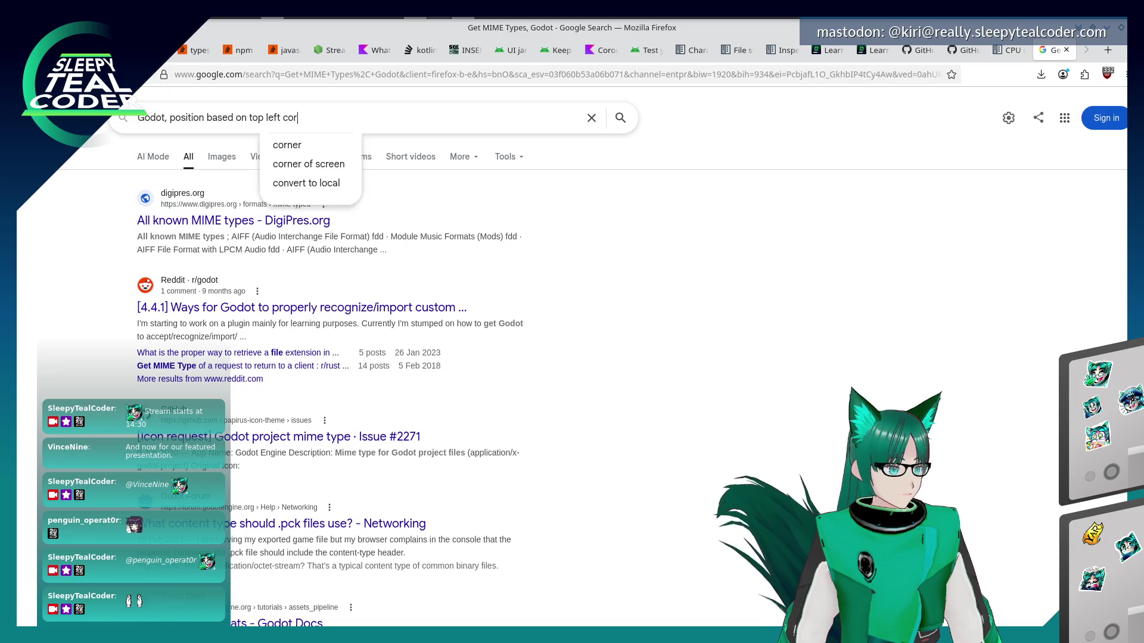
pyautogui.press('Return')
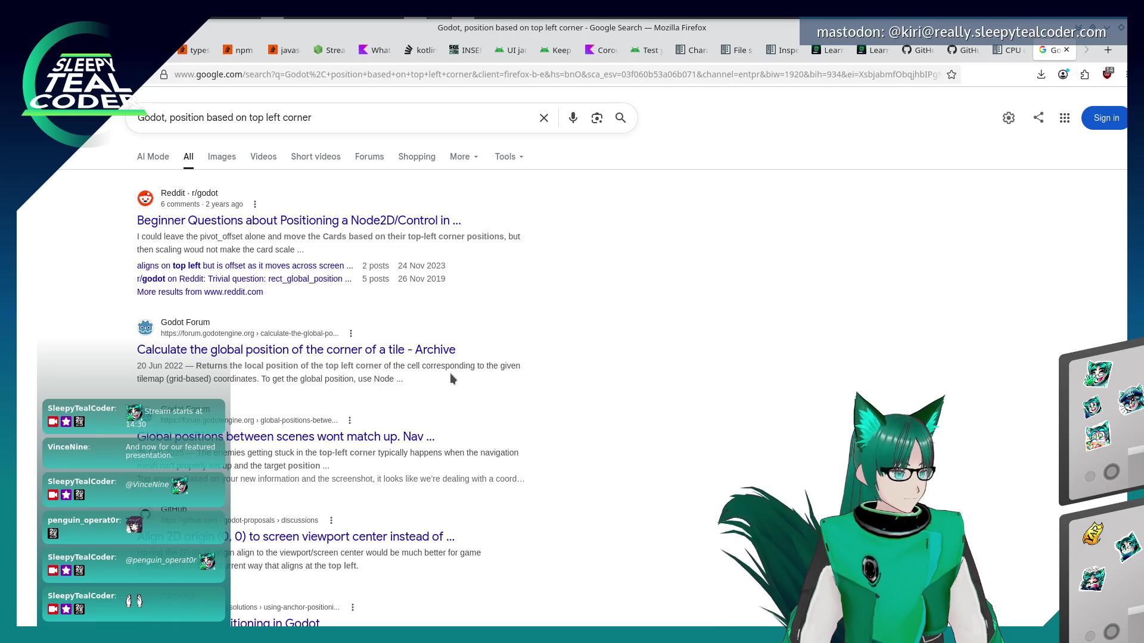
# - Open the Godot Forum result 'Calculate the global position of the corner of a tile'
pyautogui.scroll(-4, 449, 375)
pyautogui.scroll(1, 450, 384)
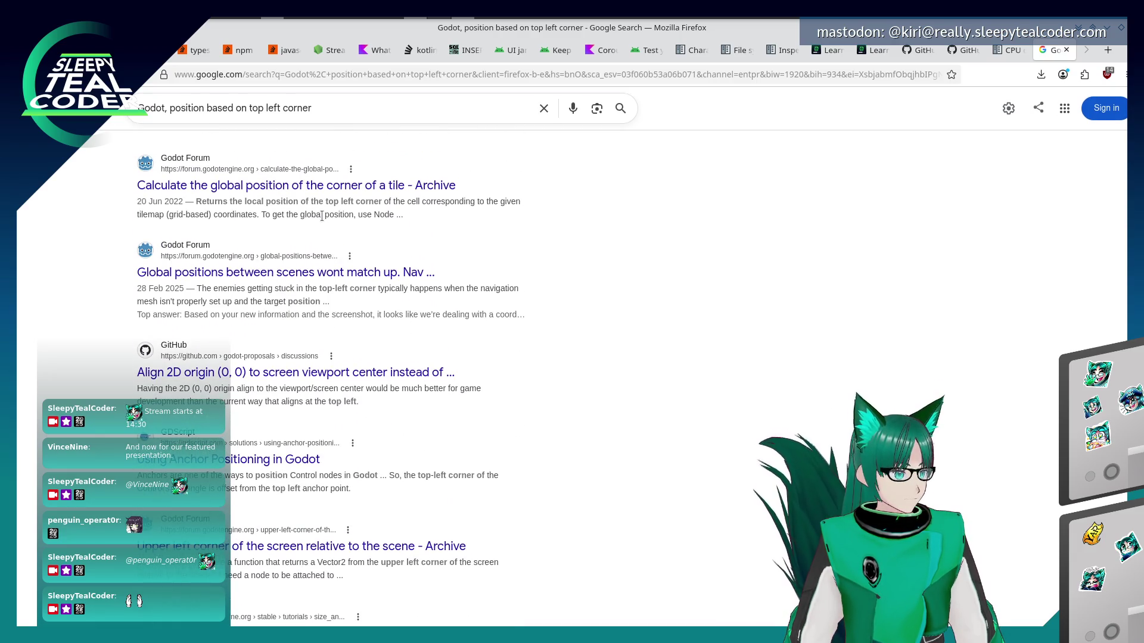
pyautogui.click(316, 186)
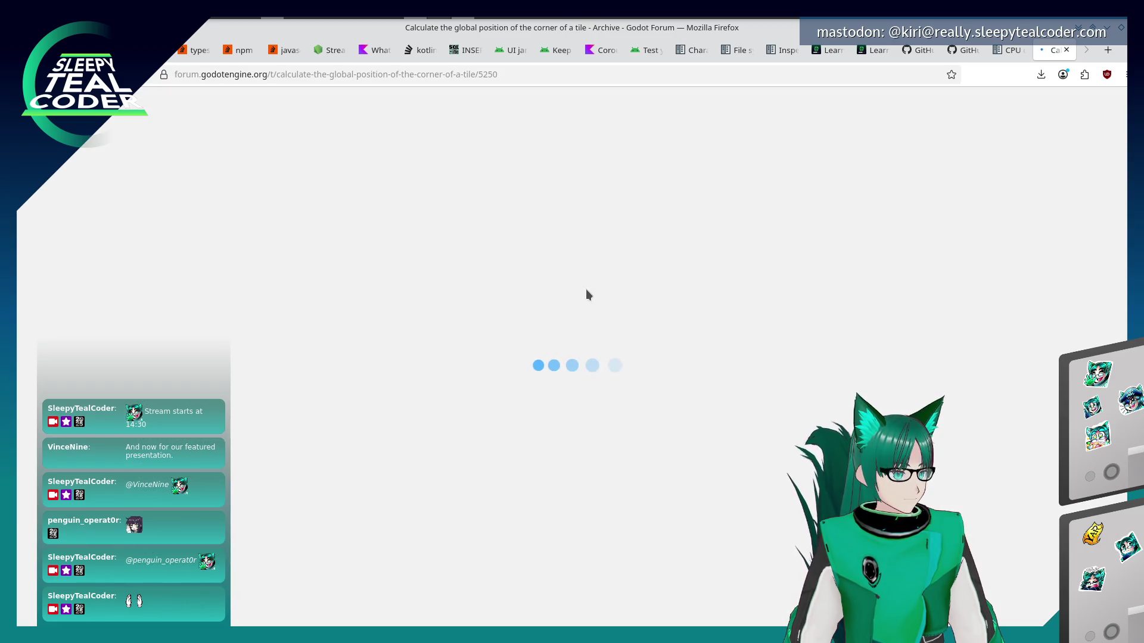
# - Open the TileMap documentation from the map_to_world reply, search it for 'map_to_', then reopen it
pyautogui.scroll(-5, 586, 295)
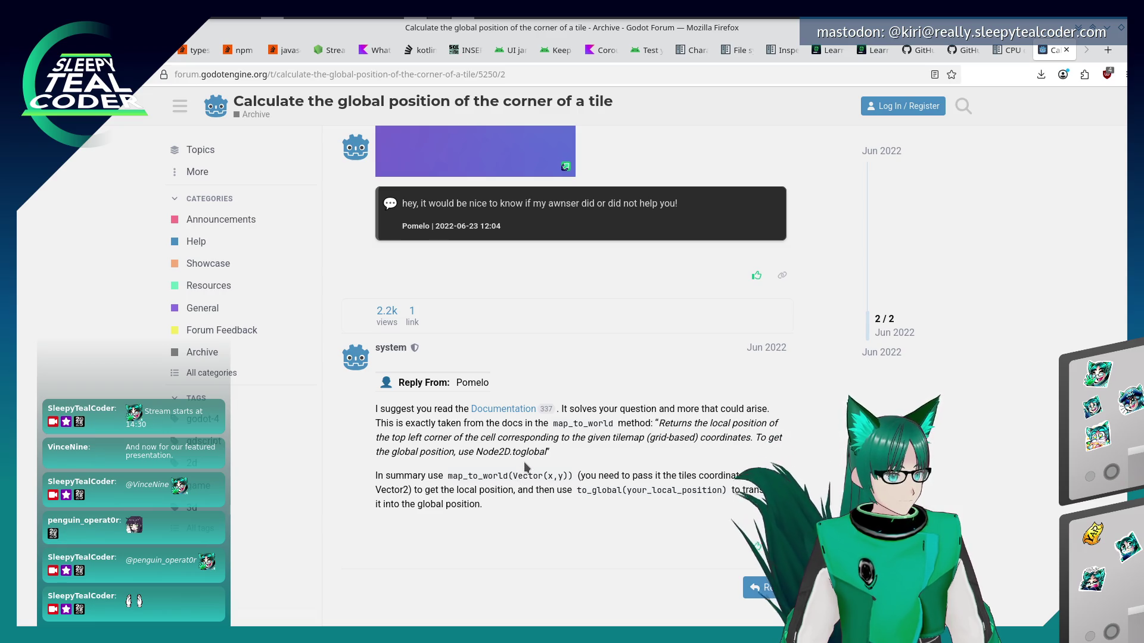
pyautogui.click(524, 409)
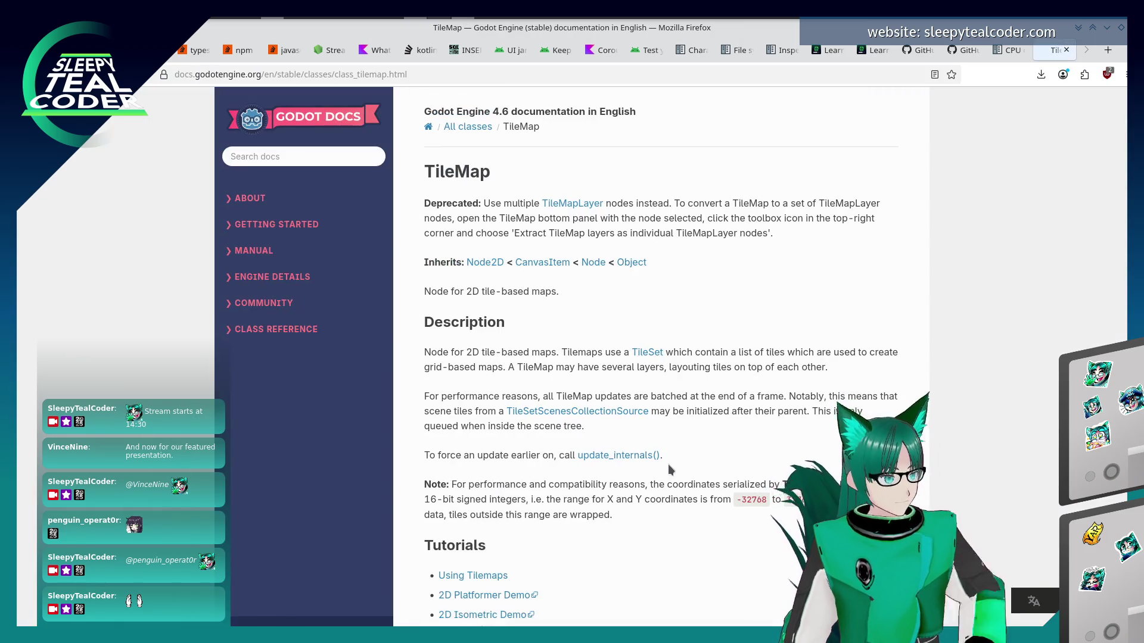
pyautogui.scroll(-2, 664, 458)
pyautogui.write('map_to_')
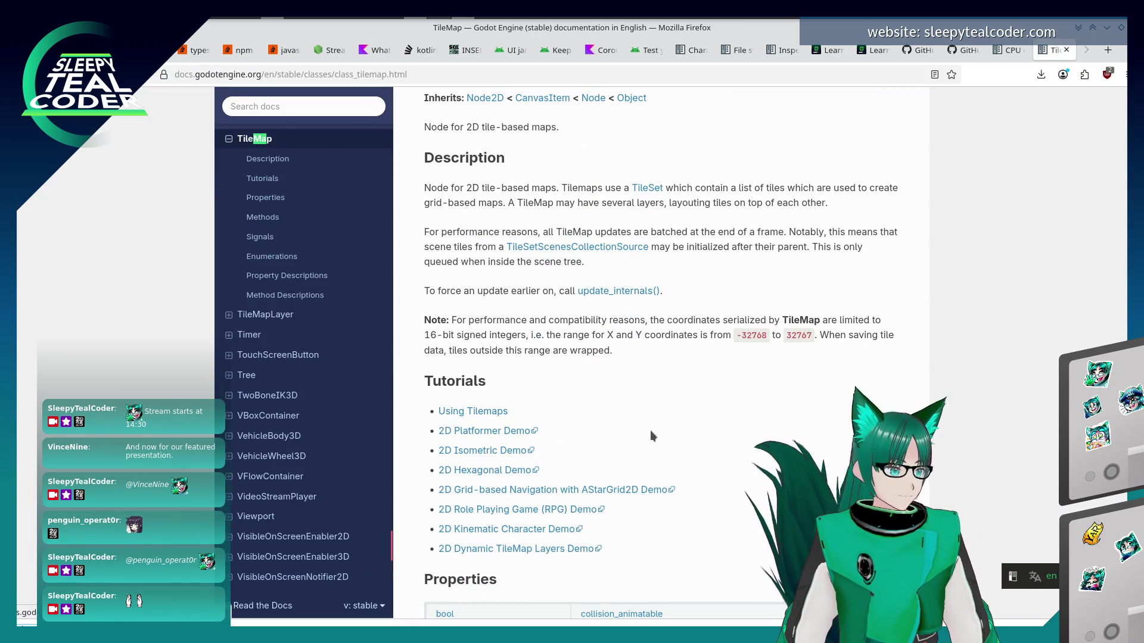
pyautogui.press('Escape')
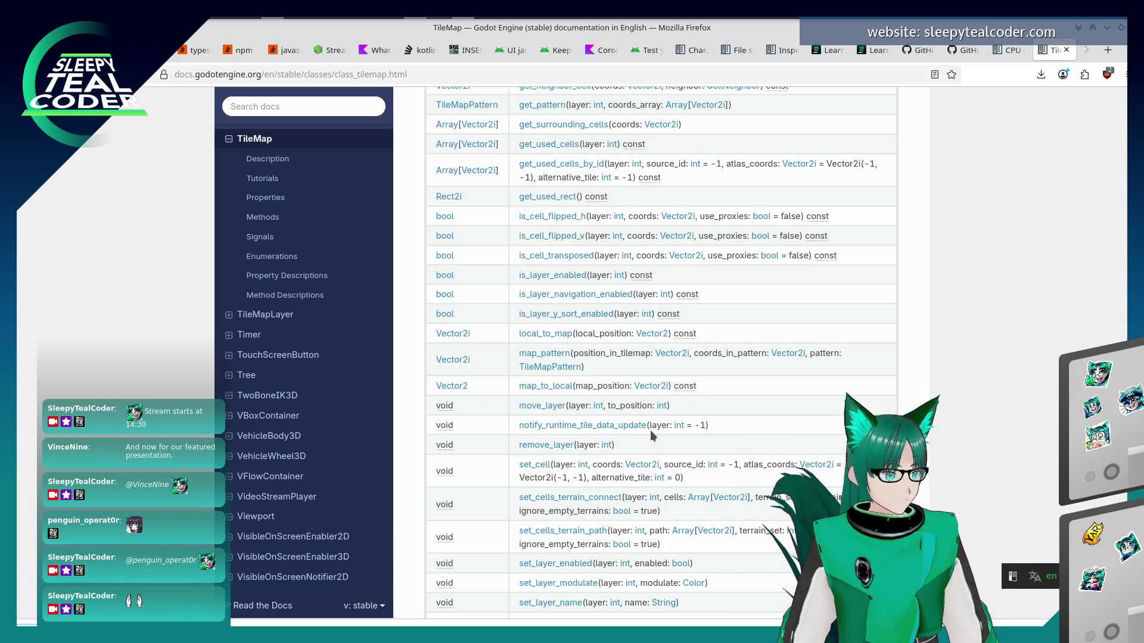
pyautogui.hotkey('alt', 'Left')
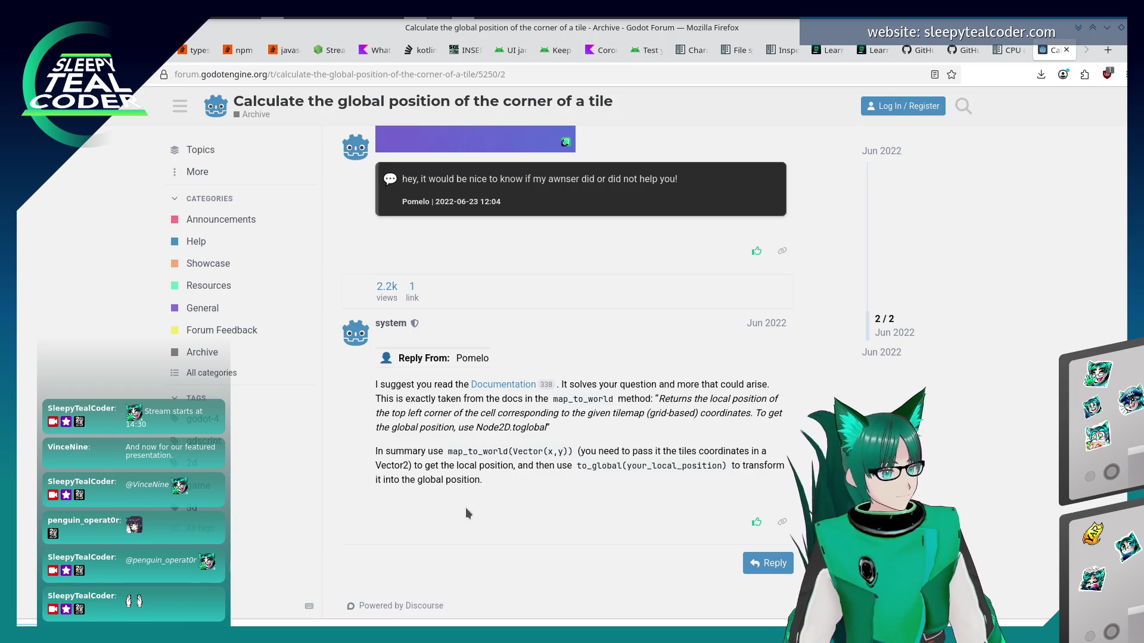
pyautogui.click(503, 385)
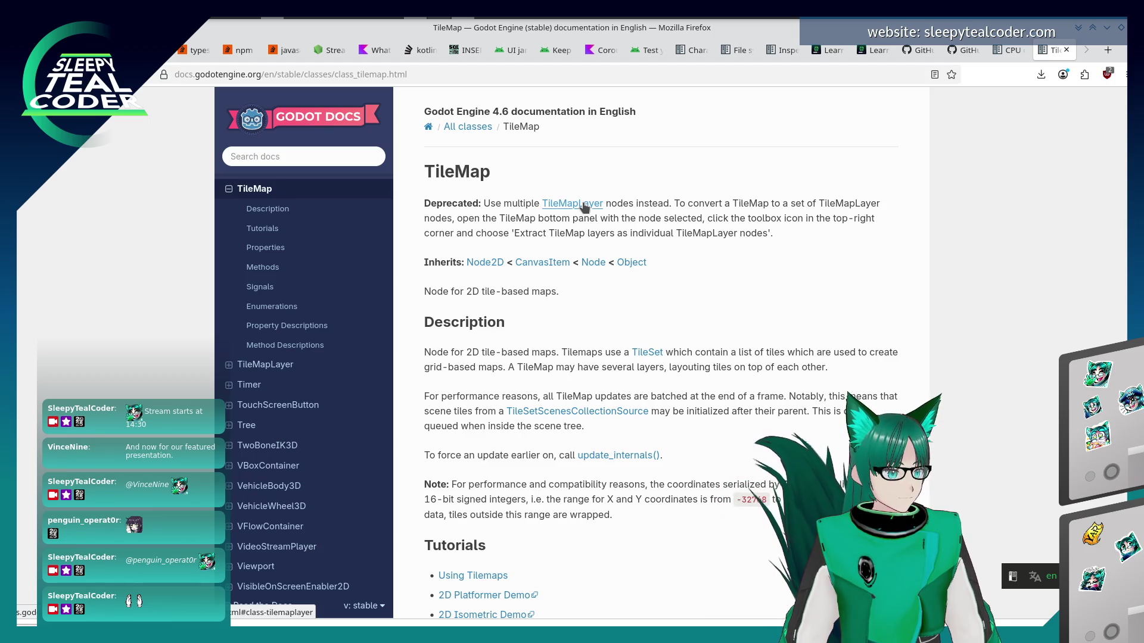
# - Consult the TileMapLayer class page, go back to the TileMap page, then head to the Godot editor
pyautogui.click(583, 207)
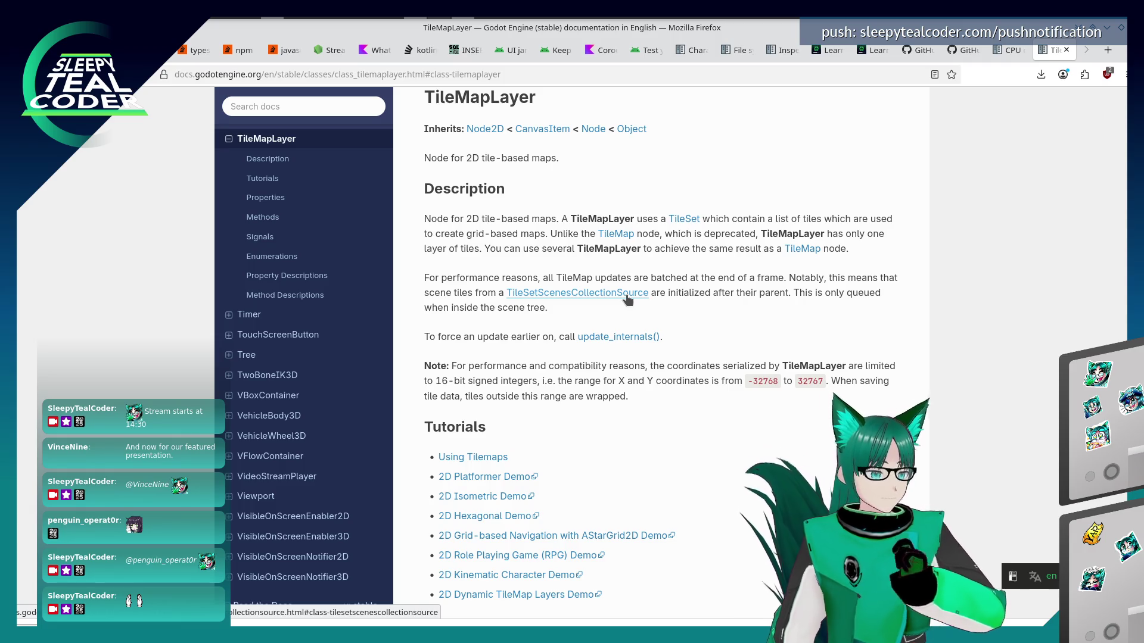
pyautogui.hotkey('alt', 'Left')
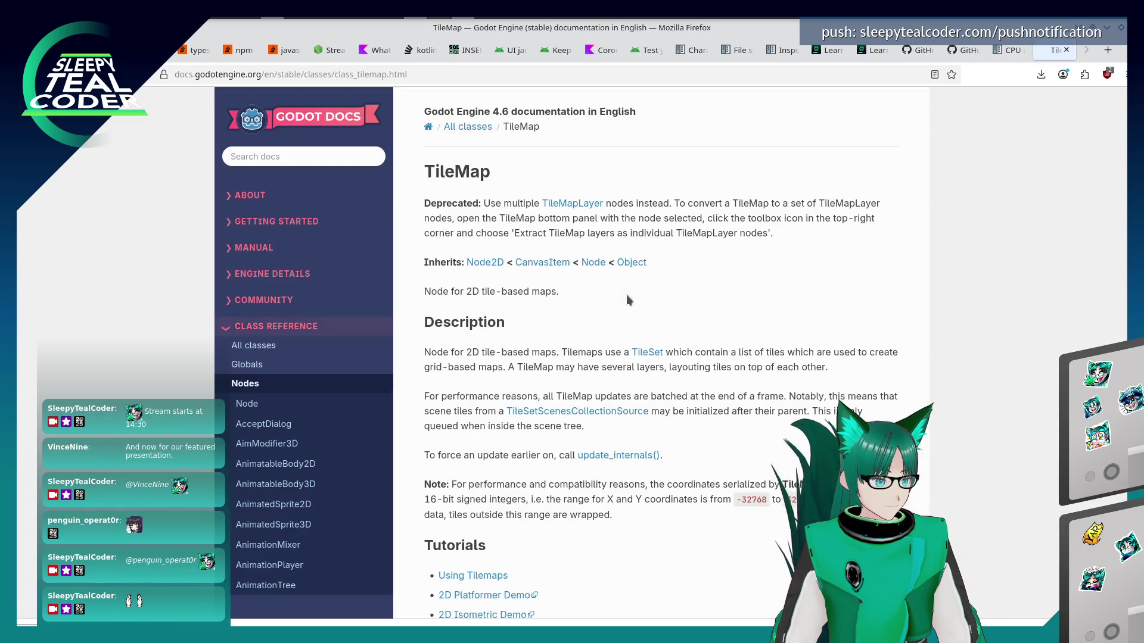
pyautogui.hotkey('alt', 'Tab')
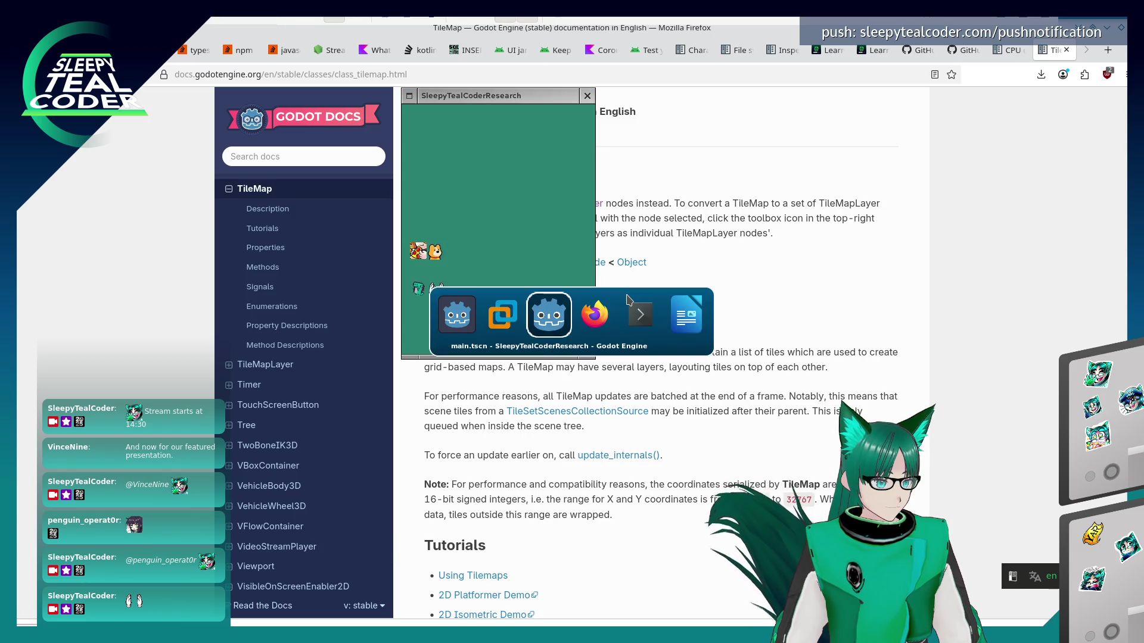
# - Return to the Godot editor's main scene and begin editing Emote3's x position (28, 246)
pyautogui.hotkey('alt', 'Tab')
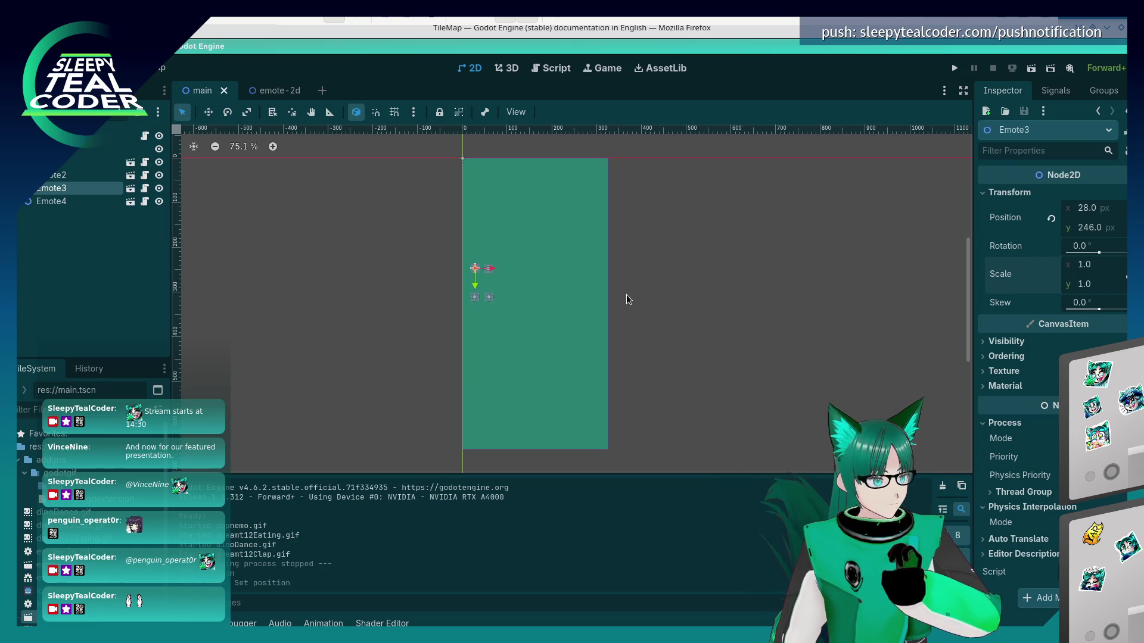
pyautogui.click(1094, 210)
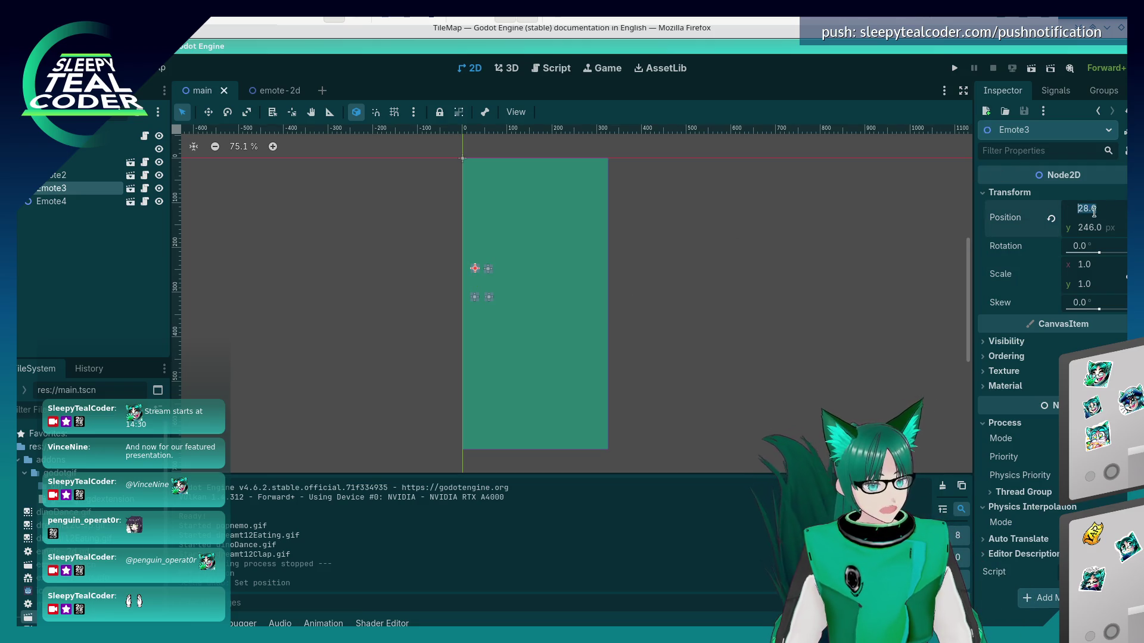
# - Try Emote3 positions of 0, 0 and then 16, 16 in the Inspector
pyautogui.write('0')
pyautogui.press('Tab')
pyautogui.write('0')
pyautogui.press('Return')
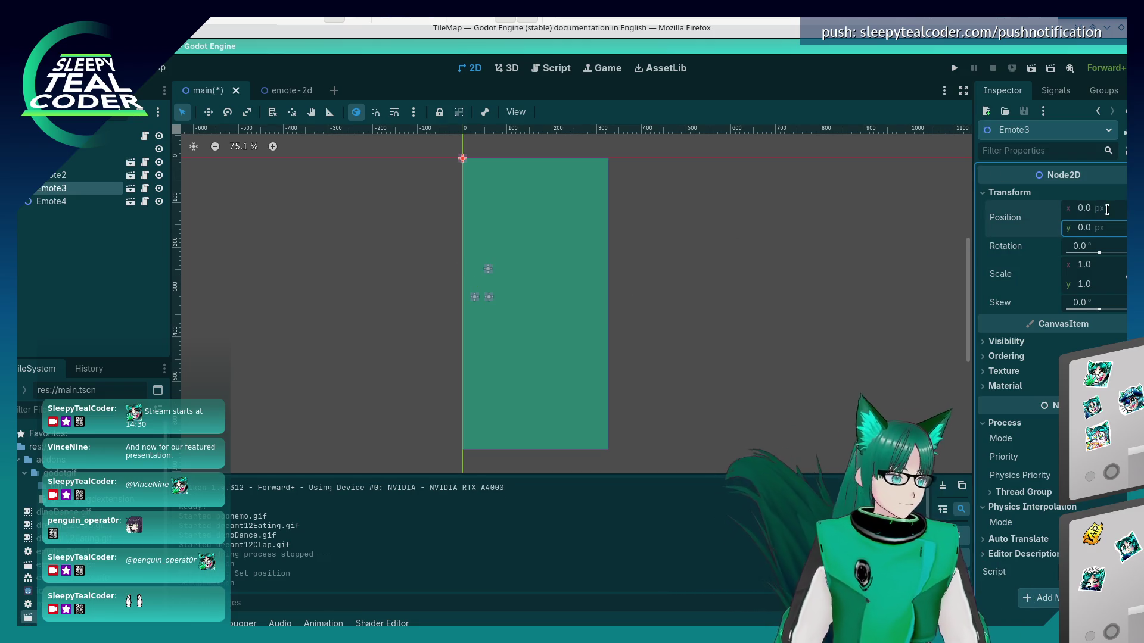
pyautogui.click(1107, 210)
pyautogui.write('16')
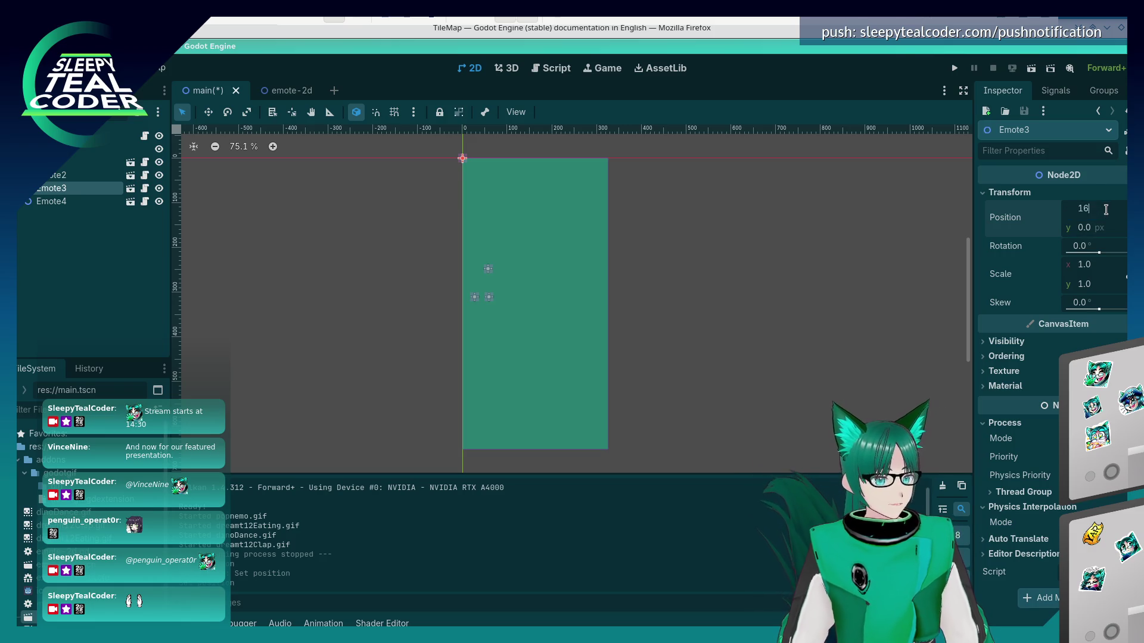
pyautogui.press('Return')
pyautogui.click(1090, 228)
pyautogui.write('16')
pyautogui.press('Return')
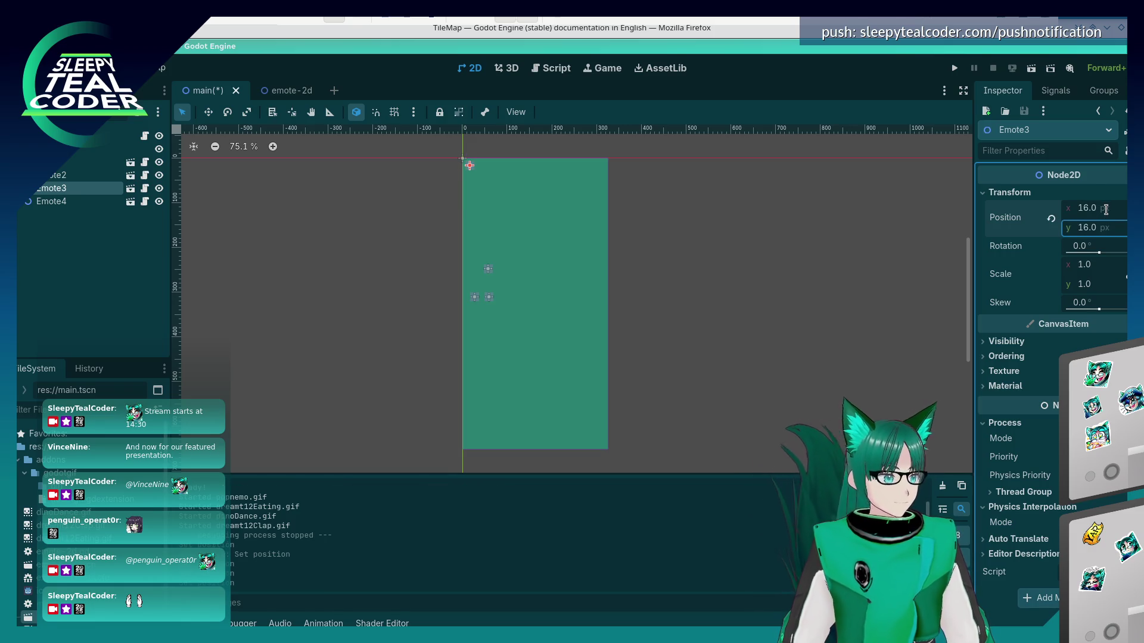
# - Save the main scene, recheck Emote3's position, and open the emote-2d scene
pyautogui.click(823, 273)
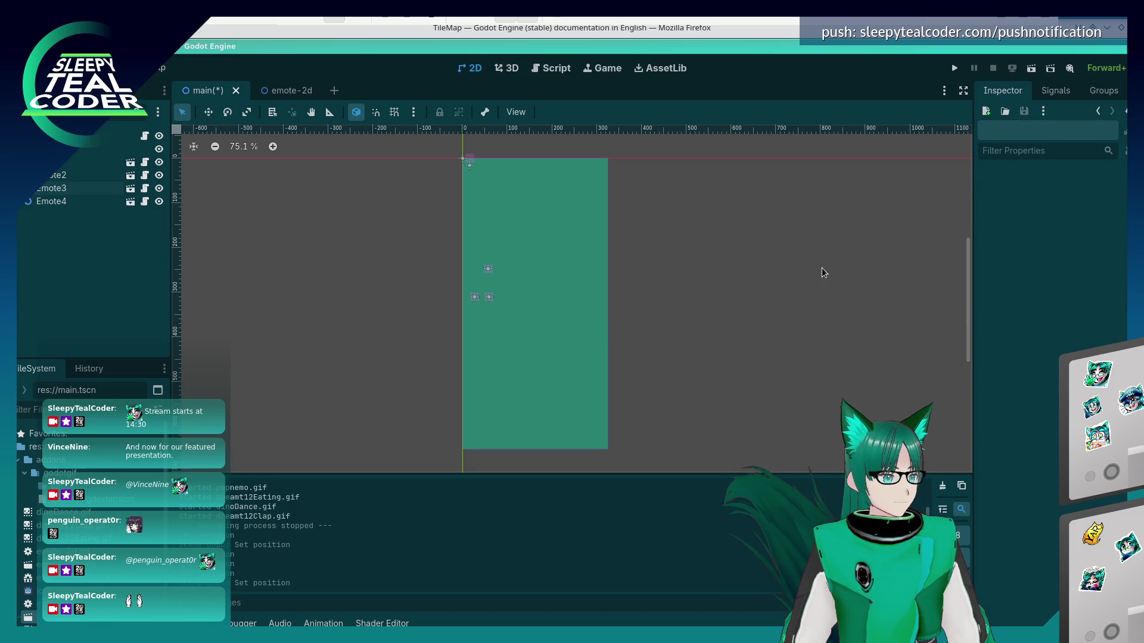
pyautogui.hotkey('ctrl', 's')
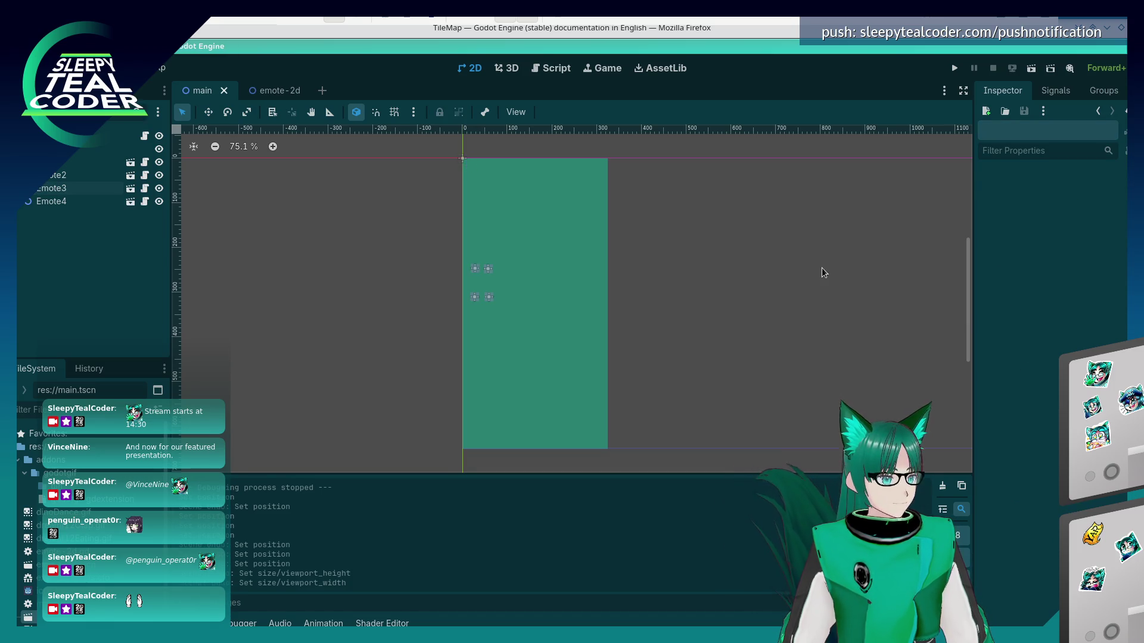
pyautogui.click(476, 271)
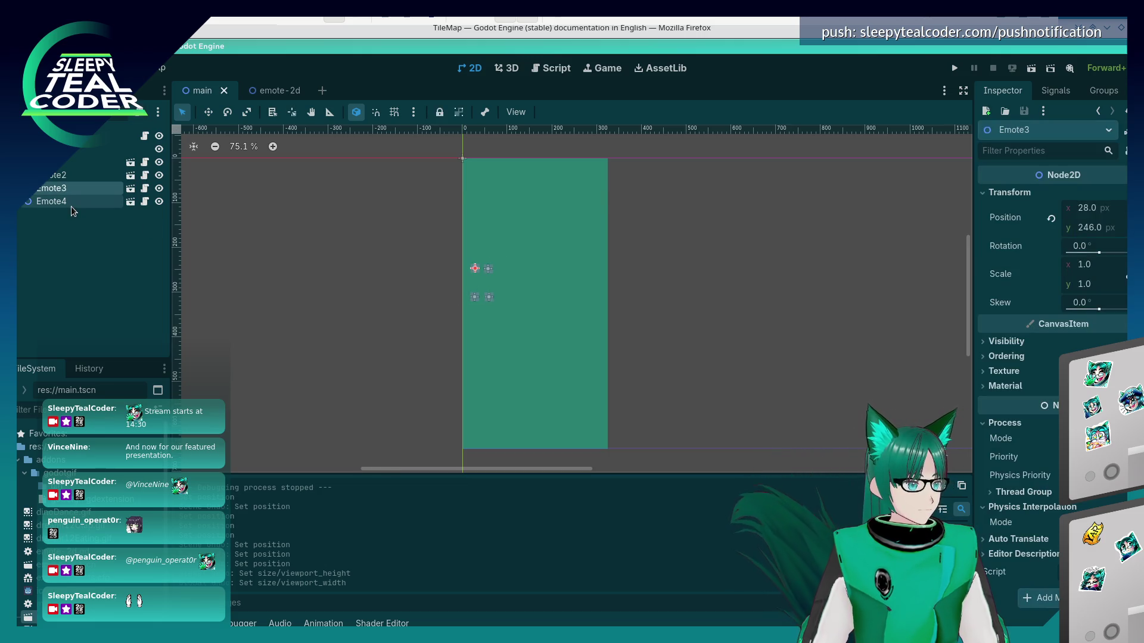
pyautogui.click(421, 290)
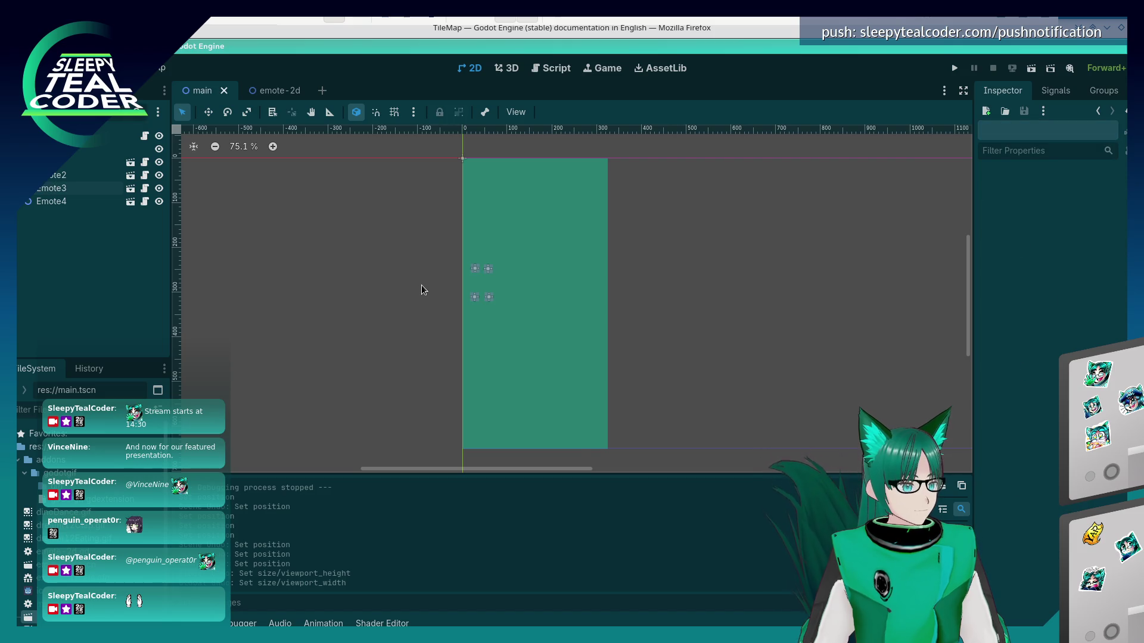
pyautogui.click(277, 90)
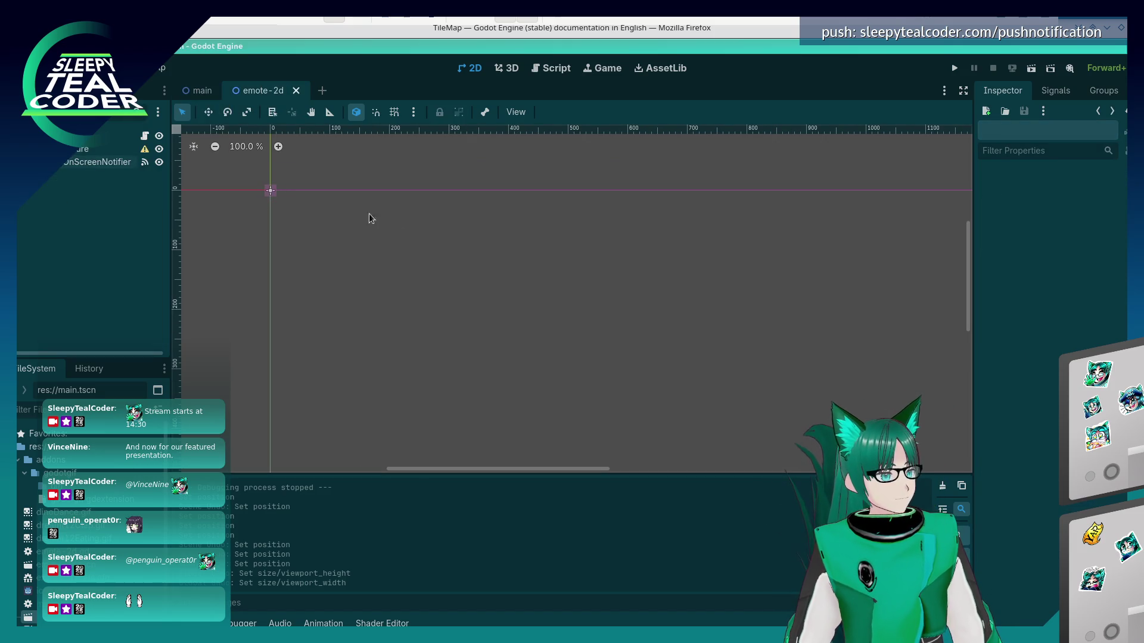
# - Select the VisibleOnScreenNotifier2D node and look over its rect values
pyautogui.click(270, 195)
pyautogui.scroll(1, 270, 208)
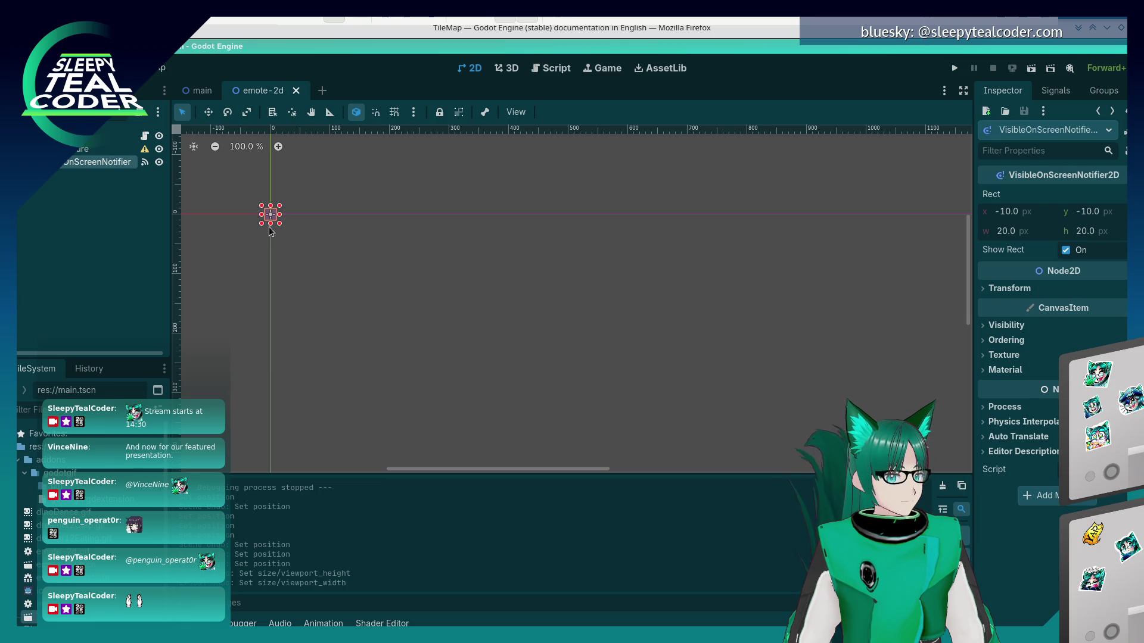
pyautogui.click(270, 231)
pyautogui.click(275, 216)
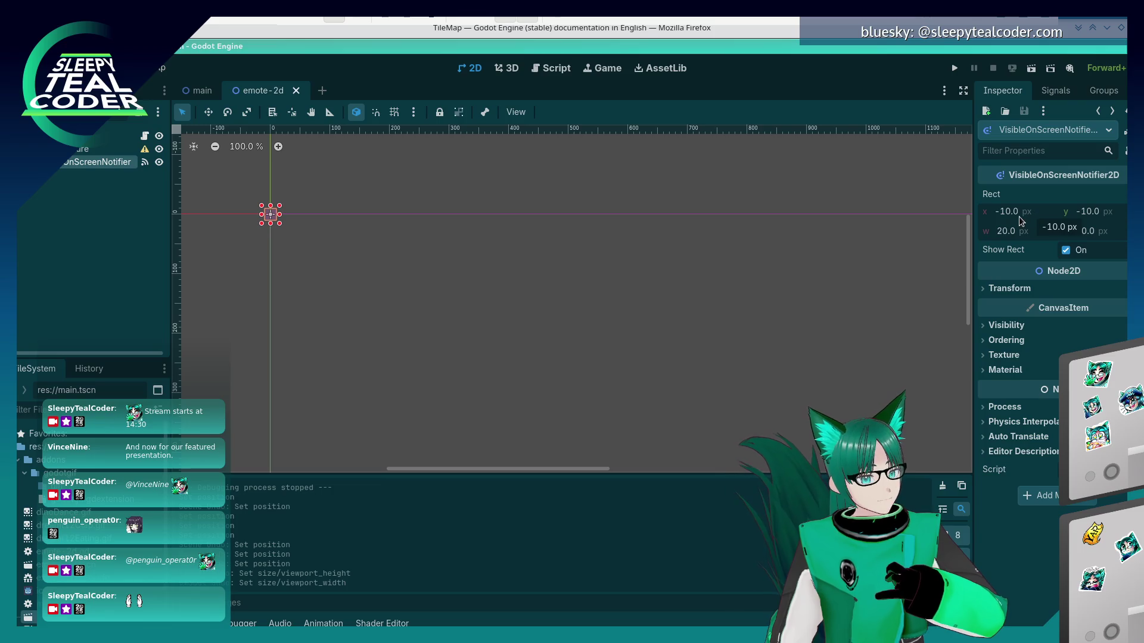
pyautogui.click(1018, 216)
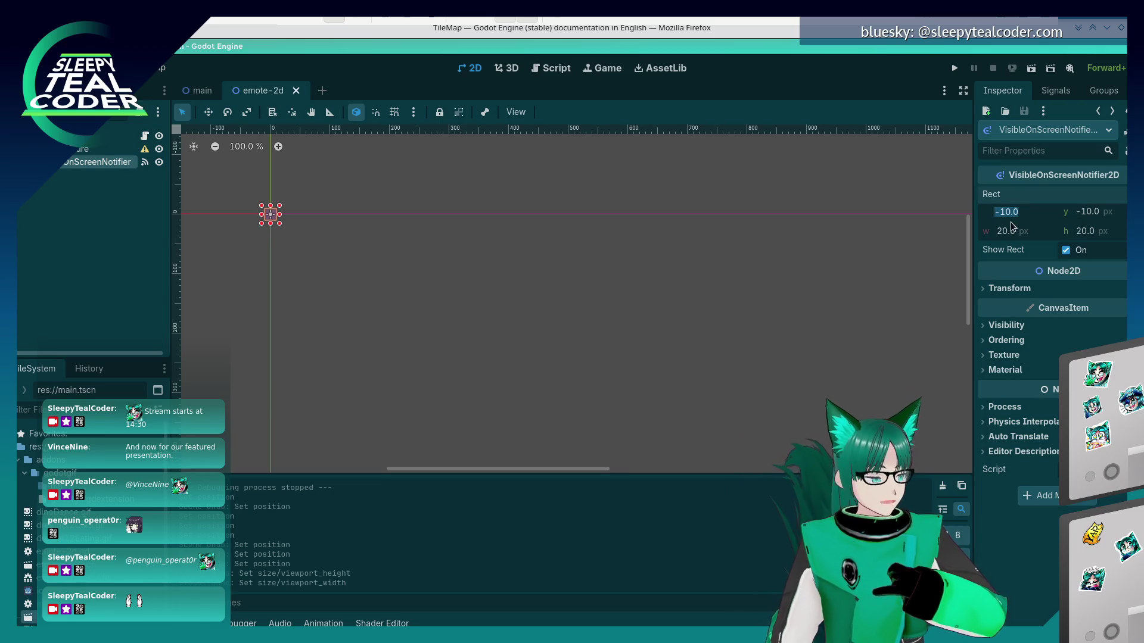
# - Move the EmotePicture sprite to position x 10, y 10 via its Transform properties
pyautogui.click(72, 152)
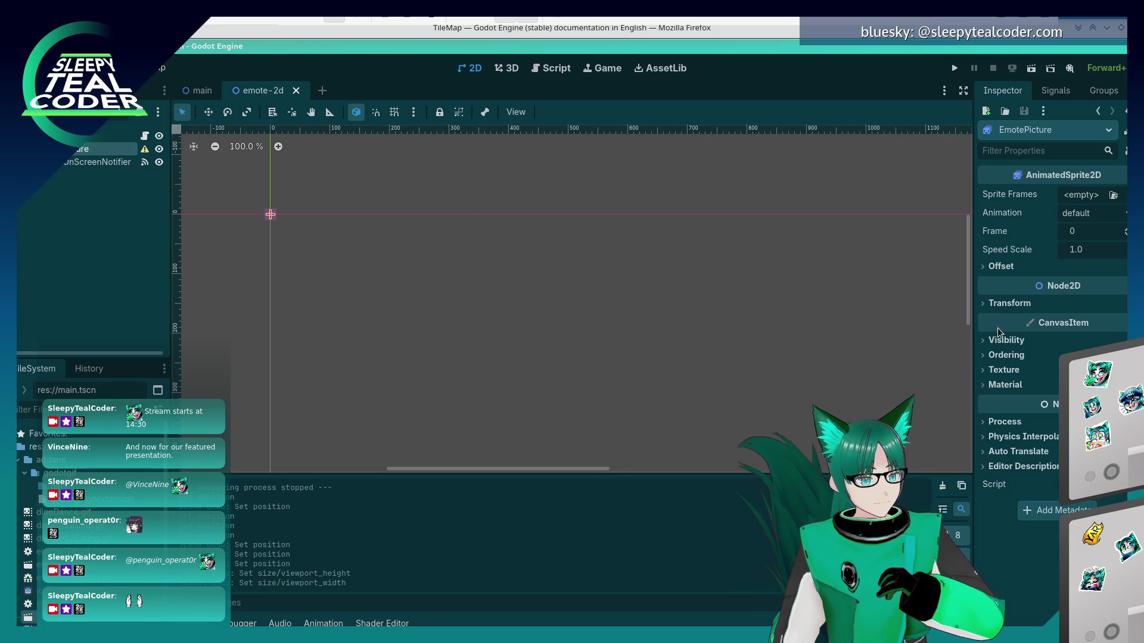
pyautogui.click(986, 307)
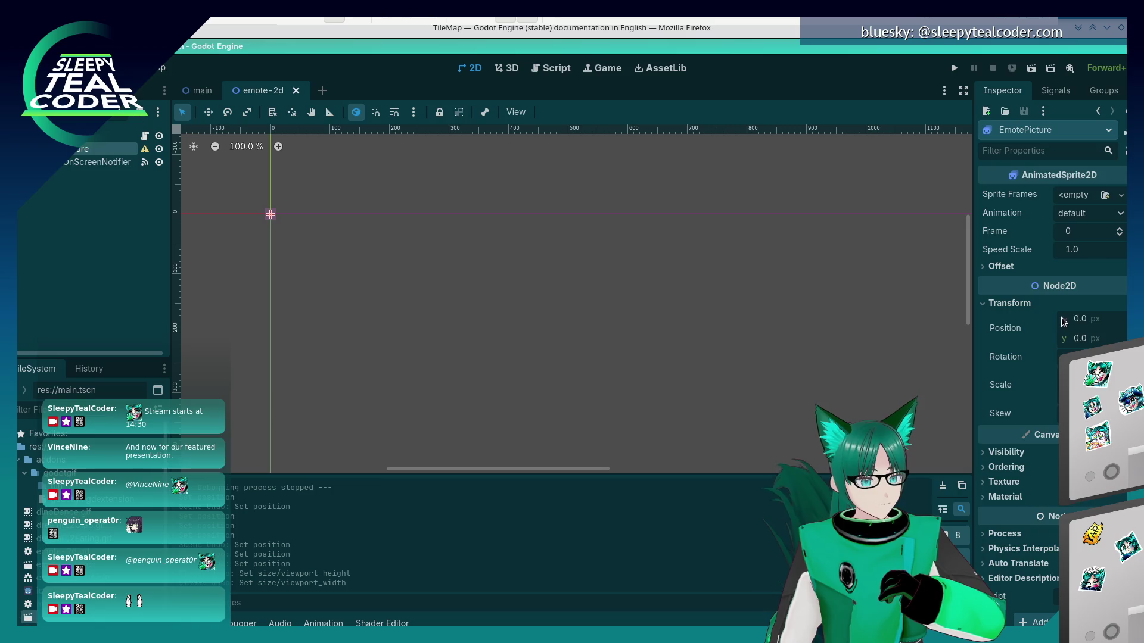
pyautogui.click(1078, 323)
pyautogui.write('10')
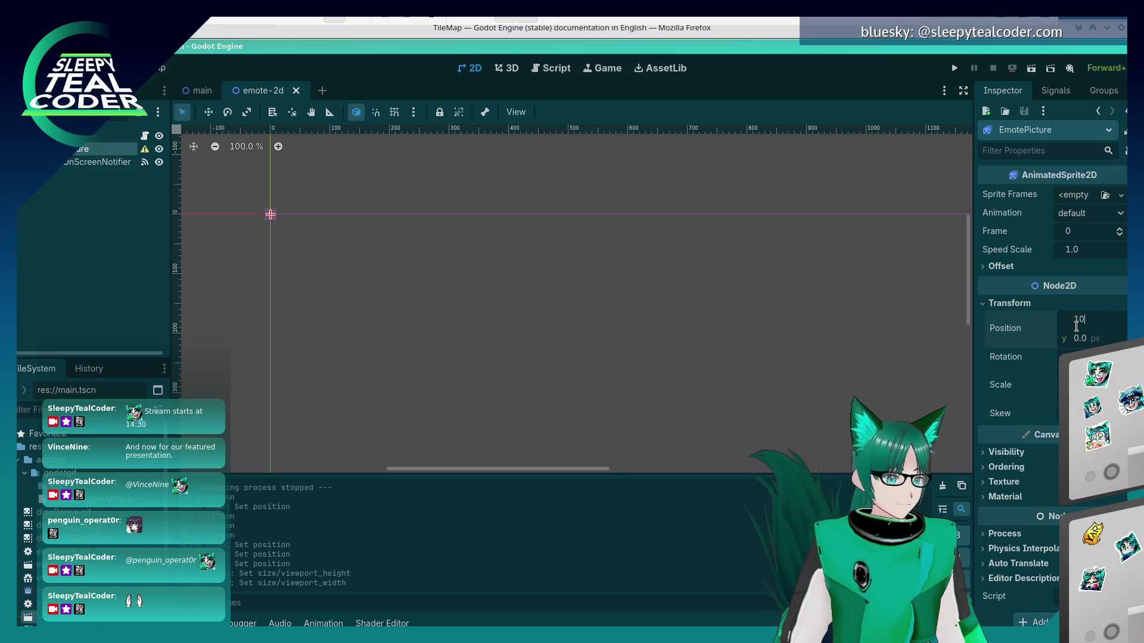
pyautogui.press('Tab')
pyautogui.write('10')
pyautogui.press('Return')
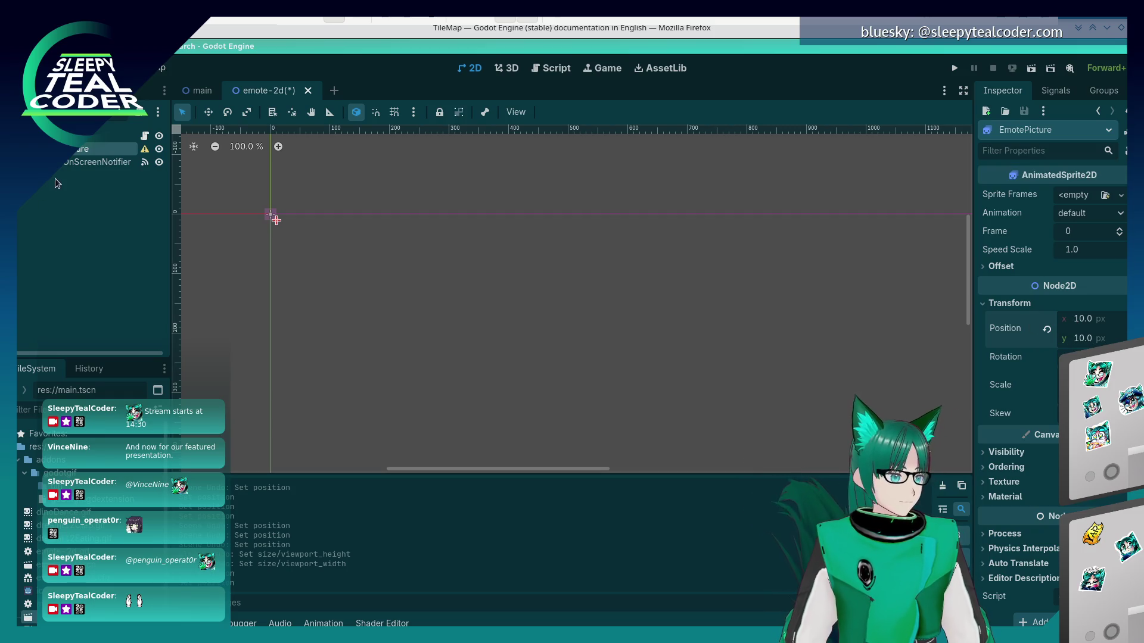
# - Enter notifier rect x 10 and y 0, then edit the width value
pyautogui.click(95, 162)
pyautogui.click(1035, 213)
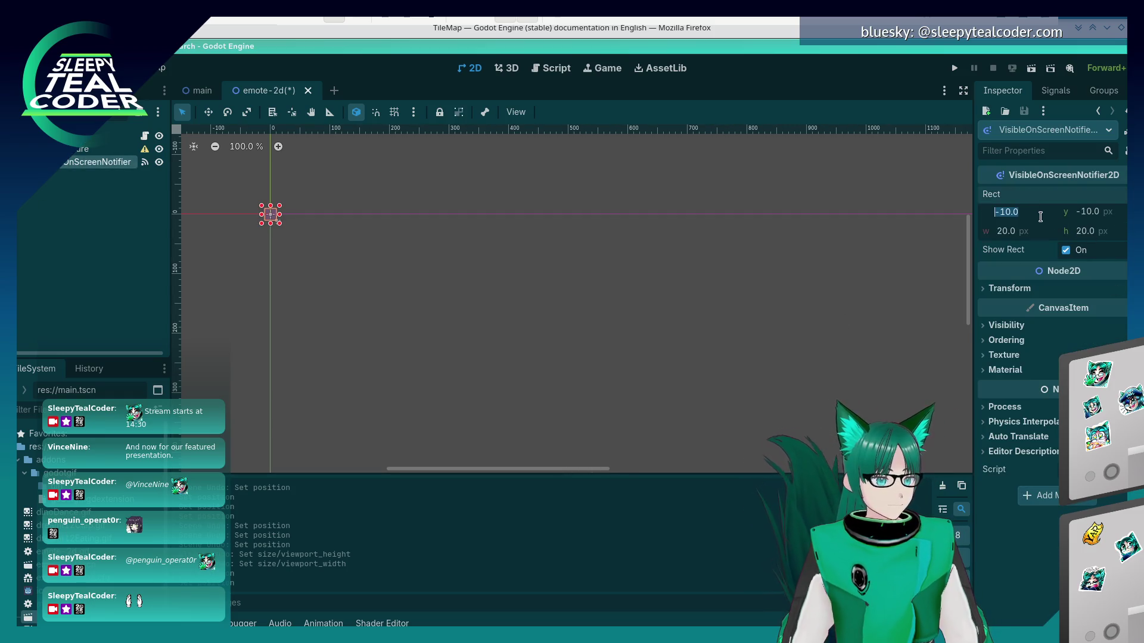
pyautogui.write('10')
pyautogui.press('Tab')
pyautogui.write('0')
pyautogui.press('Tab')
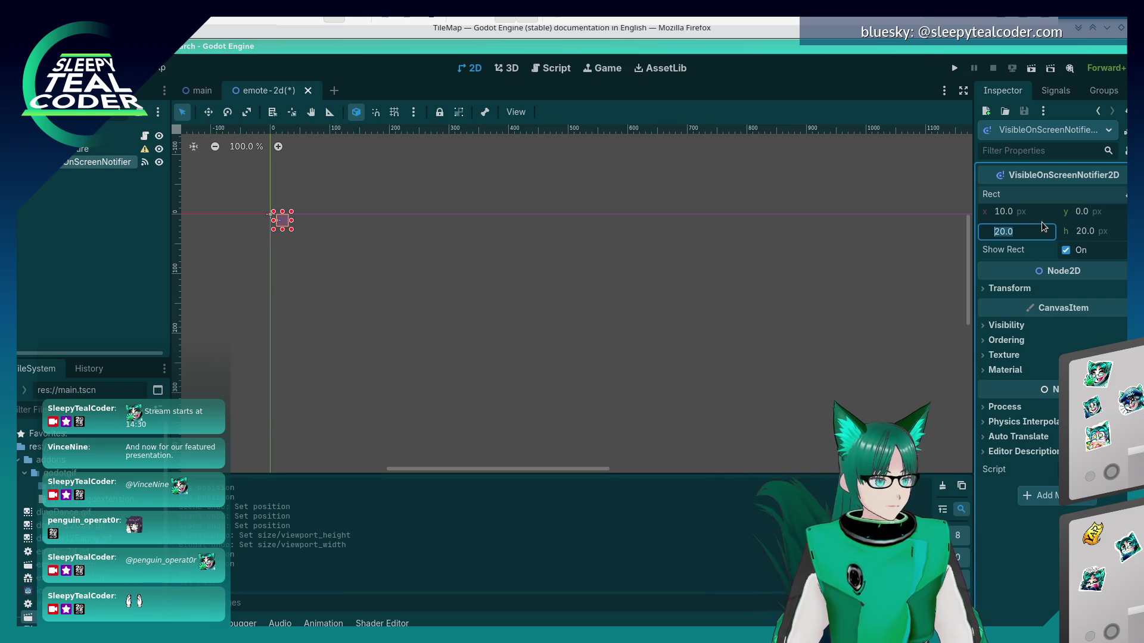
pyautogui.press('BackSpace')
pyautogui.click(549, 375)
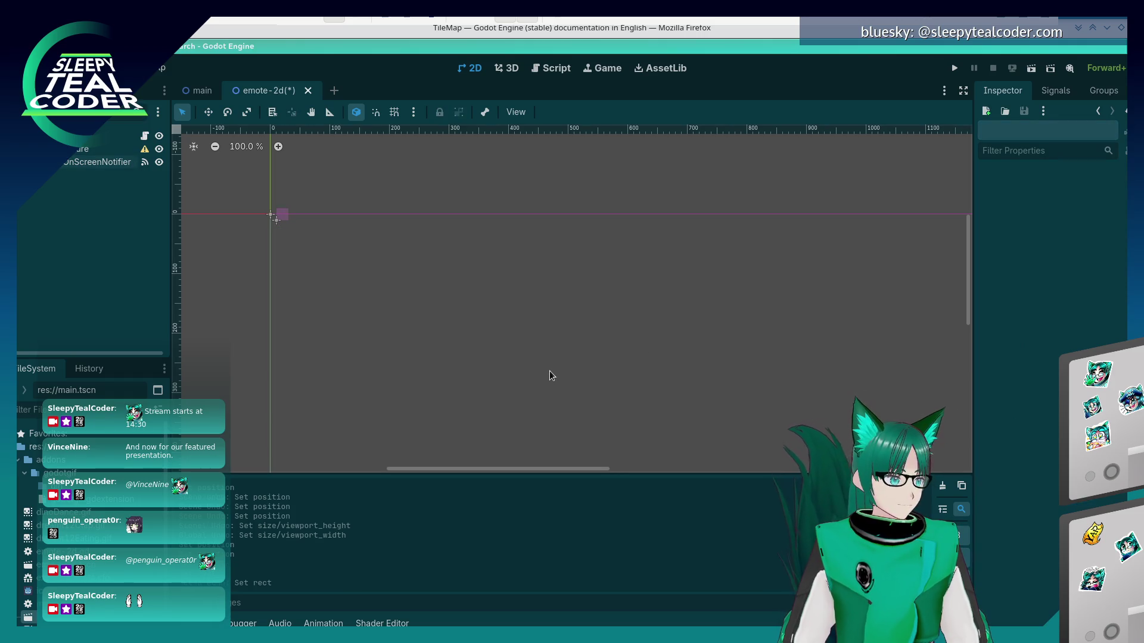
# - Correct the notifier rect to x 10, y 10, keeping its 20 × 20 size
pyautogui.click(80, 163)
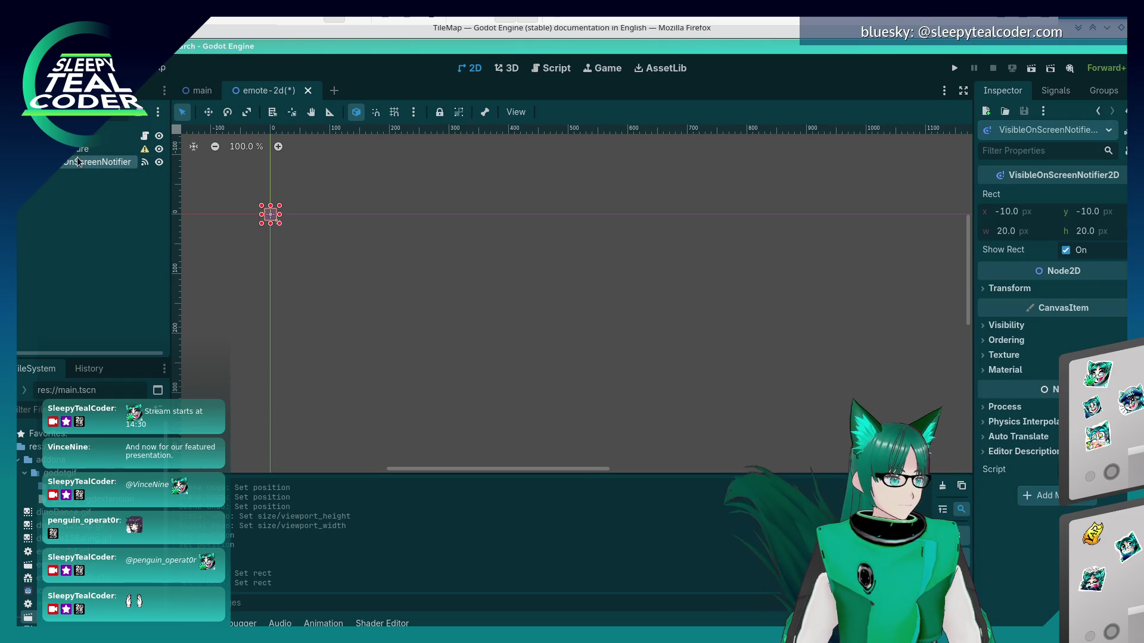
pyautogui.click(1021, 215)
pyautogui.press('Home')
pyautogui.press('Delete')
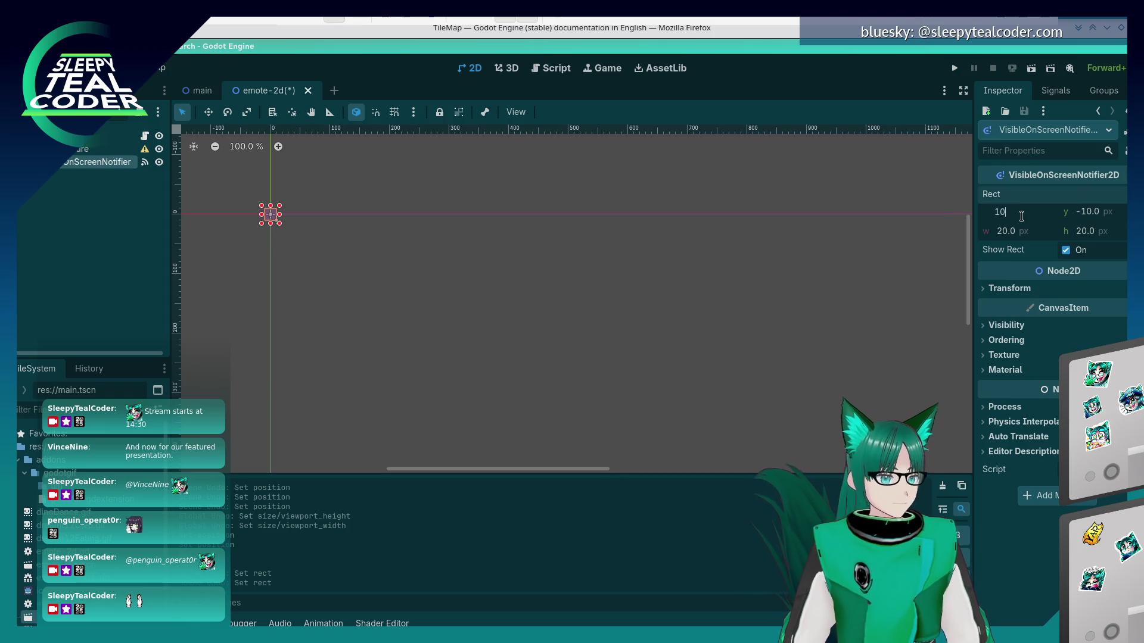
pyautogui.press('Tab')
pyautogui.press('Tab')
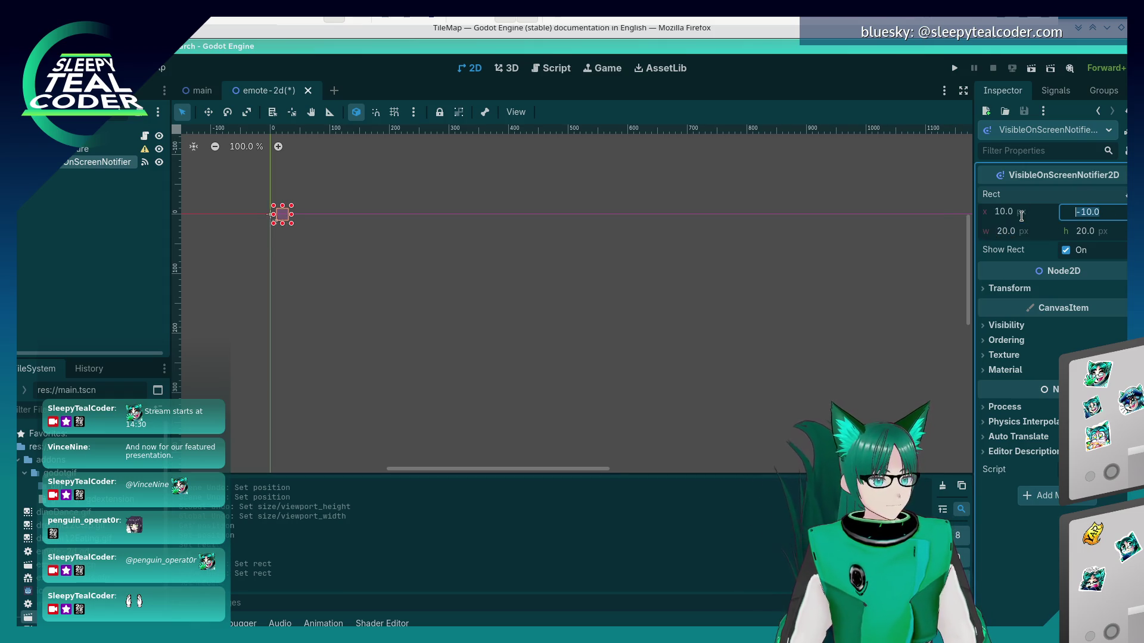
pyautogui.press('Home')
pyautogui.press('Delete')
pyautogui.press('Return')
pyautogui.click(658, 326)
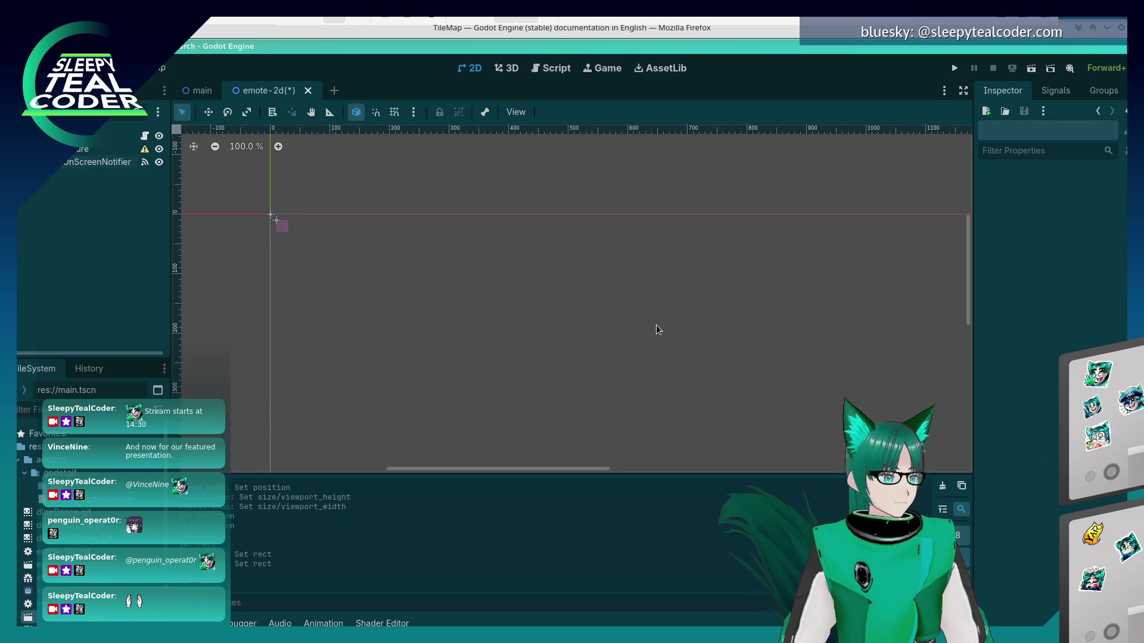
# - Save the emote scene and test-run it, shrinking the game window to about 870 px wide
pyautogui.click(273, 216)
pyautogui.click(288, 240)
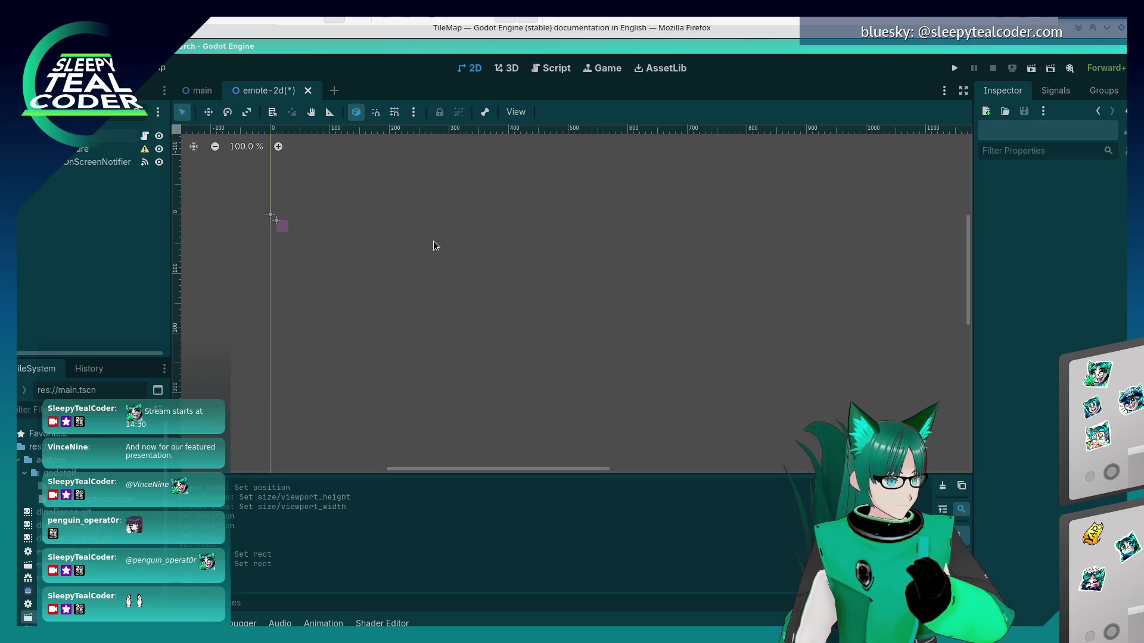
pyautogui.hotkey('ctrl', 's')
pyautogui.press('F5')
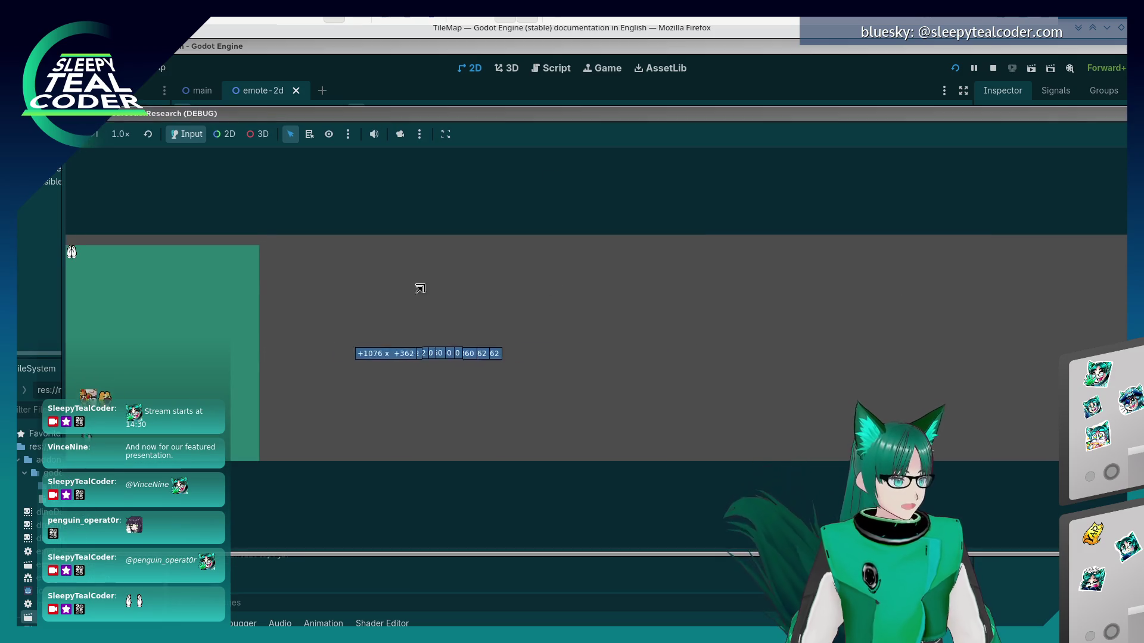
pyautogui.moveTo(1021, 352); pyautogui.dragTo(432, 353)
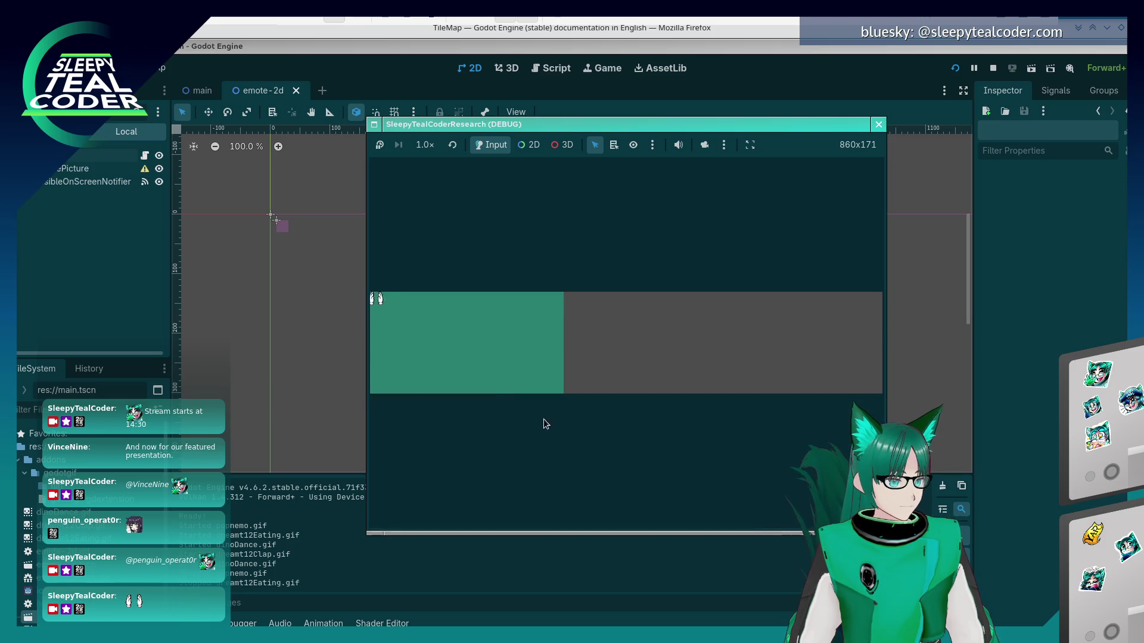
pyautogui.hotkey('alt', 'Tab')
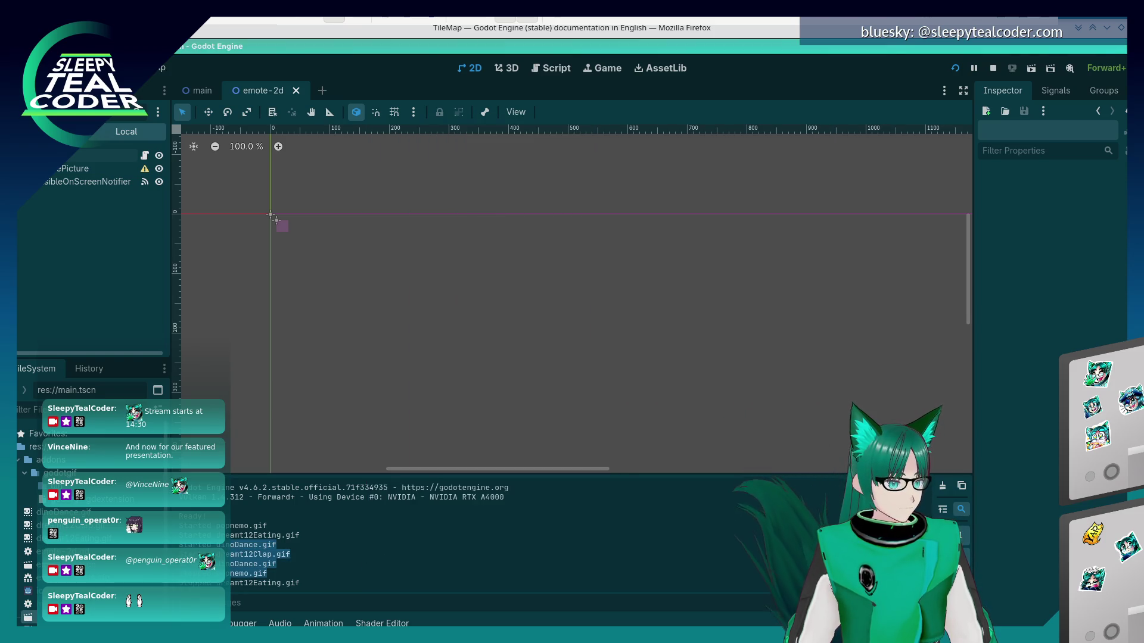
pyautogui.hotkey('alt', 'Tab')
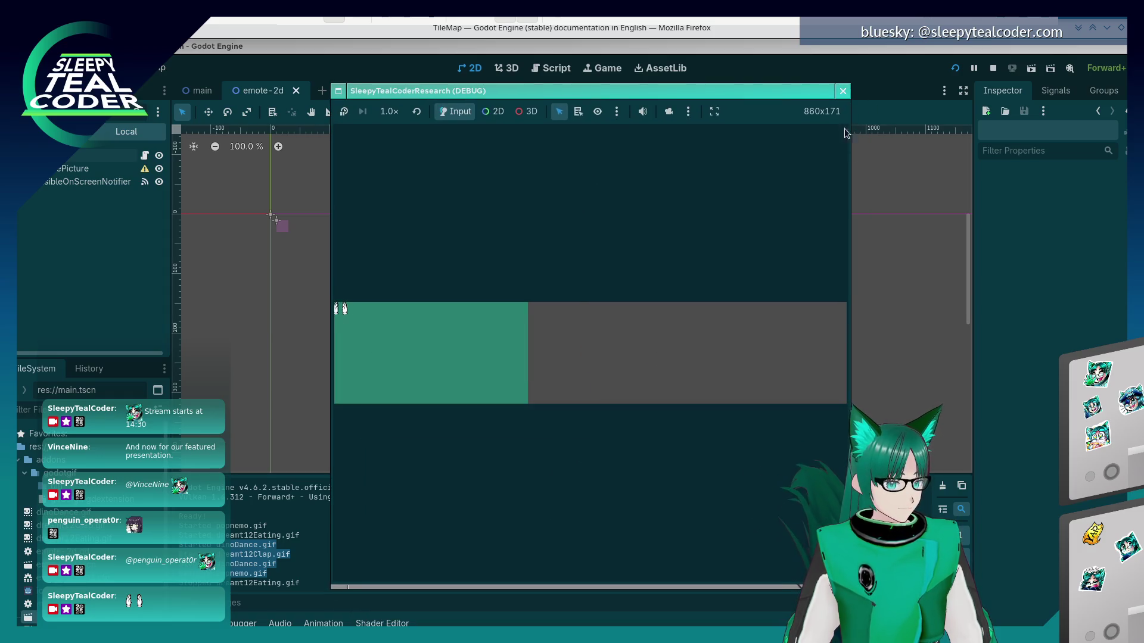
pyautogui.click(993, 68)
# - Run the game again, shrink its window to 989×197, and stop it
pyautogui.click(955, 68)
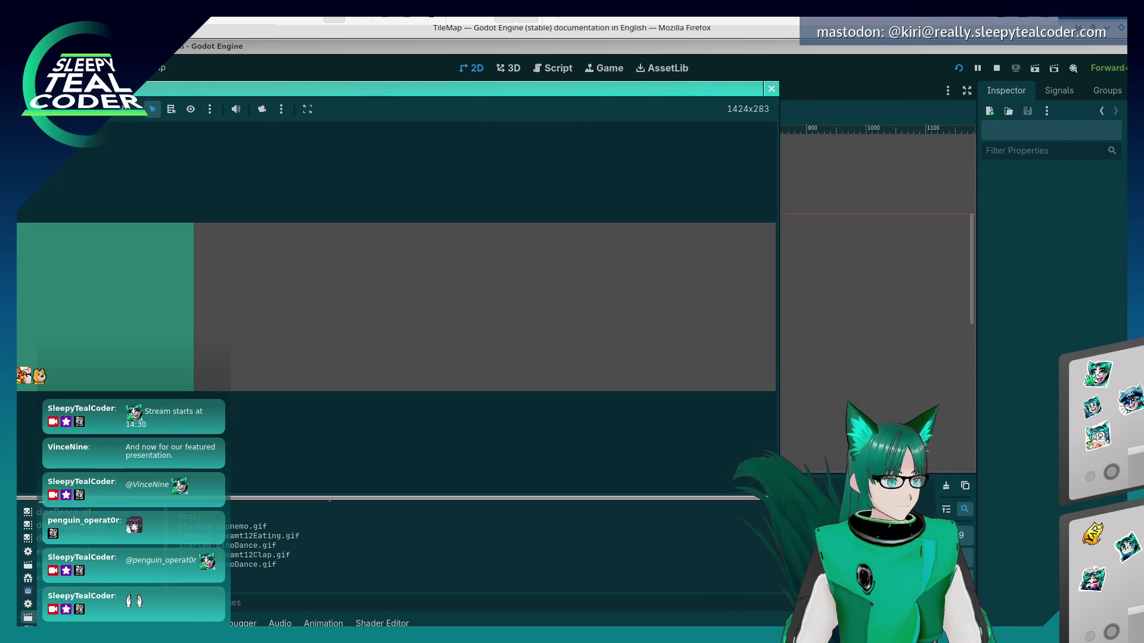
pyautogui.moveTo(417, 88); pyautogui.dragTo(701, 98)
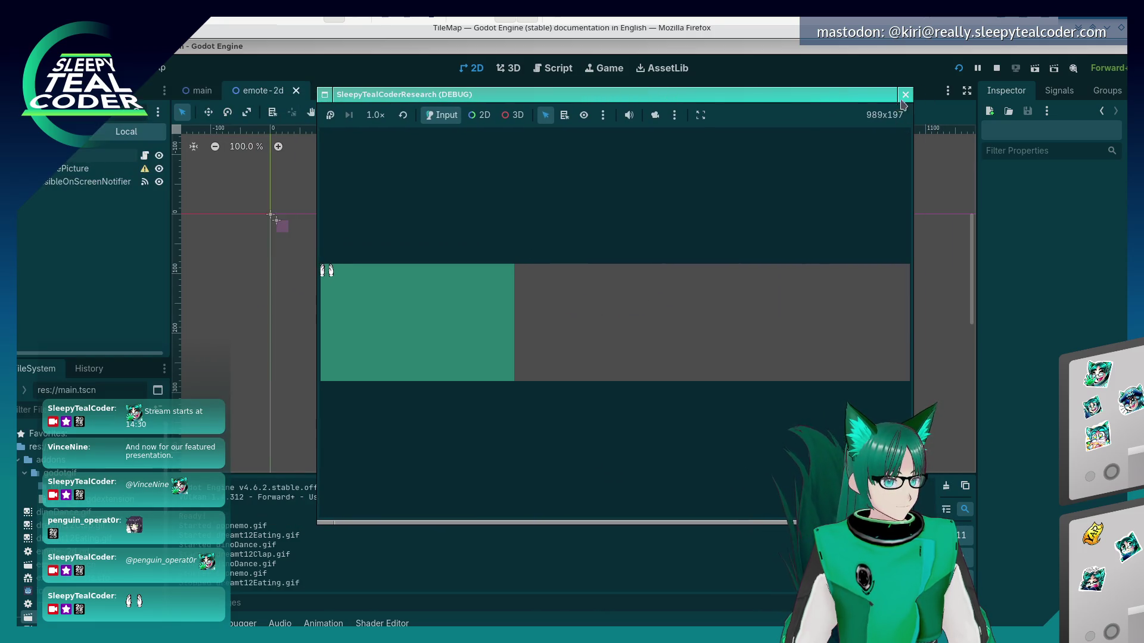
pyautogui.click(906, 95)
pyautogui.press('alt')
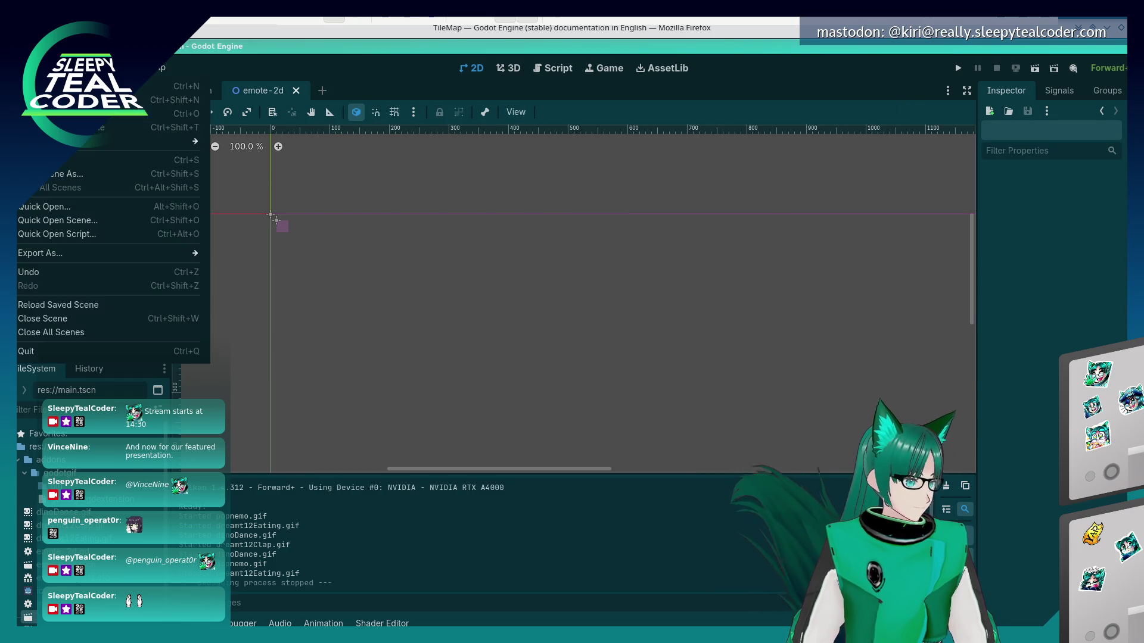
# - In Project Settings, locate the Viewport Width setting under Display > Window
pyautogui.press('Right')
pyautogui.press('Return')
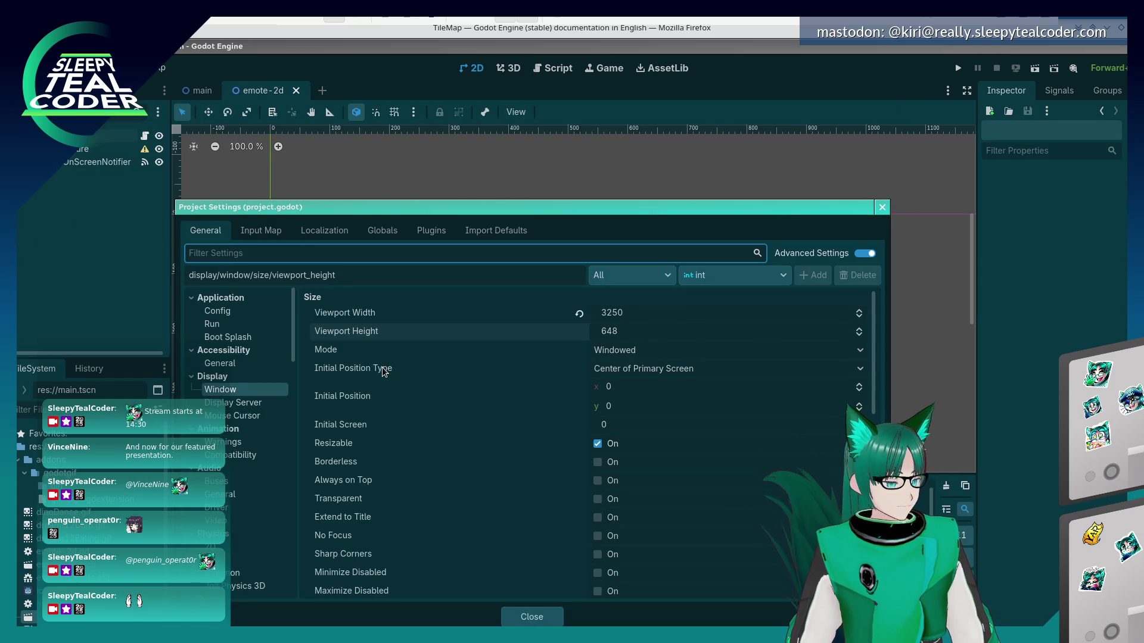
pyautogui.click(381, 314)
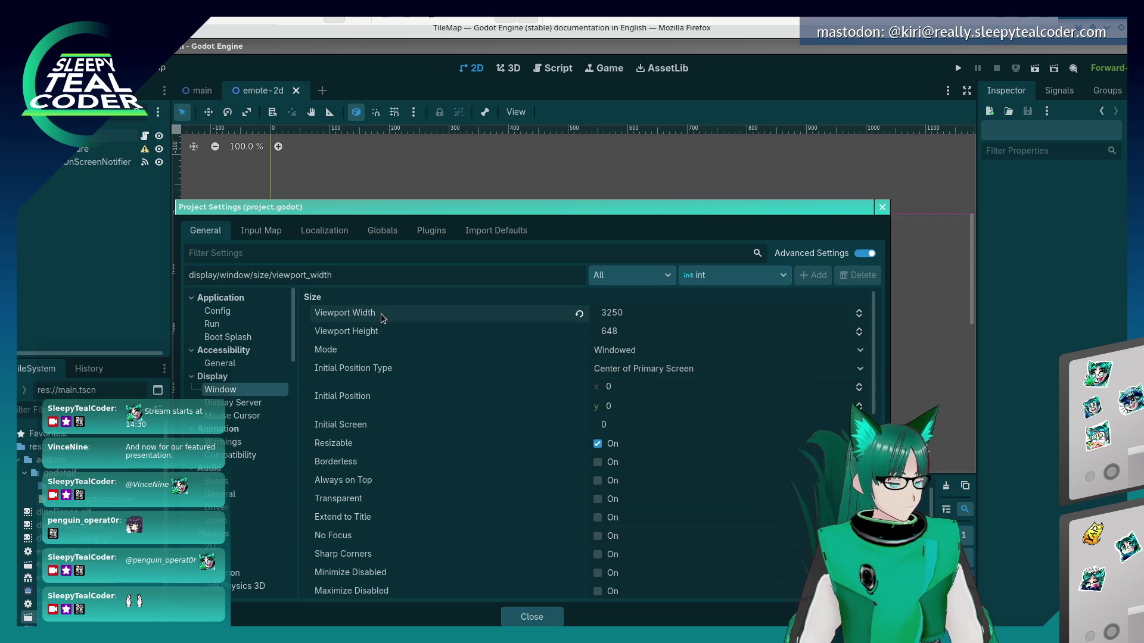
pyautogui.click(645, 313)
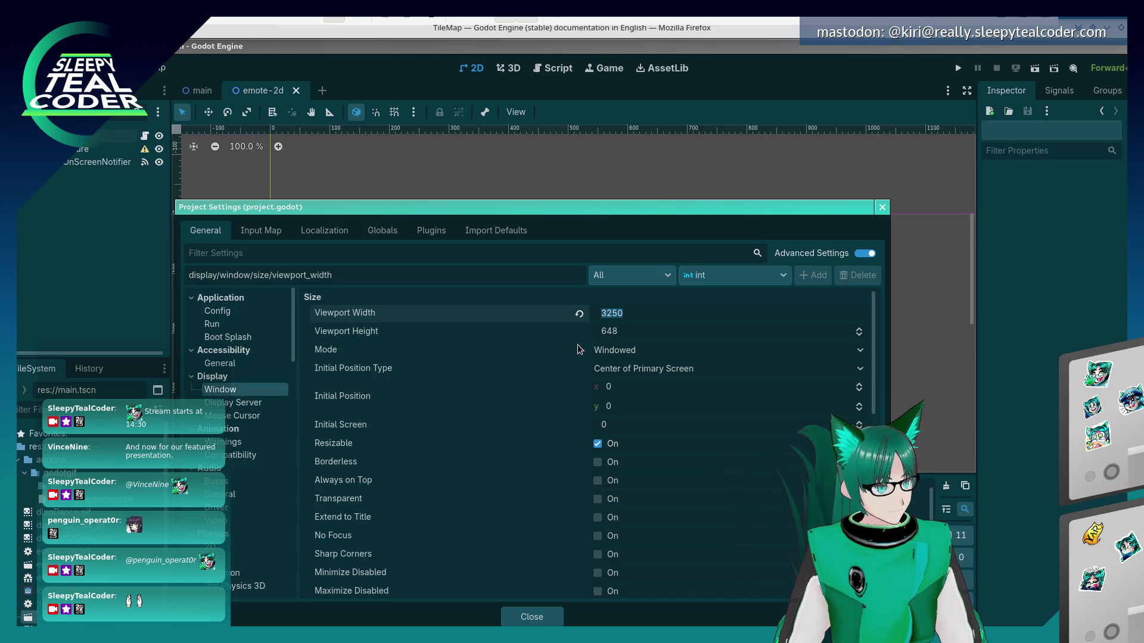
pyautogui.click(217, 311)
pyautogui.click(218, 322)
pyautogui.click(222, 337)
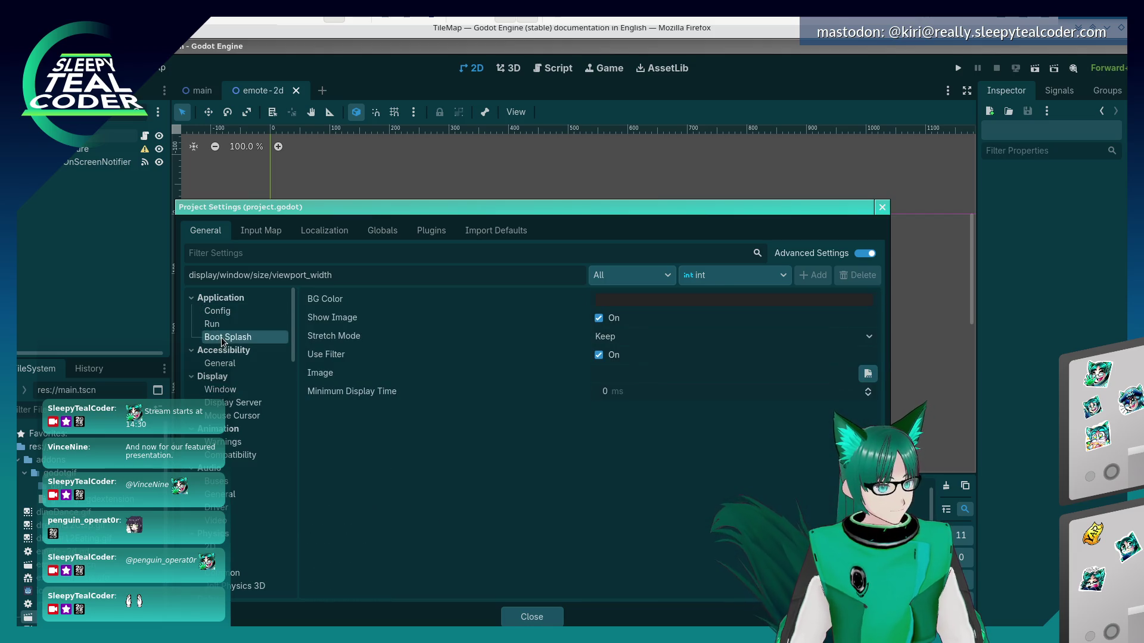
pyautogui.click(224, 327)
pyautogui.click(229, 311)
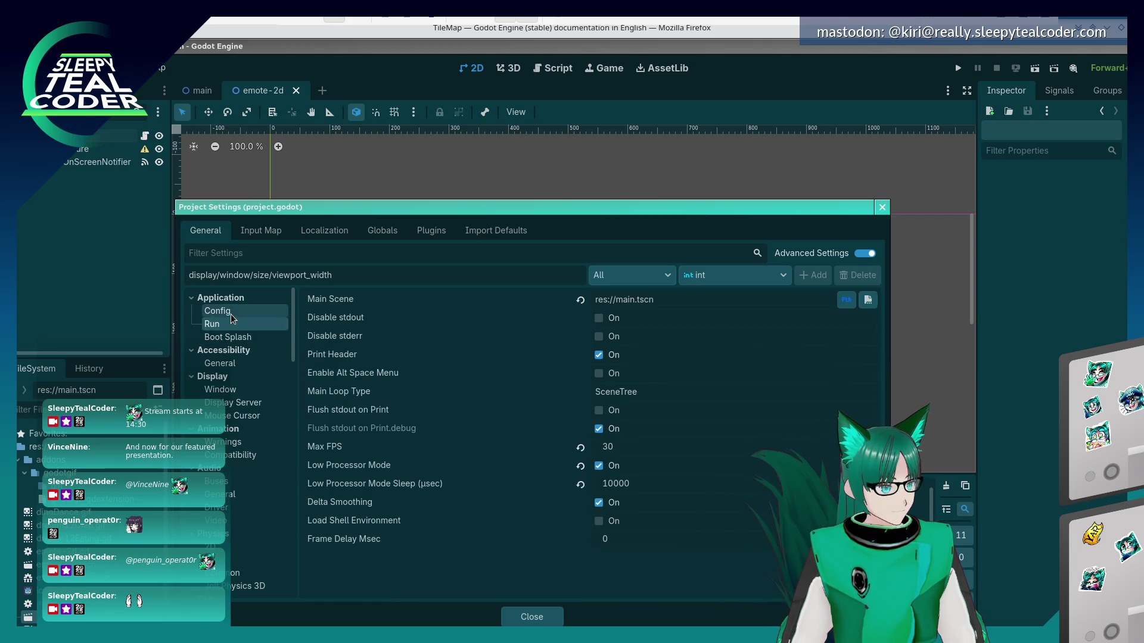
pyautogui.doubleClick(241, 298)
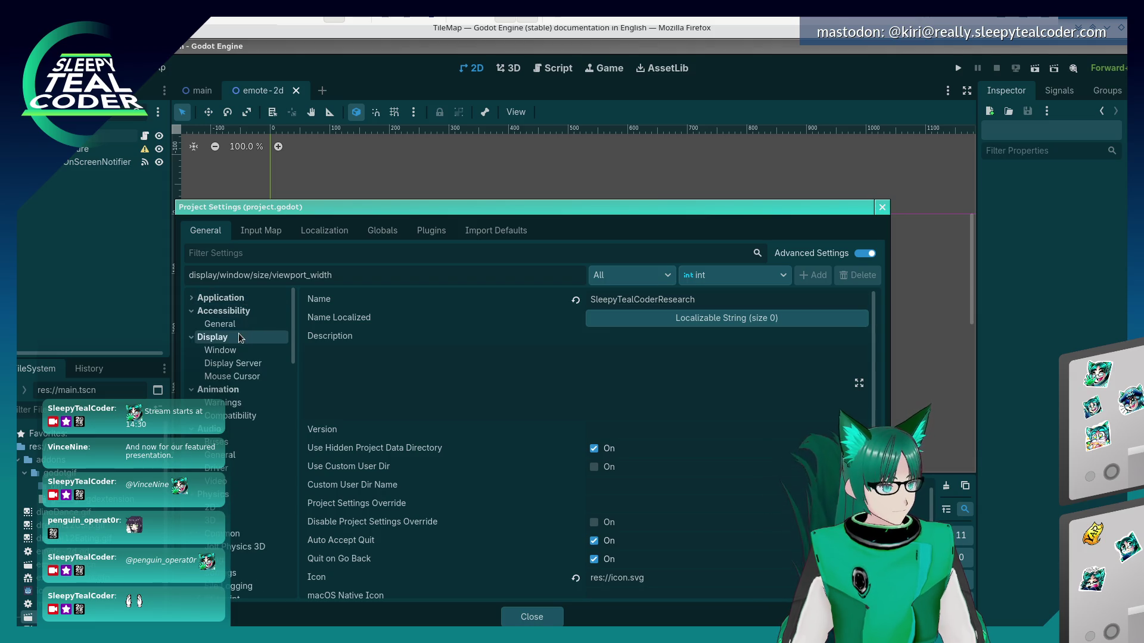
pyautogui.click(220, 351)
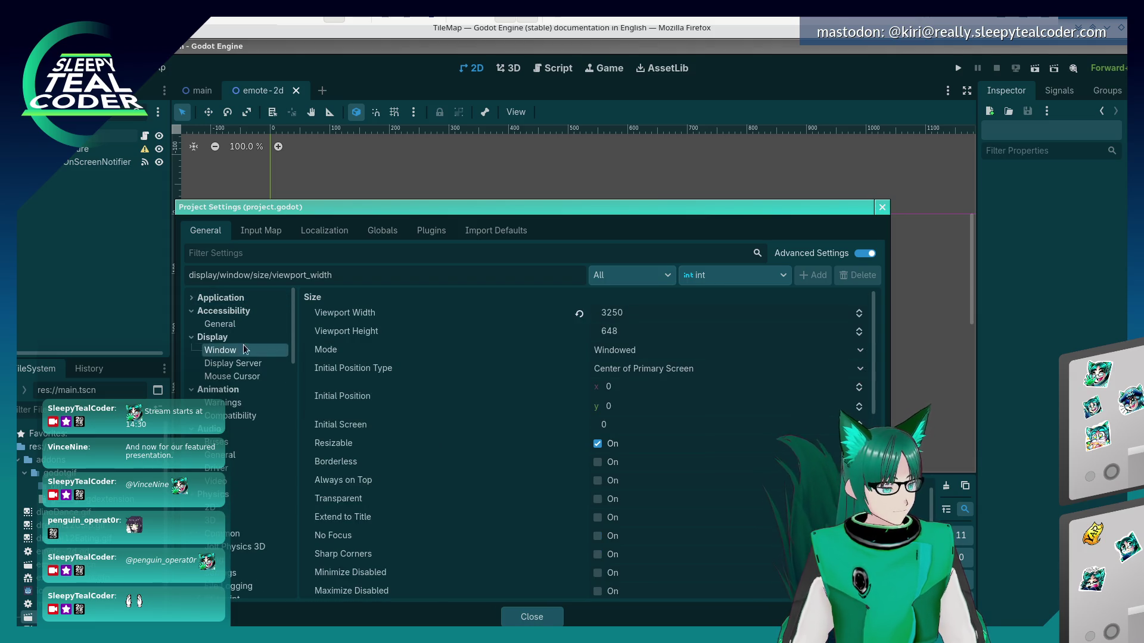
# - Set the viewport to 325 wide by 650 high and close the settings
pyautogui.press('BackSpace')
pyautogui.click(640, 327)
pyautogui.write('650')
pyautogui.press('Return')
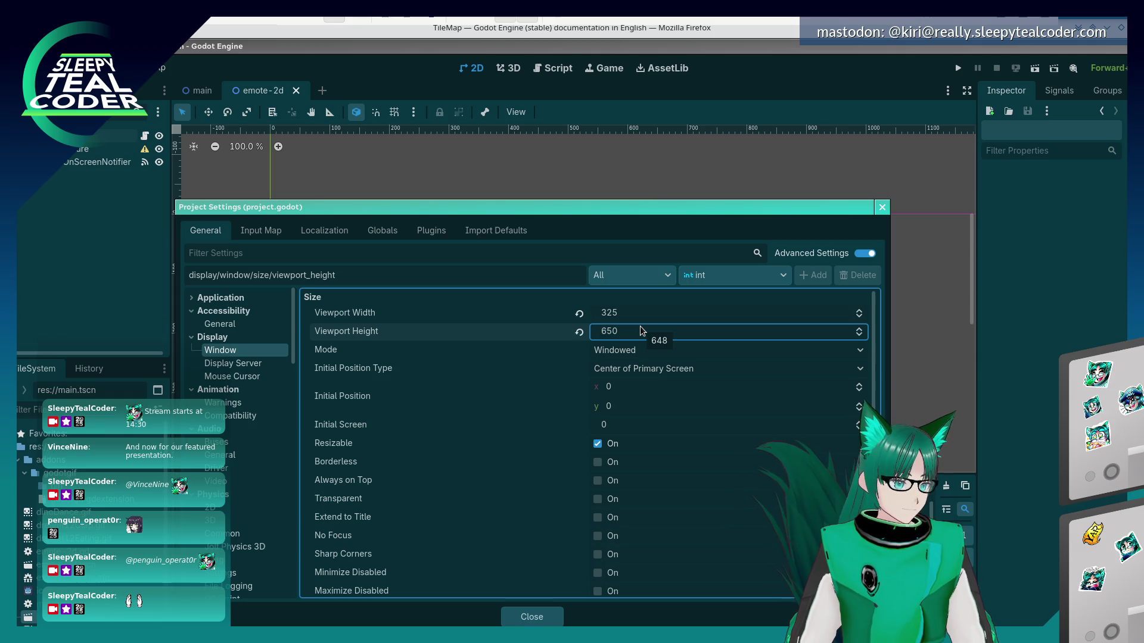
pyautogui.click(882, 208)
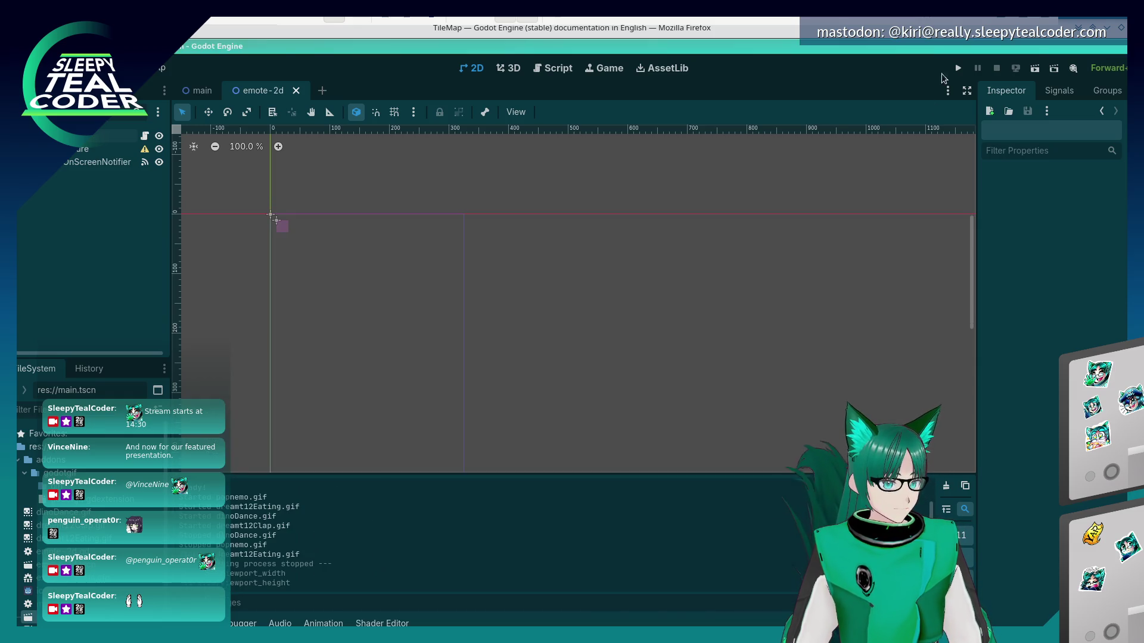
# - Test-run the game in its 325 × 650 window, then stop it and select the notifier rect
pyautogui.click(958, 68)
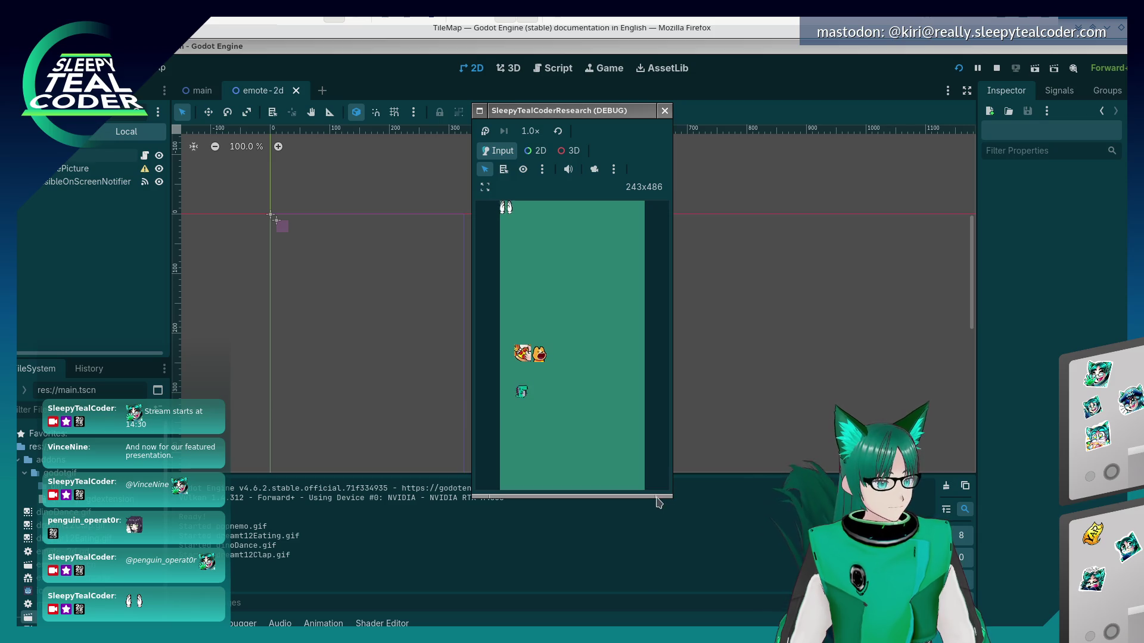
pyautogui.moveTo(663, 499)
pyautogui.mouseDown()
pyautogui.moveTo(722, 499)
pyautogui.moveTo(682, 572)
pyautogui.moveTo(682, 608)
pyautogui.mouseUp()
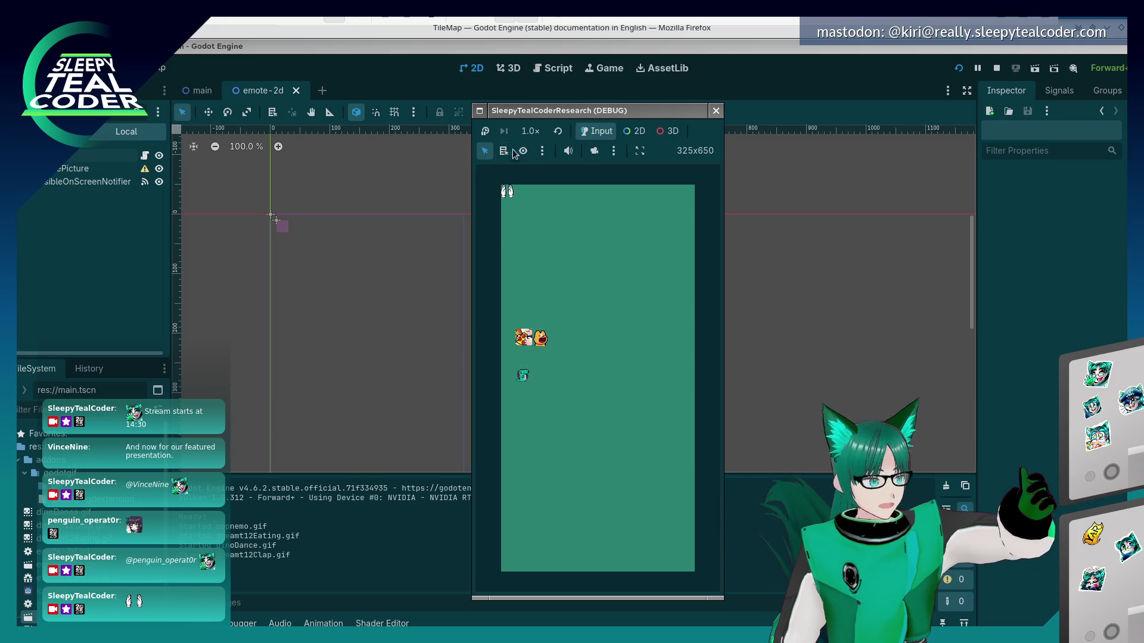
pyautogui.click(716, 111)
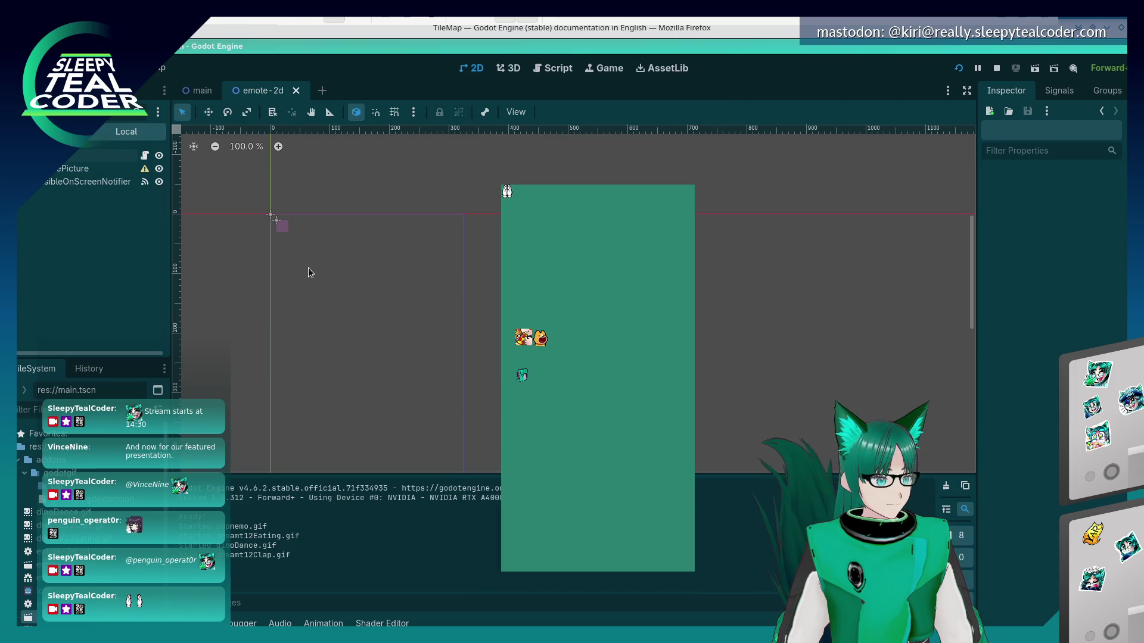
pyautogui.click(287, 231)
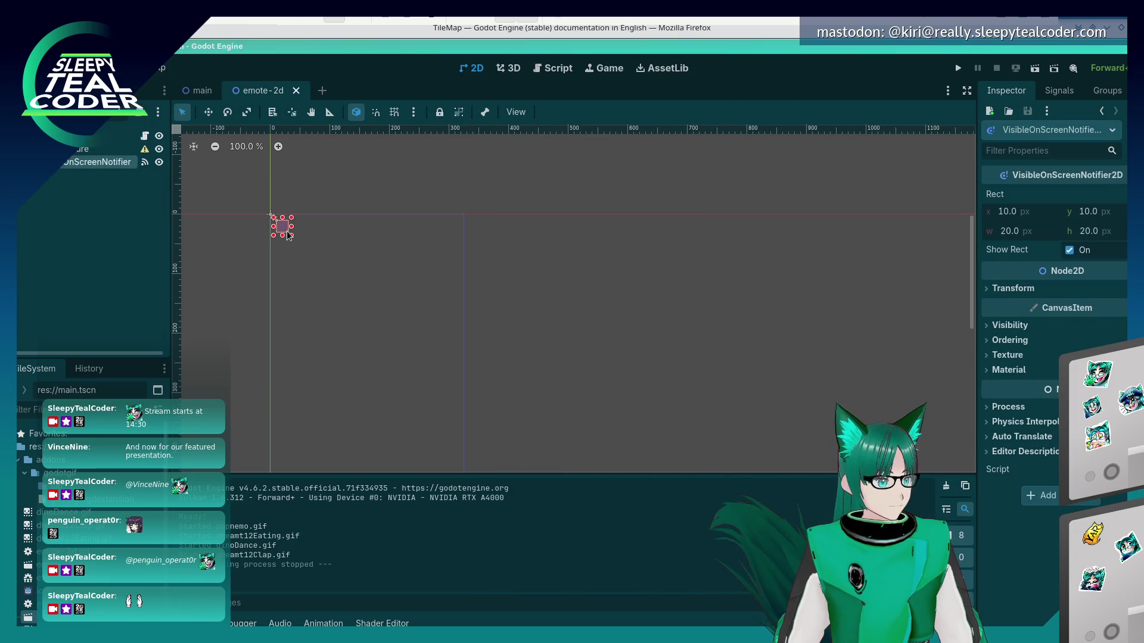
# - Set the notifier rect x to 15 and test-run the game
pyautogui.click(1012, 212)
pyautogui.write('15')
pyautogui.press('Return')
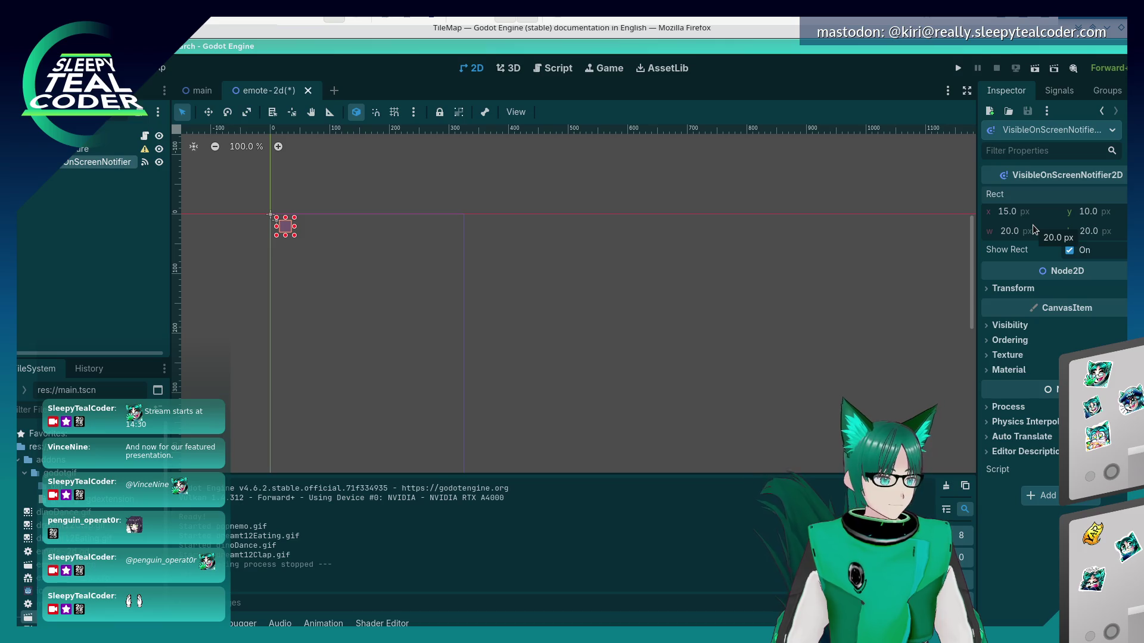
pyautogui.press('F5')
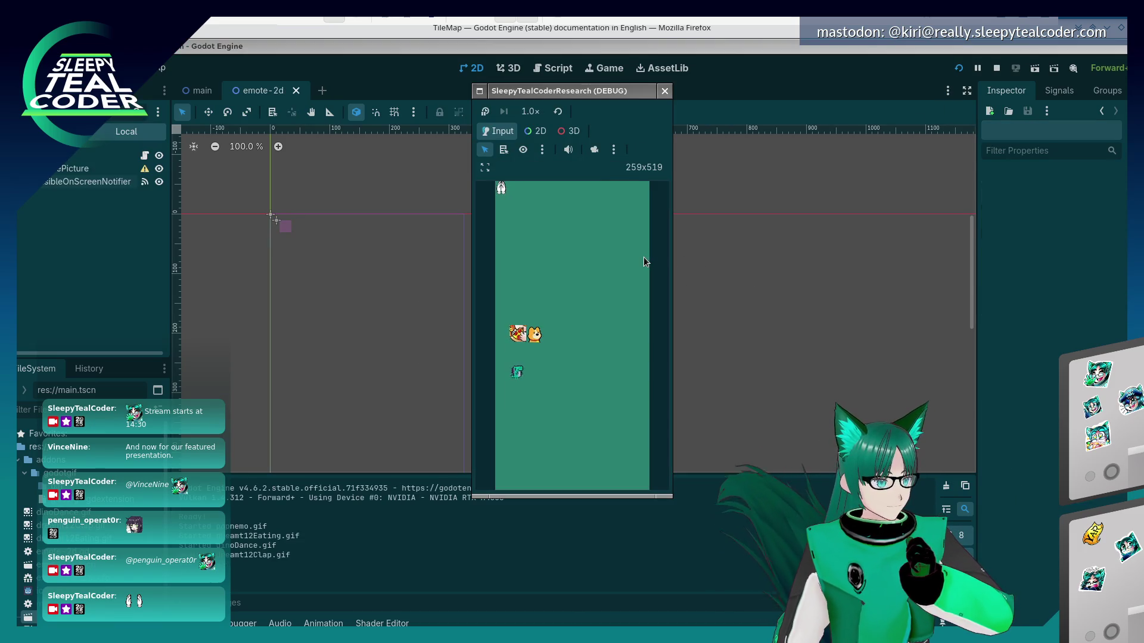
pyautogui.click(664, 91)
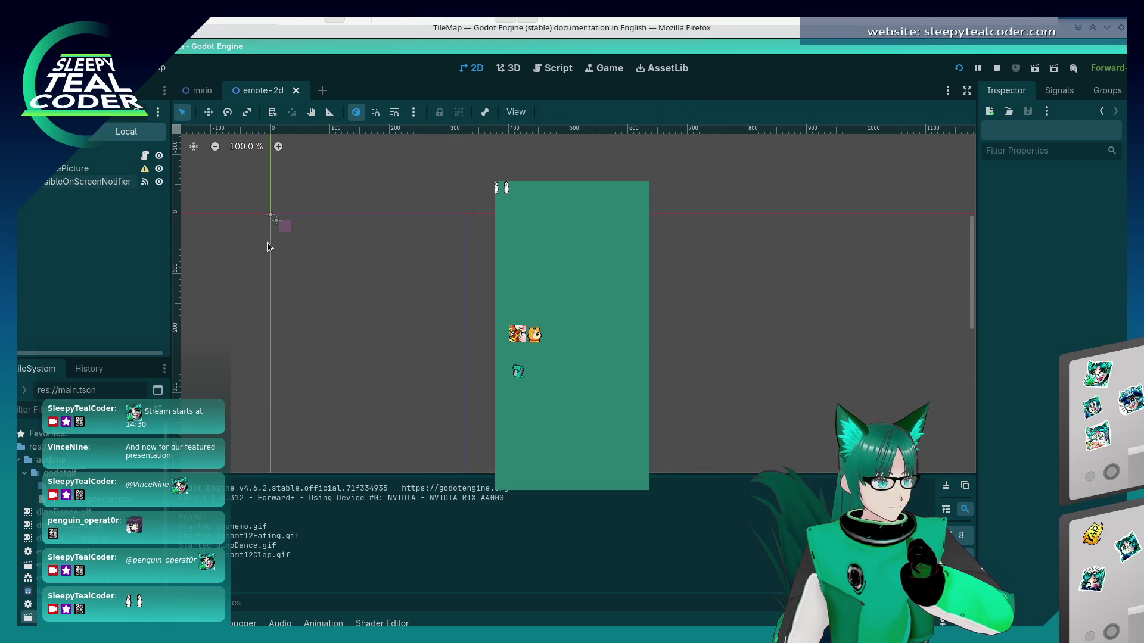
# - Change the notifier rect x to 20 and test-run the game twice
pyautogui.click(284, 227)
pyautogui.click(1000, 213)
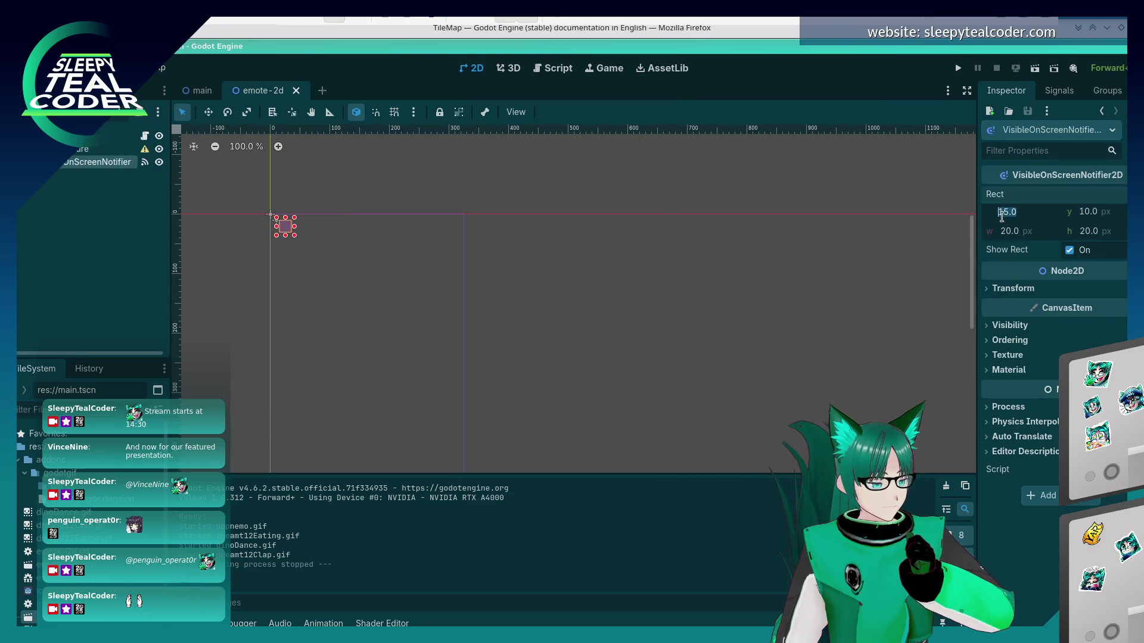
pyautogui.press('Return')
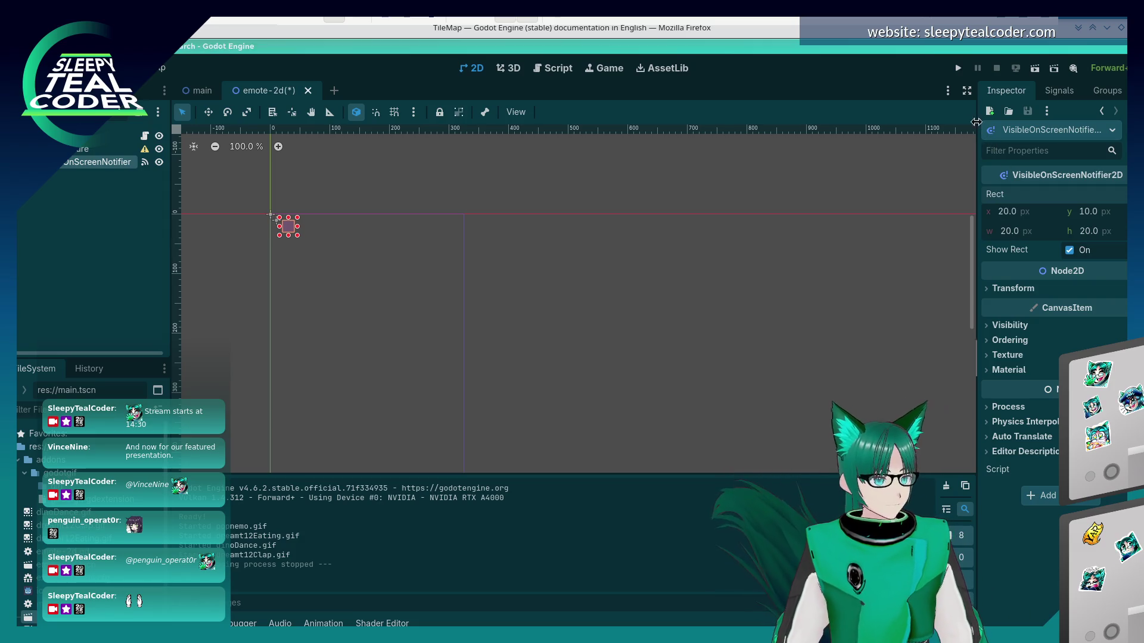
pyautogui.click(958, 68)
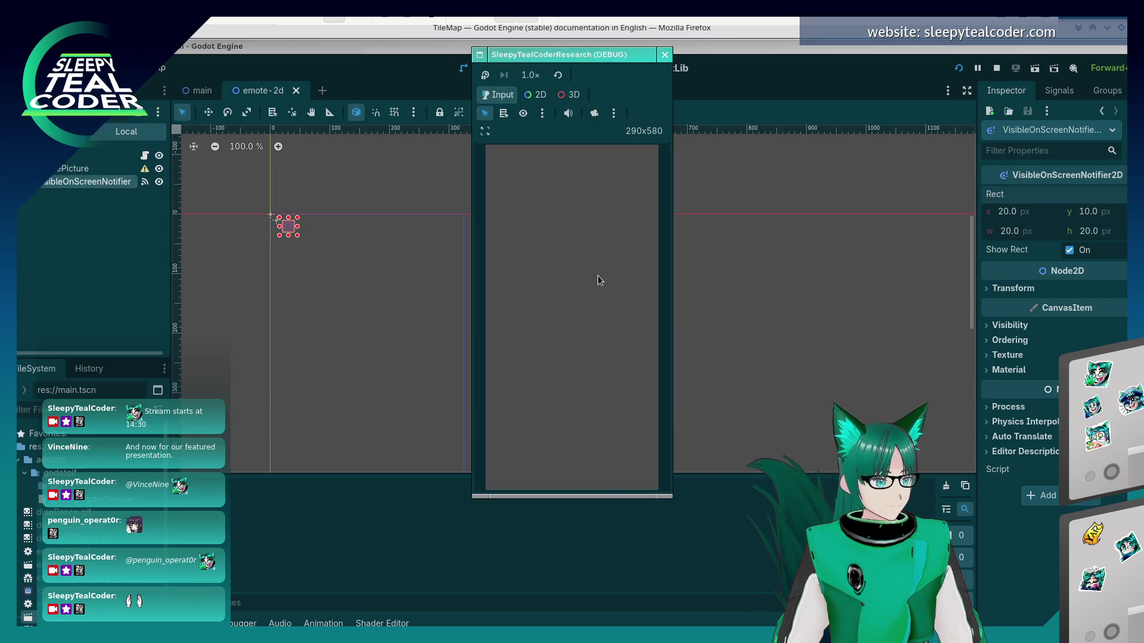
pyautogui.click(665, 54)
pyautogui.click(440, 354)
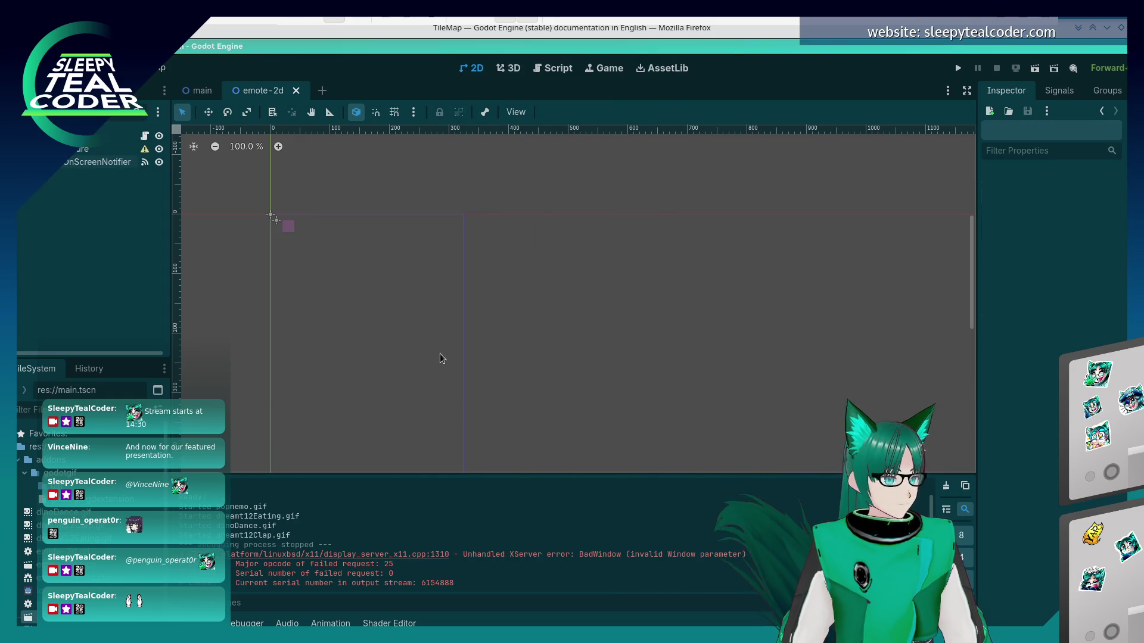
pyautogui.click(958, 68)
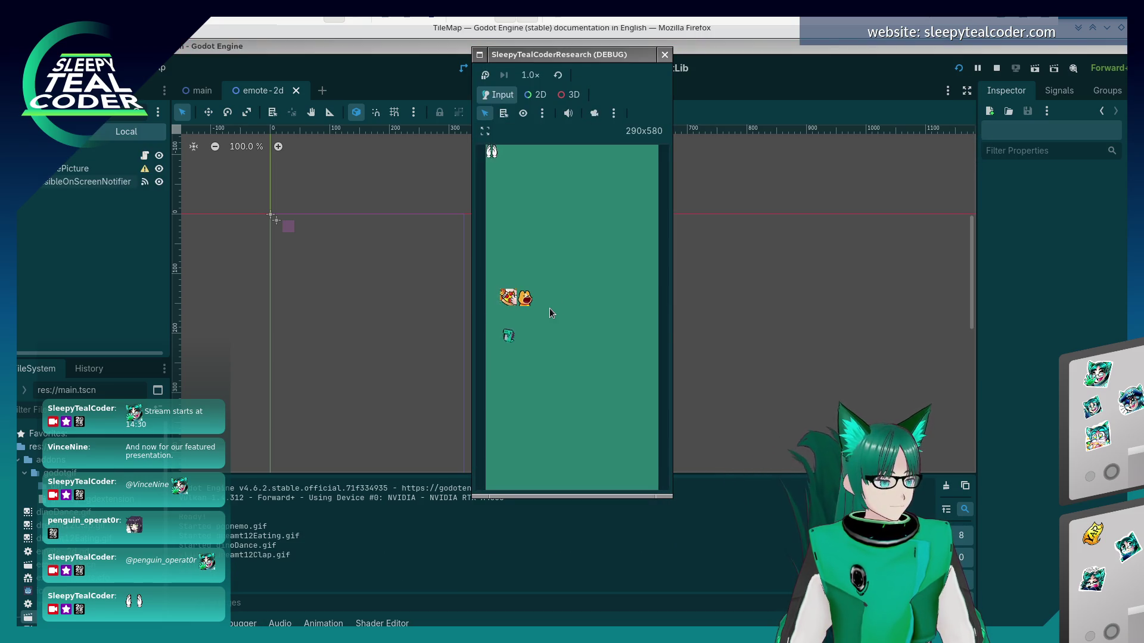
pyautogui.press('F8')
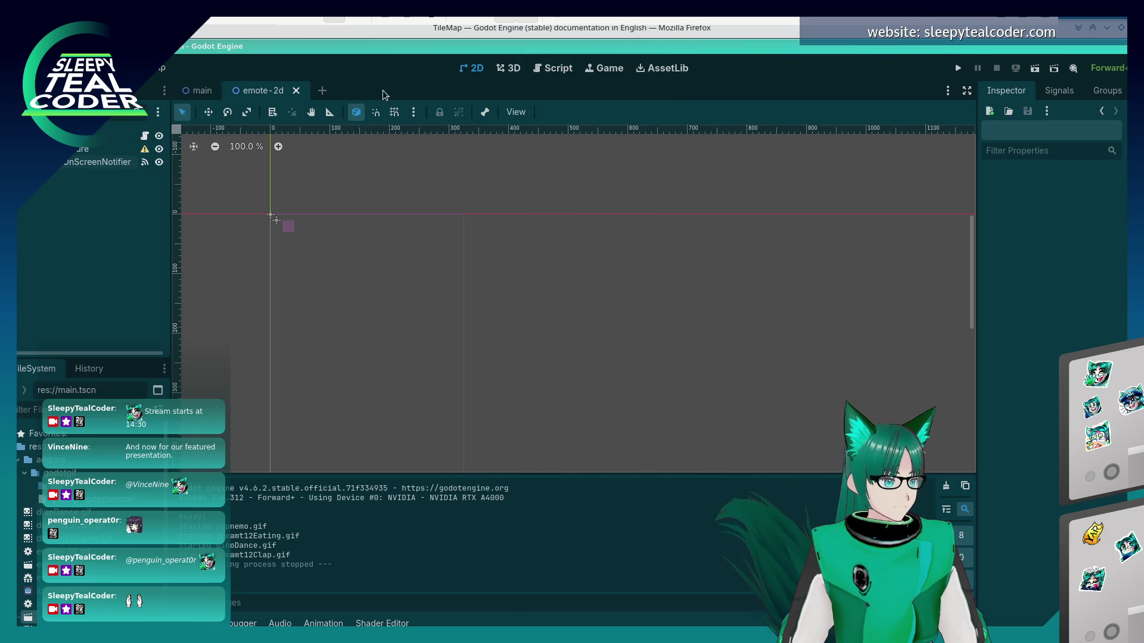
# - Inspect the green background rectangle in the main scene
pyautogui.hotkey('ctrl', 'Tab')
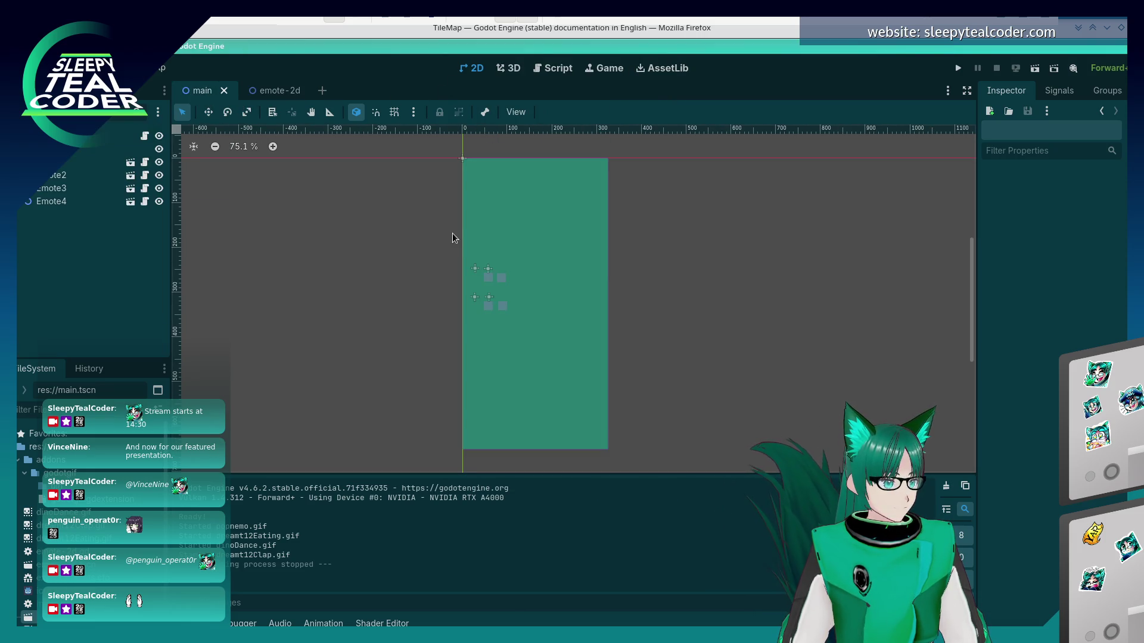
pyautogui.scroll(1, 467, 168)
pyautogui.click(462, 181)
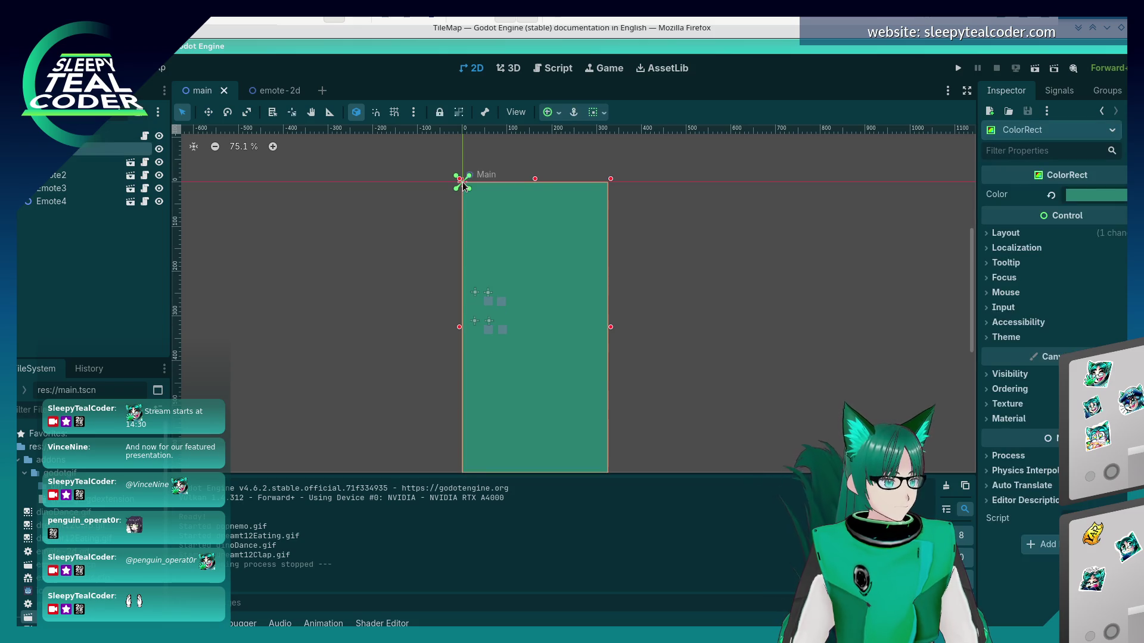
pyautogui.click(388, 246)
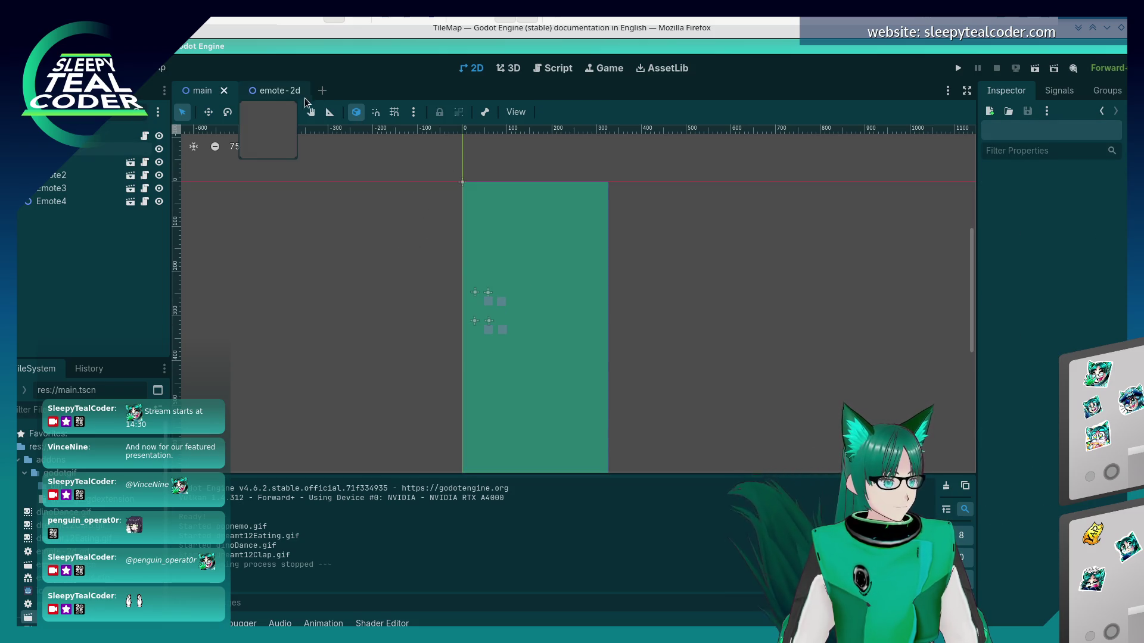
# - Drag the notifier about 33 px right, test-run, then undo back to rect x 10
pyautogui.click(265, 91)
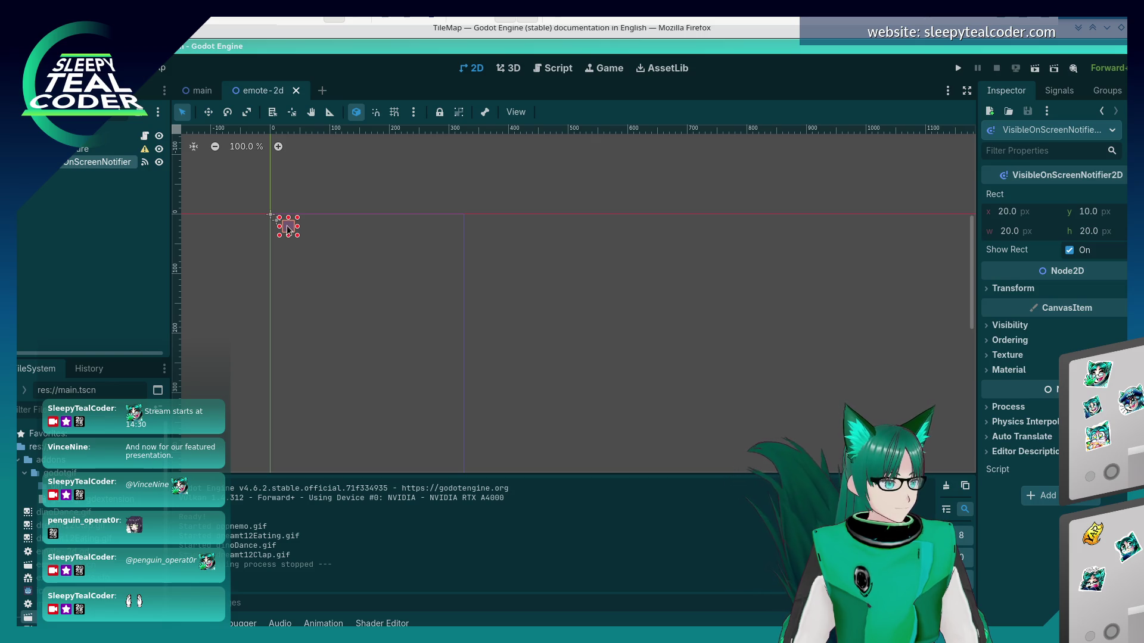
pyautogui.moveTo(287, 229); pyautogui.dragTo(307, 232)
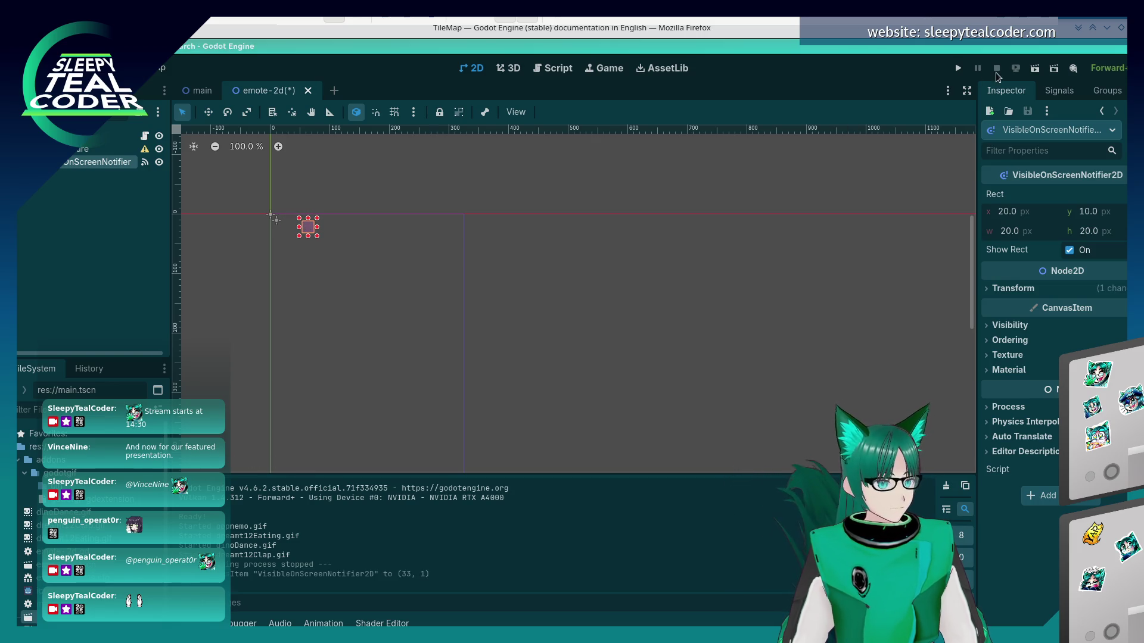
pyautogui.click(960, 68)
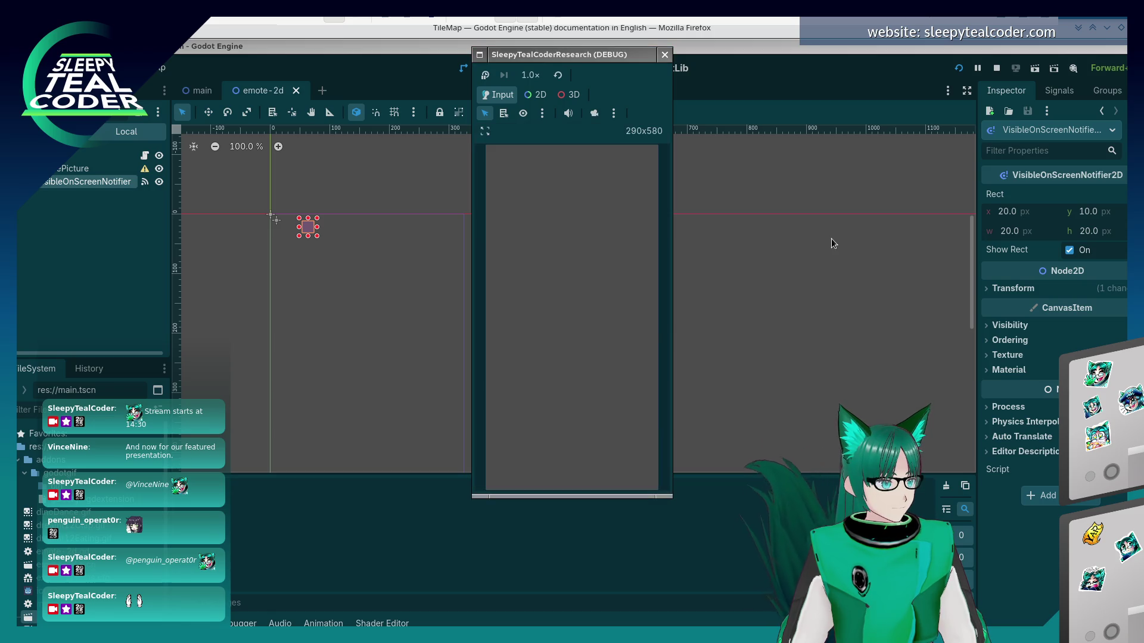
pyautogui.click(665, 54)
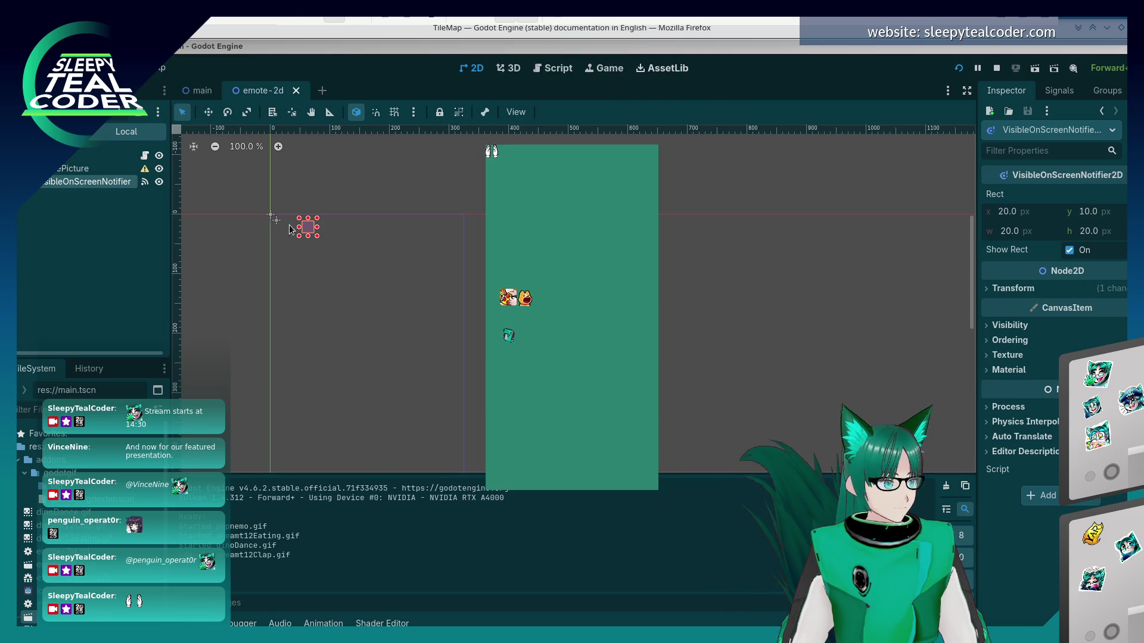
pyautogui.hotkey('ctrl', 'z')
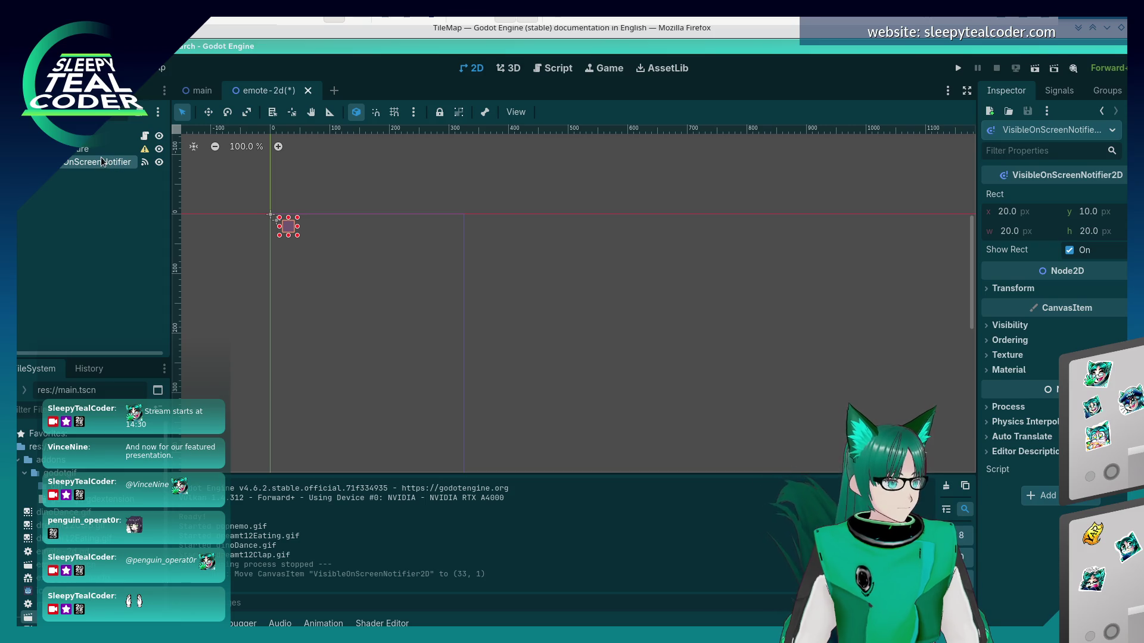
pyautogui.hotkey('ctrl', 'z')
pyautogui.hotkey('ctrl', 'z')
pyautogui.hotkey('ctrl', 'z')
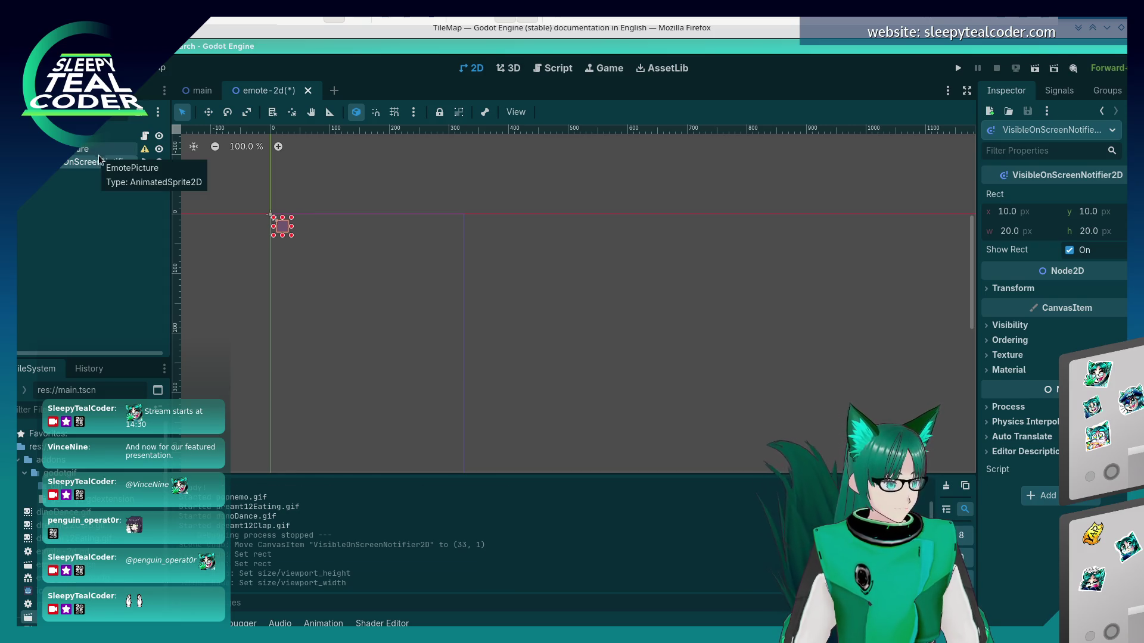
pyautogui.press('Up')
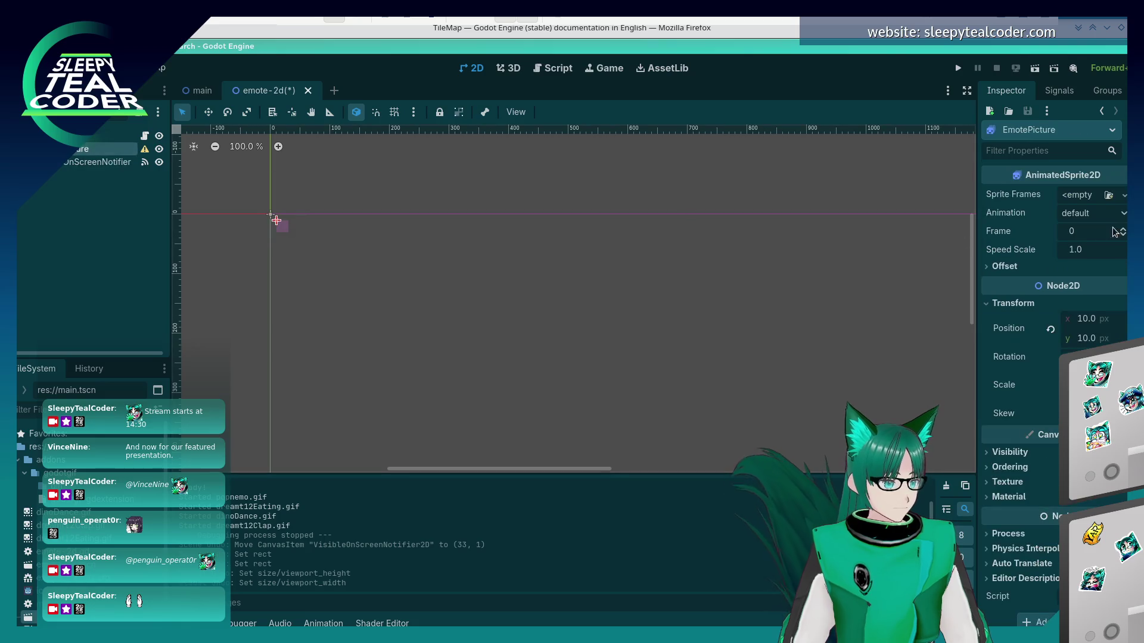
# - Edit EmotePicture's position x, then save and test-run the emote-2d scene
pyautogui.click(1094, 320)
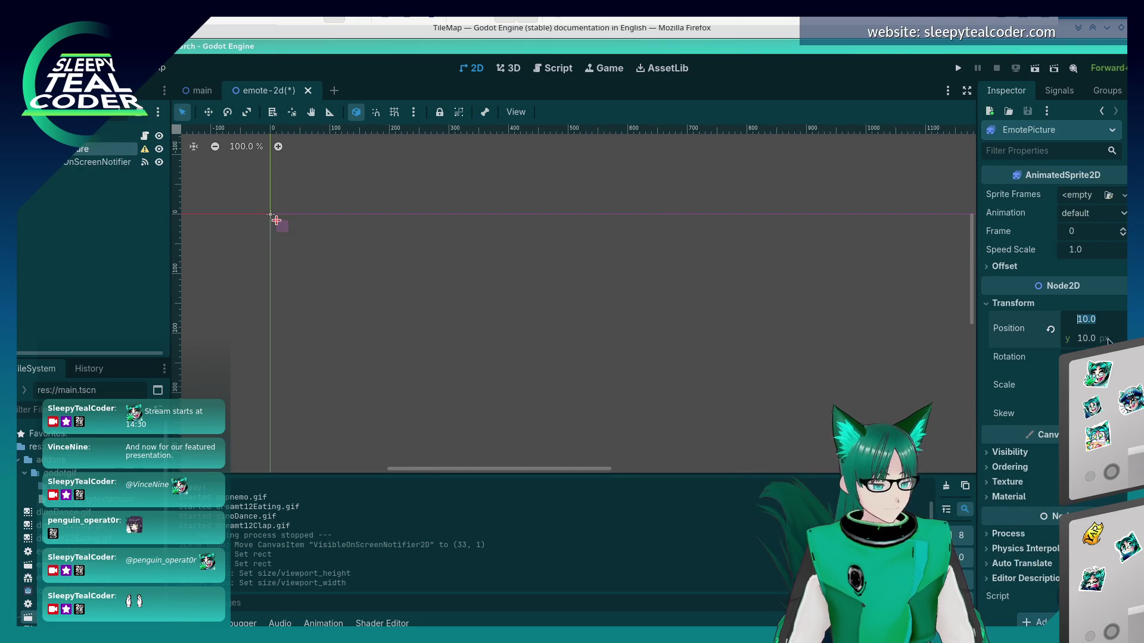
pyautogui.click(624, 387)
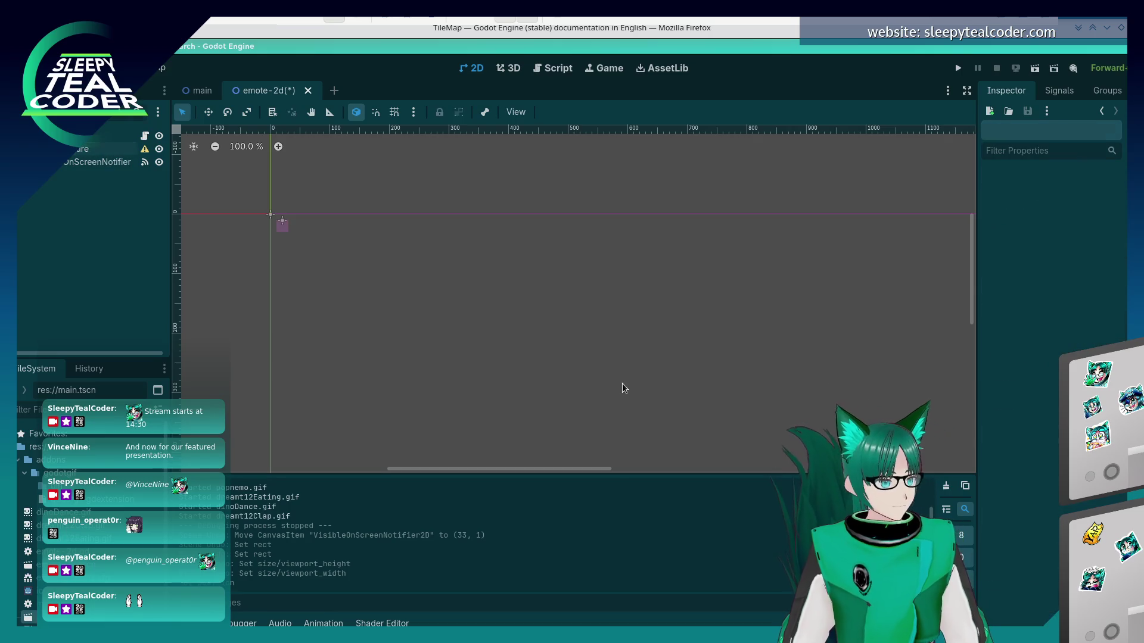
pyautogui.click(956, 69)
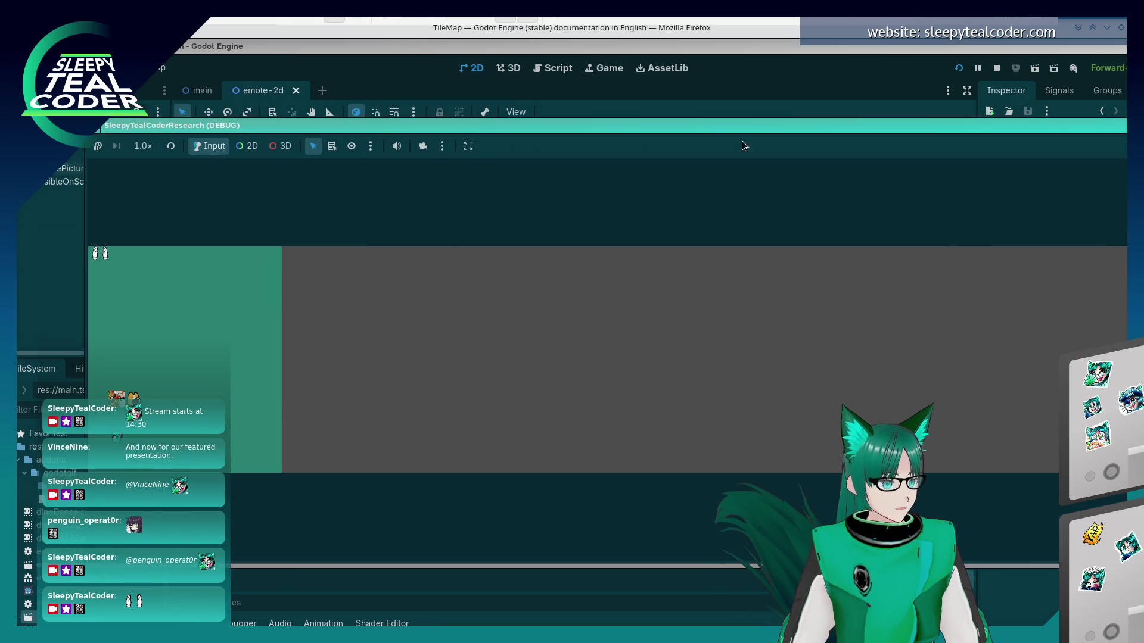
pyautogui.click(1031, 132)
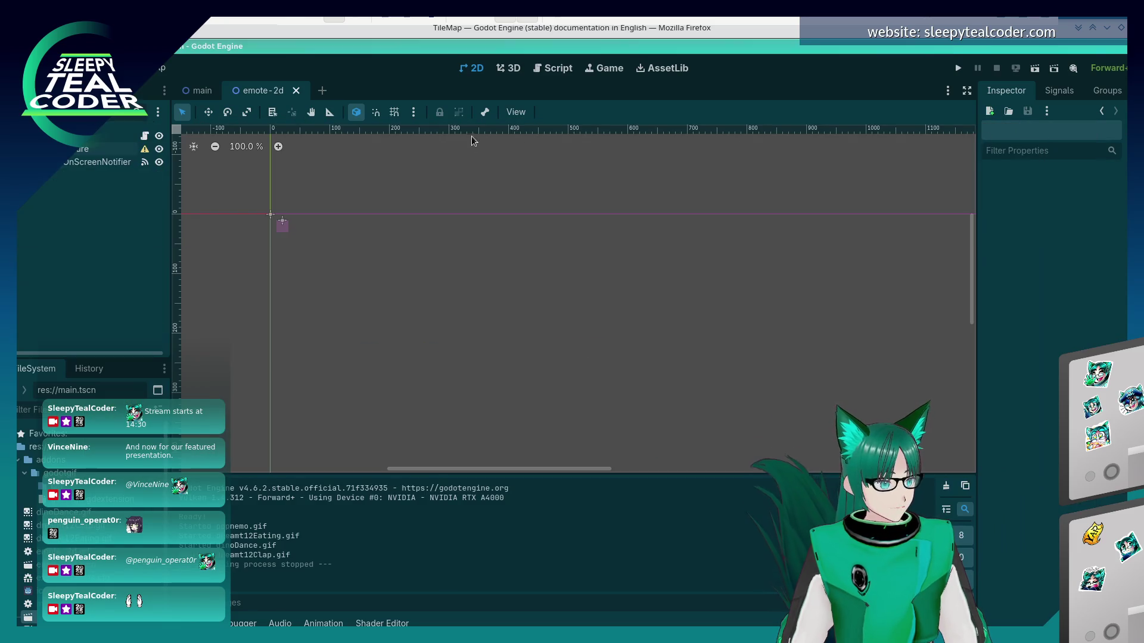
pyautogui.click(65, 68)
# - Set the project viewport to 325 × 650 in Project Settings and close the dialog
pyautogui.click(95, 76)
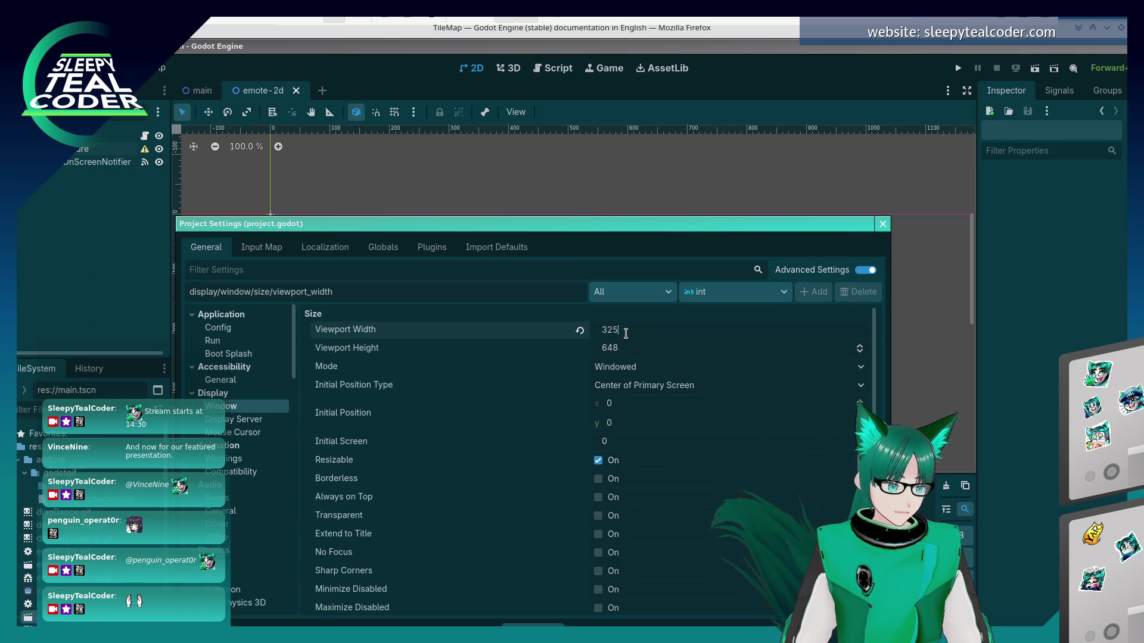
pyautogui.click(642, 349)
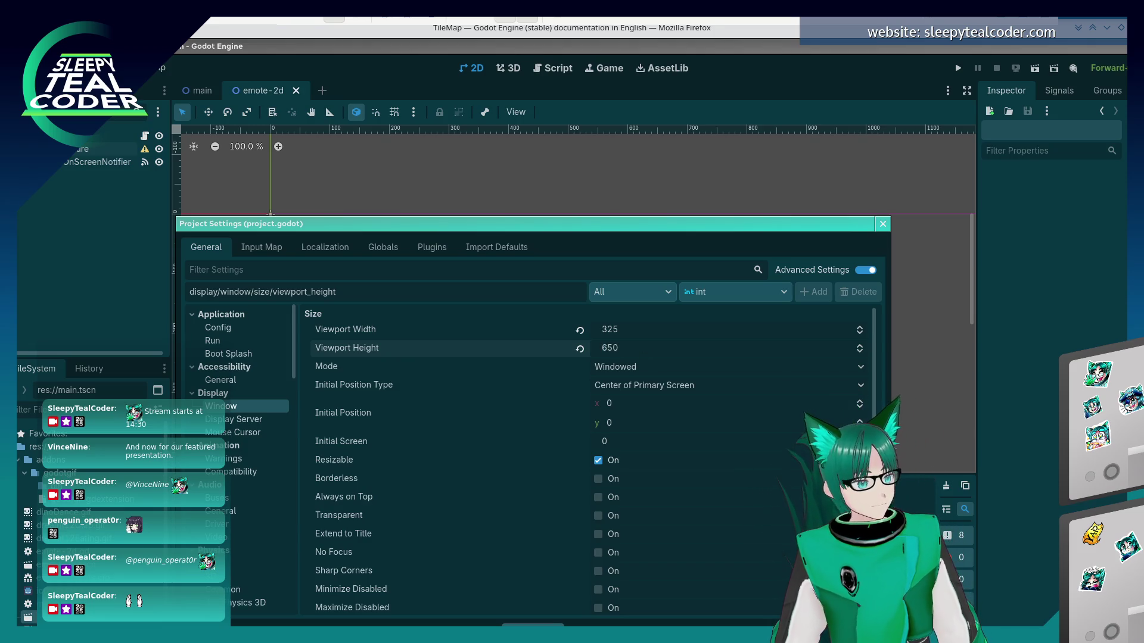
pyautogui.click(882, 224)
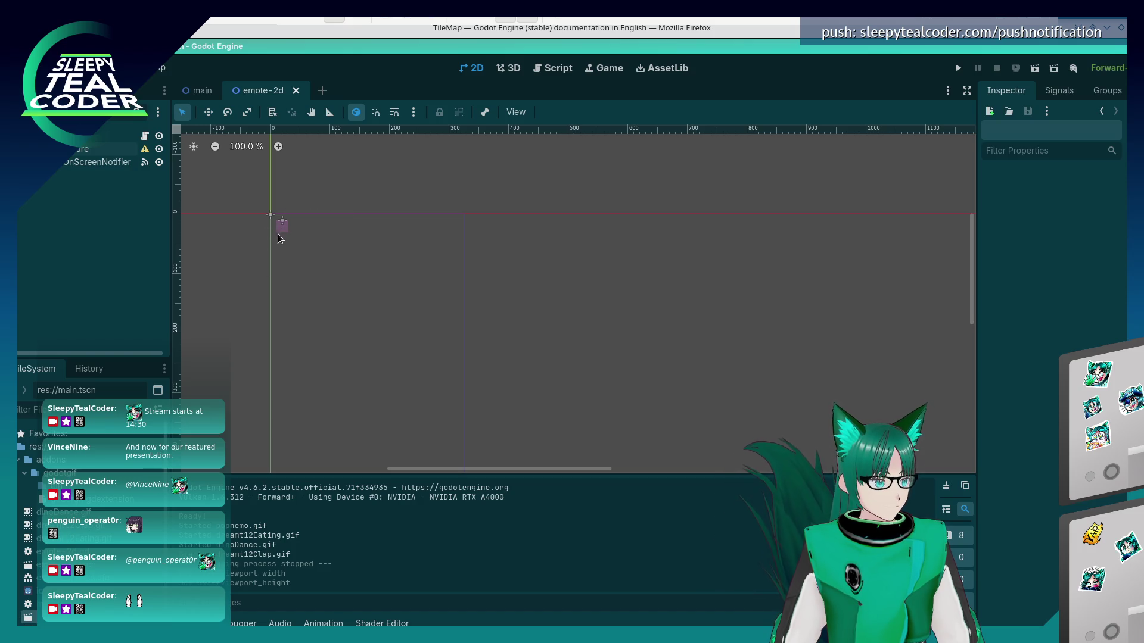
# - Set the EmotePicture sprite's position to 16, 16
pyautogui.click(282, 230)
pyautogui.click(98, 149)
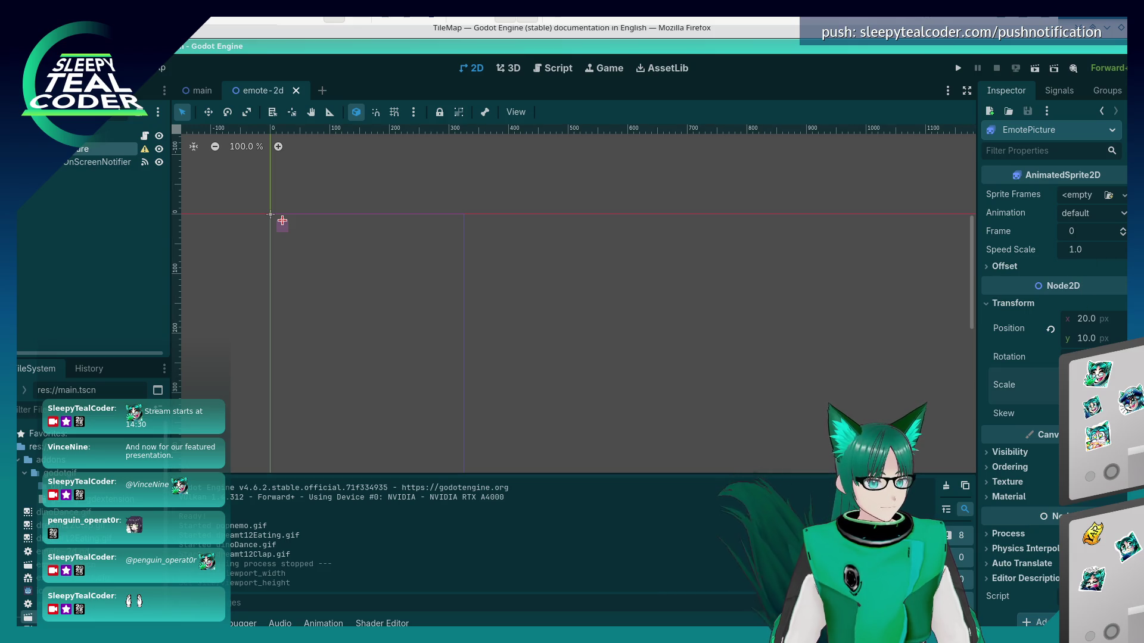
pyautogui.click(1086, 321)
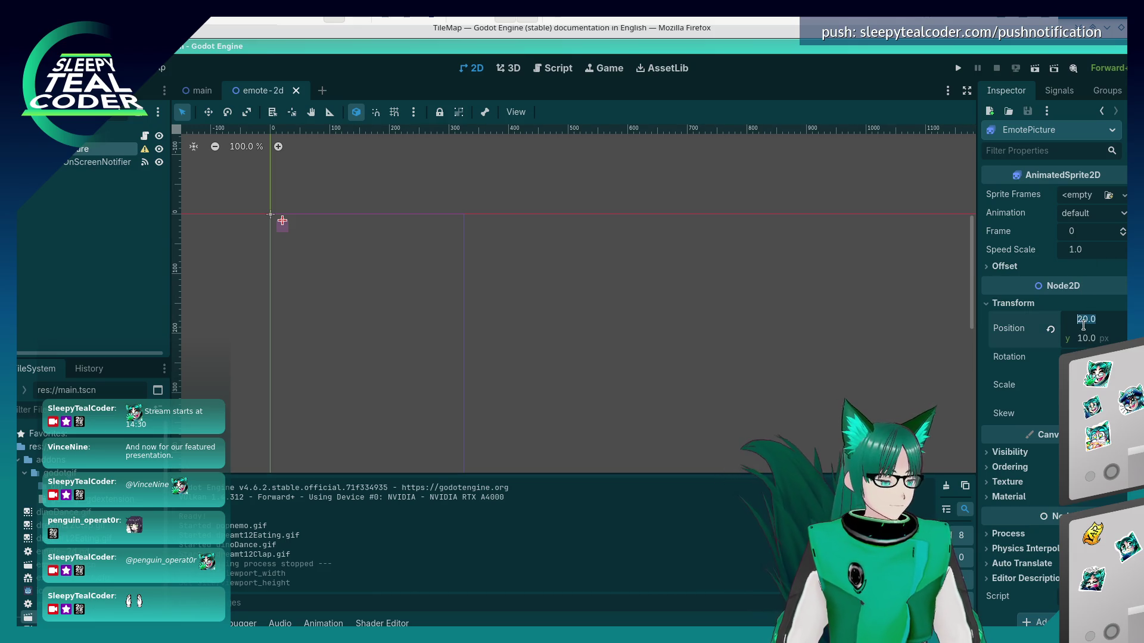
pyautogui.press('Tab')
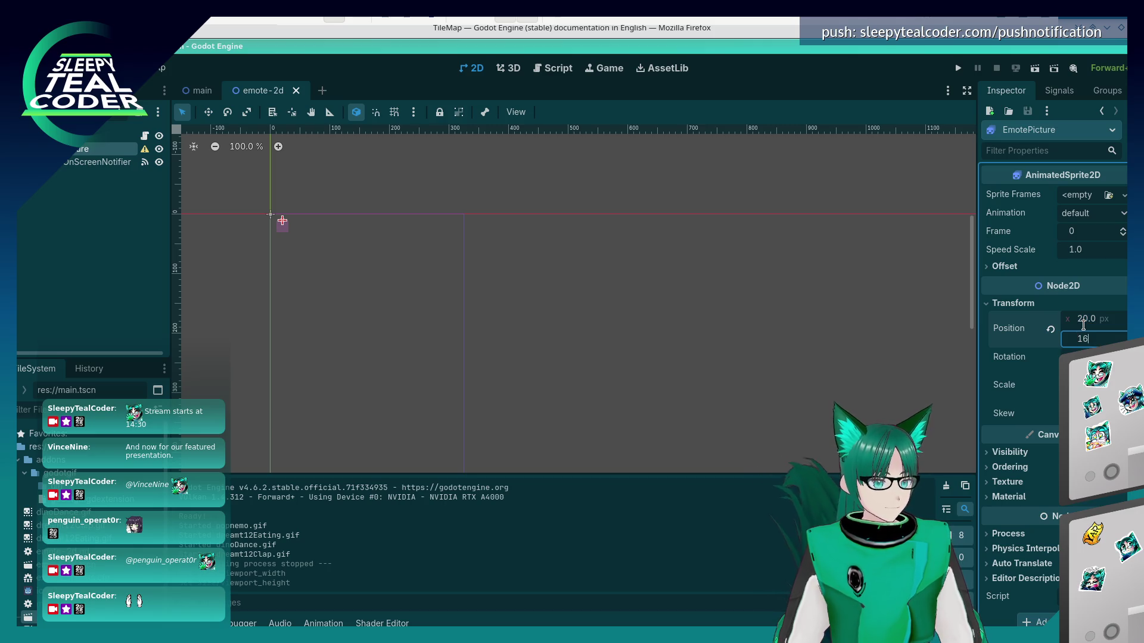
pyautogui.press('Return')
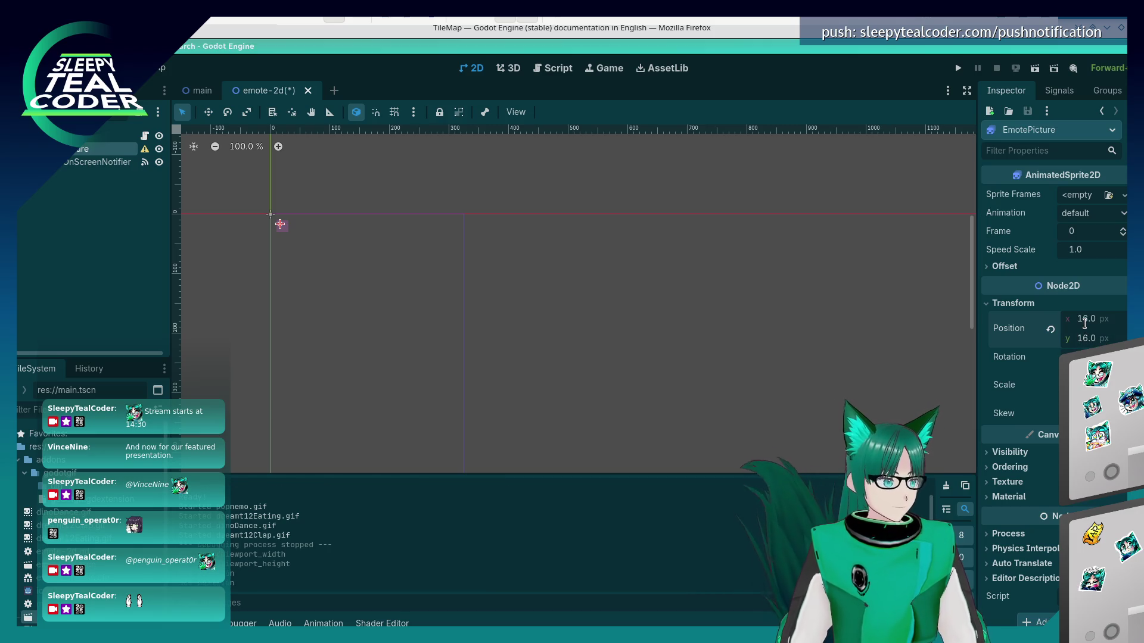
# - Set the VisibleOnScreenNotifier2D rect position to 16, 16
pyautogui.click(87, 163)
pyautogui.click(1013, 212)
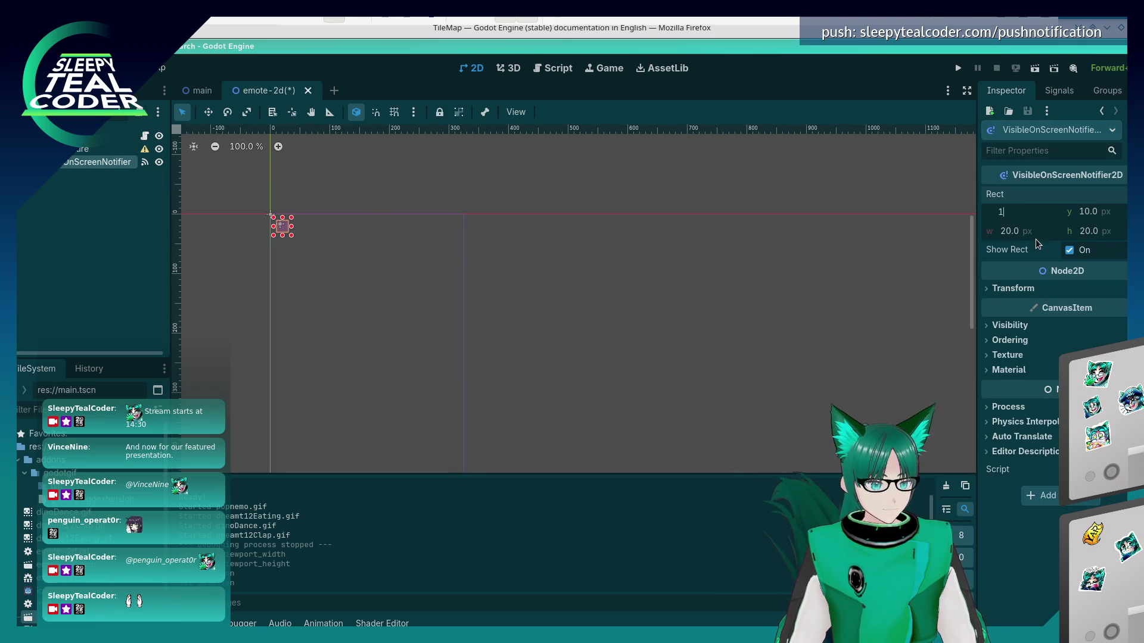
pyautogui.write('16')
pyautogui.press('Tab')
pyautogui.write('16')
pyautogui.press('Return')
pyautogui.click(812, 283)
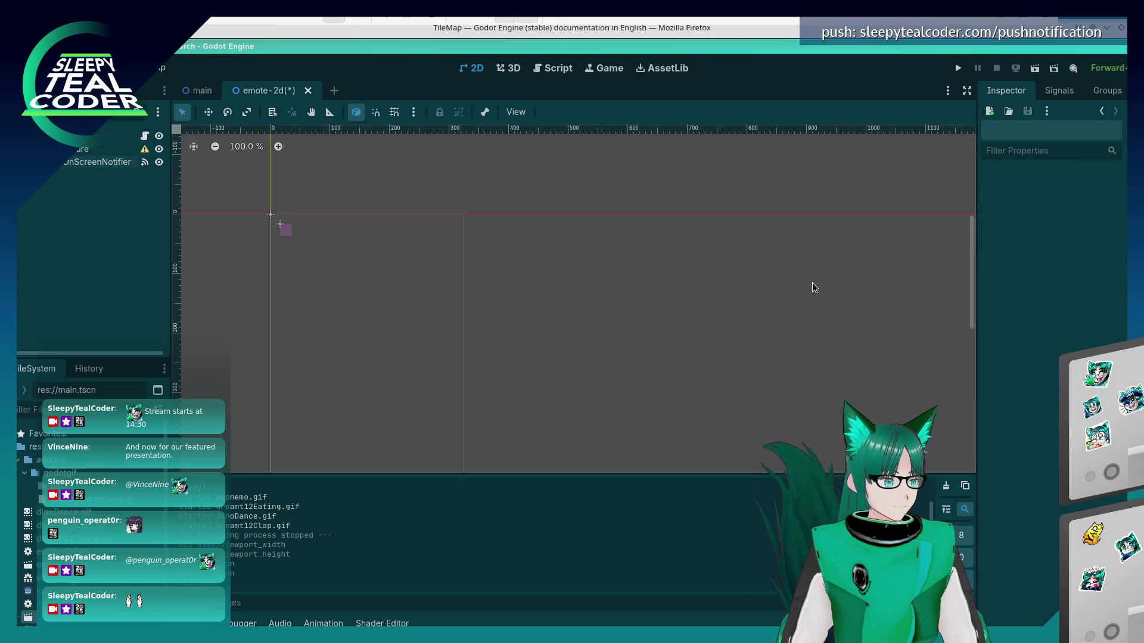
# - Change the notifier rect offset to 8, then save and run the game
pyautogui.click(95, 162)
pyautogui.click(1027, 218)
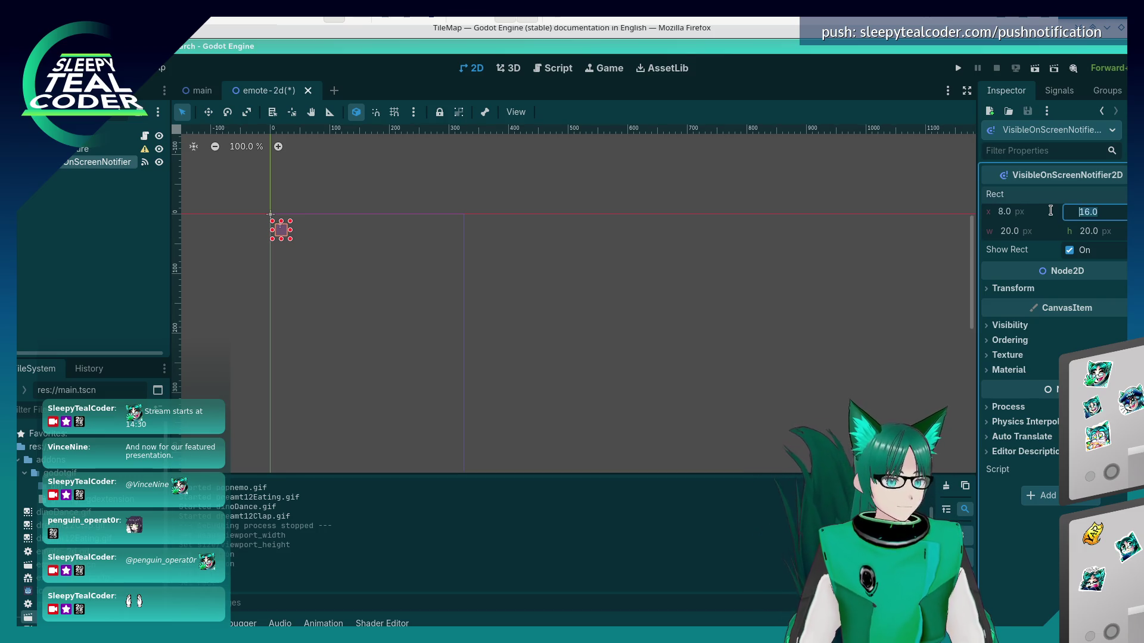
pyautogui.click(622, 370)
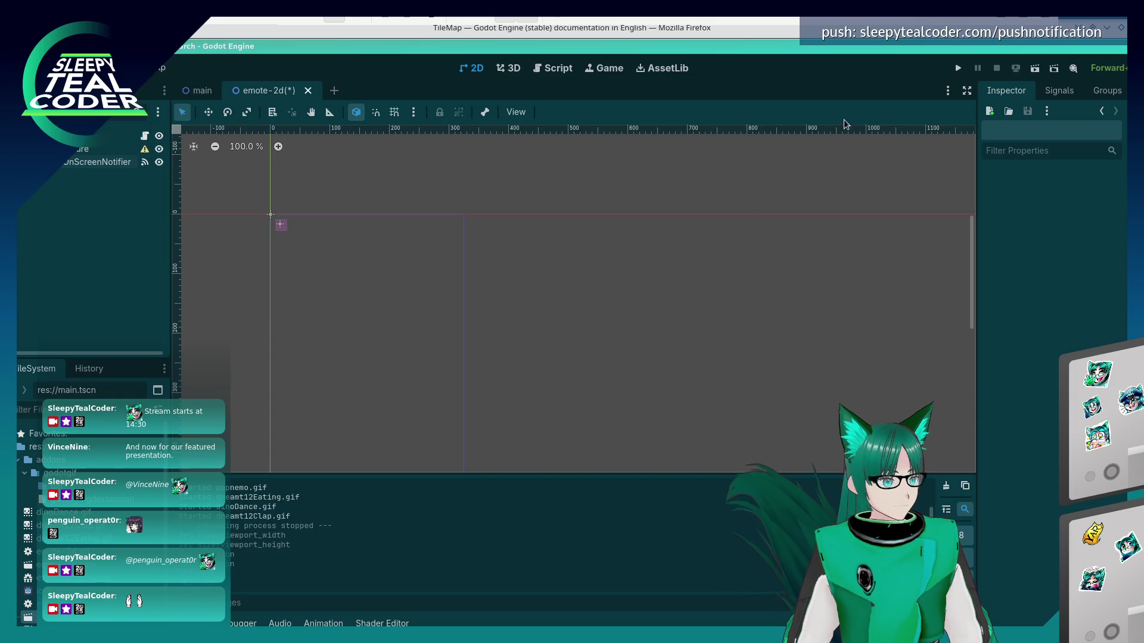
pyautogui.click(949, 70)
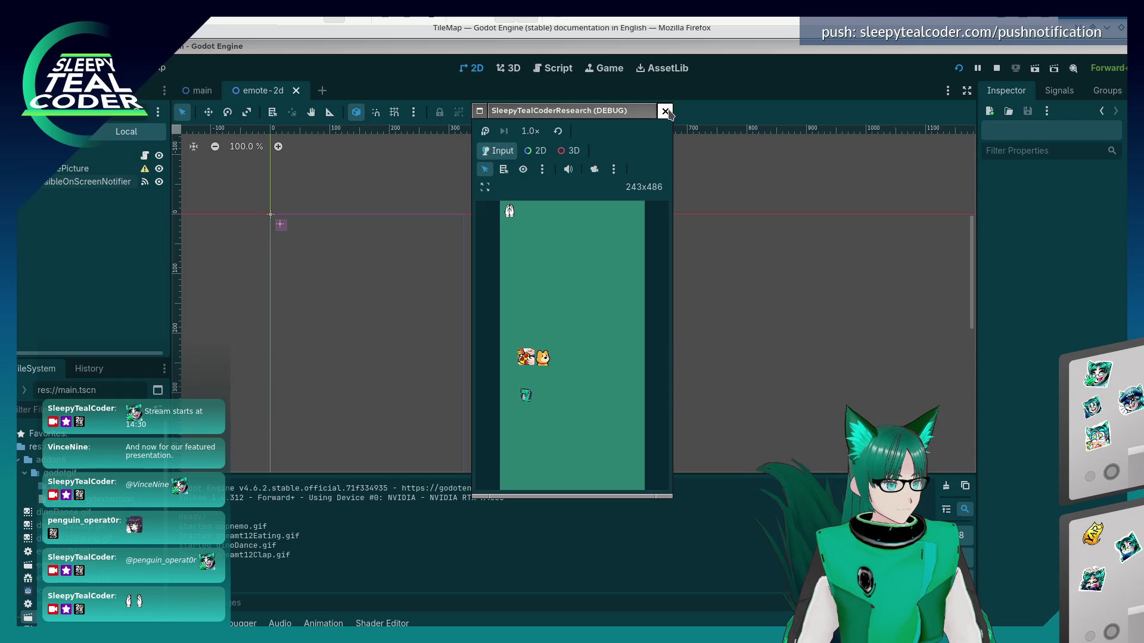
# - Set EmotePicture's x position to 20 and test-run the saved scene
pyautogui.click(665, 111)
pyautogui.click(279, 226)
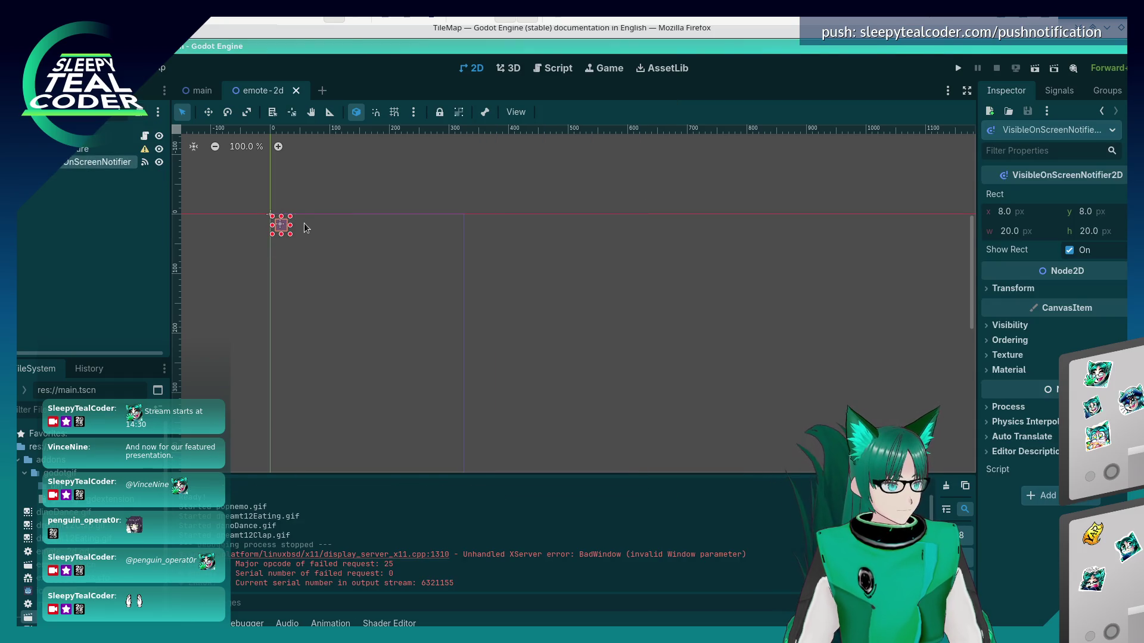
pyautogui.click(280, 225)
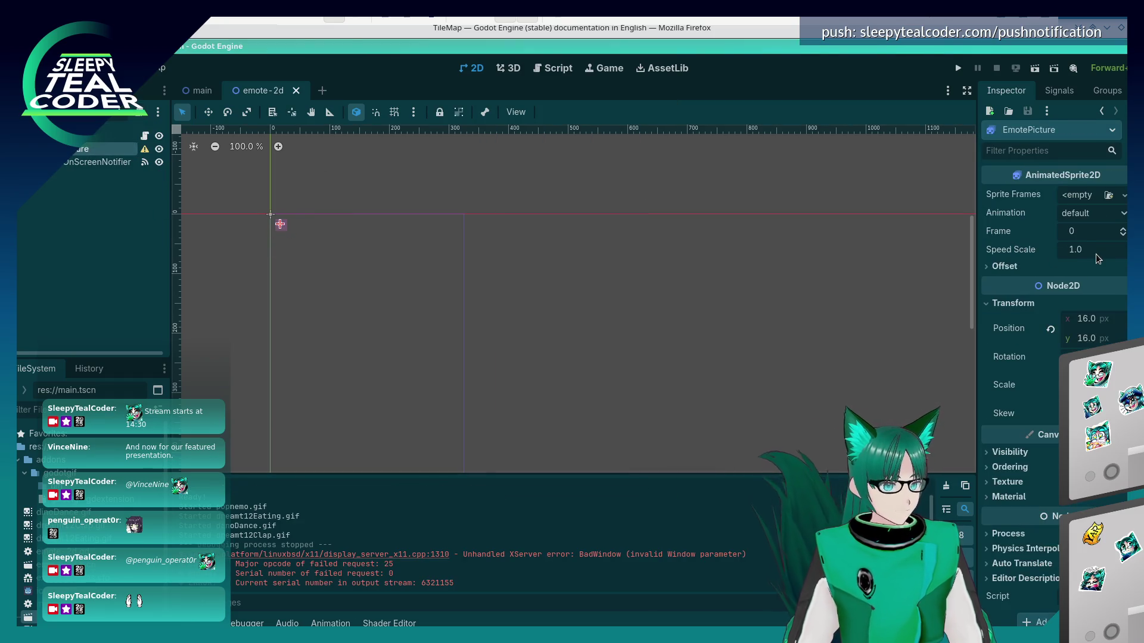
pyautogui.click(1086, 321)
pyautogui.write('20')
pyautogui.press('Return')
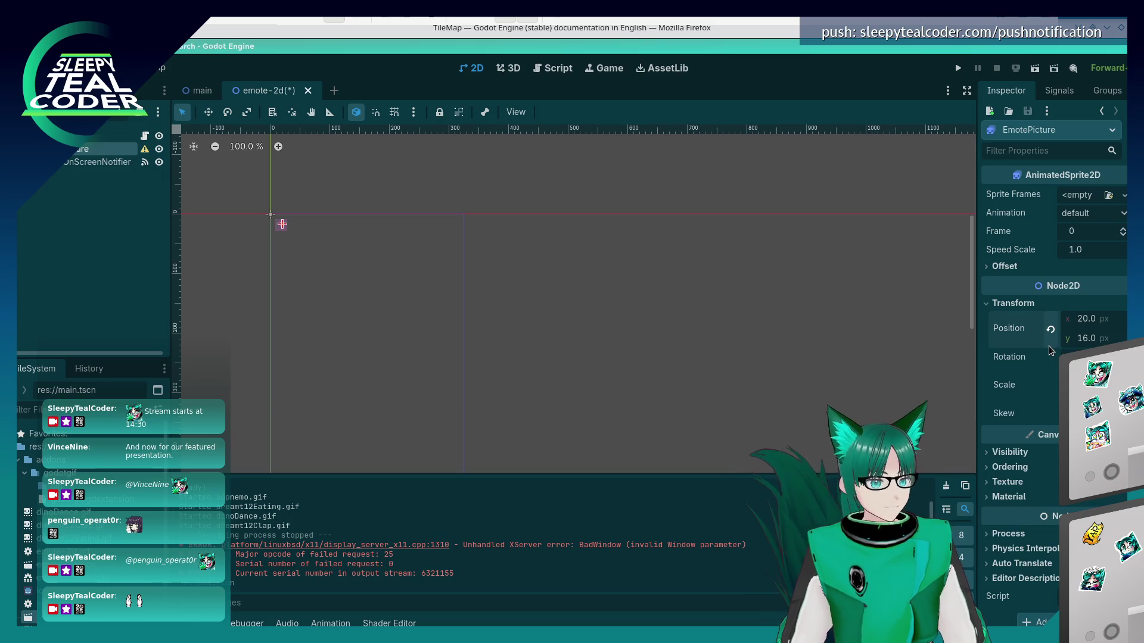
pyautogui.click(958, 68)
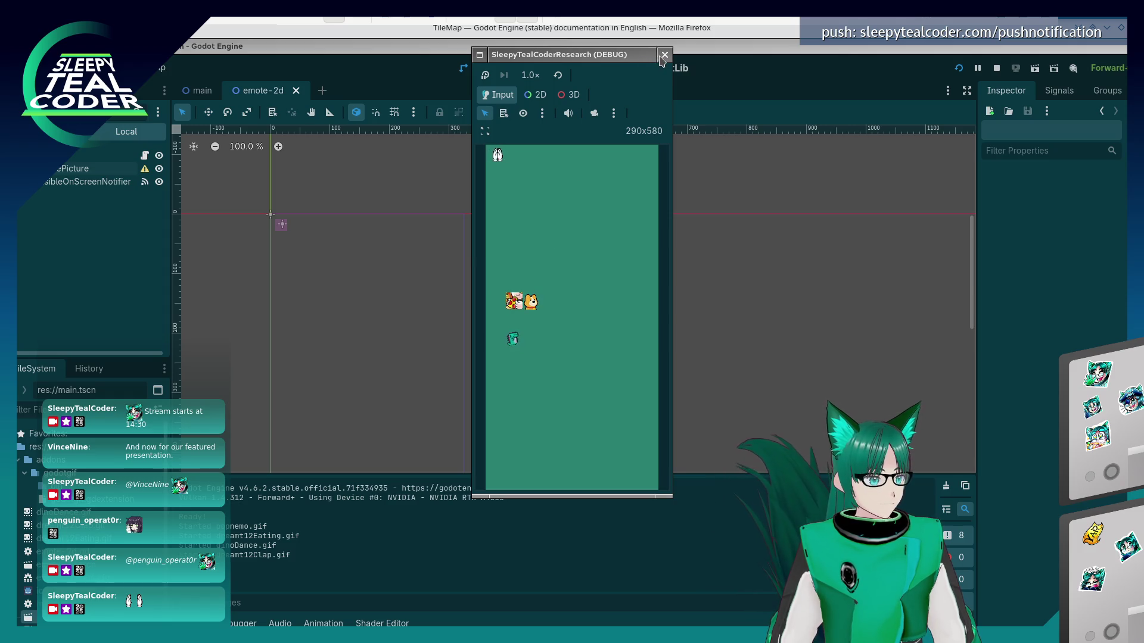
pyautogui.click(185, 87)
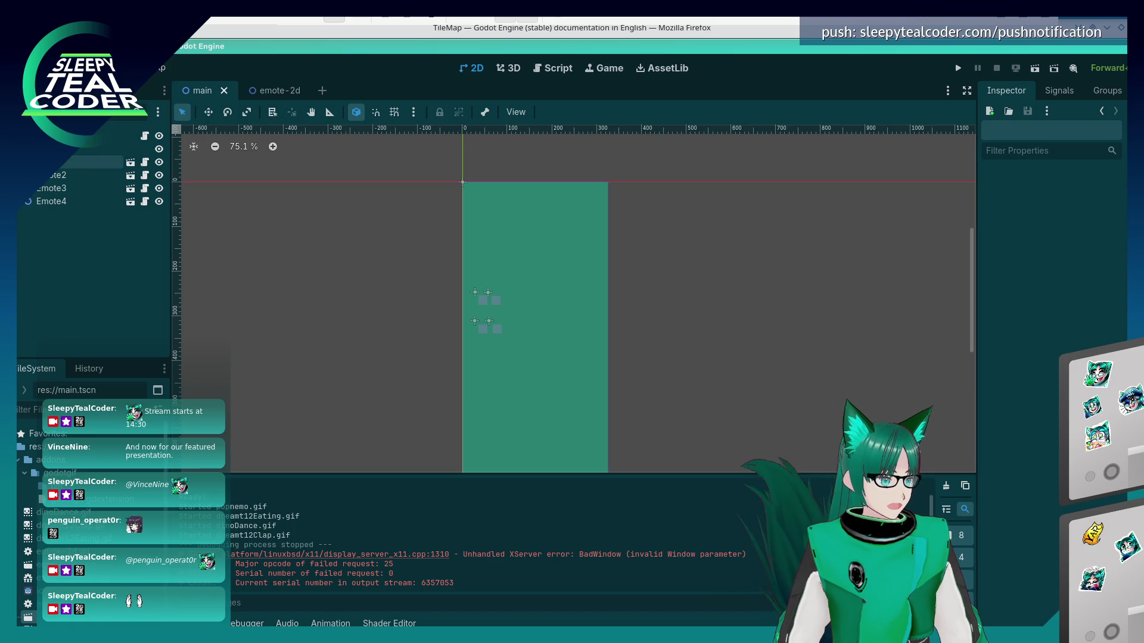
# - Return EmotePicture's x position to 16 in the emote-2d scene
pyautogui.click(560, 68)
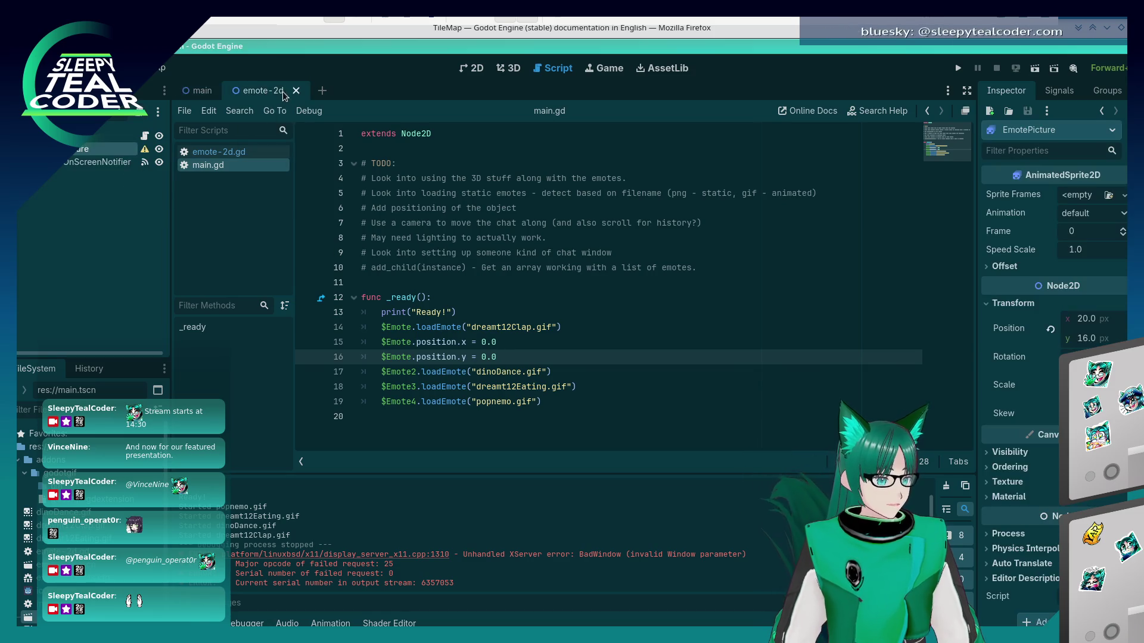
pyautogui.click(258, 91)
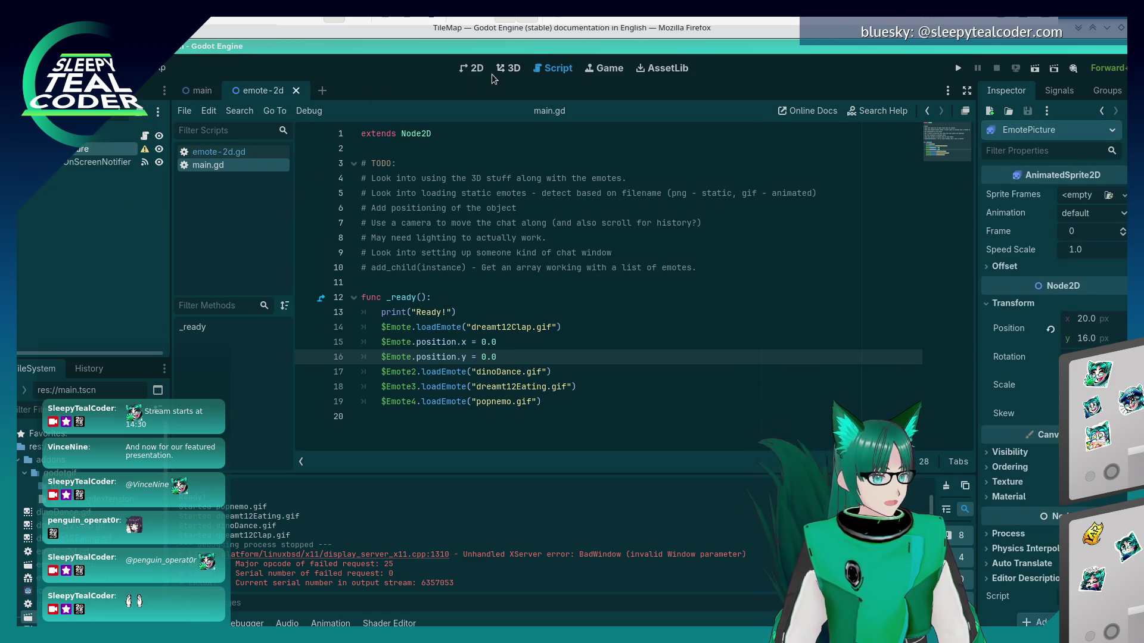
pyautogui.click(476, 69)
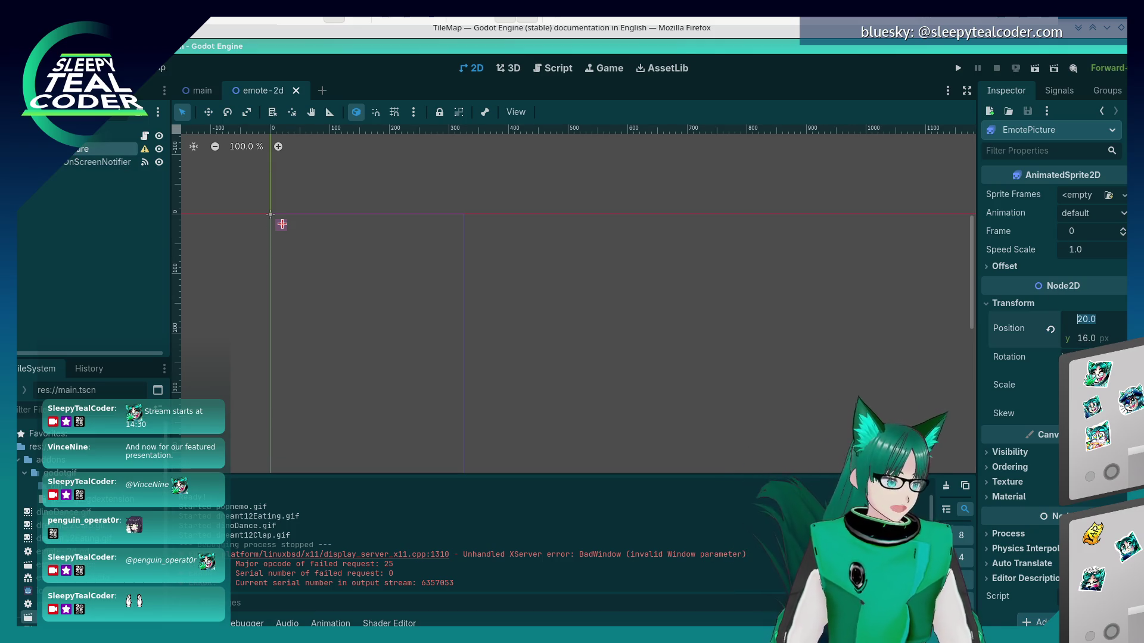
pyautogui.write('16')
pyautogui.press('Return')
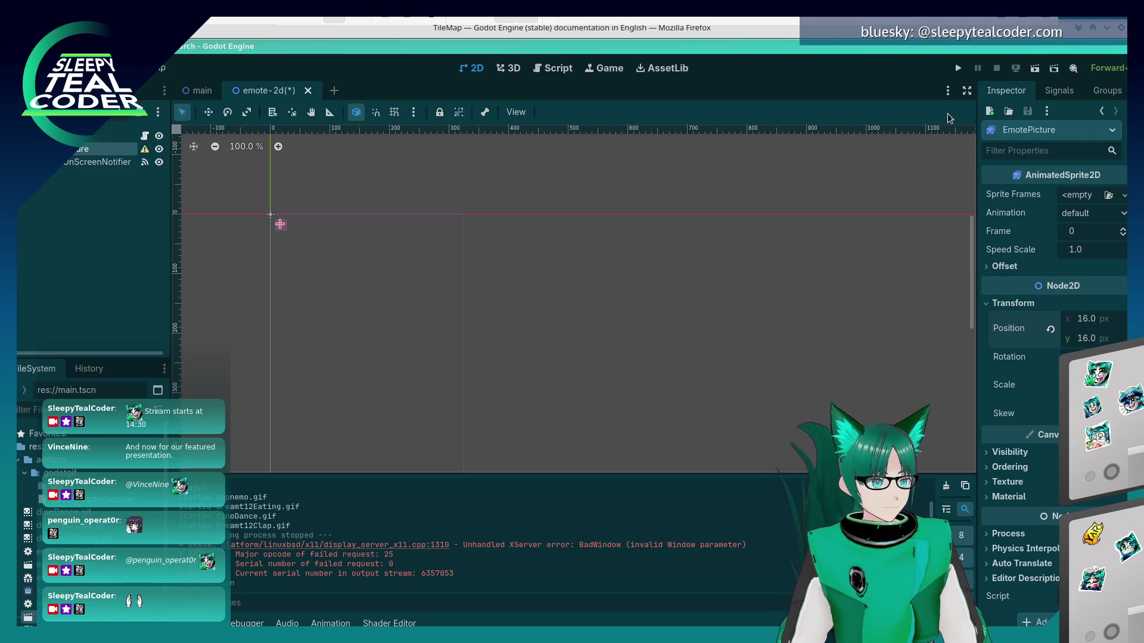
# - Test-run the game, then bring up main.gd in the script editor
pyautogui.click(958, 68)
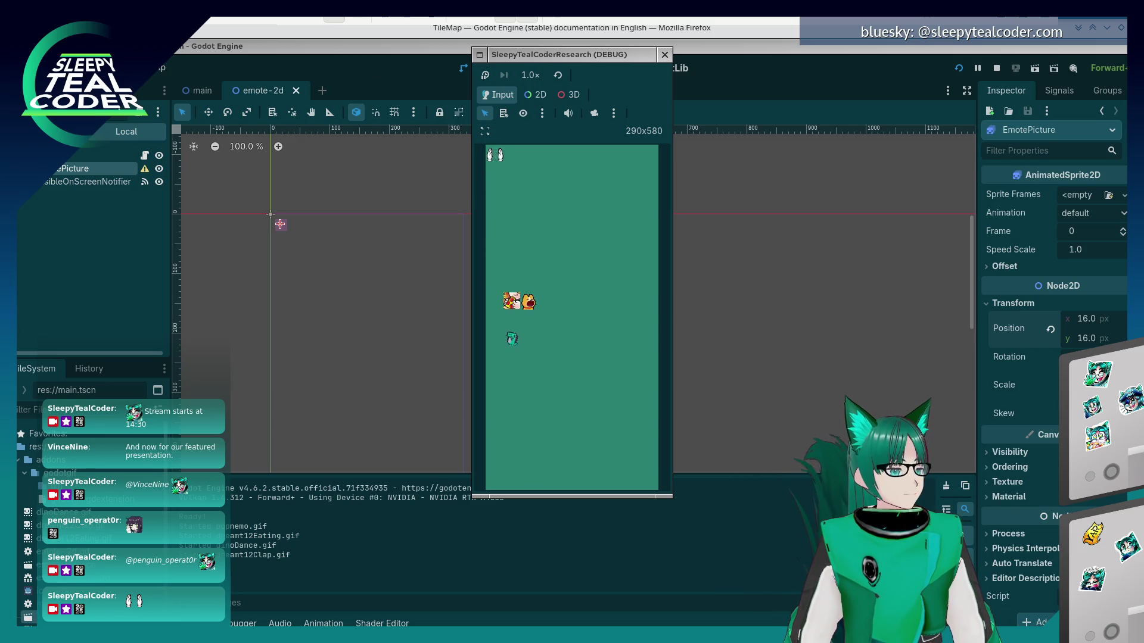
pyautogui.click(200, 92)
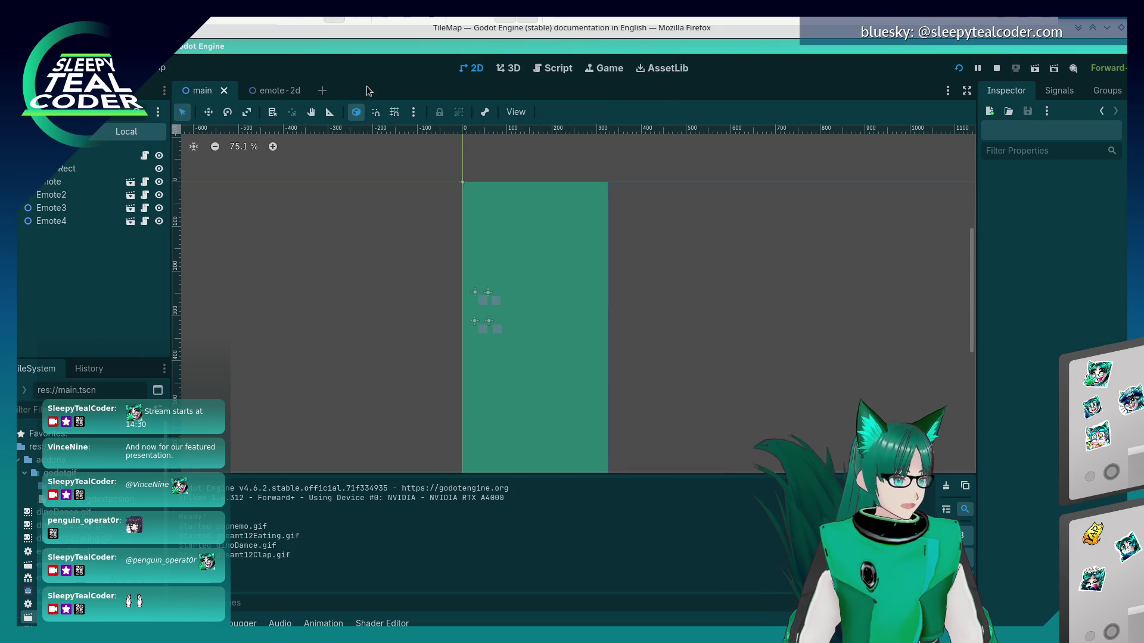
pyautogui.click(553, 68)
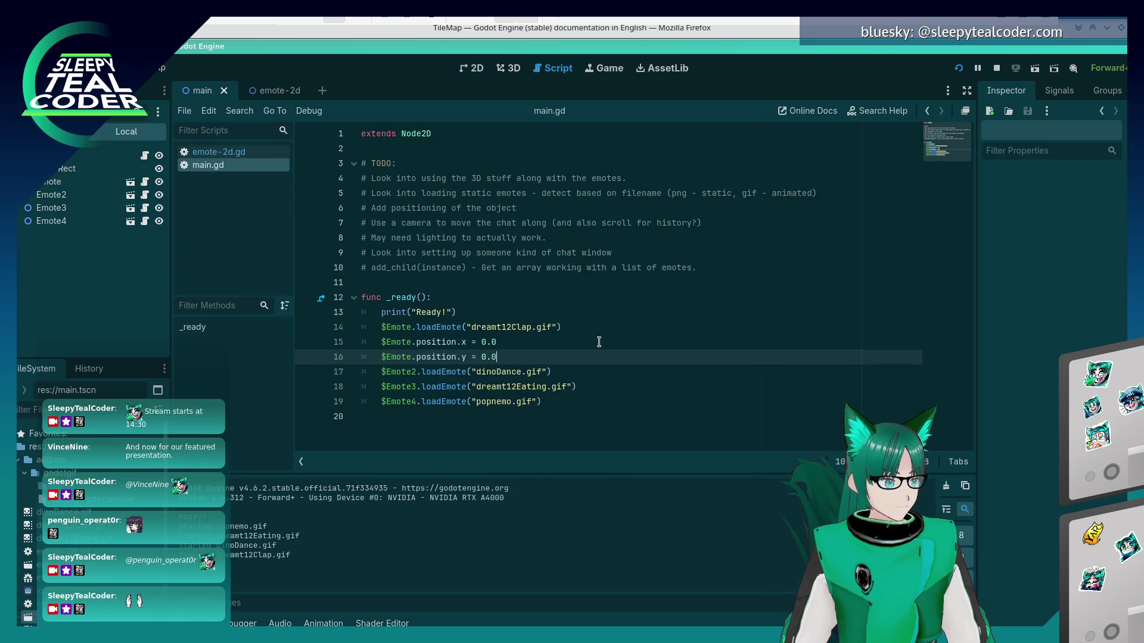
# - Move the $Emote position lines in main.gd to below the Emote3 load
pyautogui.hotkey('shift', 'Home')
pyautogui.hotkey('shift', 'Home')
pyautogui.hotkey('shift', 'Up')
pyautogui.press('BackSpace')
pyautogui.press('BackSpace')
pyautogui.press('Down')
pyautogui.press('Down')
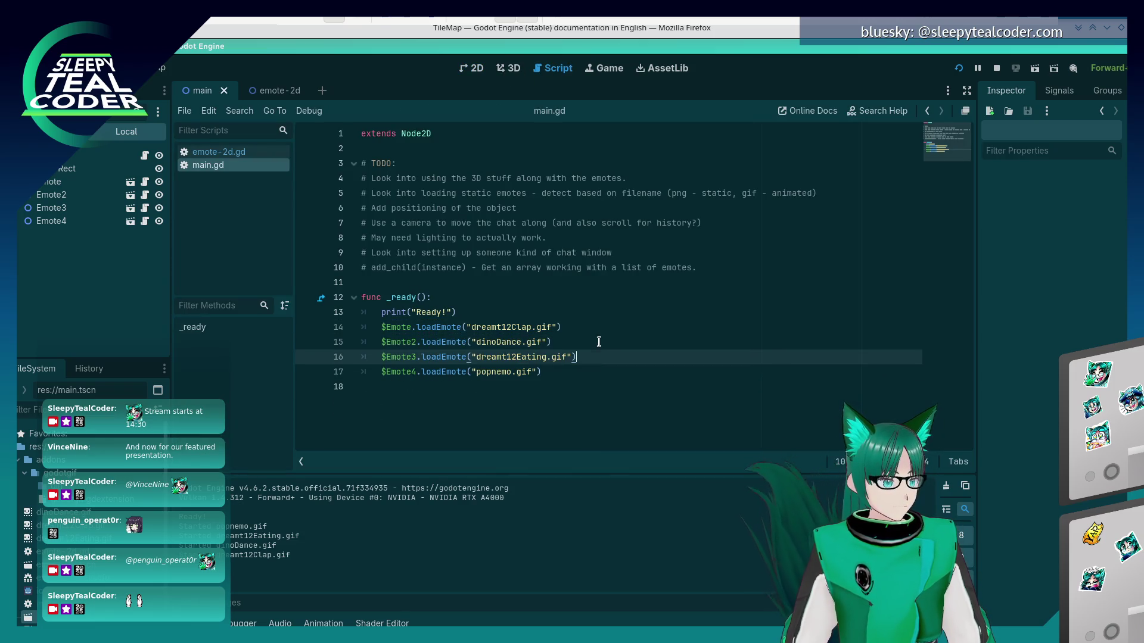
pyautogui.write('$Emote.position.x = 0.0 \t$Emote.position.y = 0.0')
pyautogui.press('Up')
pyautogui.press('Home')
pyautogui.press('Right')
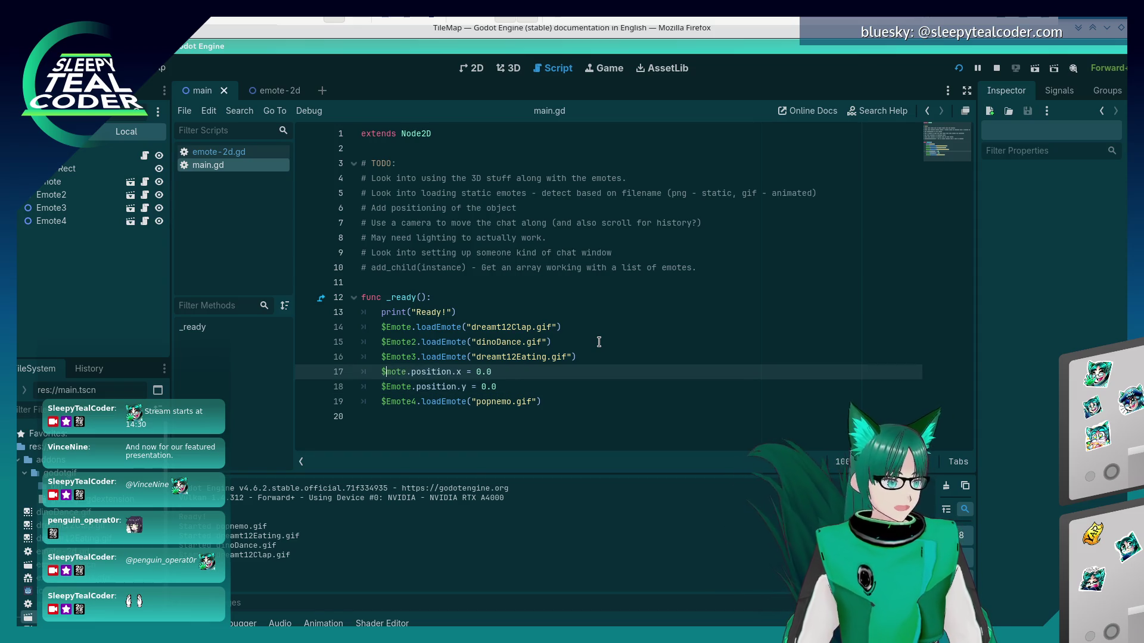
pyautogui.write('E')
pyautogui.press('Escape')
pyautogui.press('Down')
pyautogui.press('End')
pyautogui.press('Left')
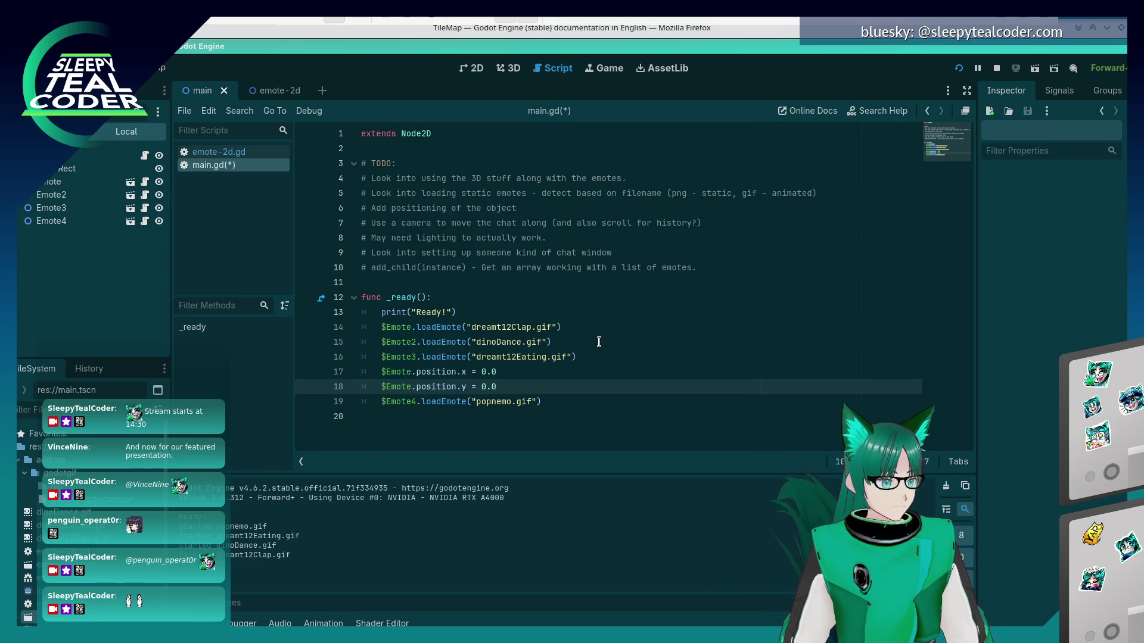
# - Retarget the moved position lines to $Emote3
pyautogui.press('Up')
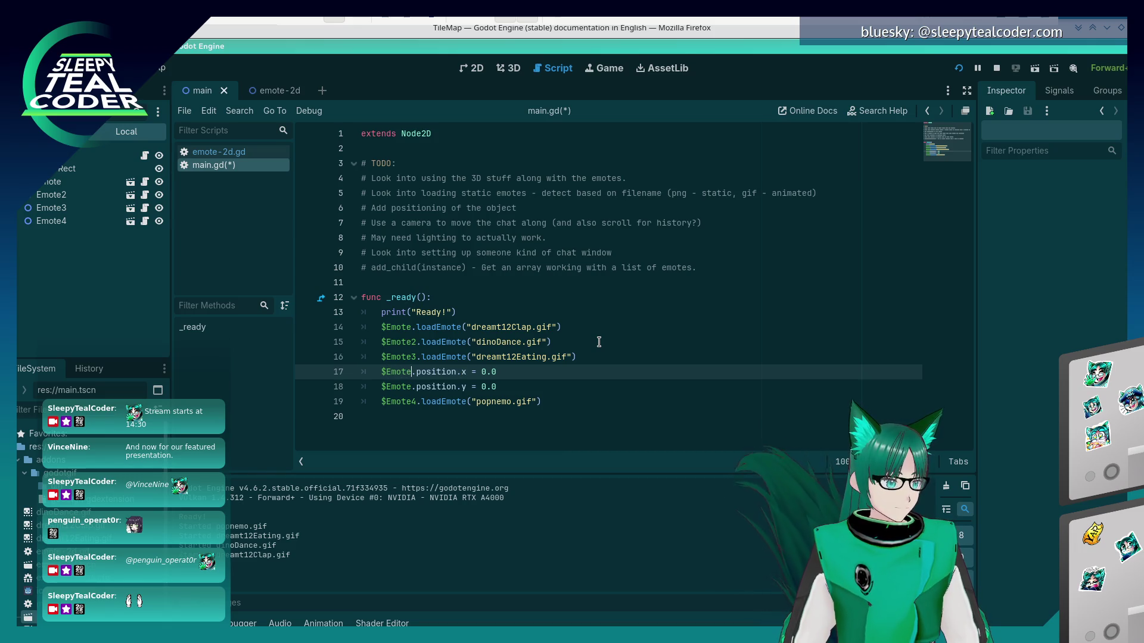
pyautogui.press('Down')
pyautogui.press('Right')
pyautogui.press('Right')
pyautogui.write('3')
# - Save main.gd and test-run the game, resizing the game window before closing it
pyautogui.hotkey('ctrl', 's')
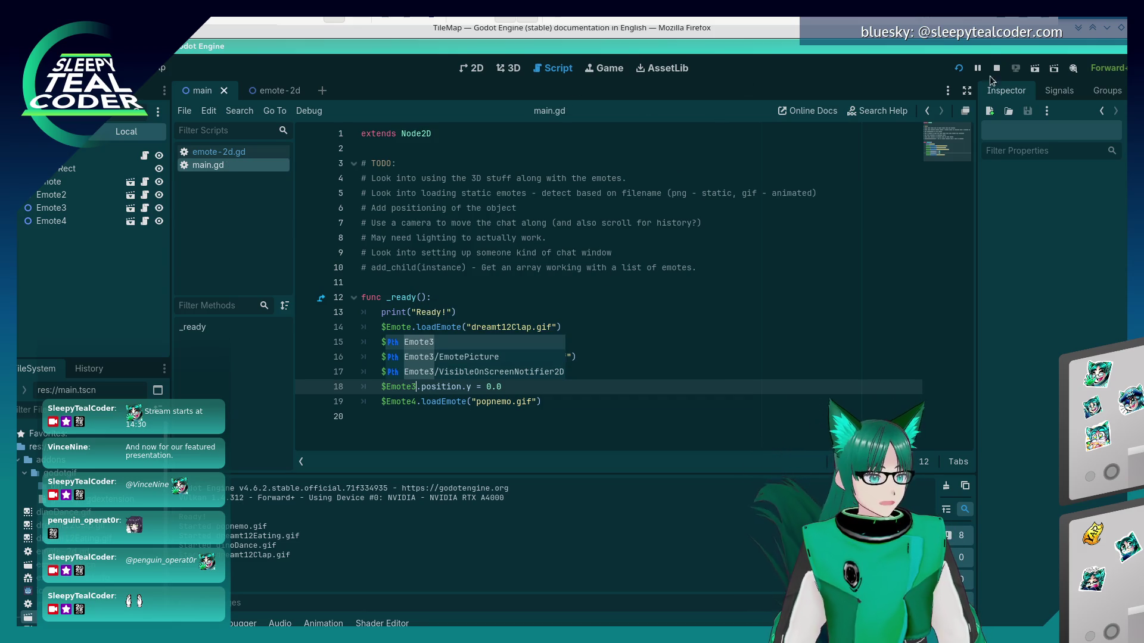
pyautogui.click(959, 69)
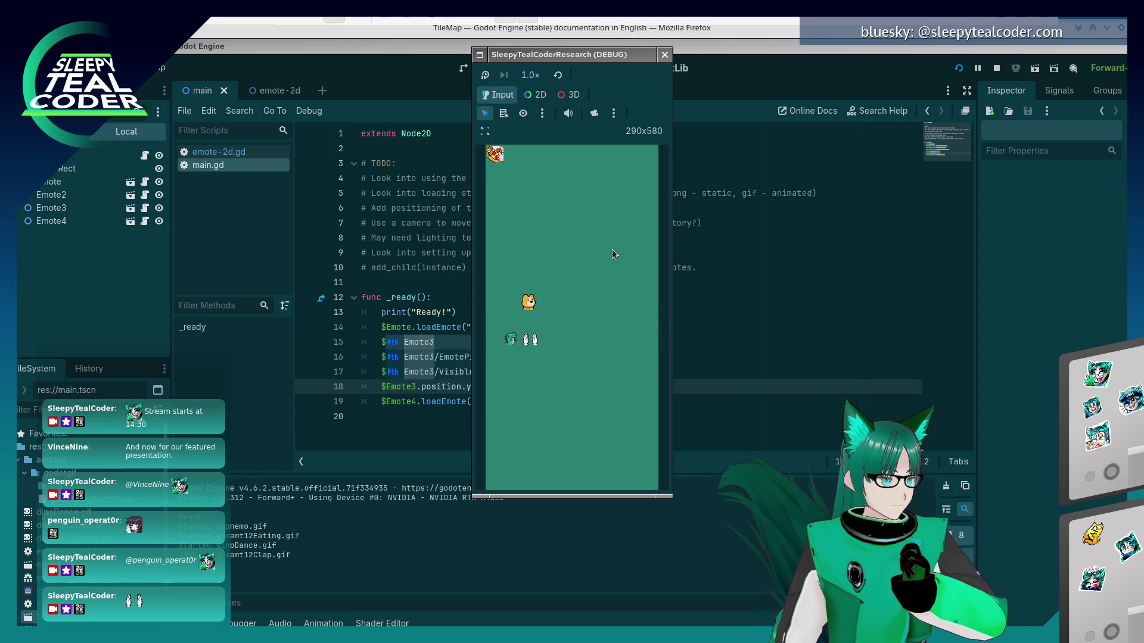
pyautogui.moveTo(554, 54); pyautogui.dragTo(670, 106)
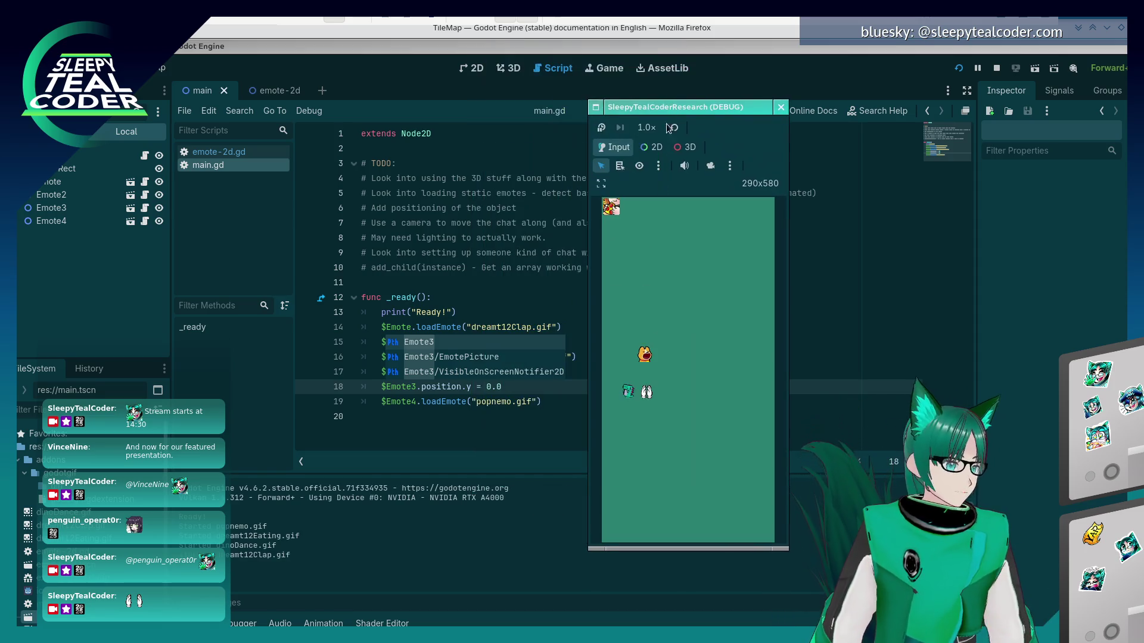
pyautogui.moveTo(757, 550)
pyautogui.mouseDown()
pyautogui.moveTo(757, 583)
pyautogui.moveTo(757, 556)
pyautogui.mouseUp()
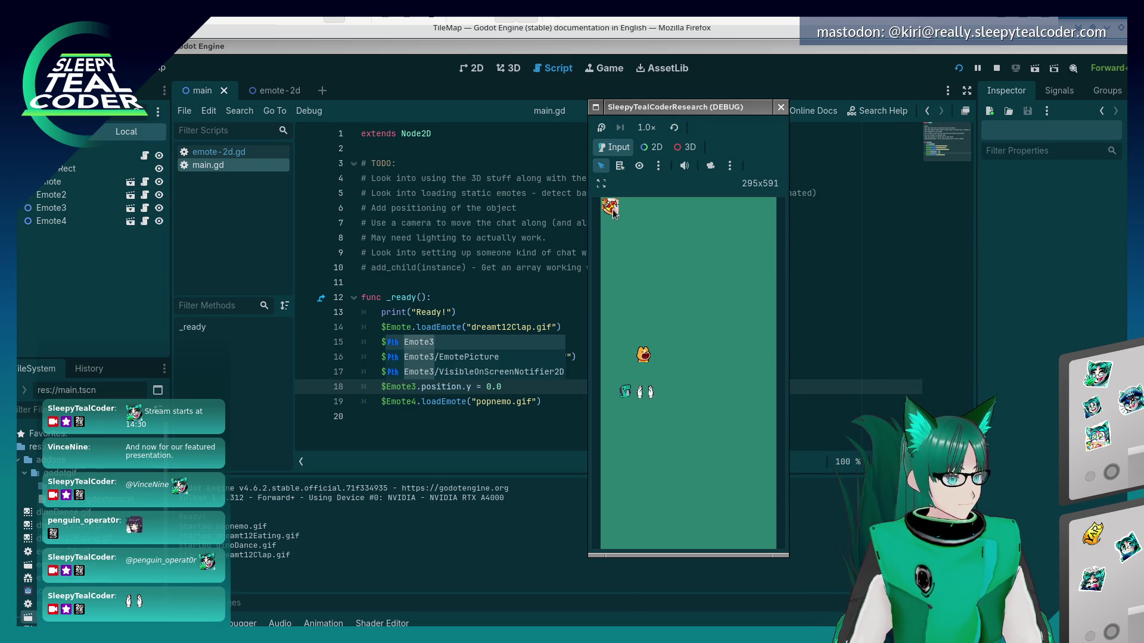
pyautogui.click(782, 110)
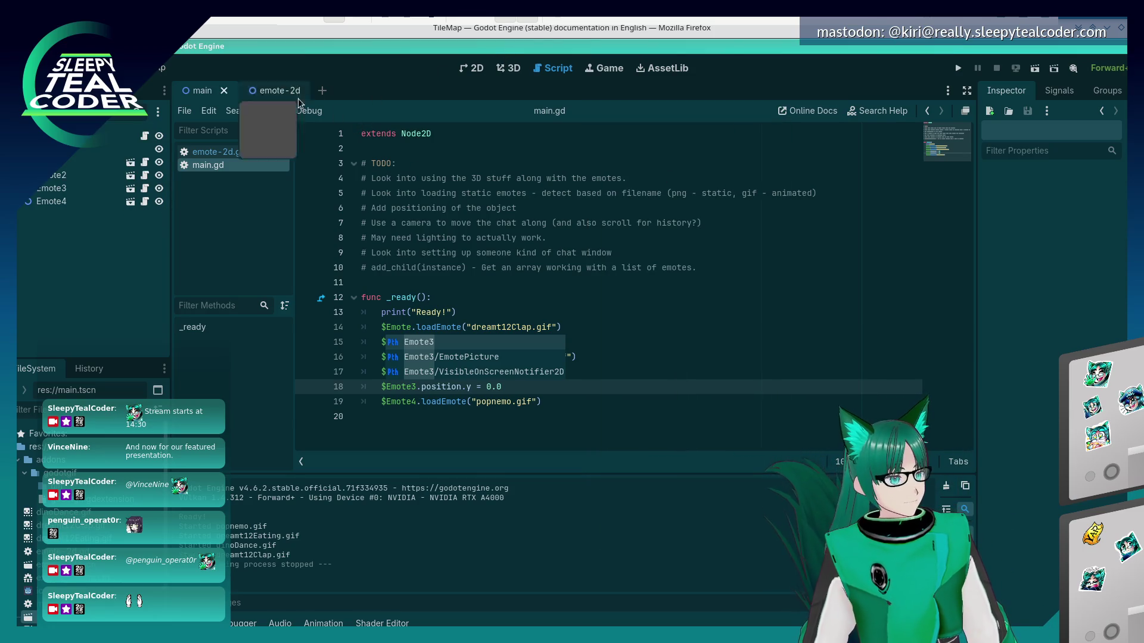
# - Set EmotePicture's position to 15, 15 in the emote-2d scene
pyautogui.click(271, 91)
pyautogui.click(465, 70)
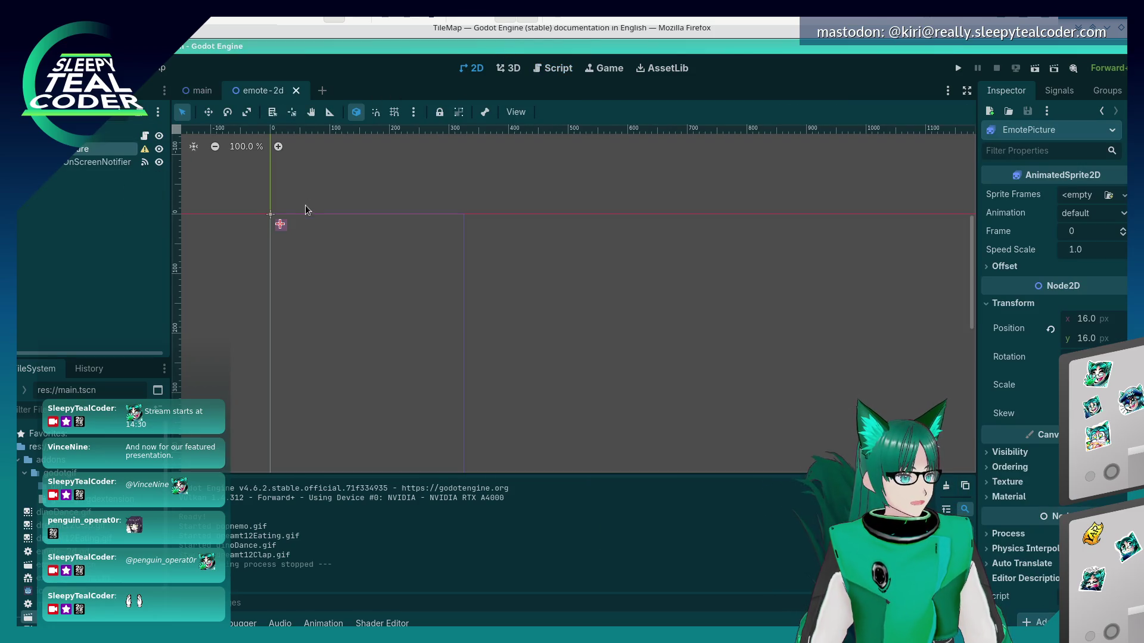
pyautogui.click(123, 161)
pyautogui.click(95, 149)
pyautogui.click(1095, 325)
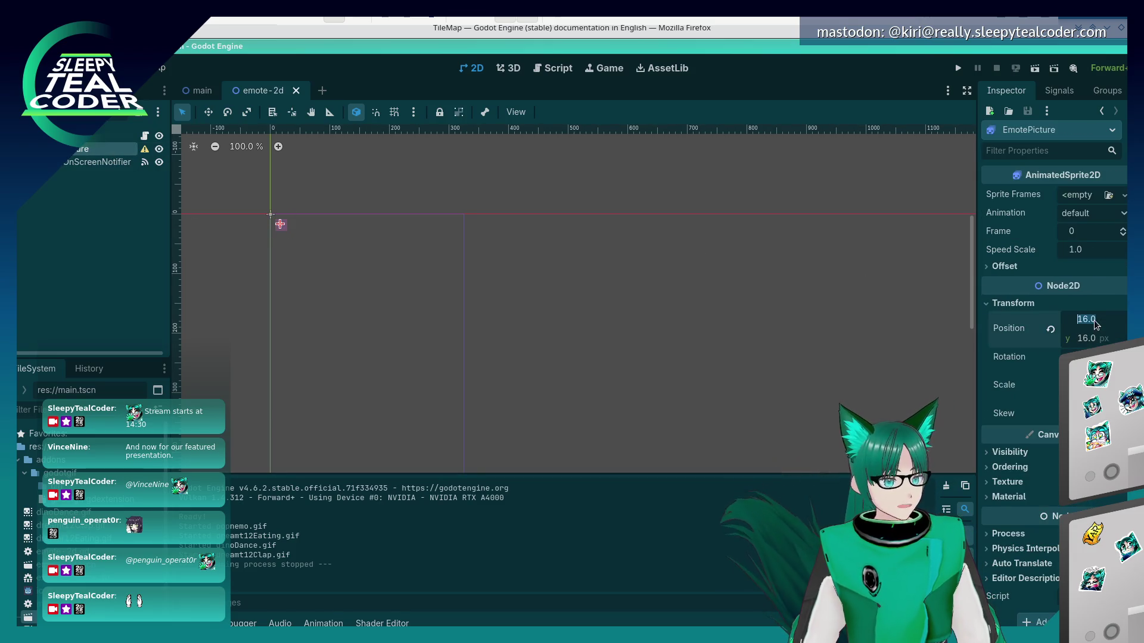
pyautogui.write('15')
pyautogui.press('Tab')
pyautogui.write('15')
pyautogui.press('Return')
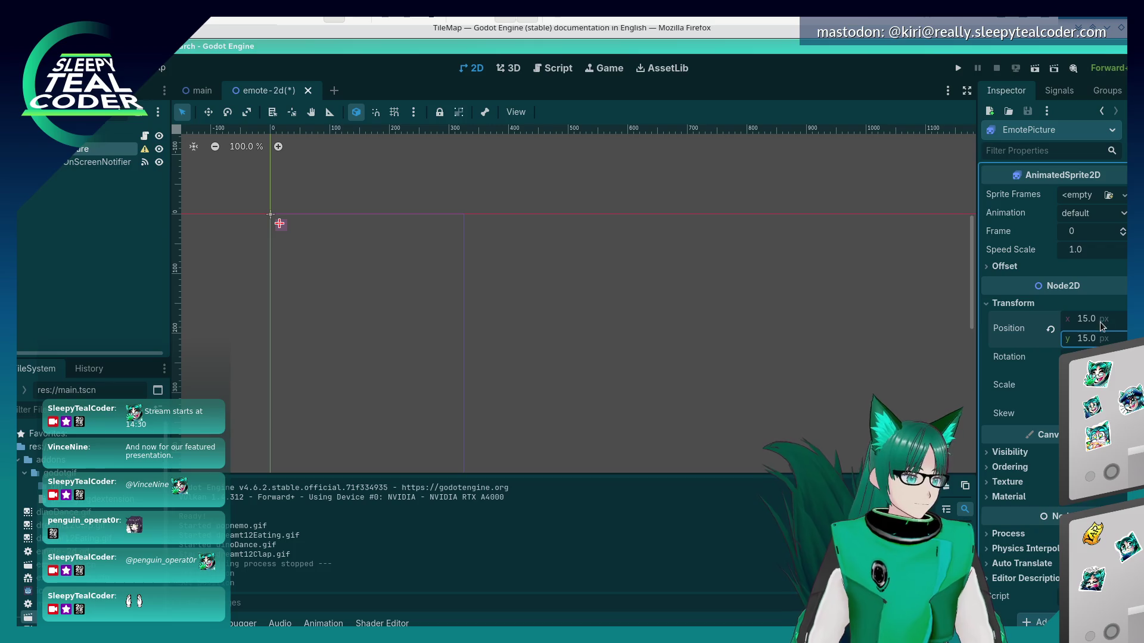
# - Save and test-run the scene, then close the game window
pyautogui.click(677, 321)
pyautogui.click(958, 68)
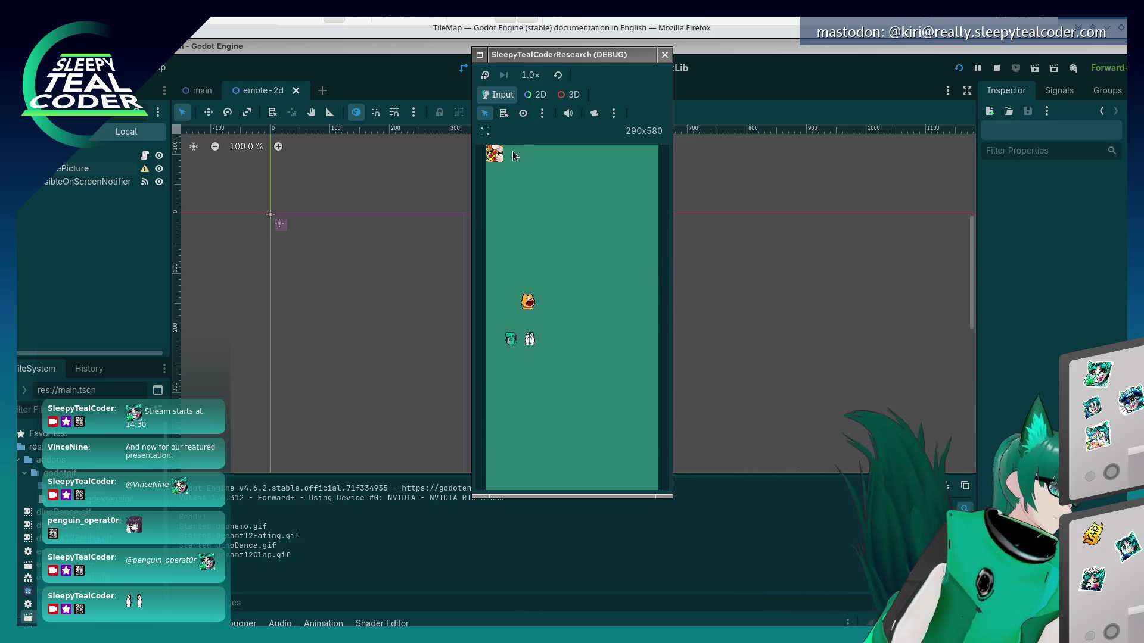
pyautogui.click(665, 54)
pyautogui.click(284, 232)
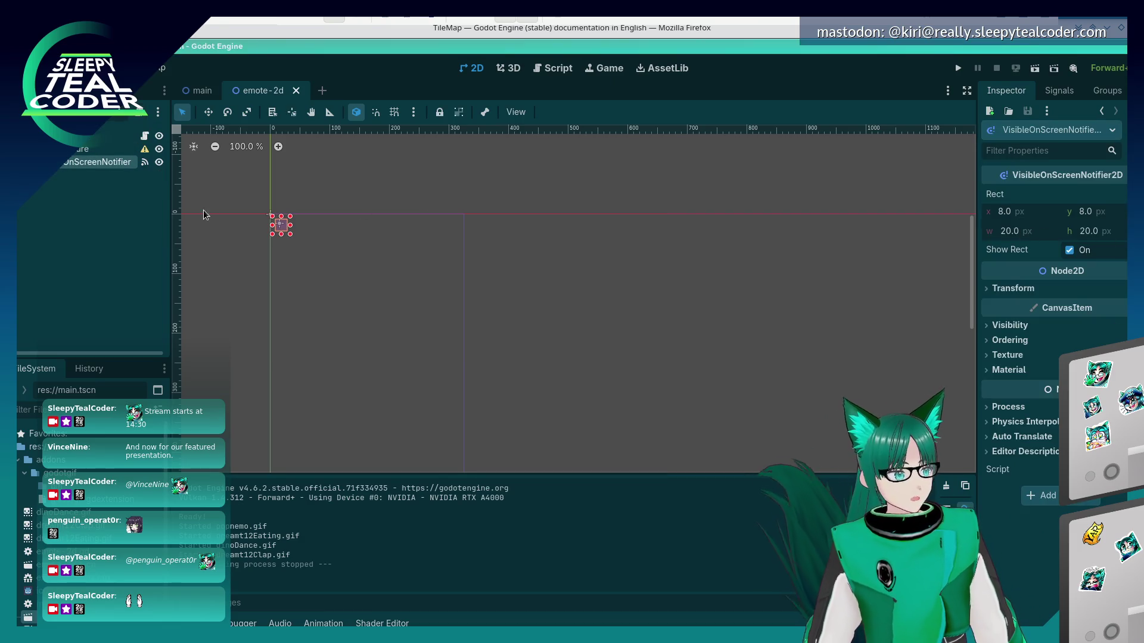
# - Change EmotePicture's position to 14, 14 and run the game again
pyautogui.click(77, 149)
pyautogui.click(90, 162)
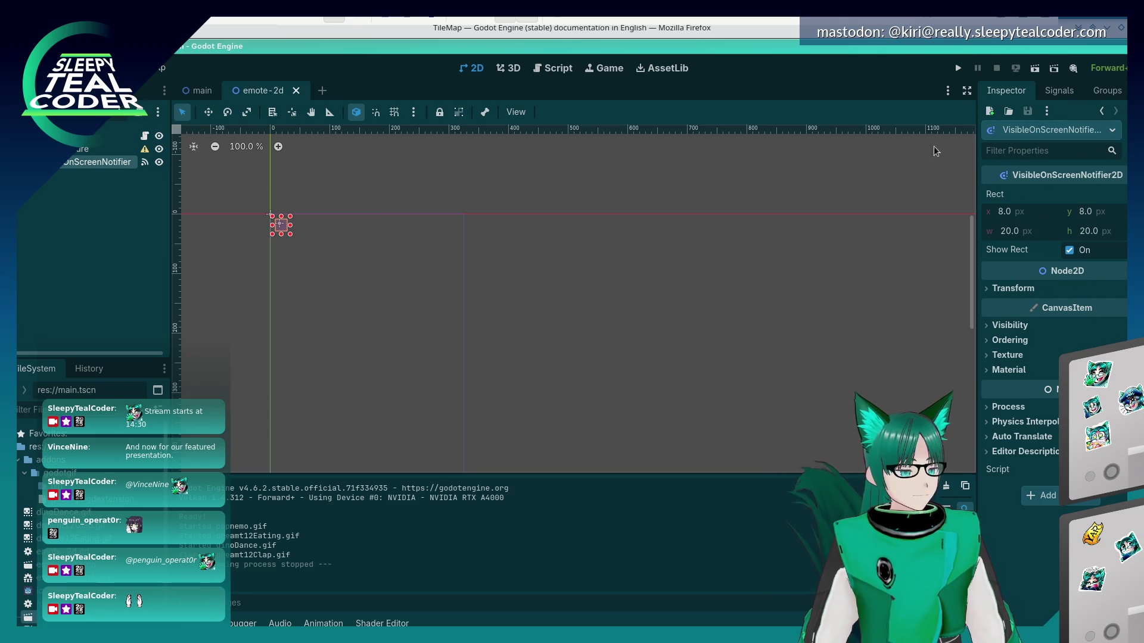
pyautogui.click(78, 149)
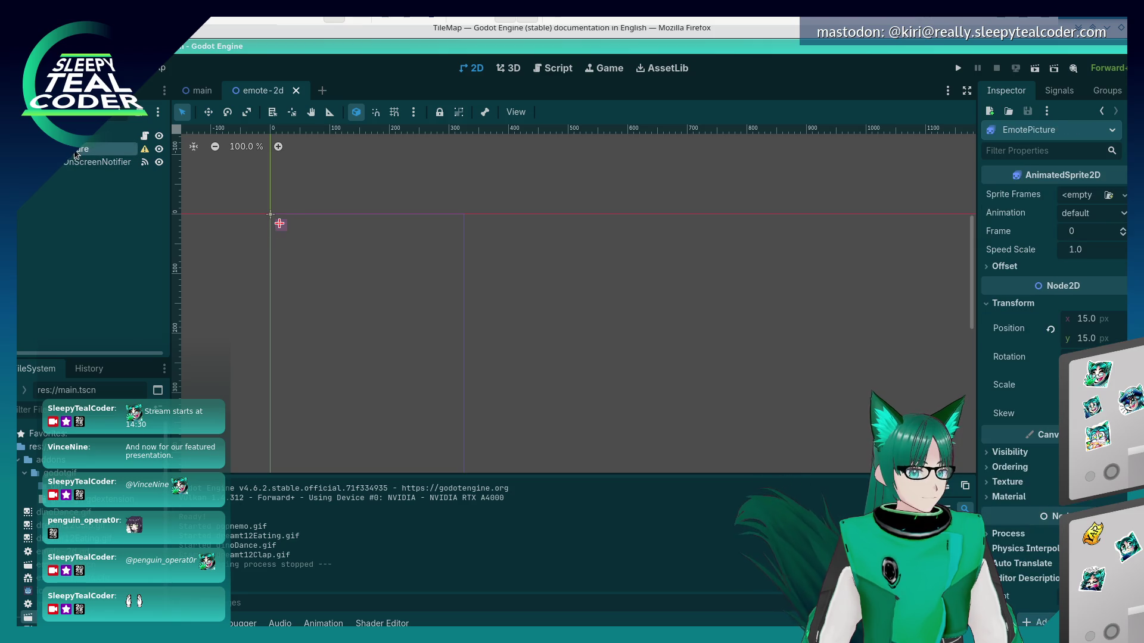
pyautogui.click(1102, 325)
pyautogui.click(1092, 342)
pyautogui.write('14')
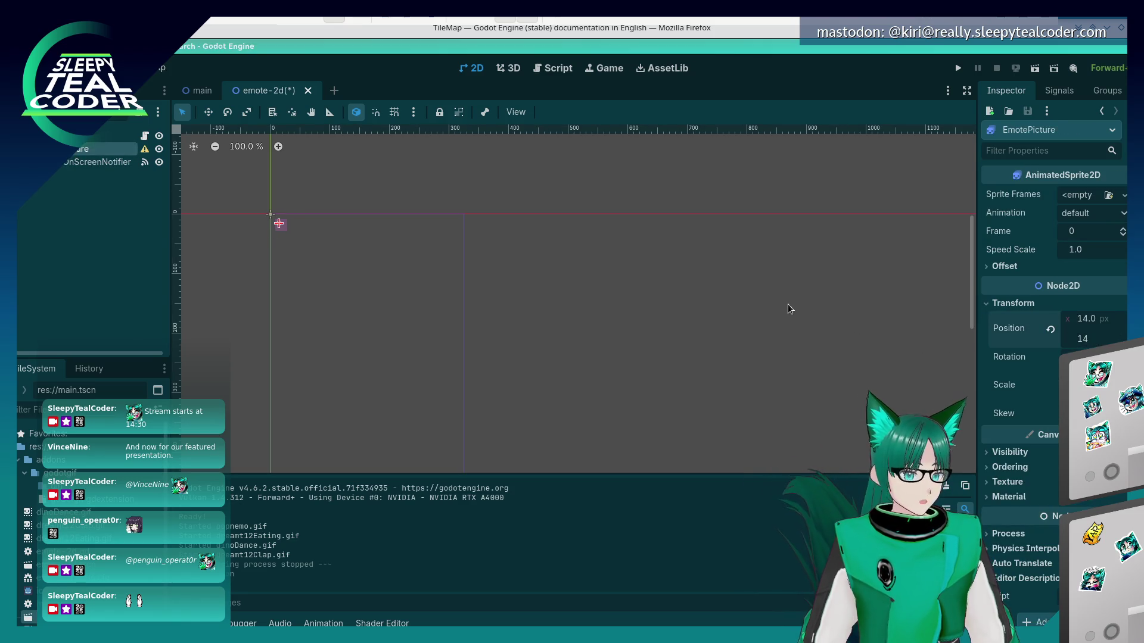
pyautogui.click(783, 313)
pyautogui.click(955, 68)
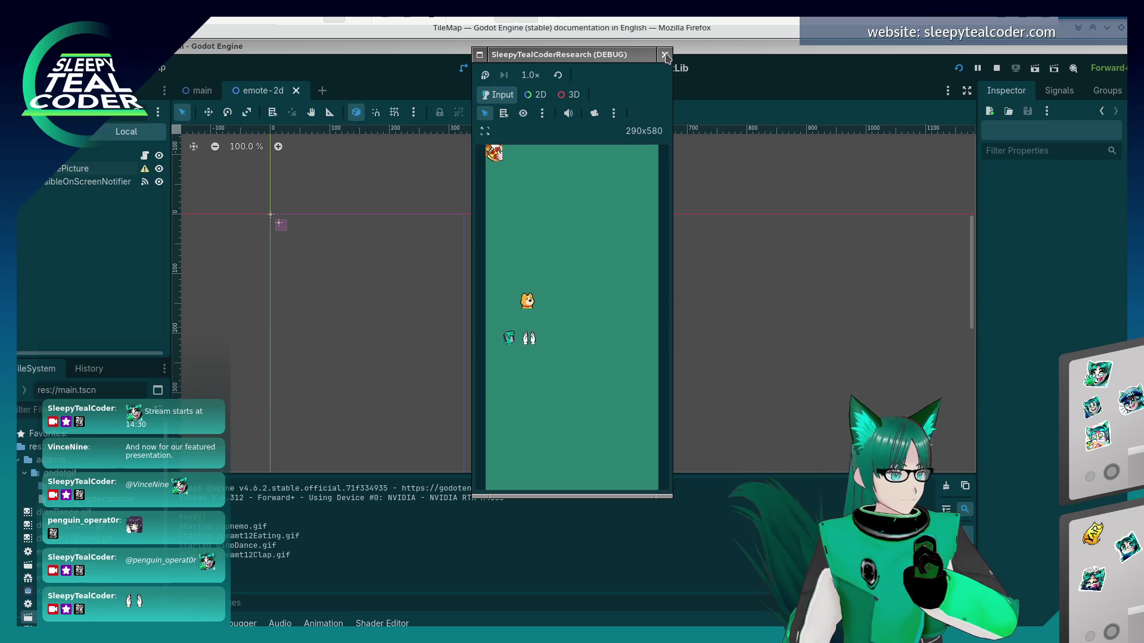
# - Close the game and open main.gd from the main scene
pyautogui.click(665, 56)
pyautogui.click(203, 90)
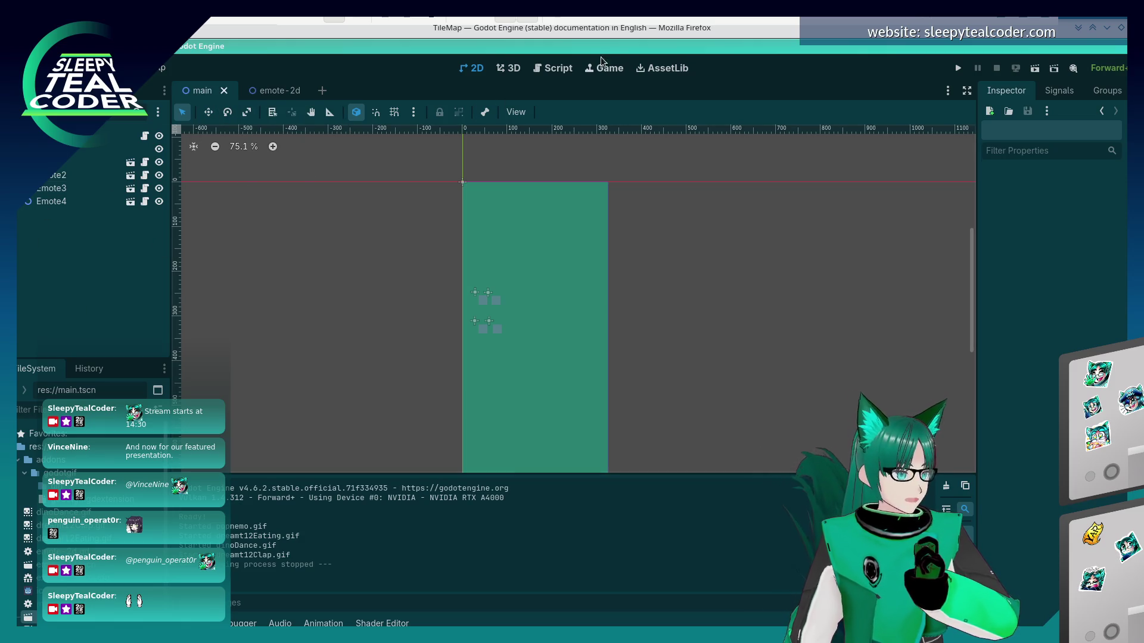
pyautogui.click(559, 69)
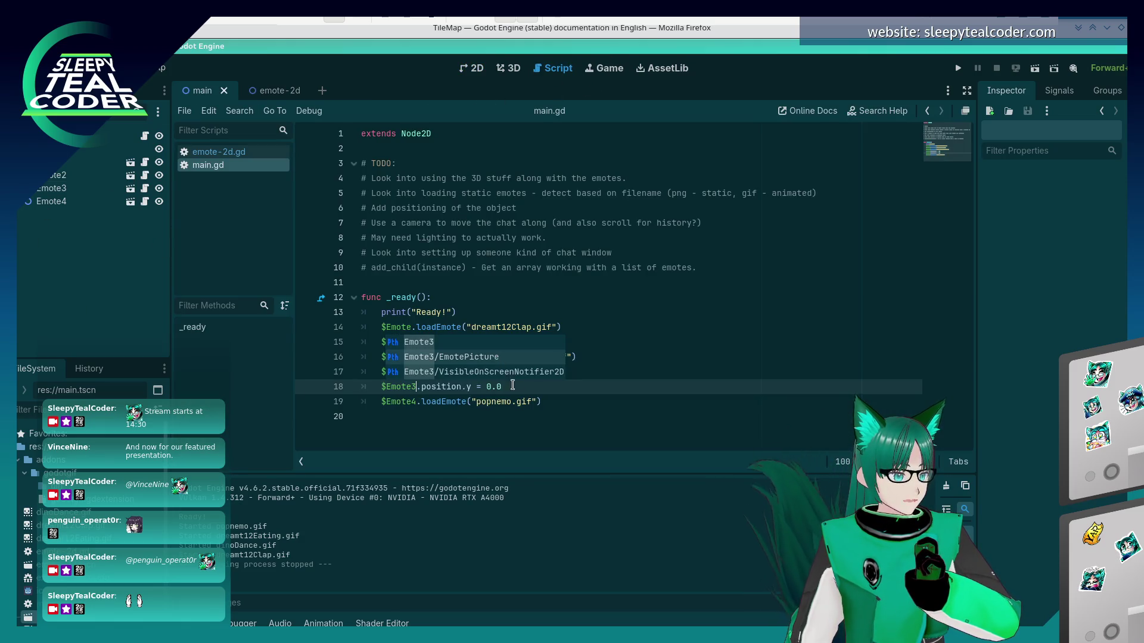
pyautogui.click(514, 385)
# - Move the position lines under the first emote's load, targeting $Emote again
pyautogui.hotkey('shift', 'Home')
pyautogui.hotkey('shift', 'Up')
pyautogui.hotkey('ctrl', 'c')
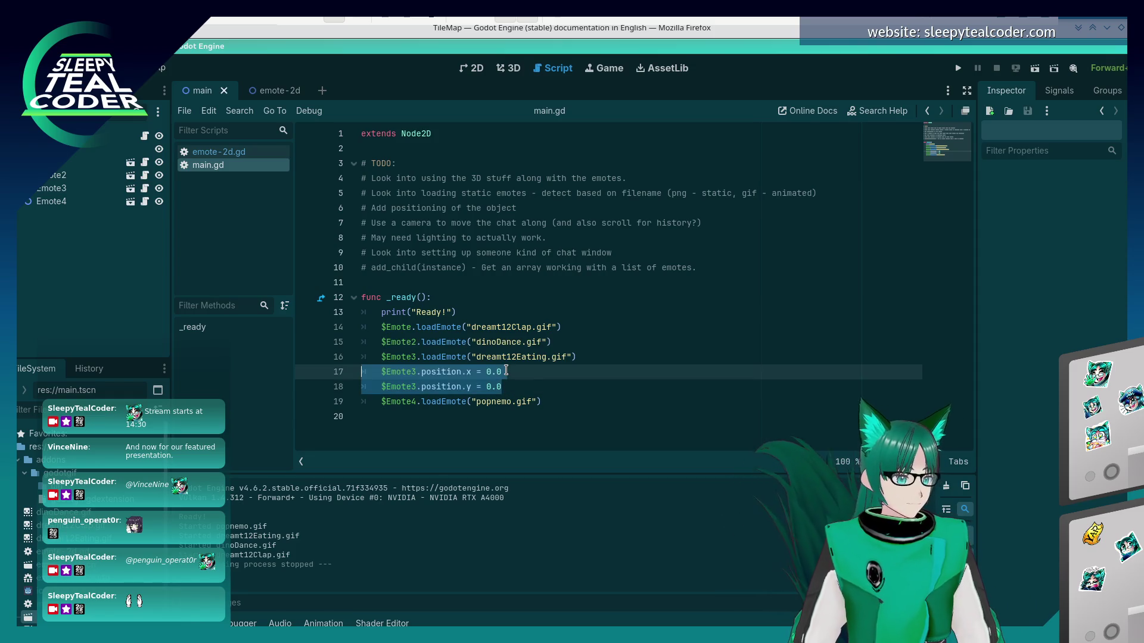
pyautogui.press('BackSpace')
pyautogui.press('Up')
pyautogui.press('Up')
pyautogui.press('Up')
pyautogui.press('End')
pyautogui.press('Return')
pyautogui.hotkey('ctrl', 'v')
pyautogui.press('Up')
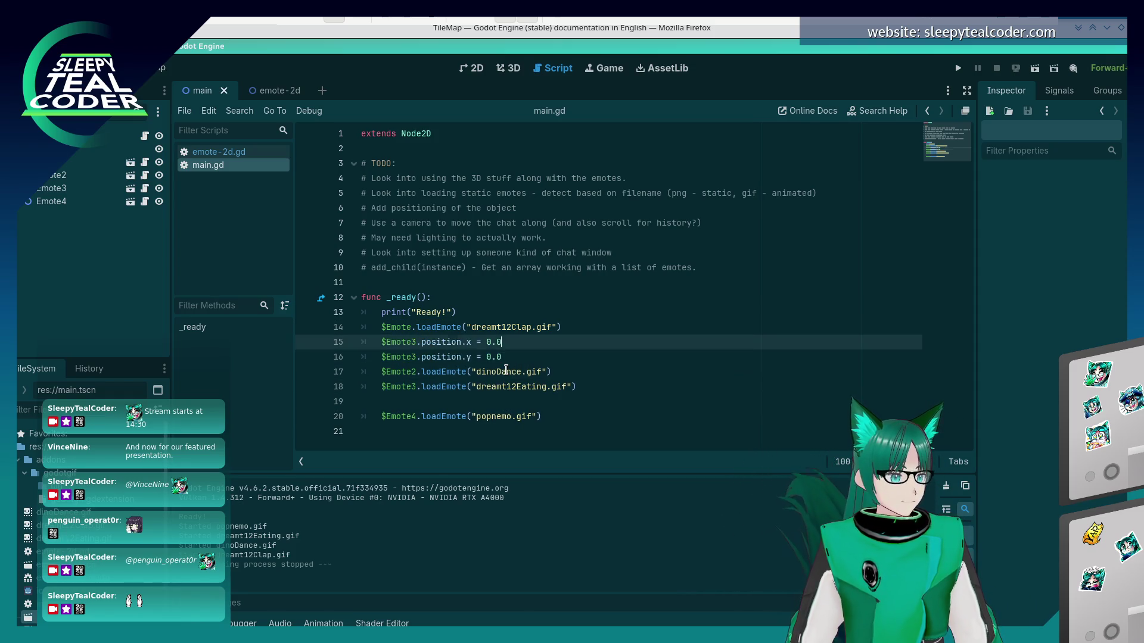
pyautogui.press('Delete')
pyautogui.press('Down')
pyautogui.press('Delete')
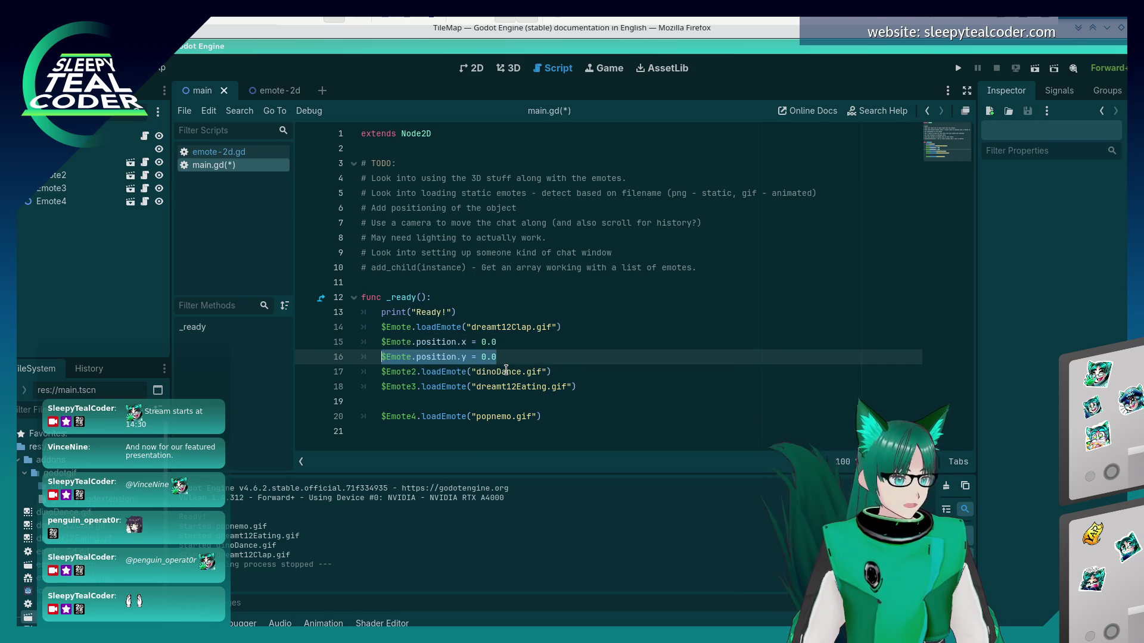
pyautogui.press('End')
# - Add position lines with value 28 under the dinoDance load
pyautogui.press('Down')
pyautogui.press('End')
pyautogui.press('Return')
pyautogui.write('$Emote.position.x = 0.0 \t$Emote.position.y = 0.0')
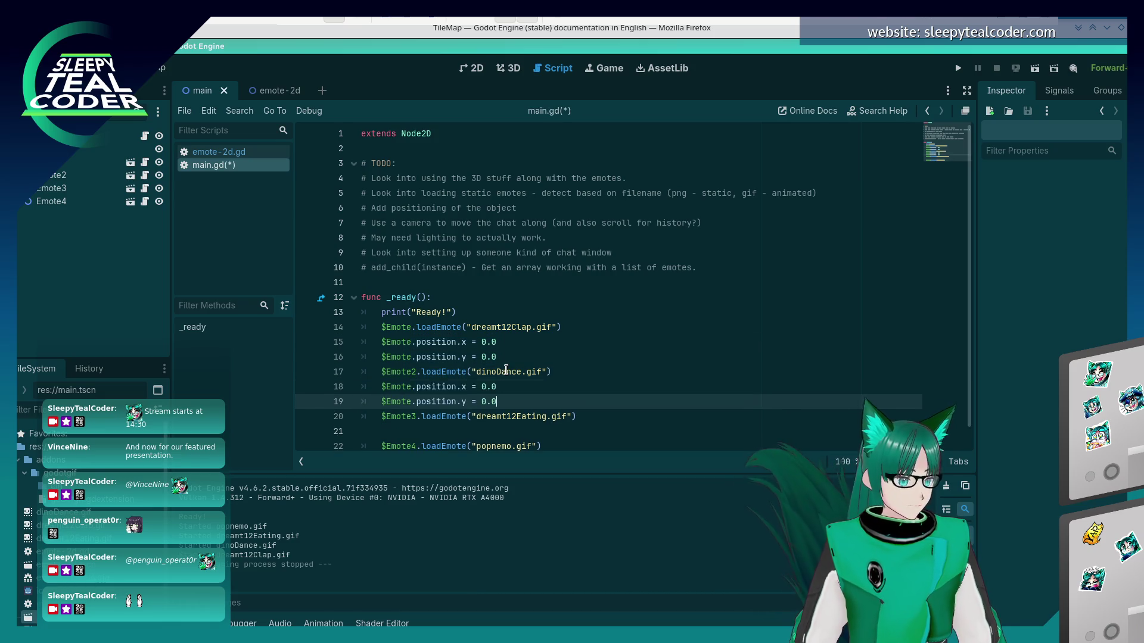
pyautogui.press('Up')
pyautogui.press('Left')
pyautogui.press('Left')
pyautogui.write('8')
pyautogui.press('Down')
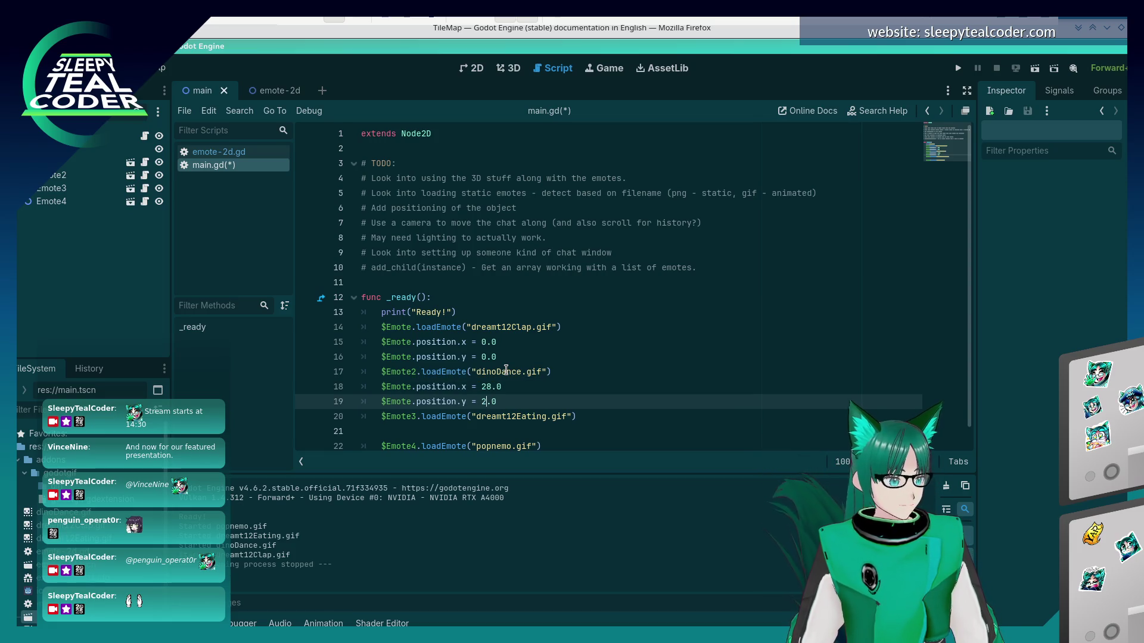
pyautogui.write('8')
pyautogui.press('Down')
pyautogui.press('End')
# - Add position lines with value 56 under the dreamt12Eating load
pyautogui.press('Return')
pyautogui.write('$Emote.position.x = 0.0 \t$Emote.position.y = 0.0')
pyautogui.press('Up')
pyautogui.press('Left')
pyautogui.press('Left')
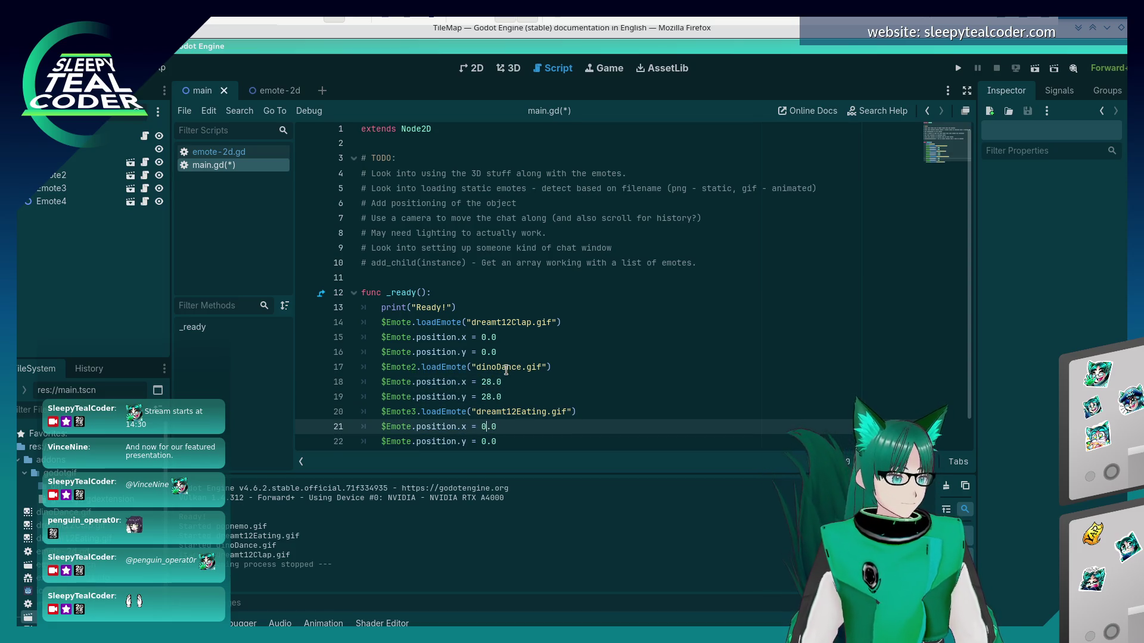
pyautogui.press('BackSpace')
pyautogui.write('56')
pyautogui.press('Down')
pyautogui.press('Left')
pyautogui.press('BackSpace')
pyautogui.write('6')
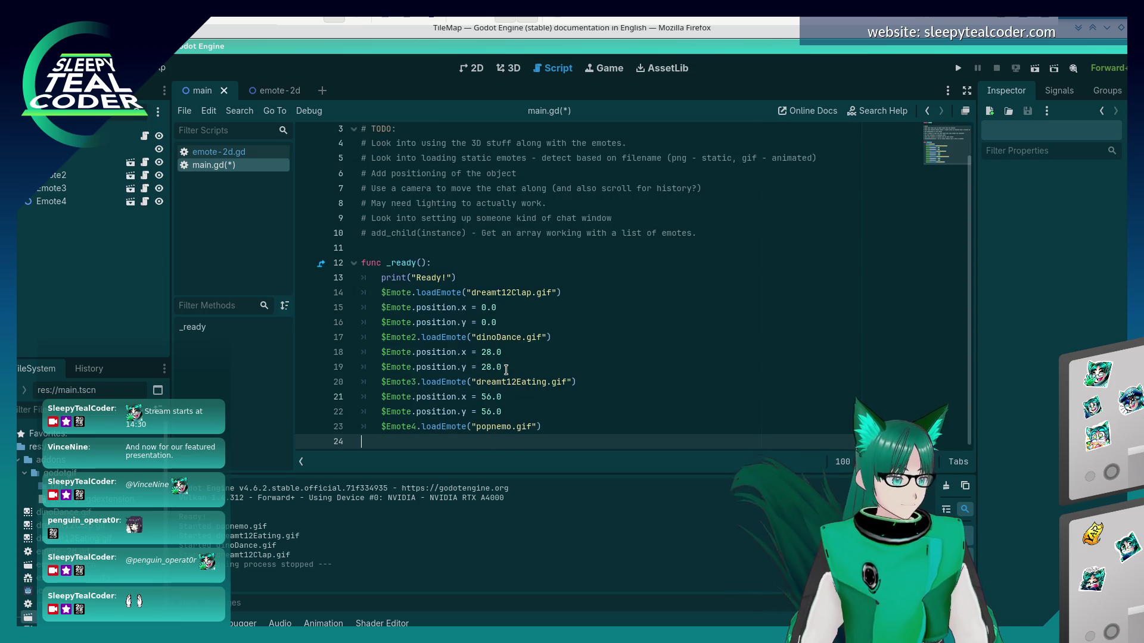
# - Add position lines at 84 under the popnemo load, then run the game
pyautogui.press('End')
pyautogui.press('Return')
pyautogui.hotkey('ctrl', 'v')
pyautogui.press('Up')
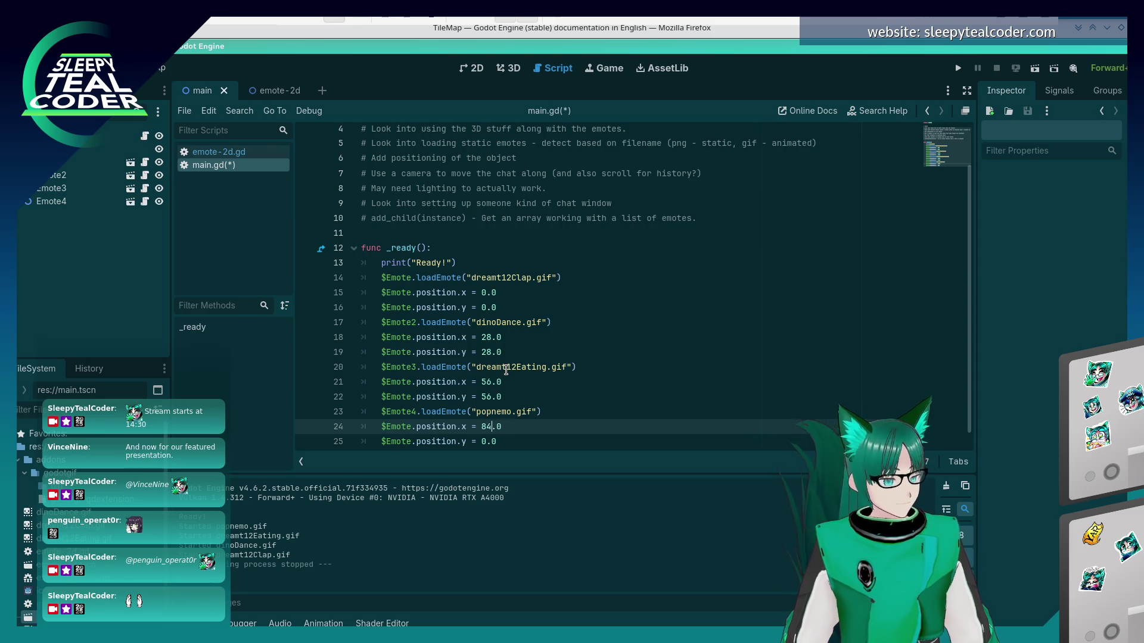
pyautogui.press('Down')
pyautogui.press('Left')
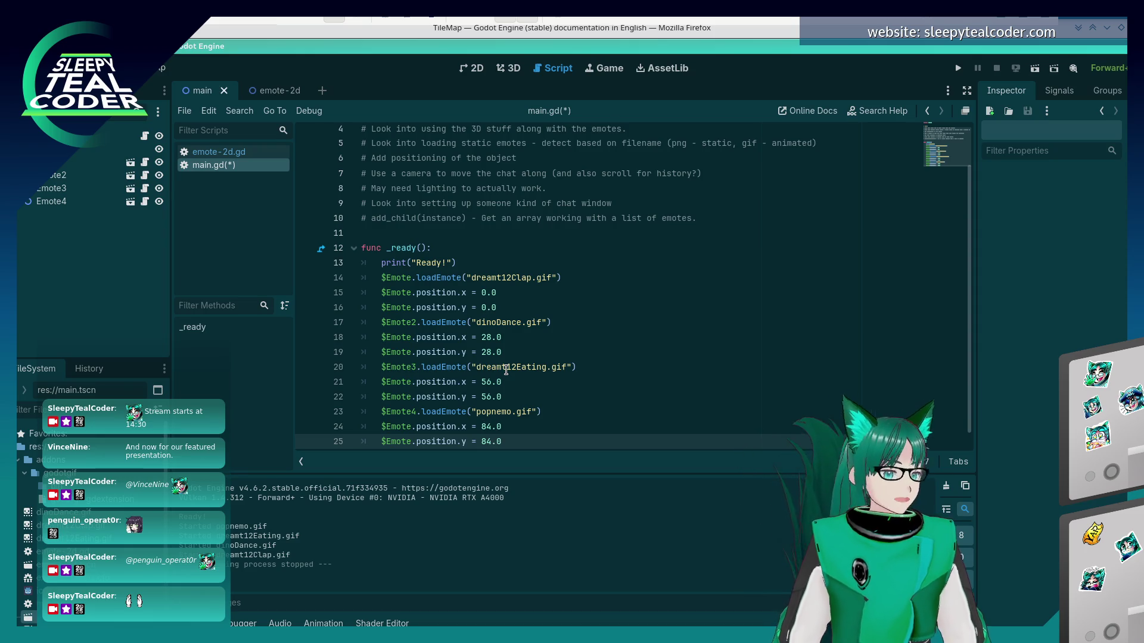
pyautogui.click(960, 70)
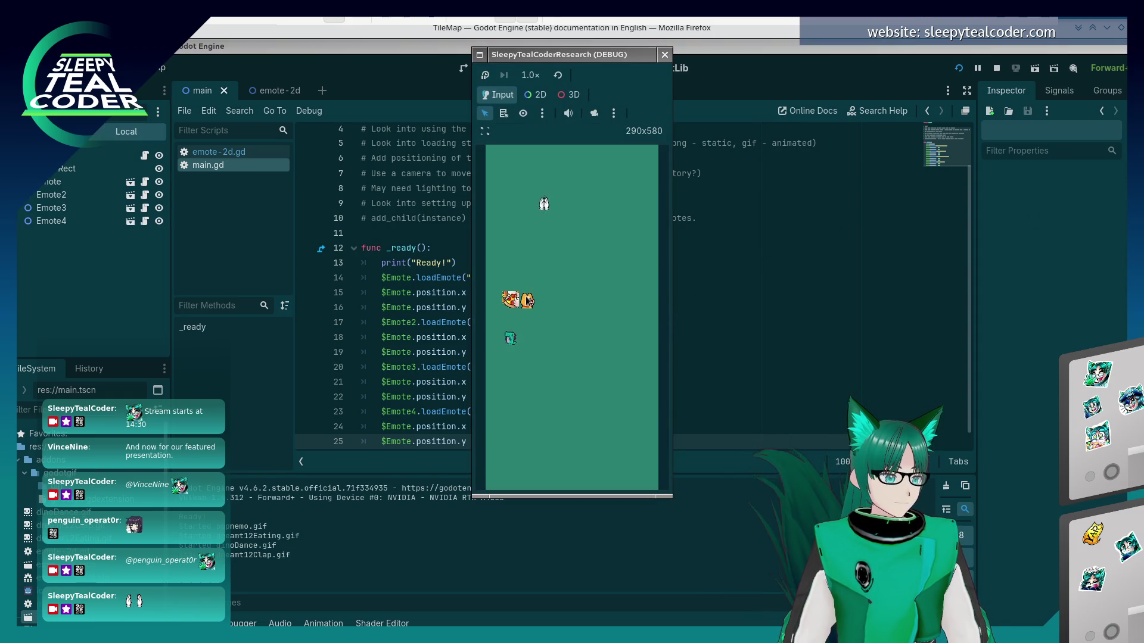
# - Close the game and change the later $Emote references to $Emote2, $Emote3 and $Emote4
pyautogui.click(665, 55)
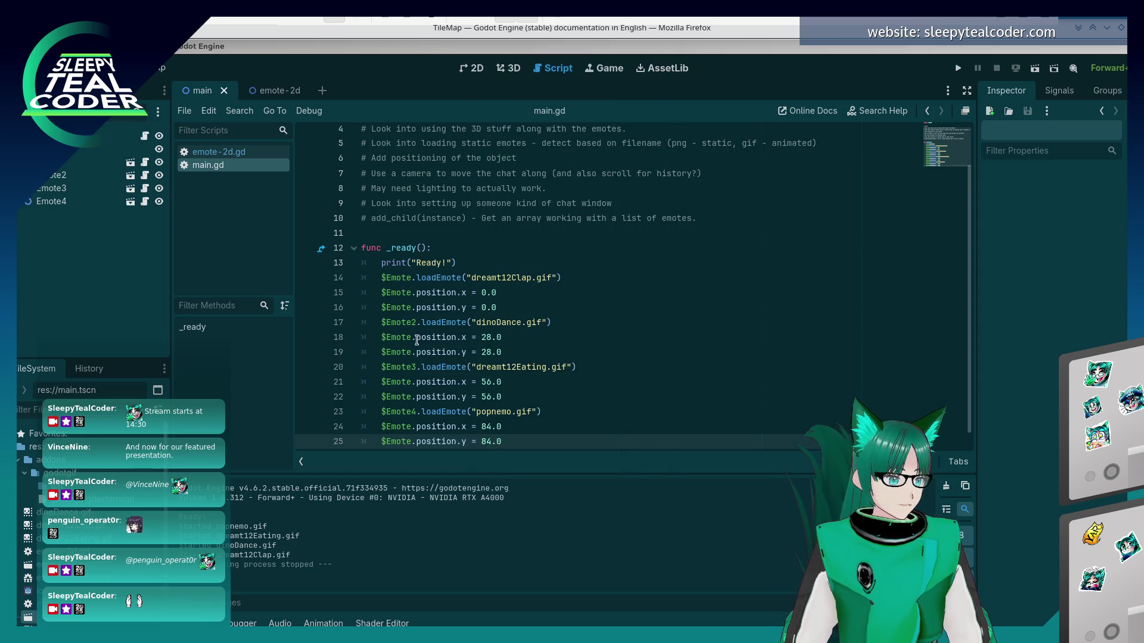
pyautogui.click(409, 337)
pyautogui.write('2')
pyautogui.press('Down')
pyautogui.press('Left')
pyautogui.write('2')
pyautogui.press('Down')
pyautogui.press('Down')
pyautogui.press('Left')
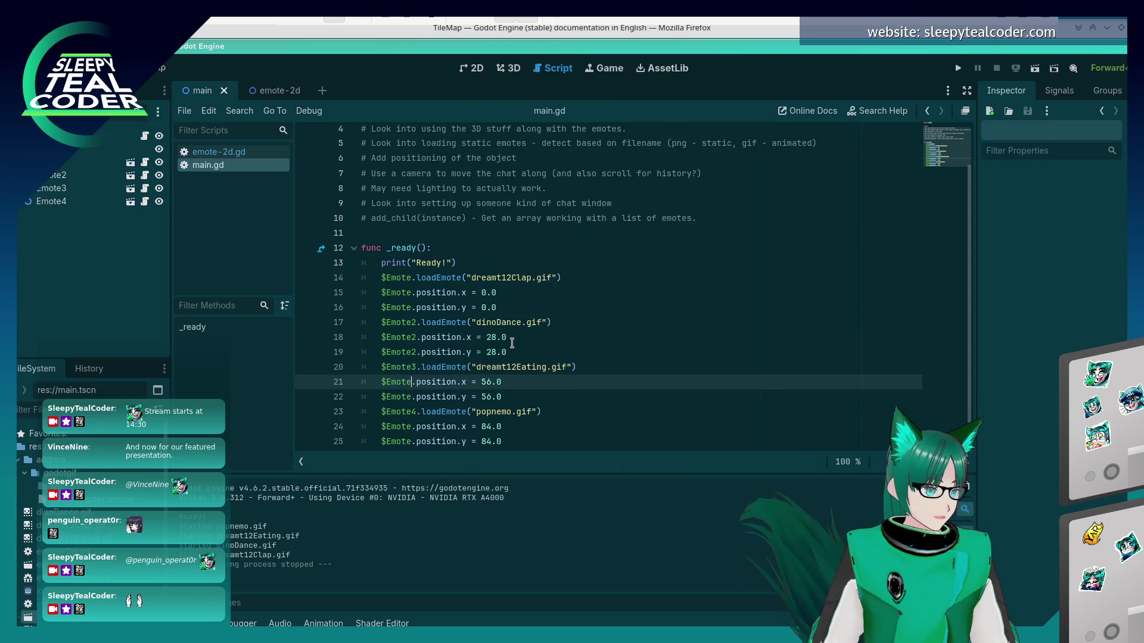
pyautogui.write('3')
pyautogui.press('Down')
pyautogui.press('Left')
pyautogui.write('3')
pyautogui.press('Down')
pyautogui.press('Down')
pyautogui.press('Left')
pyautogui.write('4')
pyautogui.press('Down')
pyautogui.press('Left')
pyautogui.write('4')
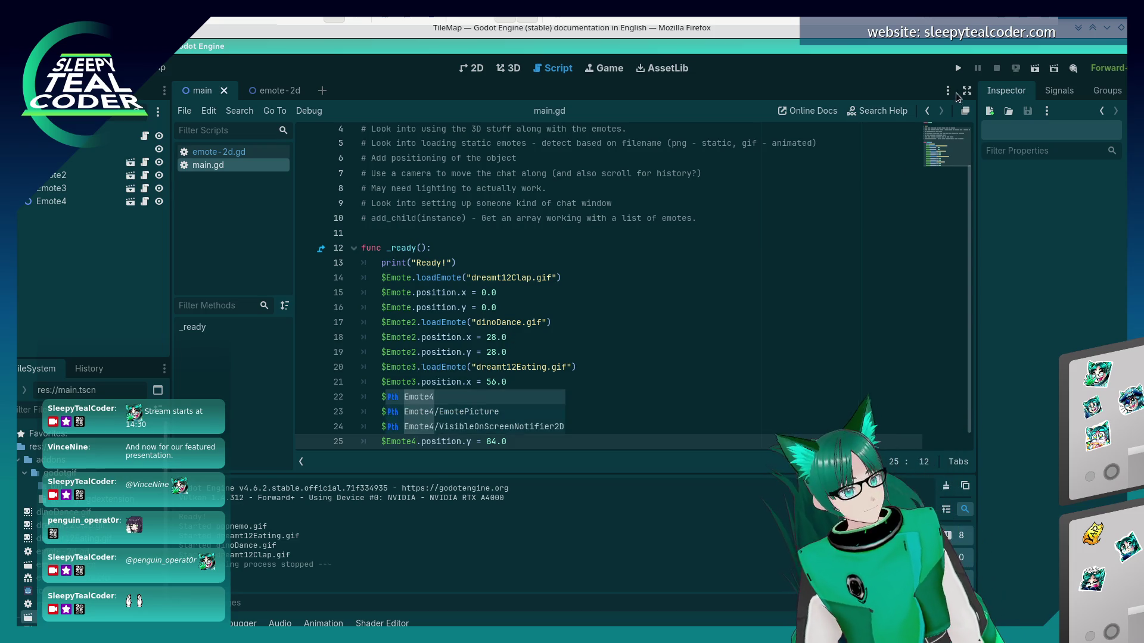
# - Run the project to check the diagonal emote layout, then close the game
pyautogui.click(959, 71)
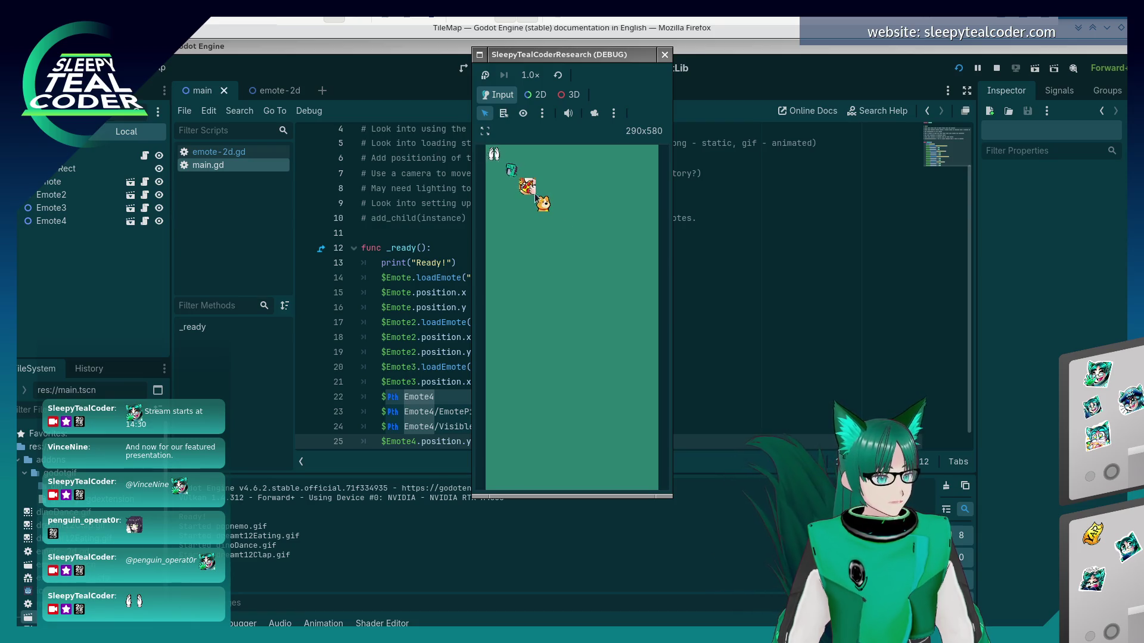
pyautogui.click(665, 55)
pyautogui.click(516, 341)
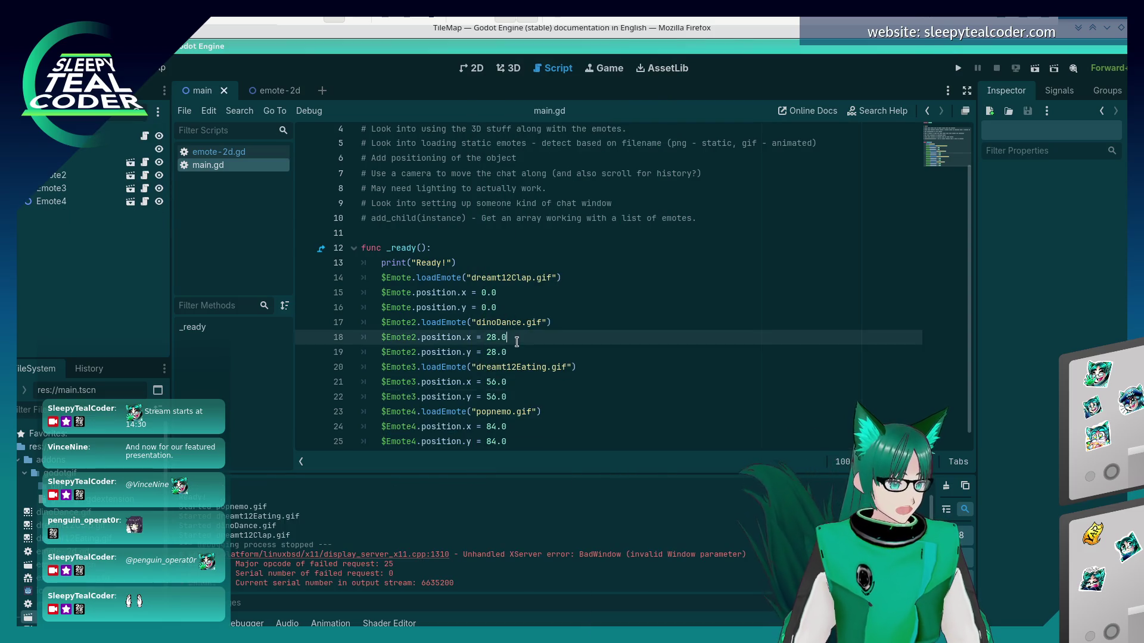
# - Change the second emote's x value to 0.0 and test-run the game
pyautogui.write('0')
pyautogui.press('Down')
pyautogui.press('Down')
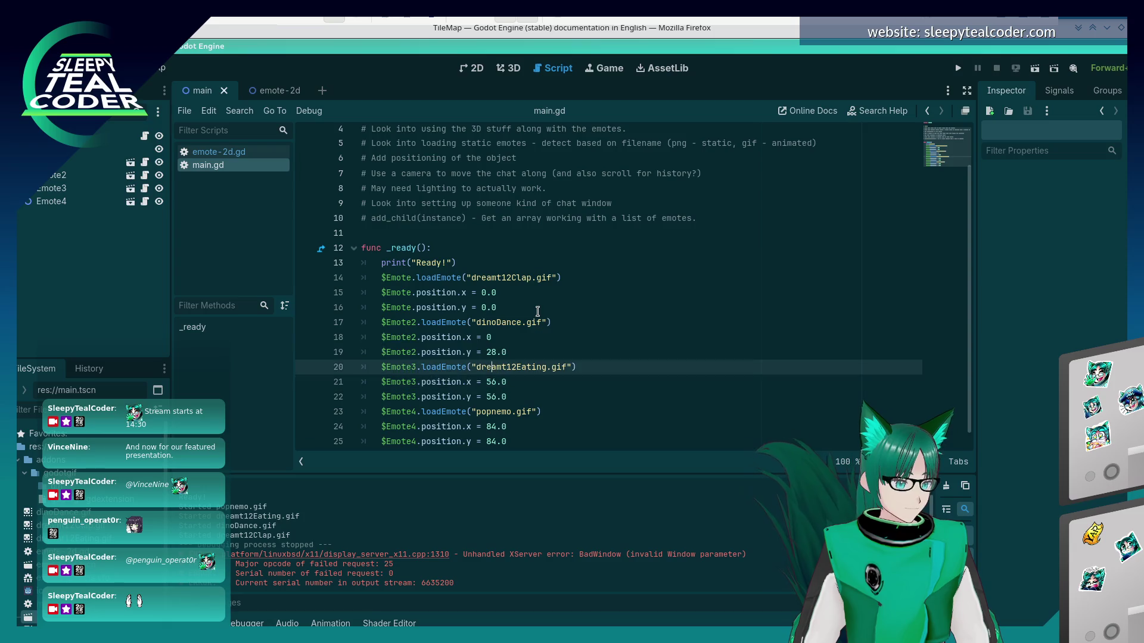
pyautogui.press('Up')
pyautogui.press('Up')
pyautogui.write('.0')
pyautogui.press('Down')
pyautogui.press('Down')
pyautogui.press('Down')
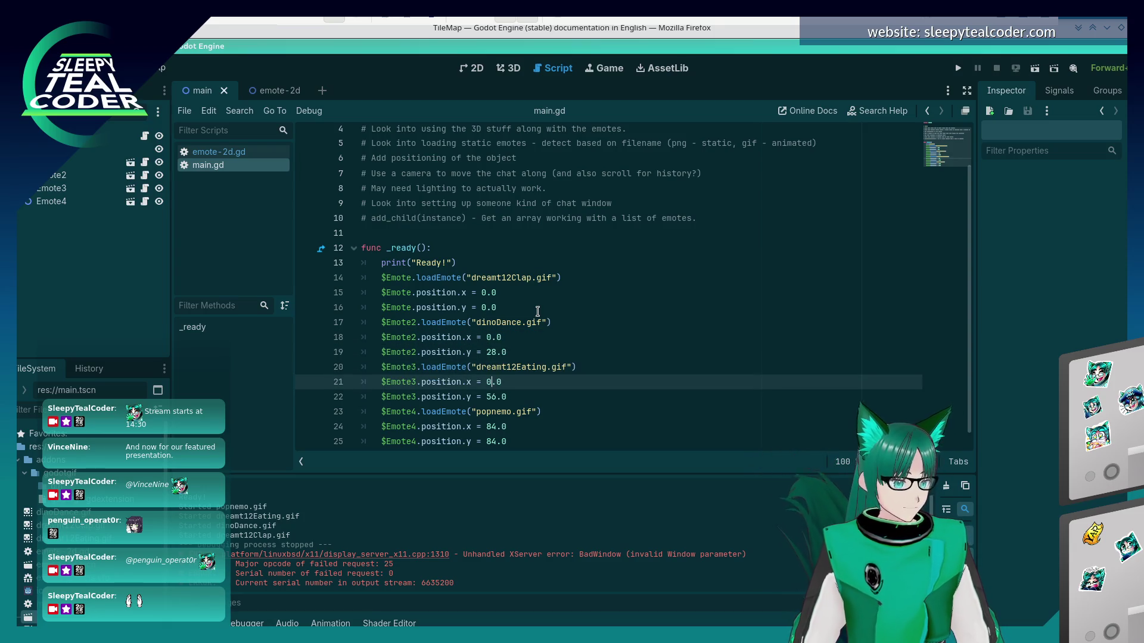
pyautogui.press('Down')
pyautogui.press('Down')
pyautogui.press('Down')
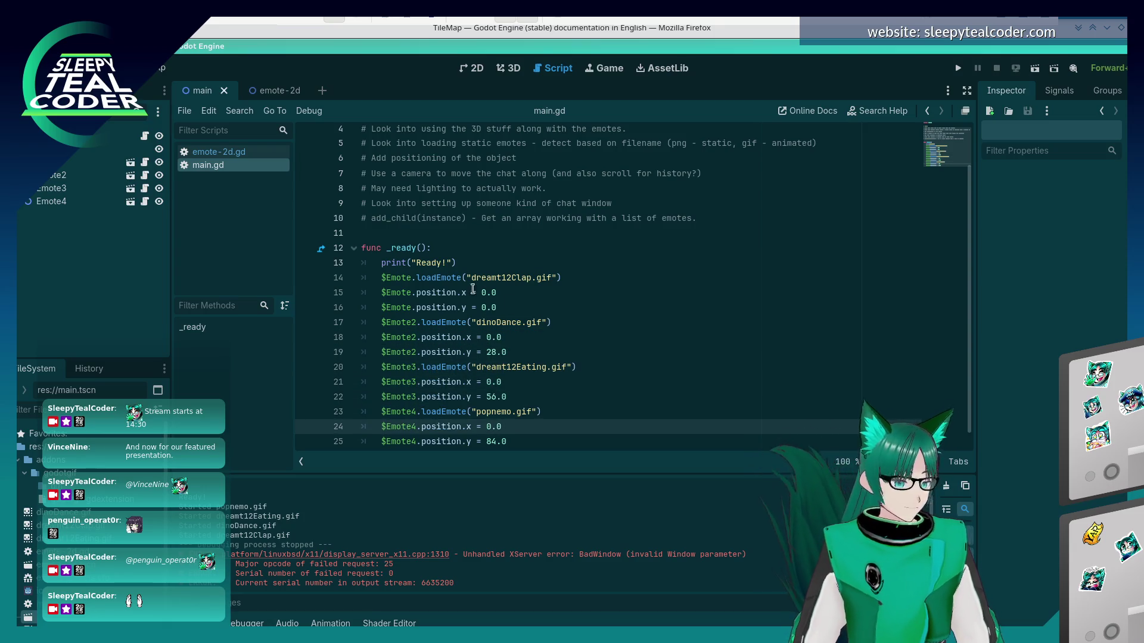
pyautogui.press('F5')
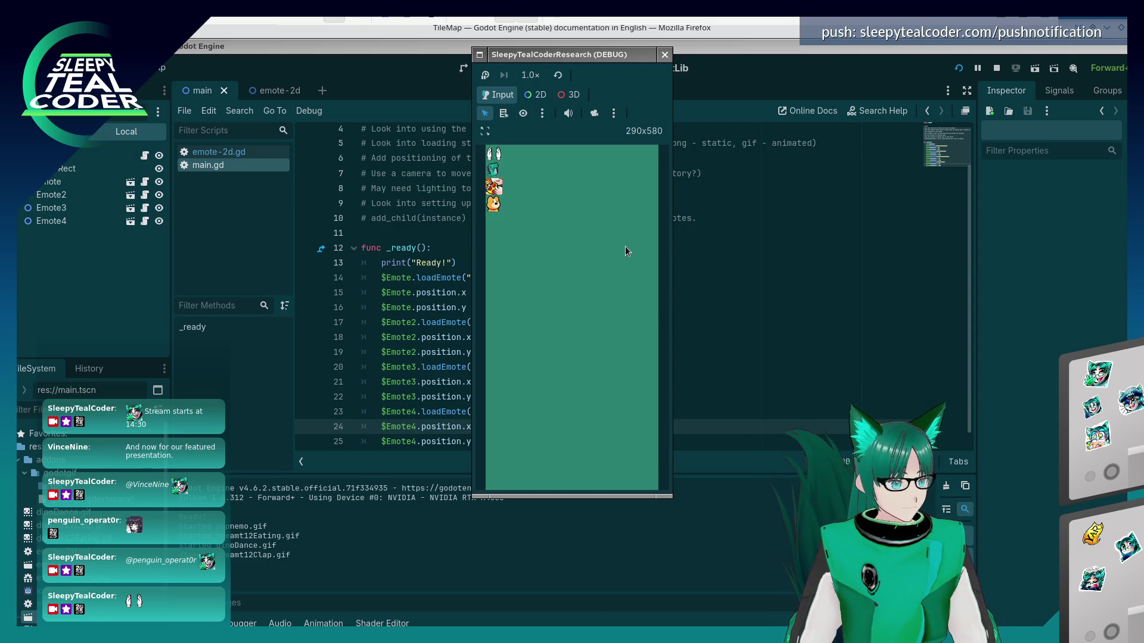
pyautogui.click(665, 54)
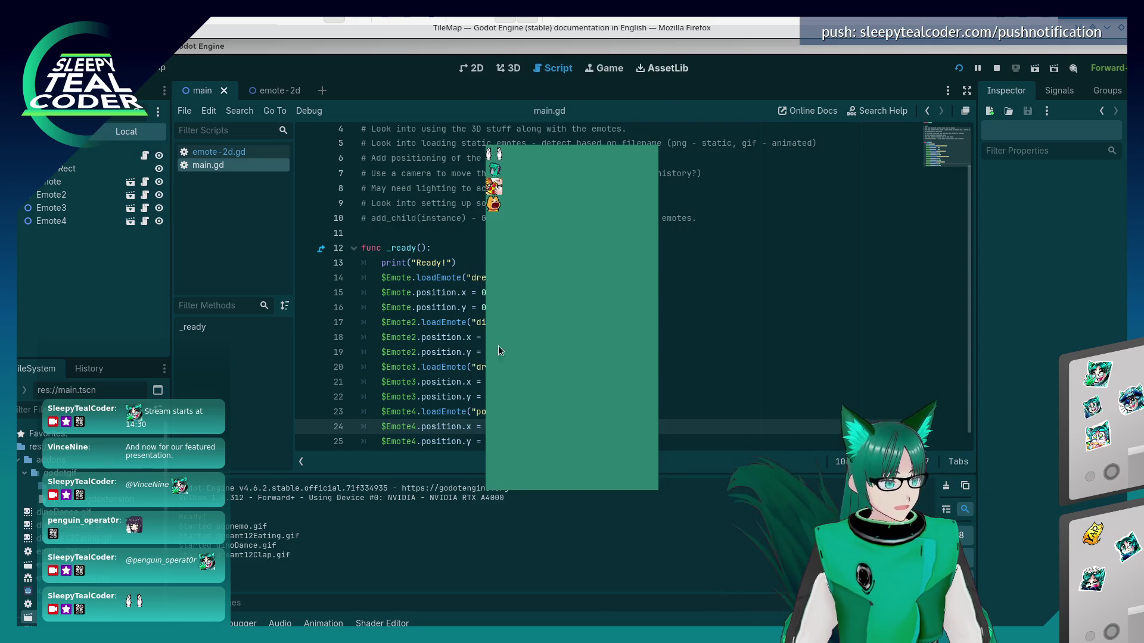
pyautogui.click(493, 338)
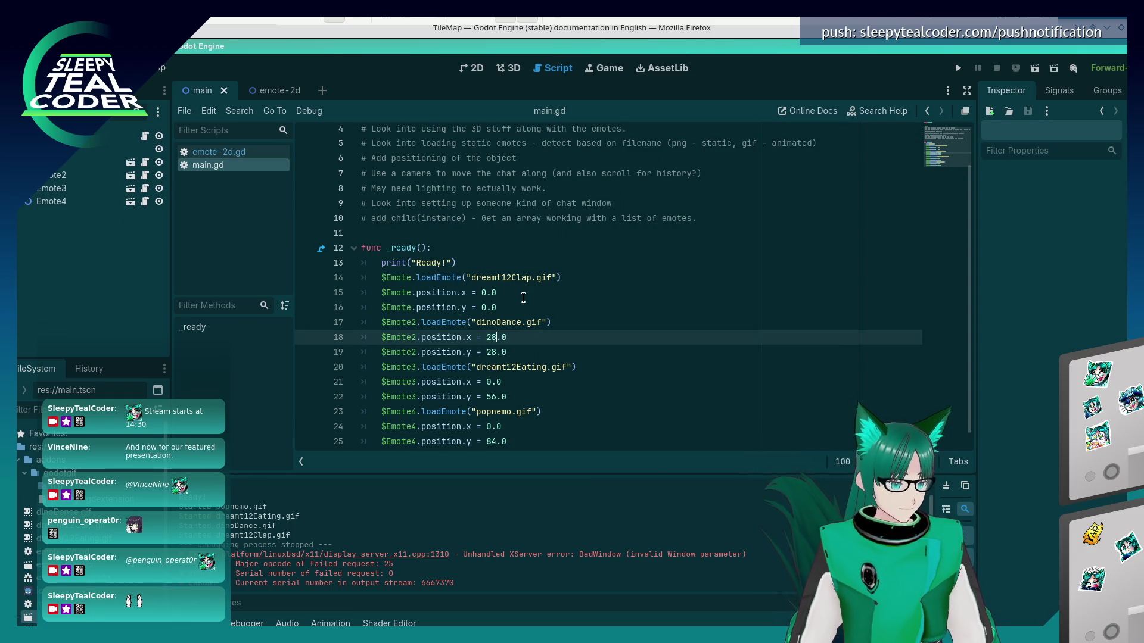
# - Enter 56, 84 and 0 for the remaining position values, save main.gd, and run it
pyautogui.press('Down')
pyautogui.press('Down')
pyautogui.press('Down')
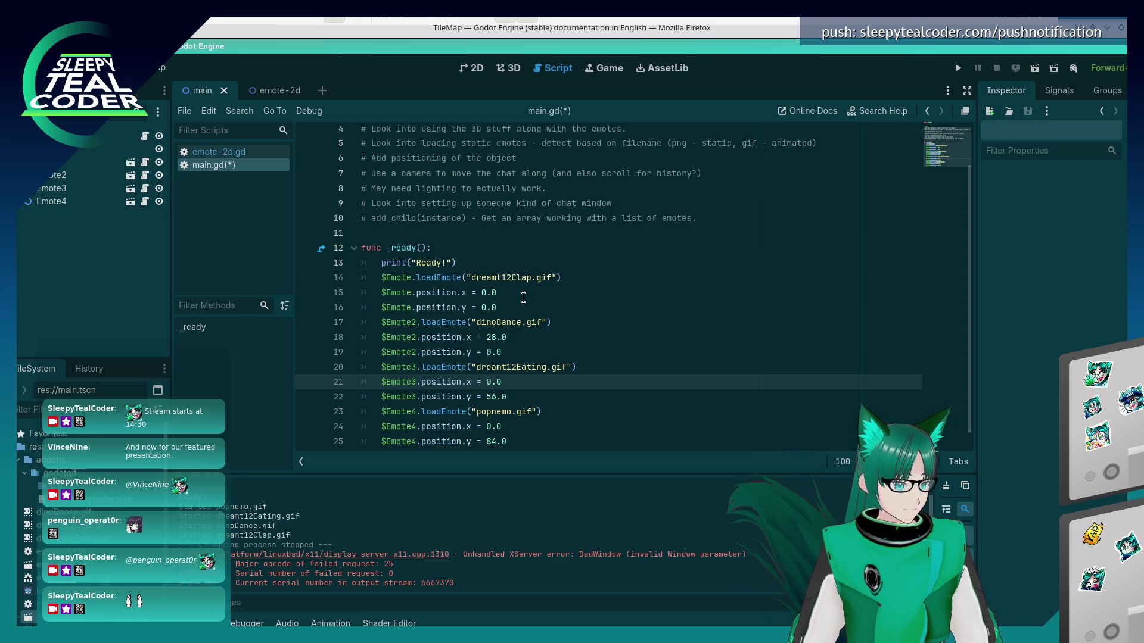
pyautogui.write('56')
pyautogui.press('Down')
pyautogui.press('Down')
pyautogui.press('Down')
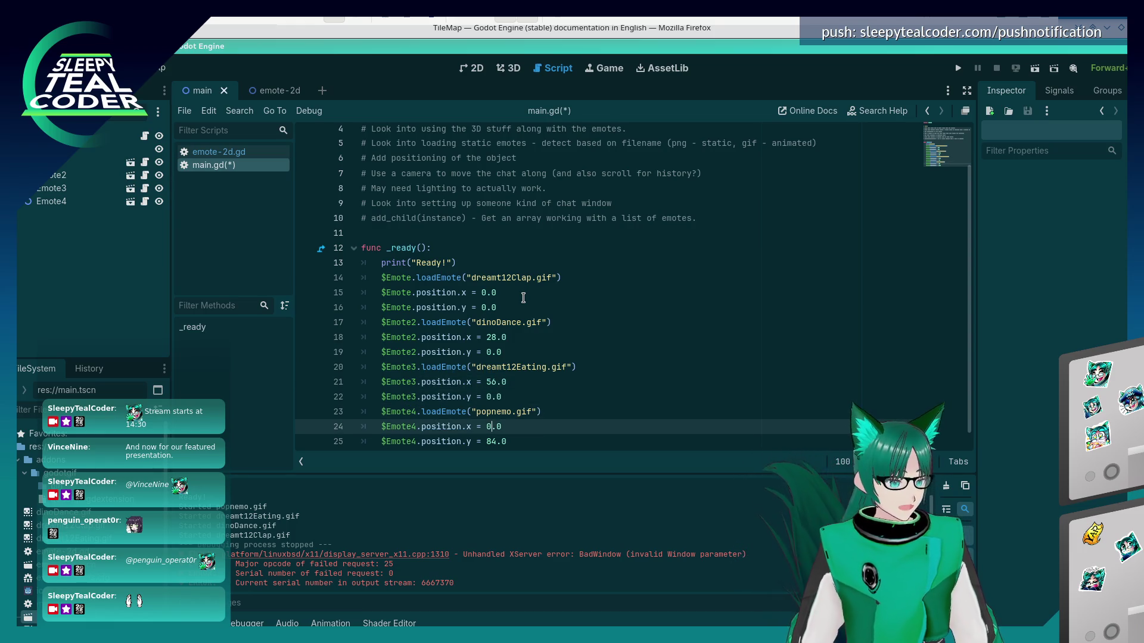
pyautogui.write('84')
pyautogui.press('Down')
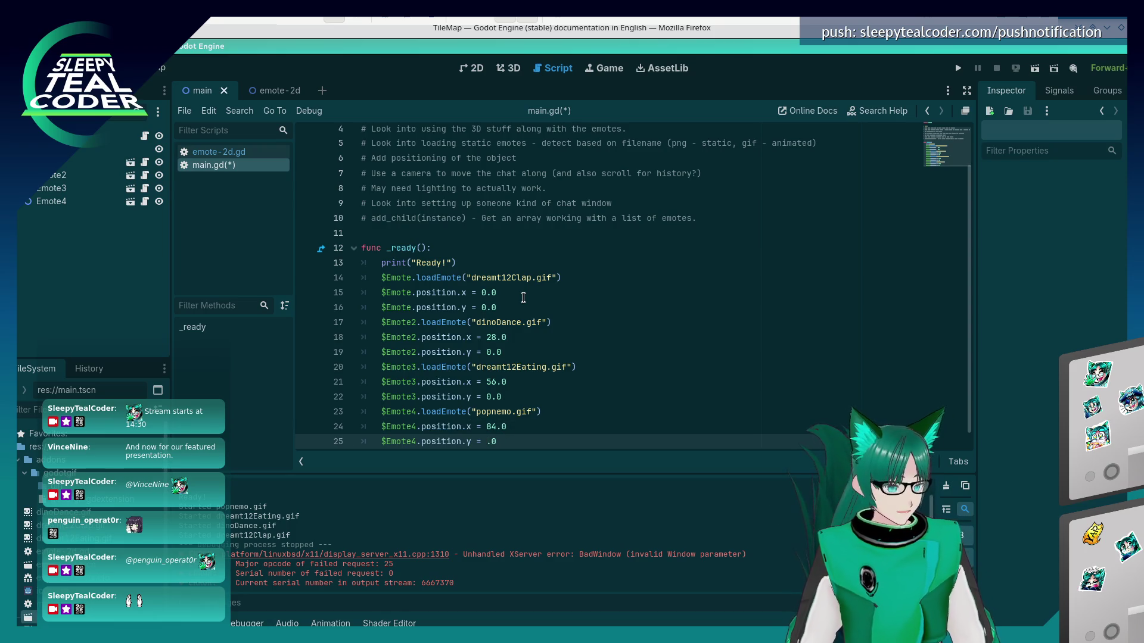
pyautogui.write('0')
pyautogui.hotkey('ctrl', 's')
pyautogui.click(958, 69)
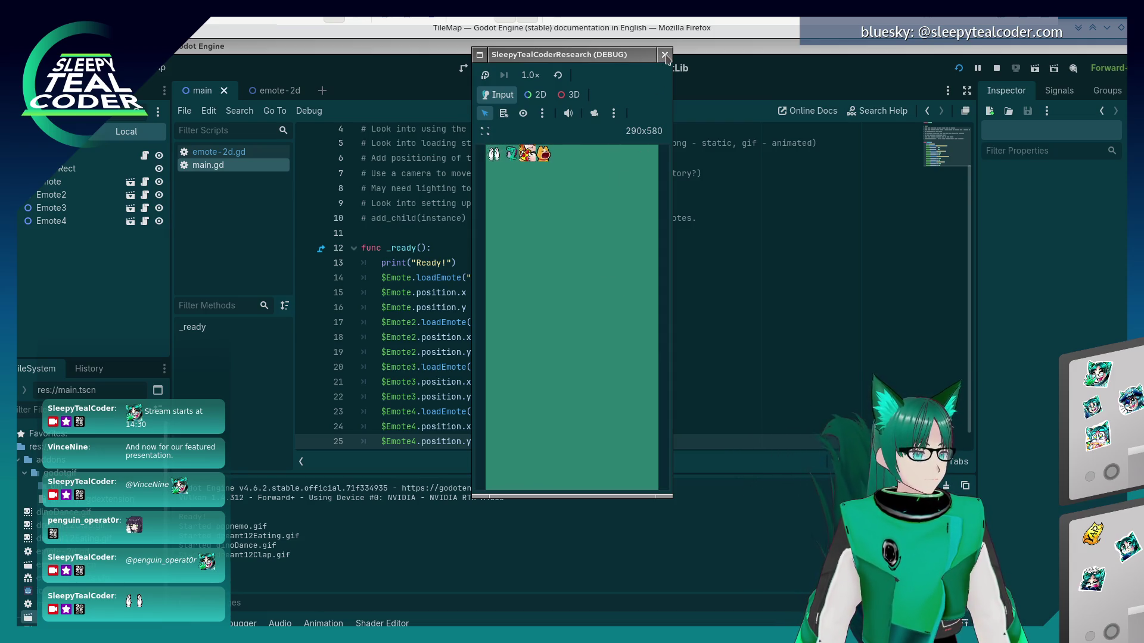
pyautogui.click(665, 55)
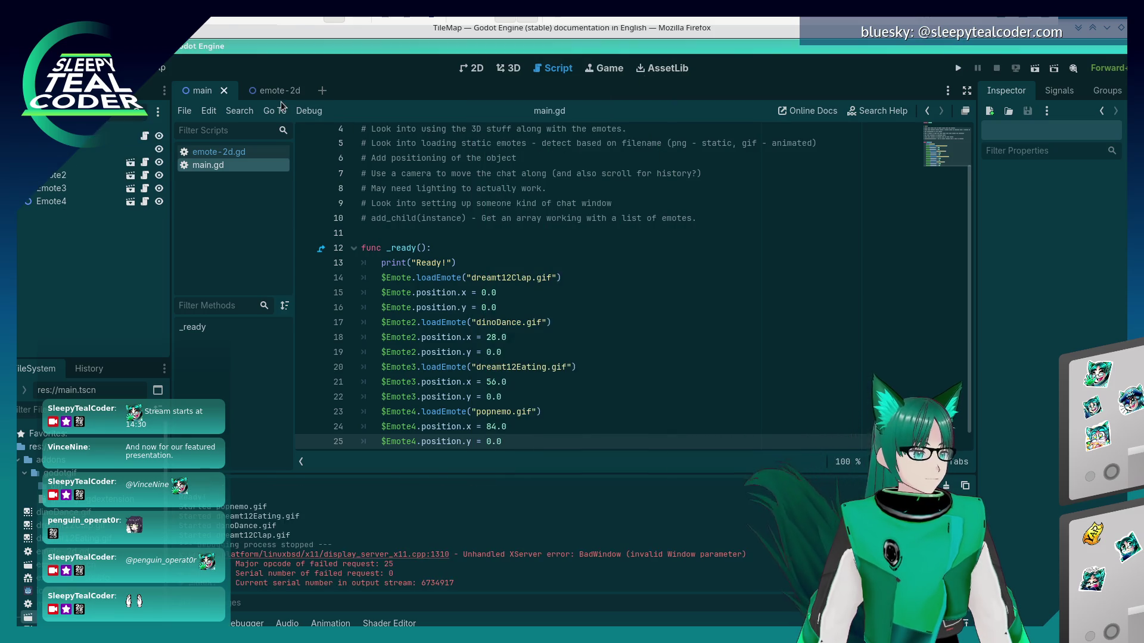
# - In the 2D view, box-select the four emotes and look over the emote-2d scene
pyautogui.scroll(-1, 324, 164)
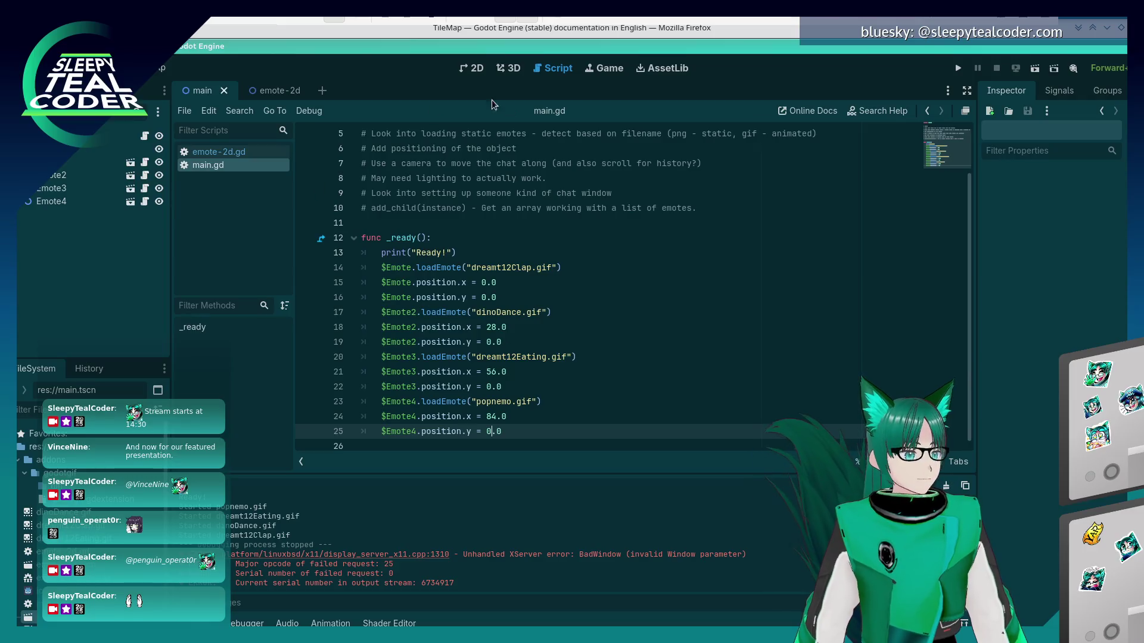
pyautogui.click(462, 71)
pyautogui.moveTo(424, 279)
pyautogui.mouseDown()
pyautogui.moveTo(502, 341)
pyautogui.moveTo(434, 216)
pyautogui.moveTo(430, 196)
pyautogui.moveTo(440, 193)
pyautogui.mouseUp()
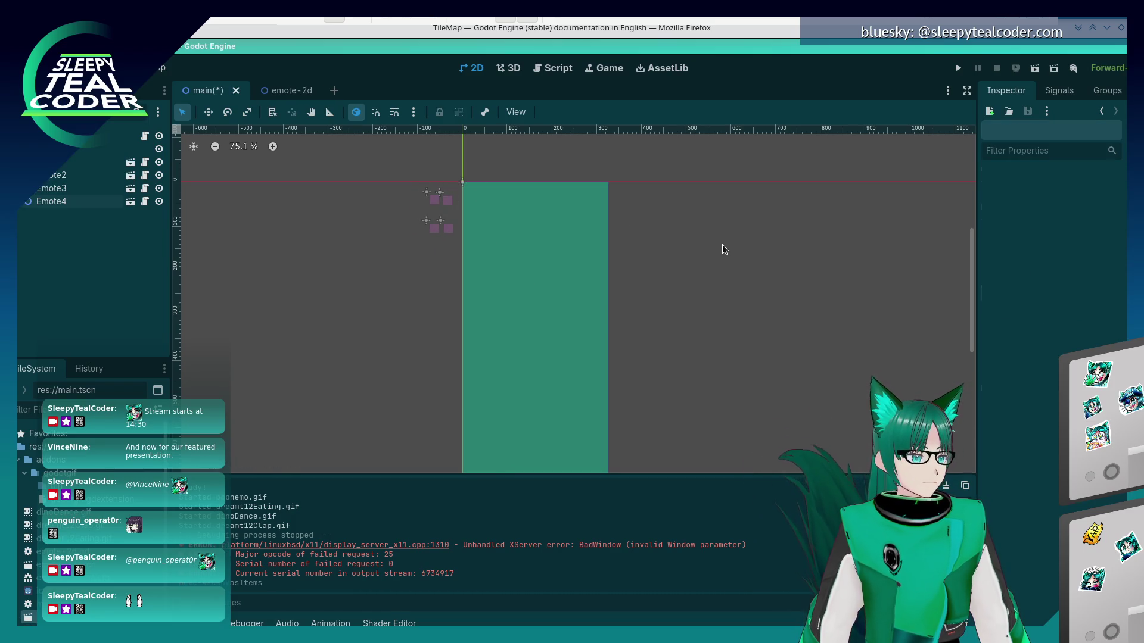
pyautogui.click(289, 95)
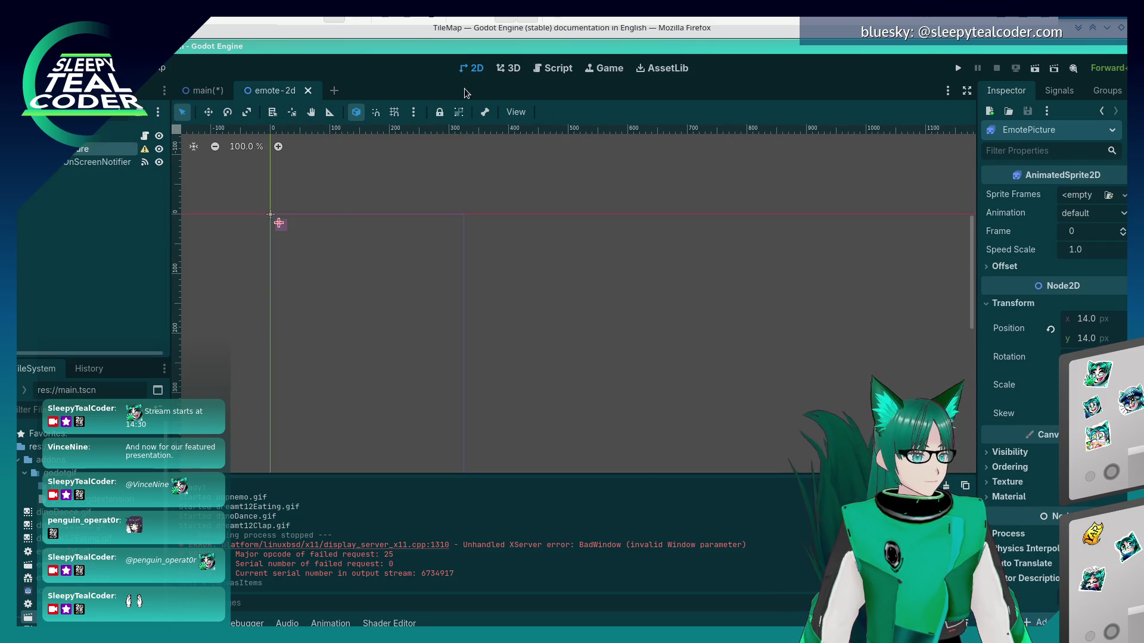
pyautogui.click(220, 95)
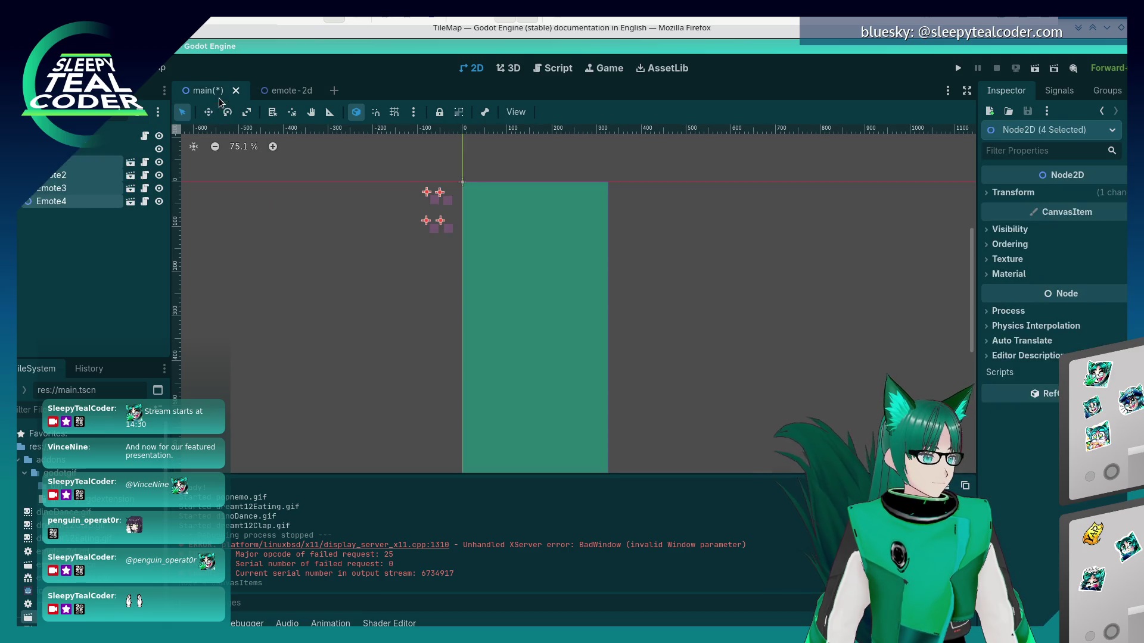
pyautogui.click(283, 287)
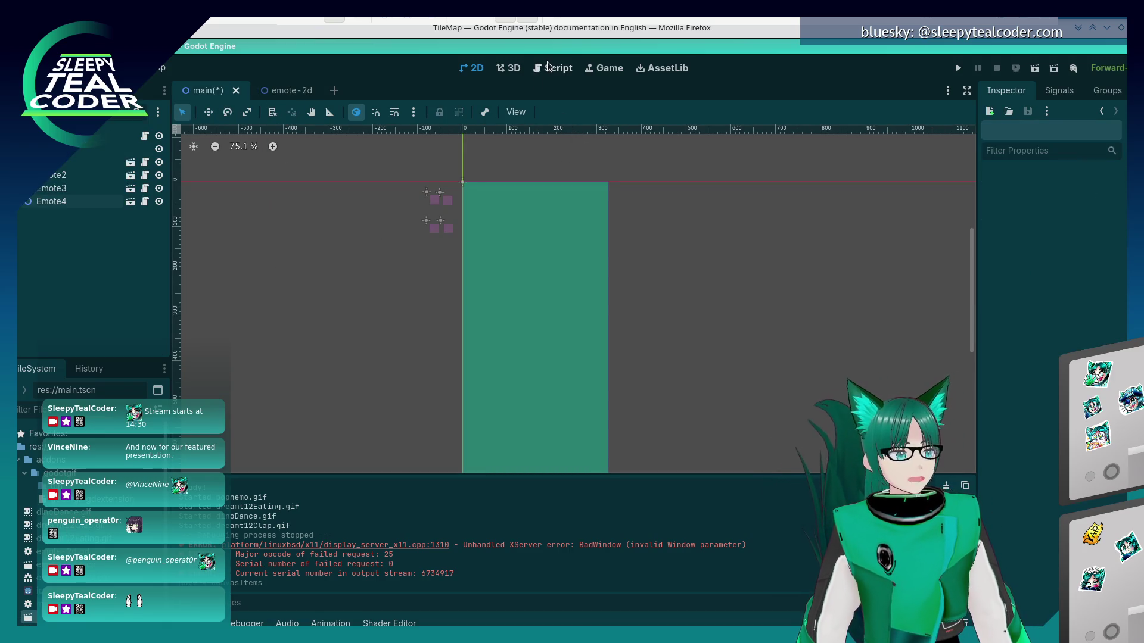
# - Back in main.gd, select the emote code on lines 14–25 and open the Project menu
pyautogui.click(553, 68)
pyautogui.moveTo(533, 430)
pyautogui.mouseDown()
pyautogui.moveTo(465, 415)
pyautogui.moveTo(369, 343)
pyautogui.moveTo(353, 273)
pyautogui.mouseUp()
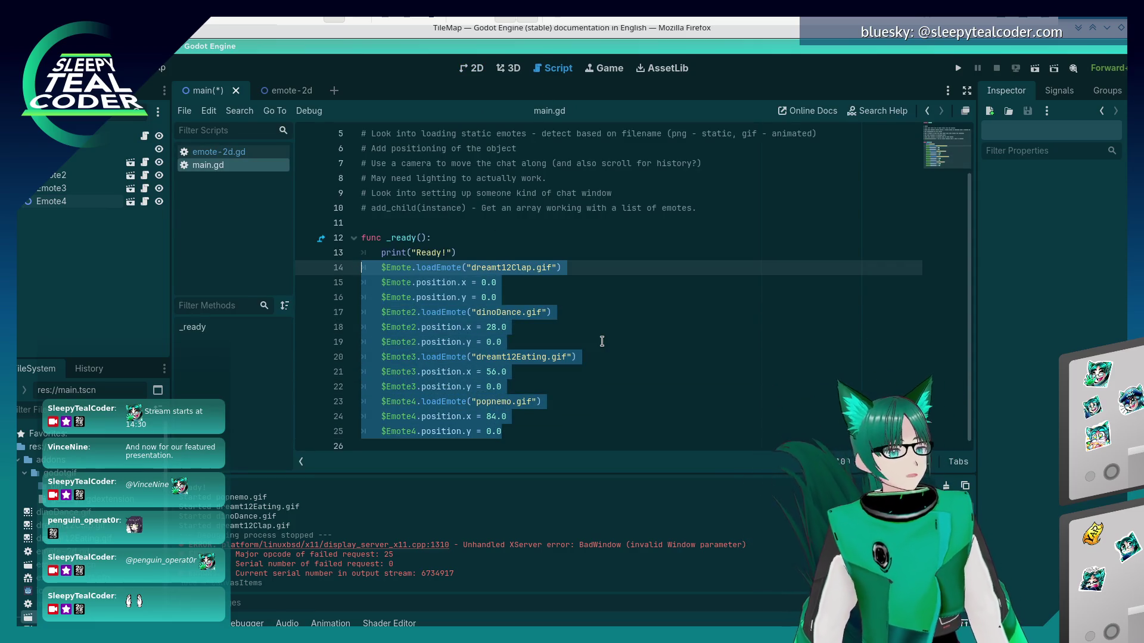
pyautogui.press('Right')
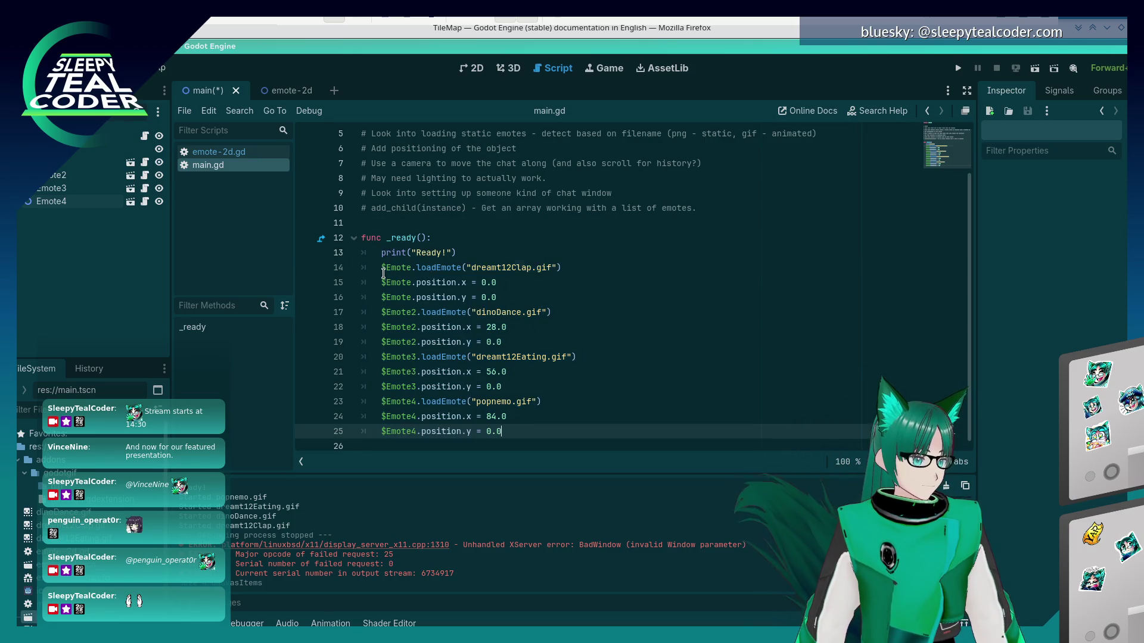
pyautogui.click(386, 267)
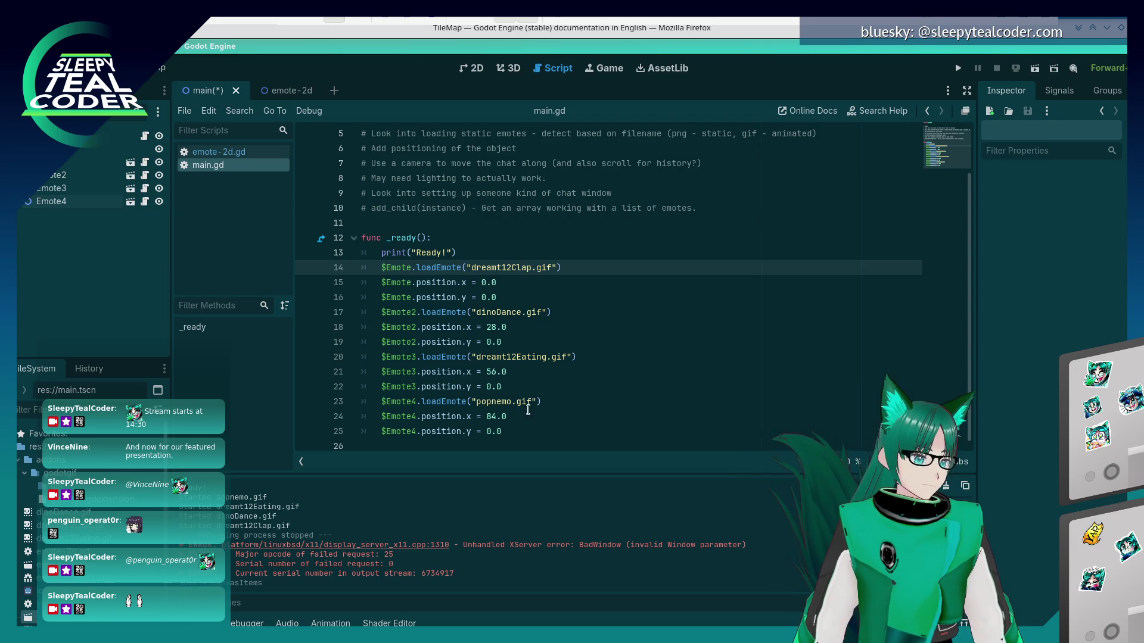
pyautogui.moveTo(542, 433)
pyautogui.mouseDown()
pyautogui.moveTo(358, 393)
pyautogui.moveTo(350, 264)
pyautogui.mouseUp()
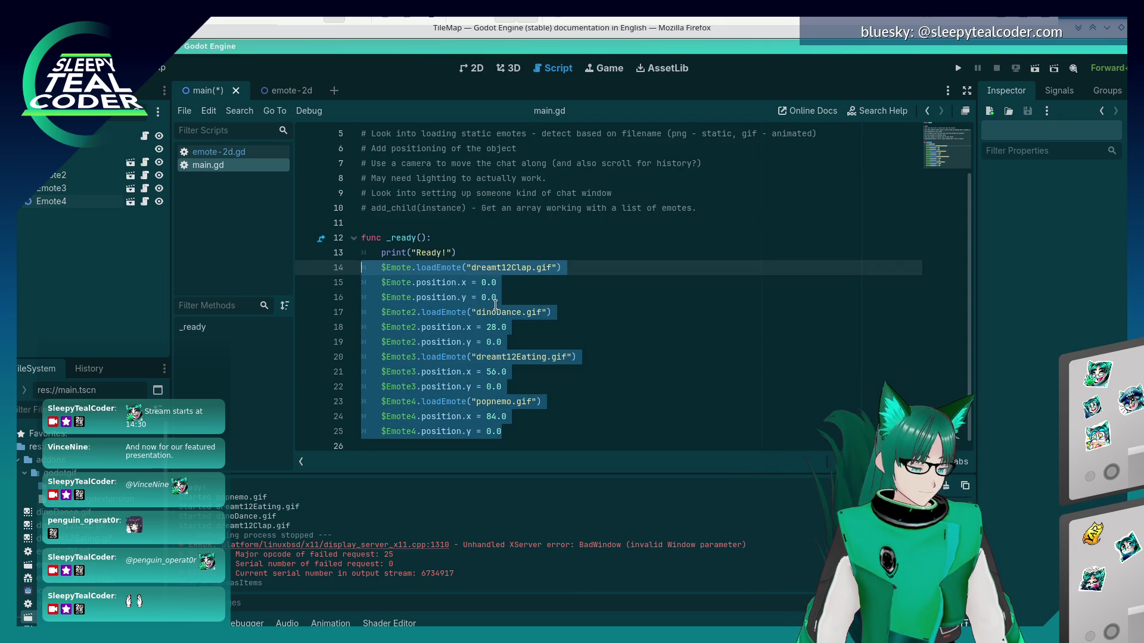
pyautogui.click(56, 67)
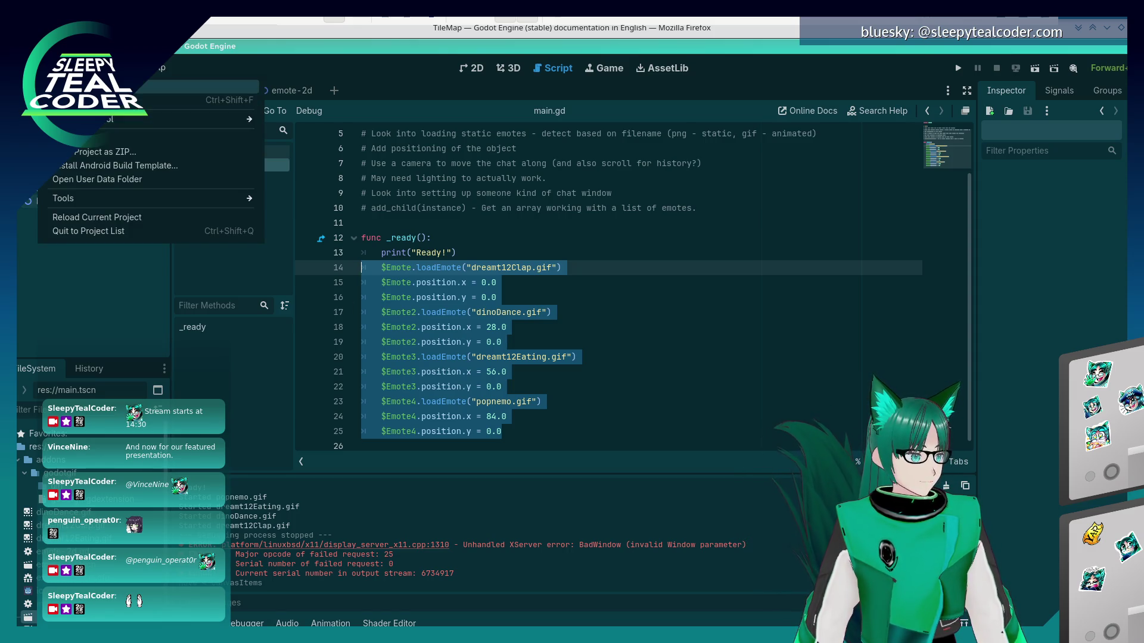
pyautogui.click(89, 87)
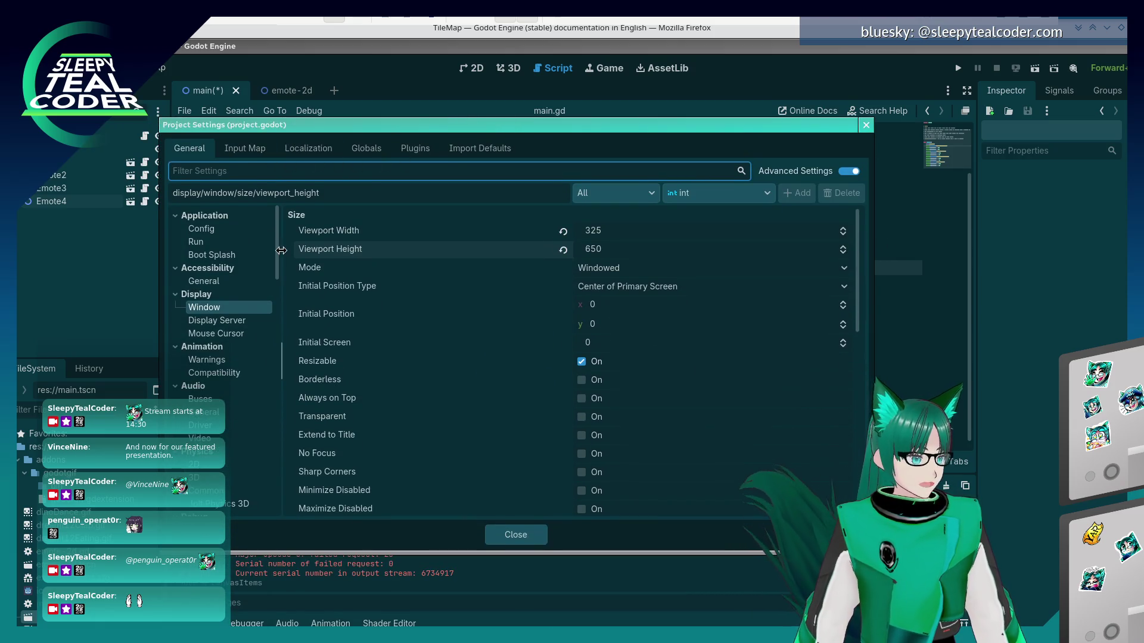
pyautogui.write('keybo')
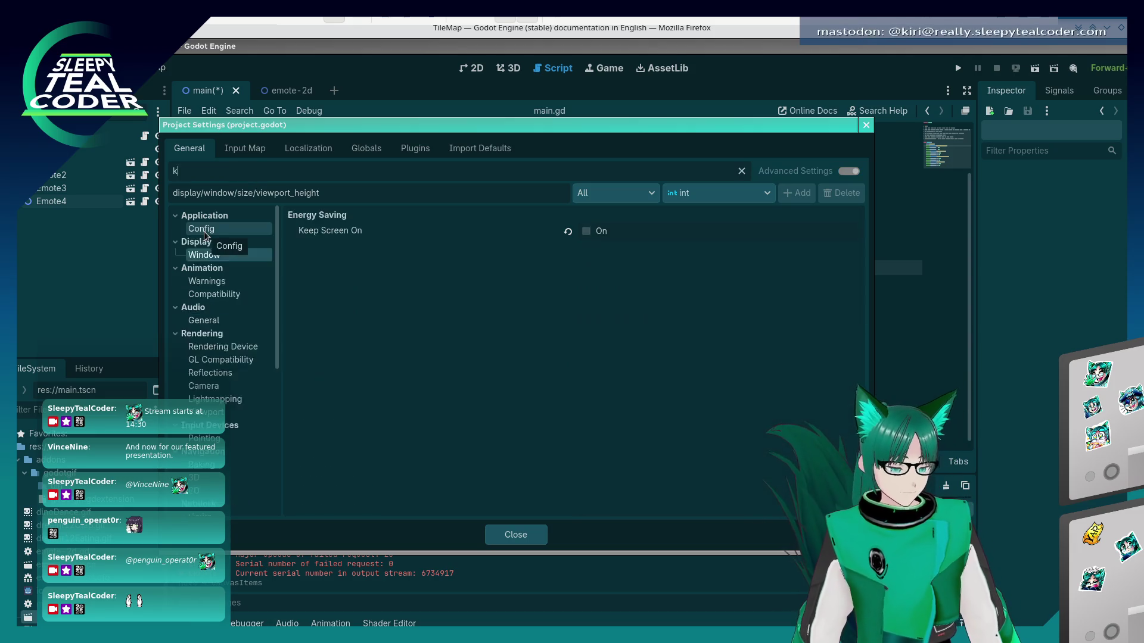
pyautogui.write('short')
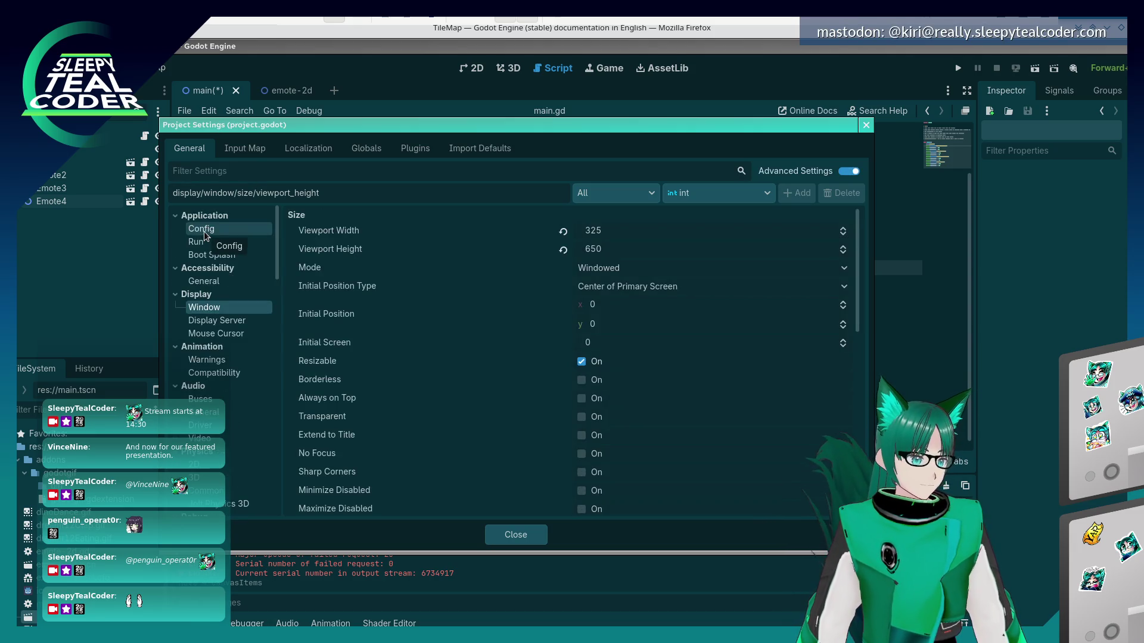
pyautogui.write('cut')
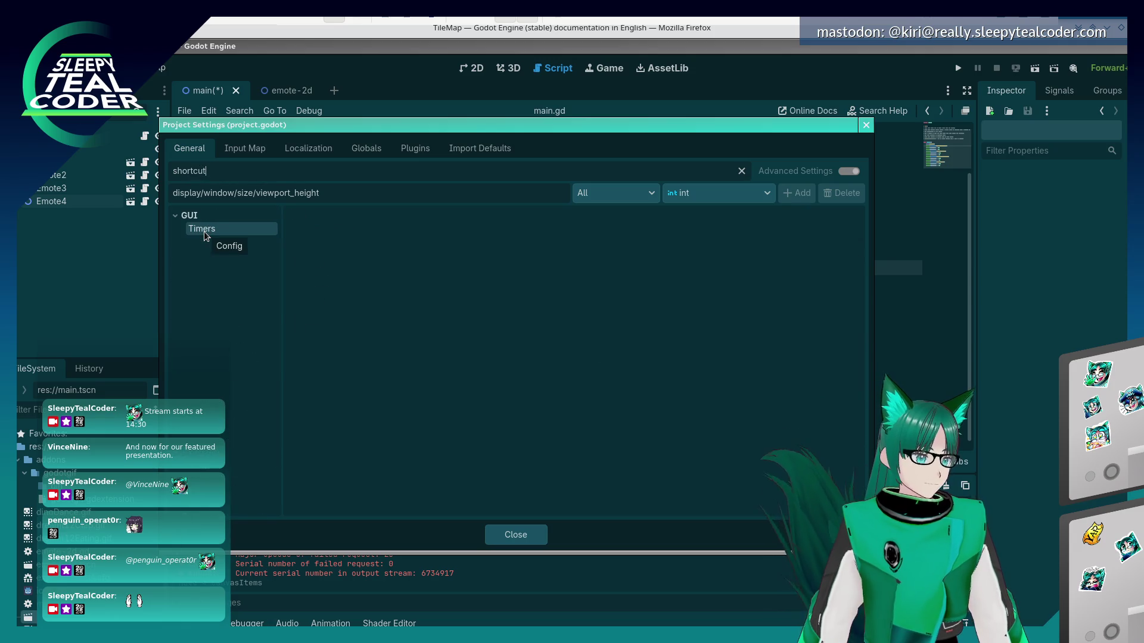
pyautogui.hotkey('ctrl', 'BackSpace')
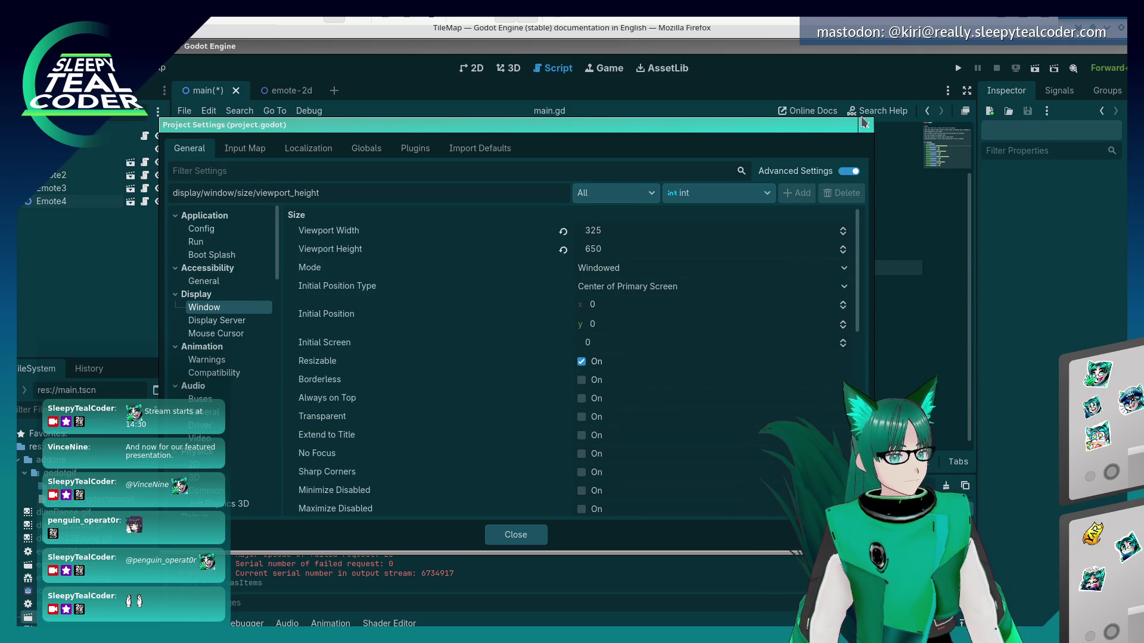
pyautogui.click(865, 125)
pyautogui.click(55, 68)
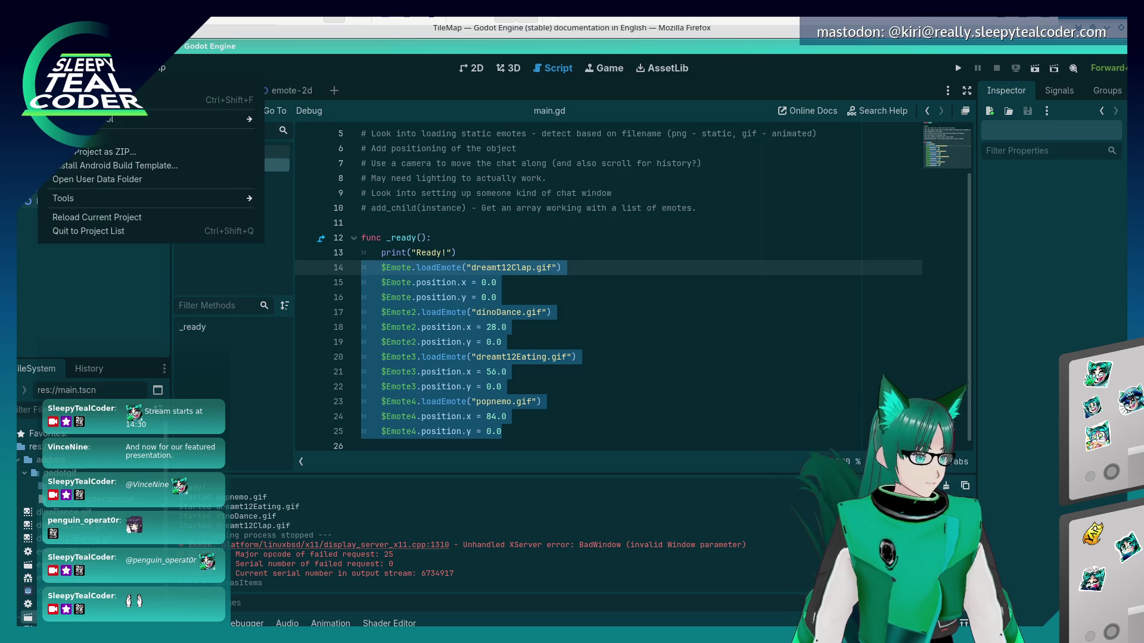
# - Open Editor Settings from the Editor menu and close it again
pyautogui.moveTo(30, 68)
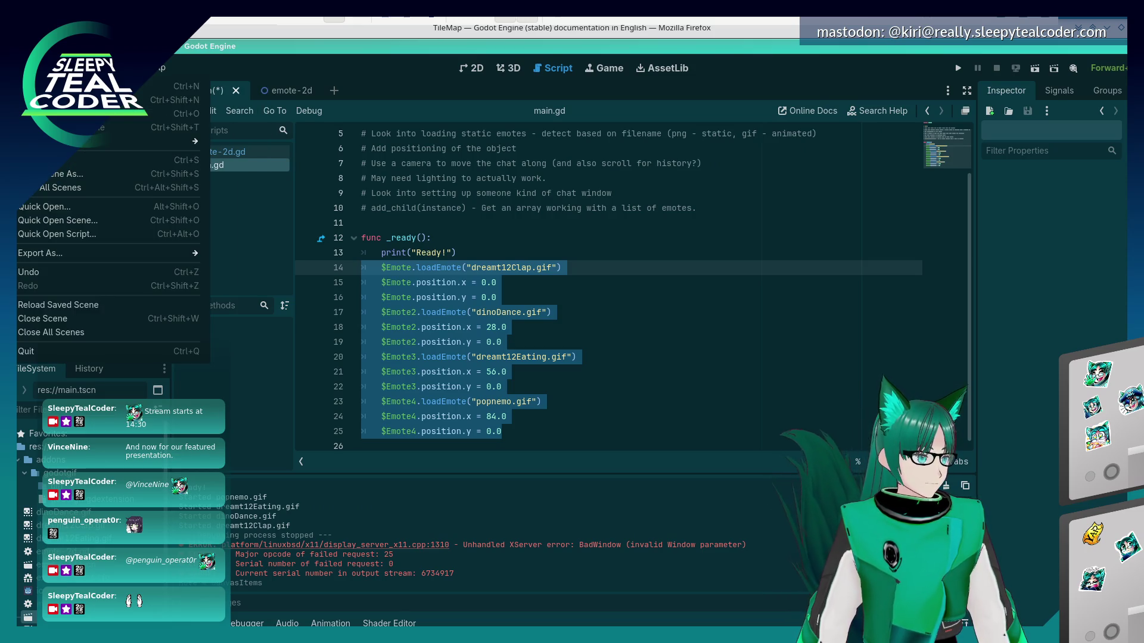
pyautogui.moveTo(126, 68)
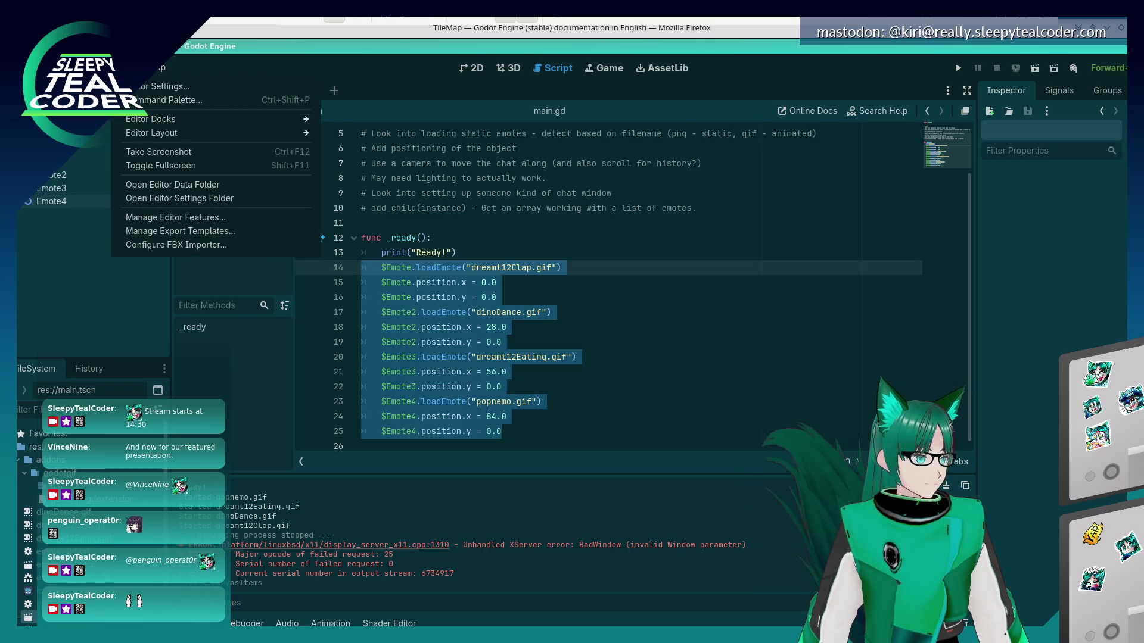
pyautogui.click(161, 86)
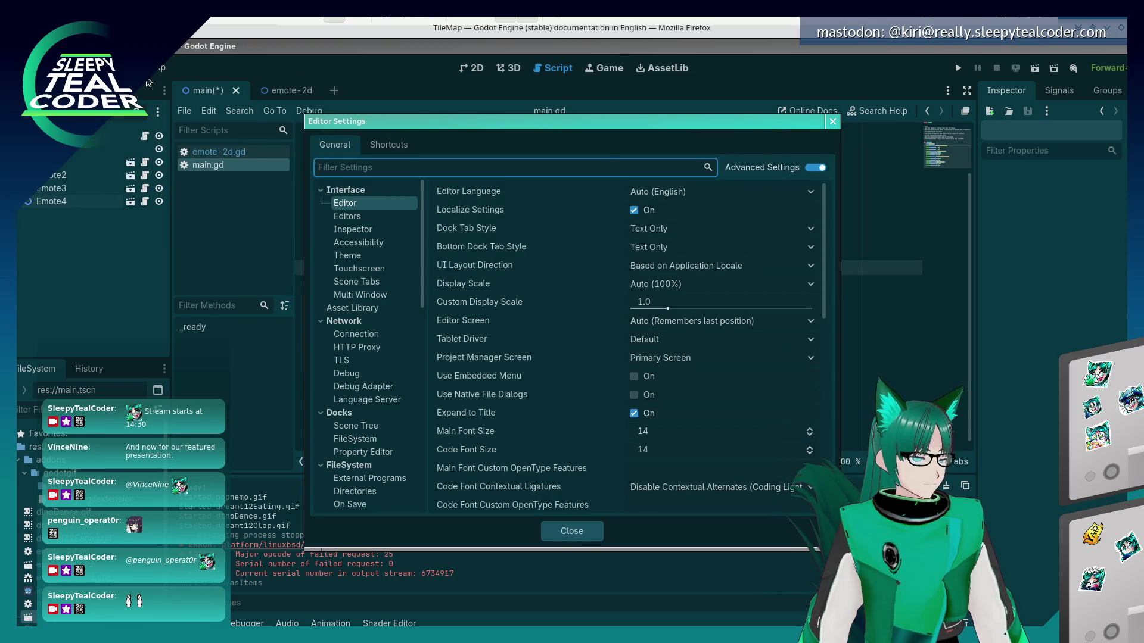
pyautogui.press('Escape')
# - Filter the Command Palette for 'command', close it, and dismiss the Editor menu
pyautogui.click(126, 68)
pyautogui.click(149, 97)
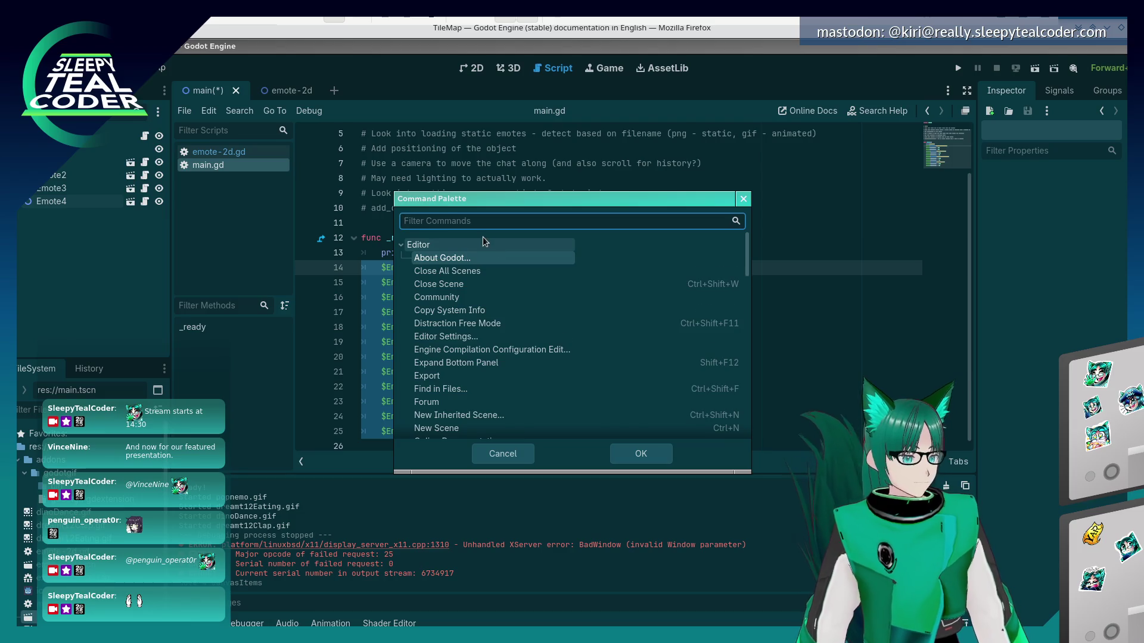
pyautogui.write('command')
pyautogui.press('Escape')
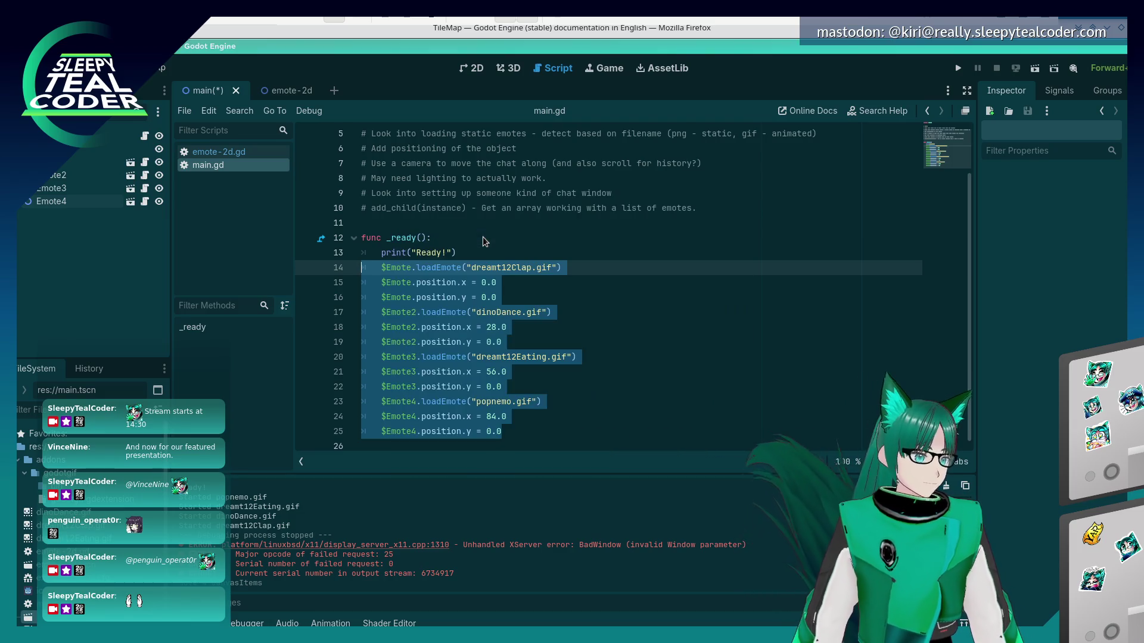
pyautogui.click(127, 68)
pyautogui.click(577, 263)
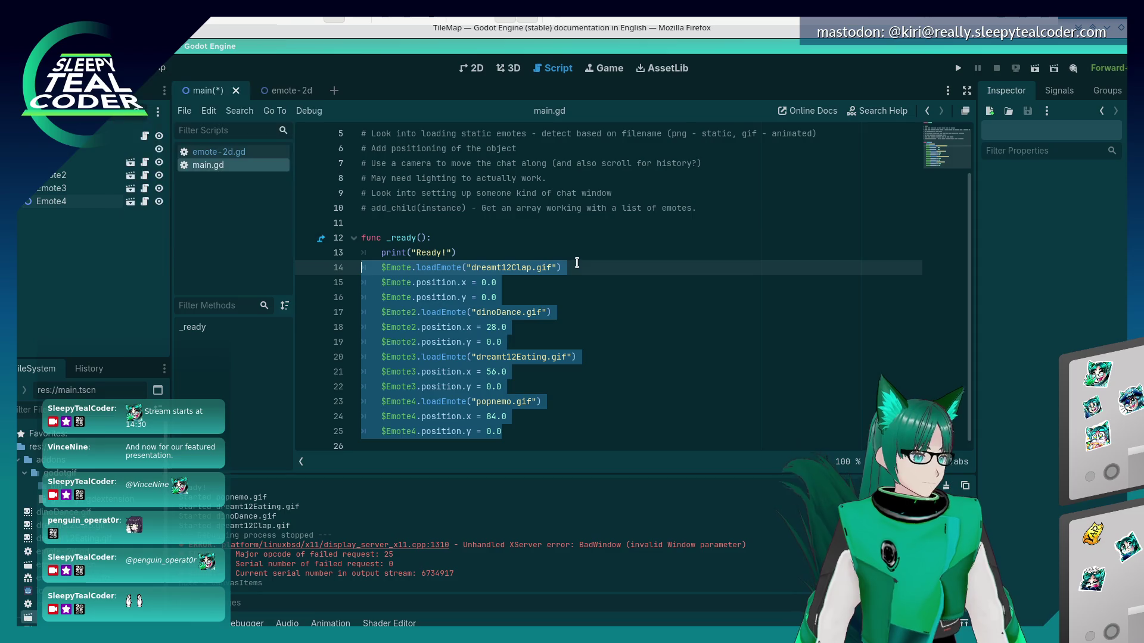
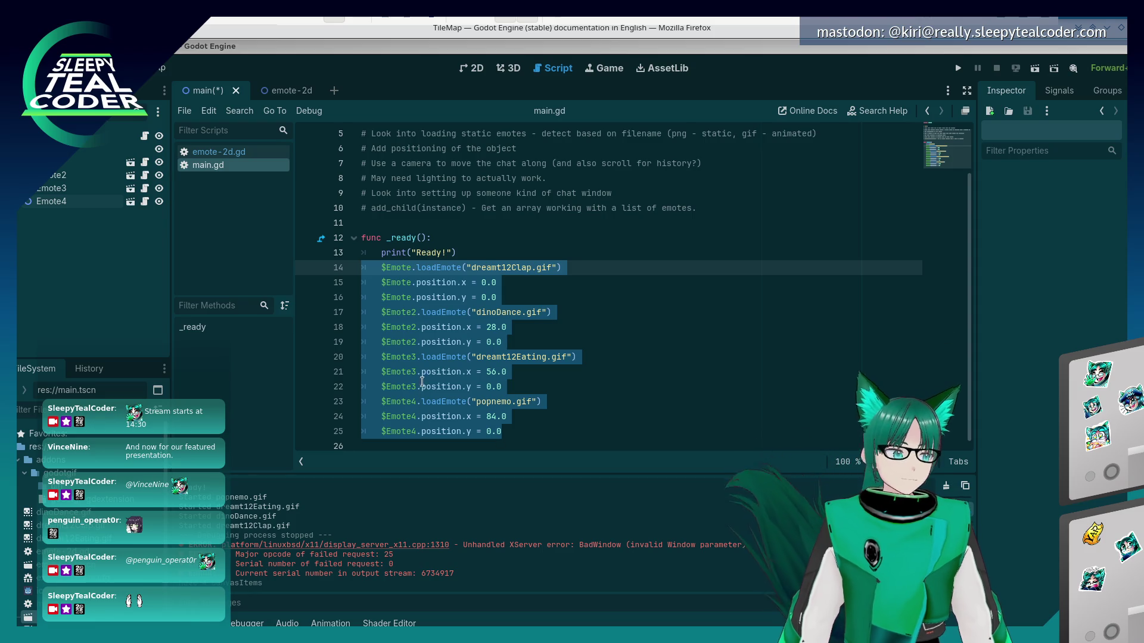
# - Comment out the old emote loading and positioning lines and start a 'for ()' loop after print("Ready!")
pyautogui.moveTo(505, 431)
pyautogui.mouseDown()
pyautogui.moveTo(364, 357)
pyautogui.moveTo(322, 270)
pyautogui.mouseUp()
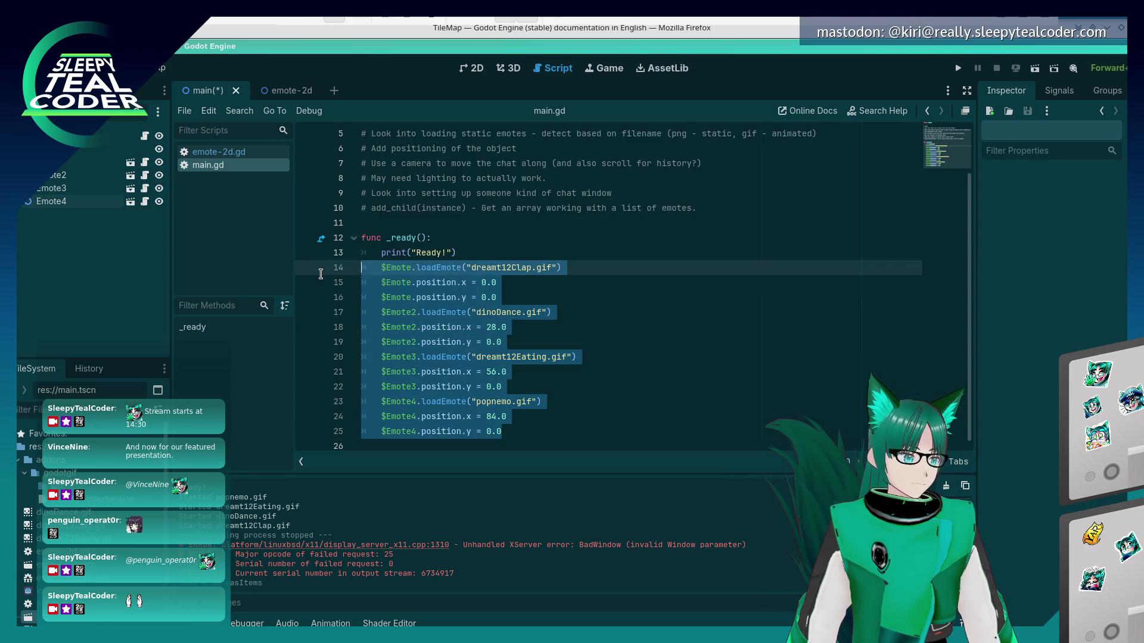
pyautogui.hotkey('ctrl', 'k')
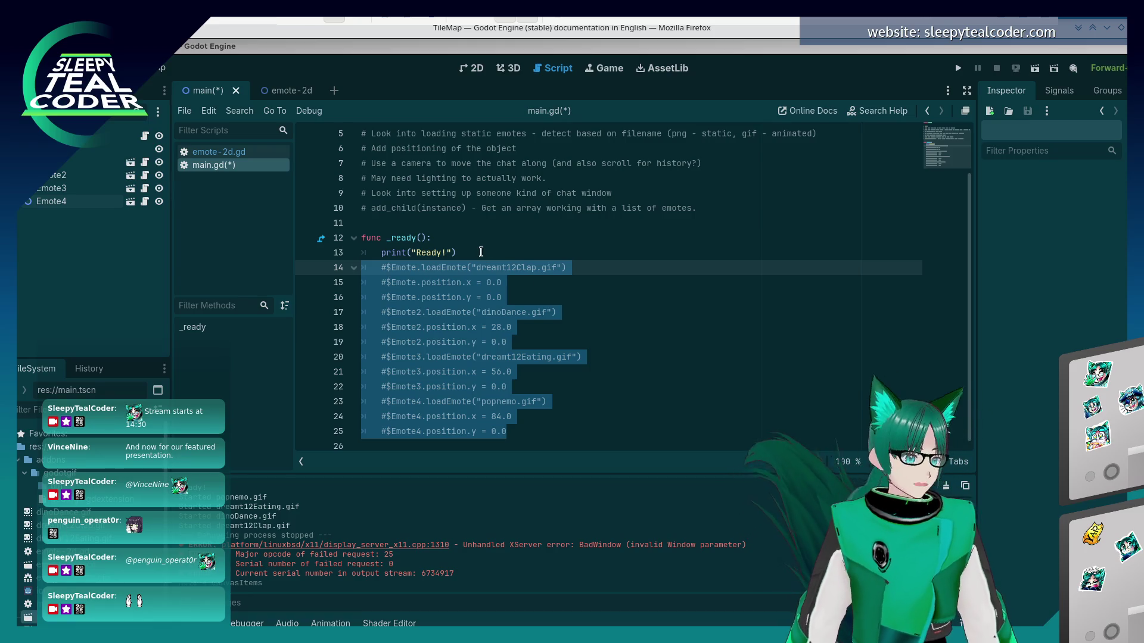
pyautogui.click(482, 253)
pyautogui.press('Return')
pyautogui.write('for (')
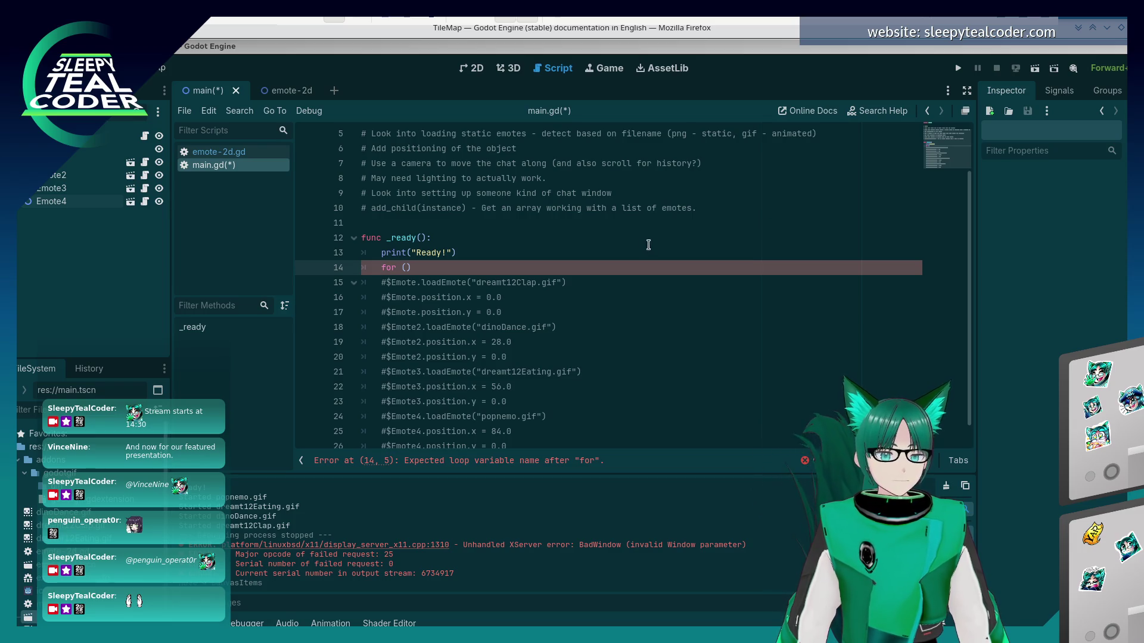
pyautogui.click(405, 267)
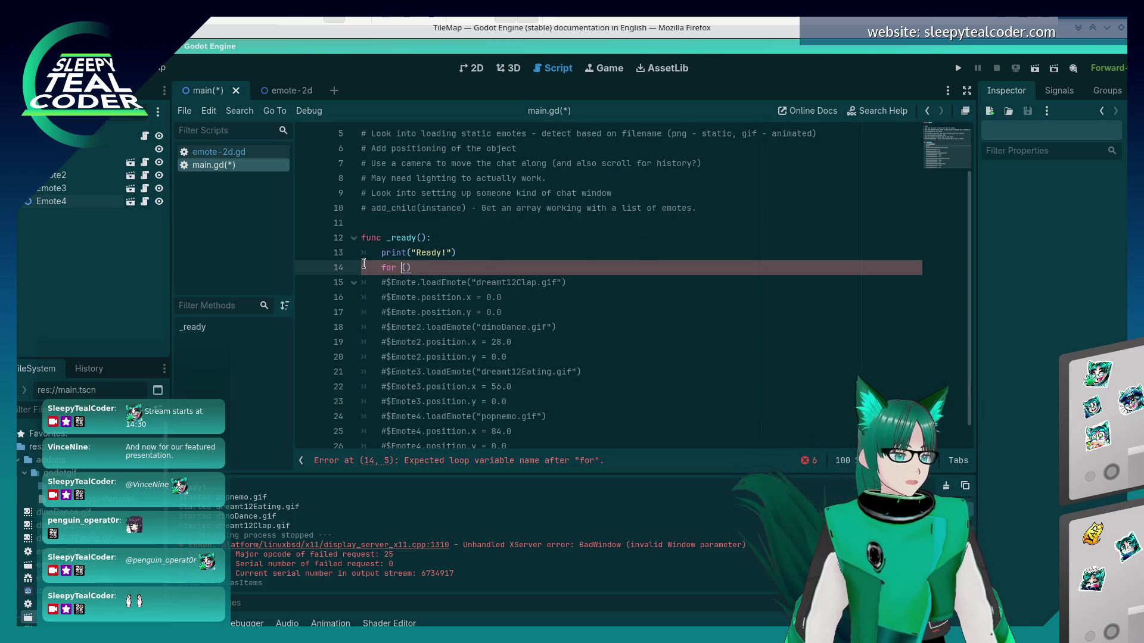
# - Check the running emote window, then bring up the TileMap documentation in Firefox
pyautogui.hotkey('alt', 'Tab')
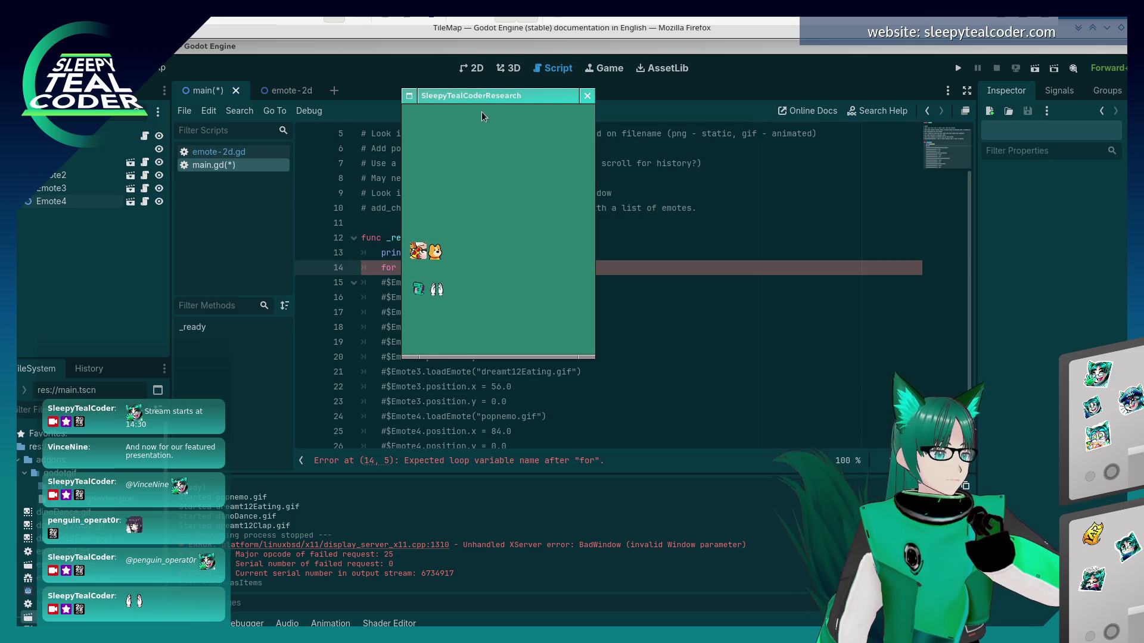
pyautogui.hotkey('alt', 'Tab')
pyautogui.click(438, 271)
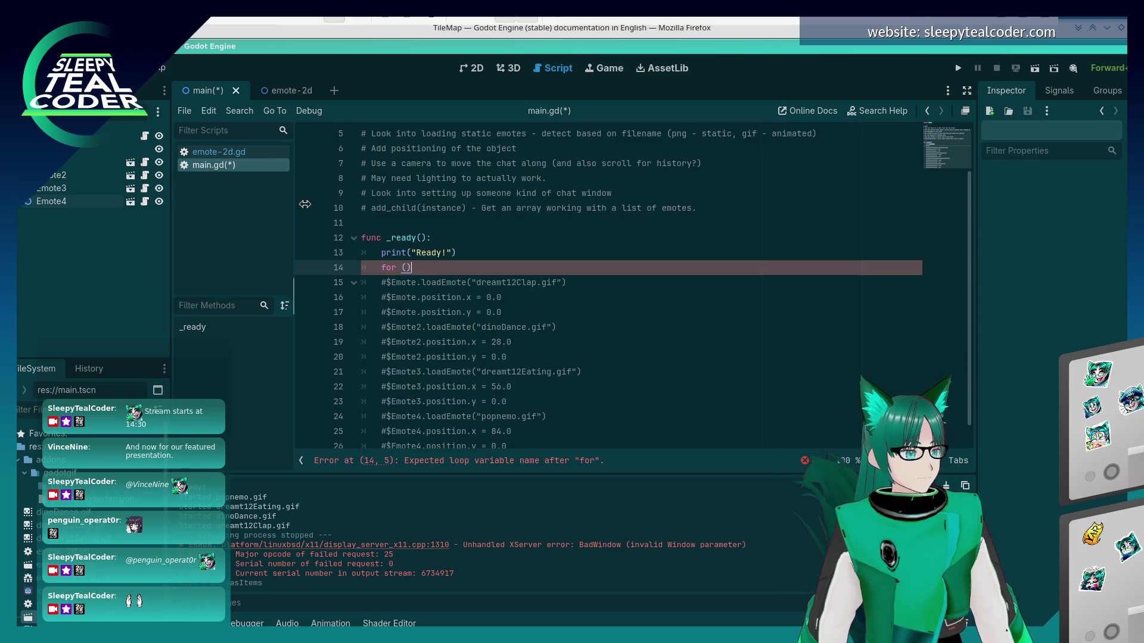
pyautogui.click(777, 30)
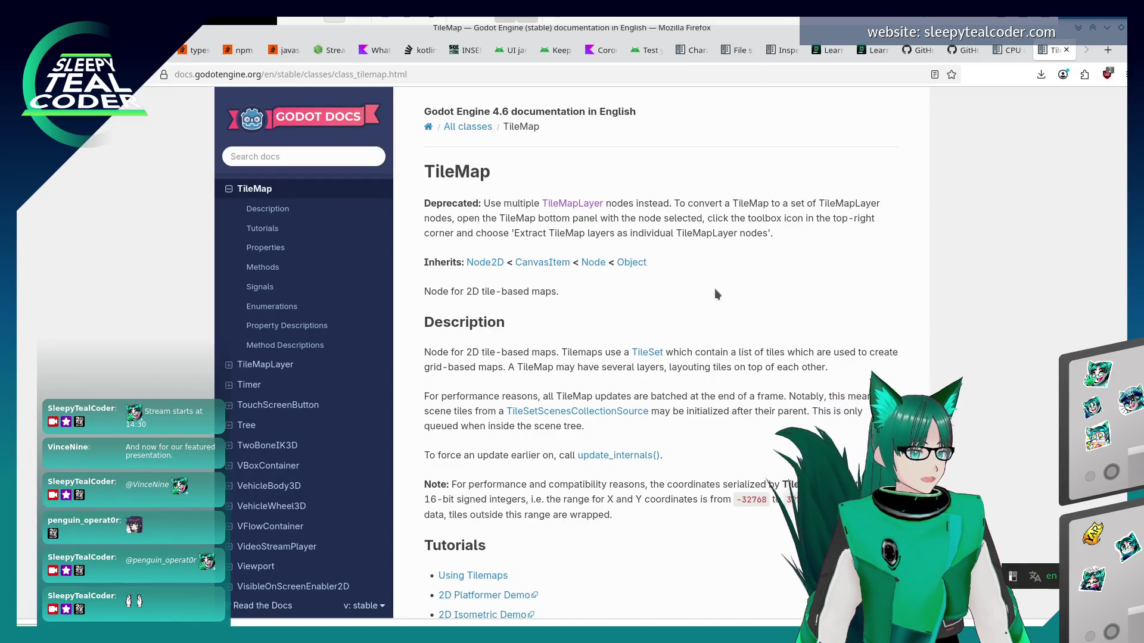
# - Calculate 325 ÷ 28 in KCalc (≈ 11.607)
pyautogui.press('XF86Calculator')
pyautogui.click(518, 275)
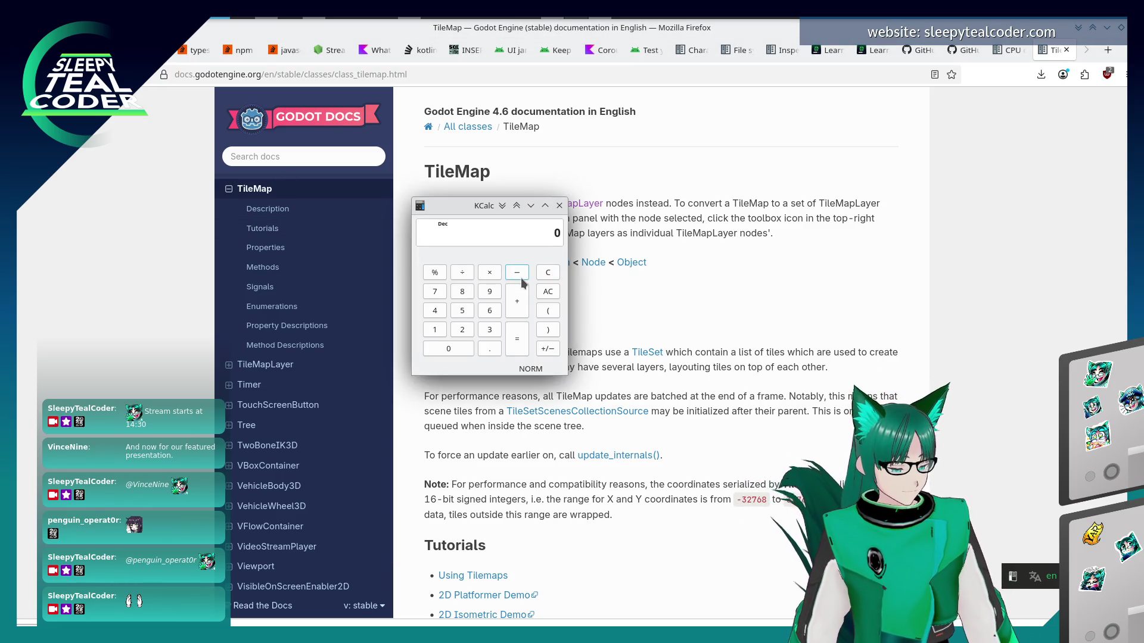
pyautogui.write('325/28')
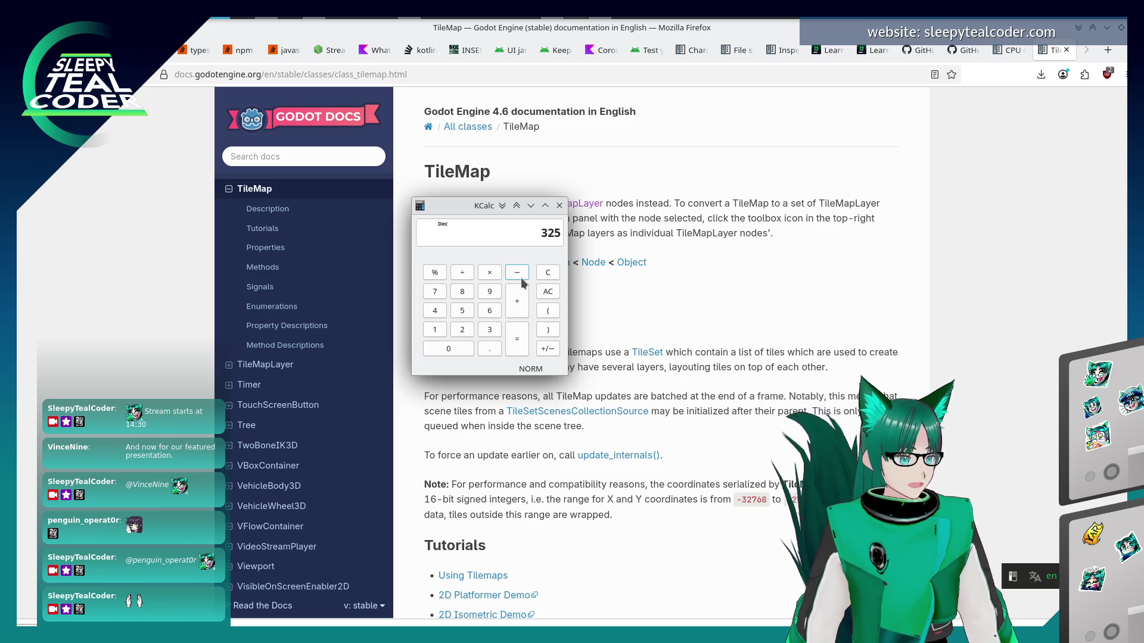
pyautogui.press('Return')
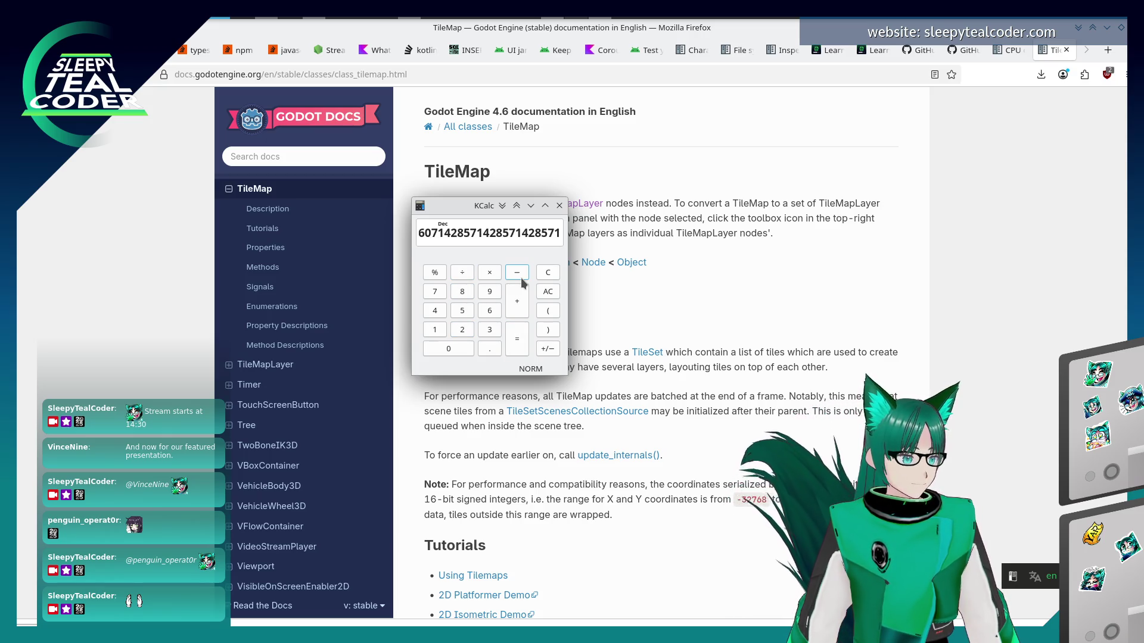
pyautogui.moveTo(567, 330); pyautogui.dragTo(730, 326)
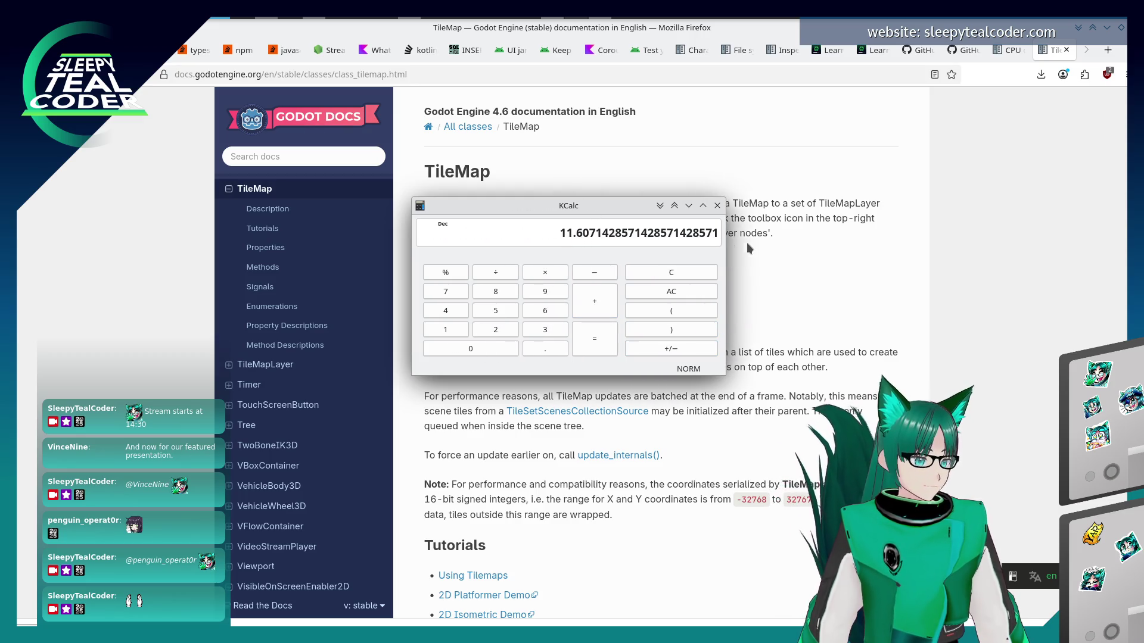
pyautogui.moveTo(732, 252); pyautogui.dragTo(628, 263)
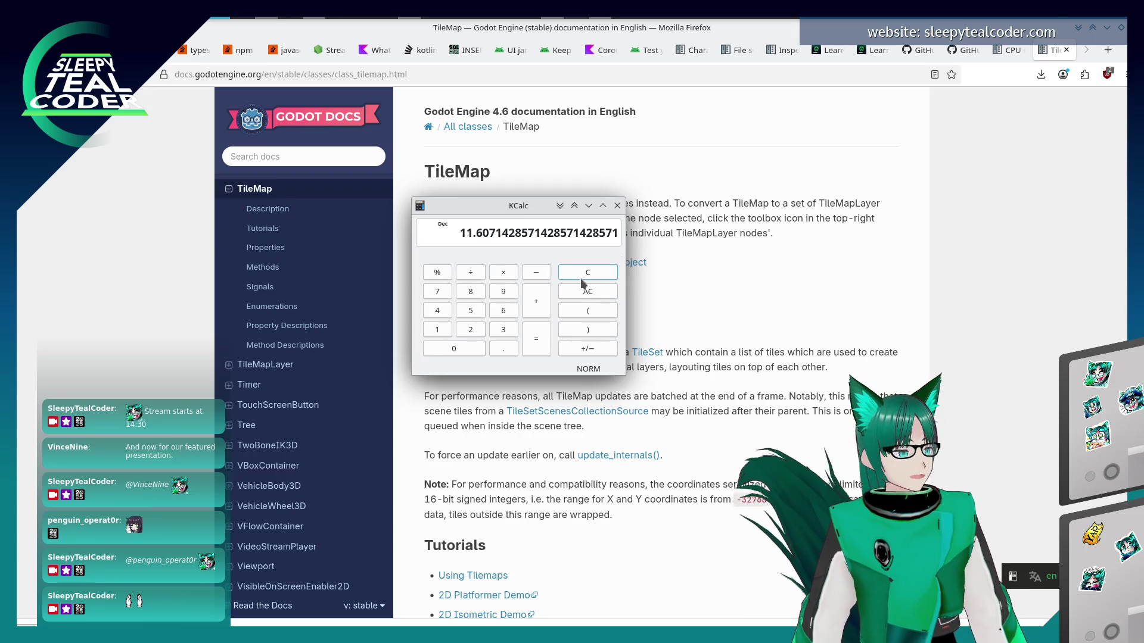
# - Calculate 650 ÷ 28 (≈ 23.214), then return to the Godot editor
pyautogui.hotkey('alt', 'Tab')
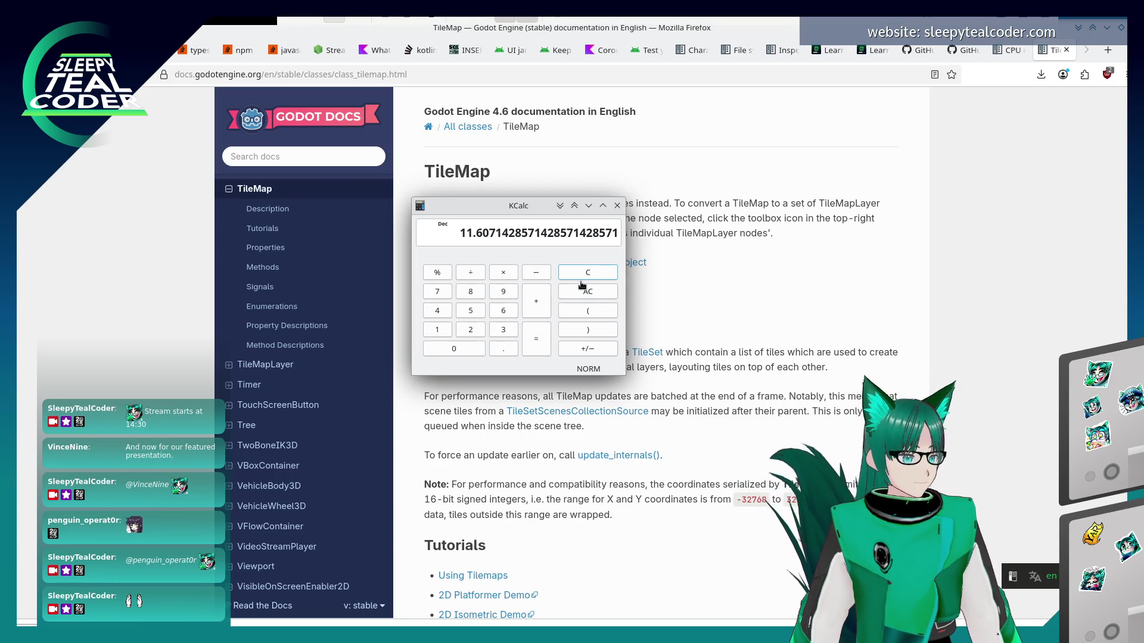
pyautogui.press('Escape')
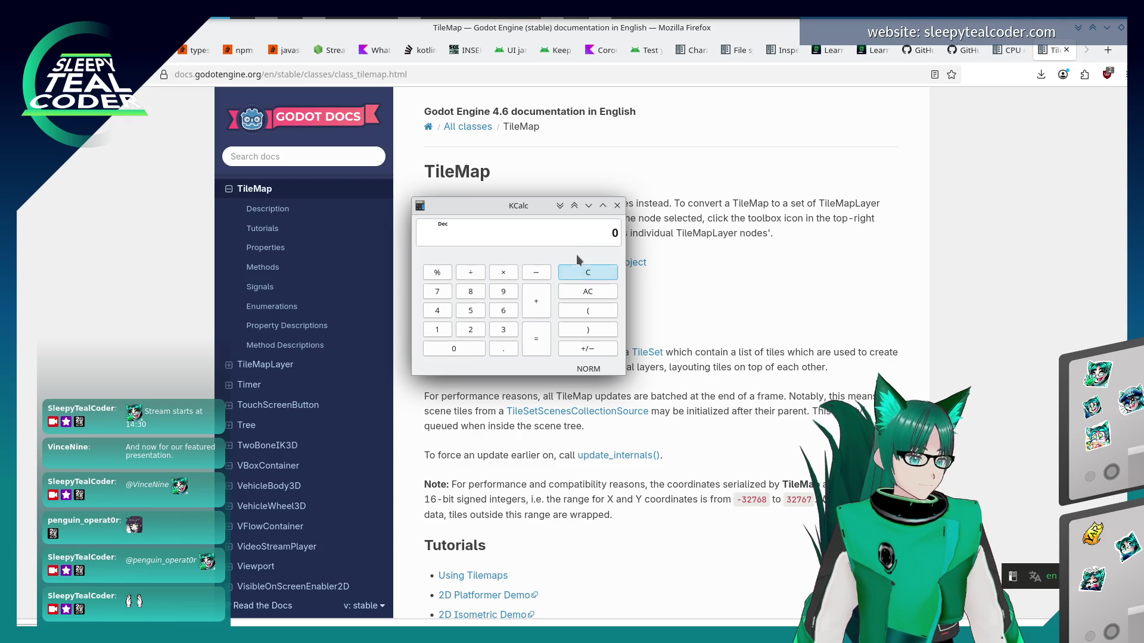
pyautogui.write('659')
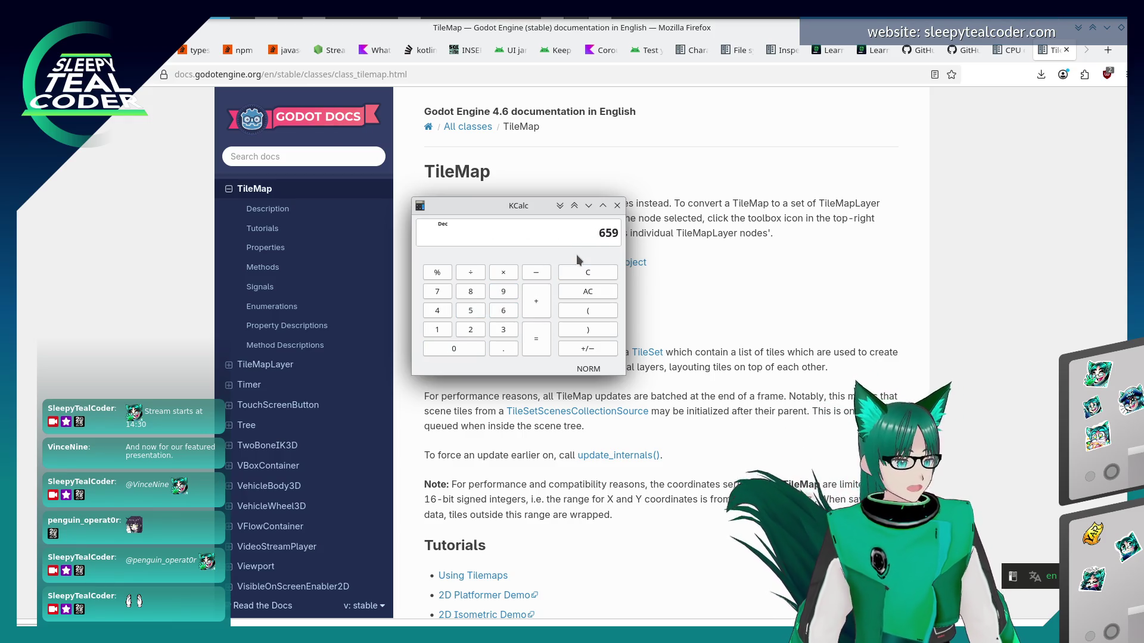
pyautogui.write('536/32768')
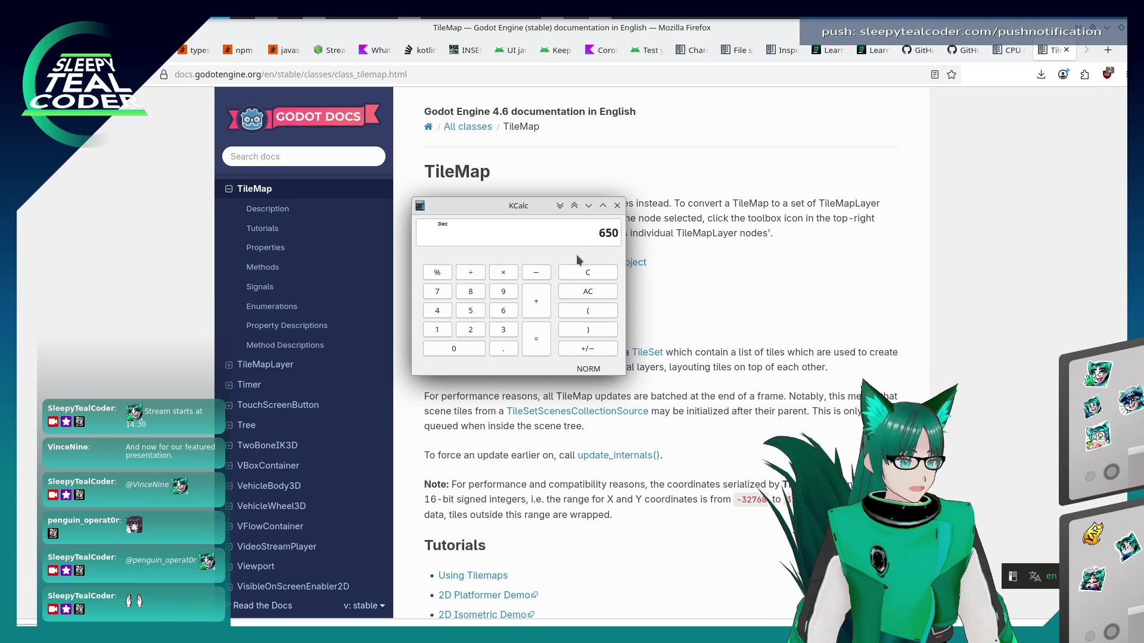
pyautogui.press('Return')
pyautogui.press('Return')
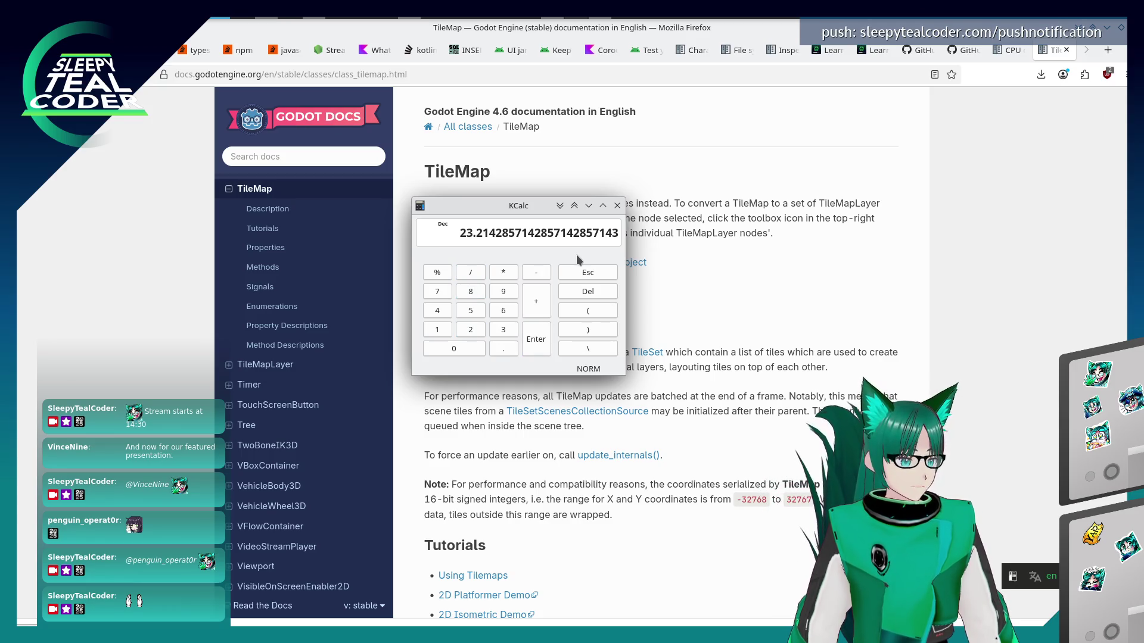
pyautogui.hotkey('alt', 'Tab')
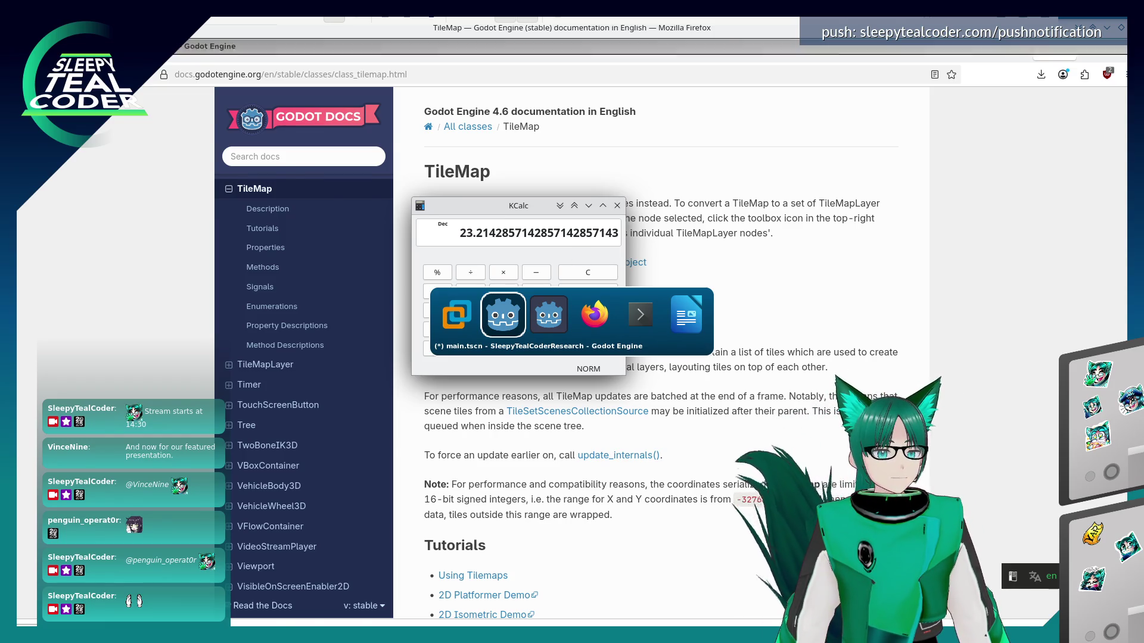
pyautogui.press('alt')
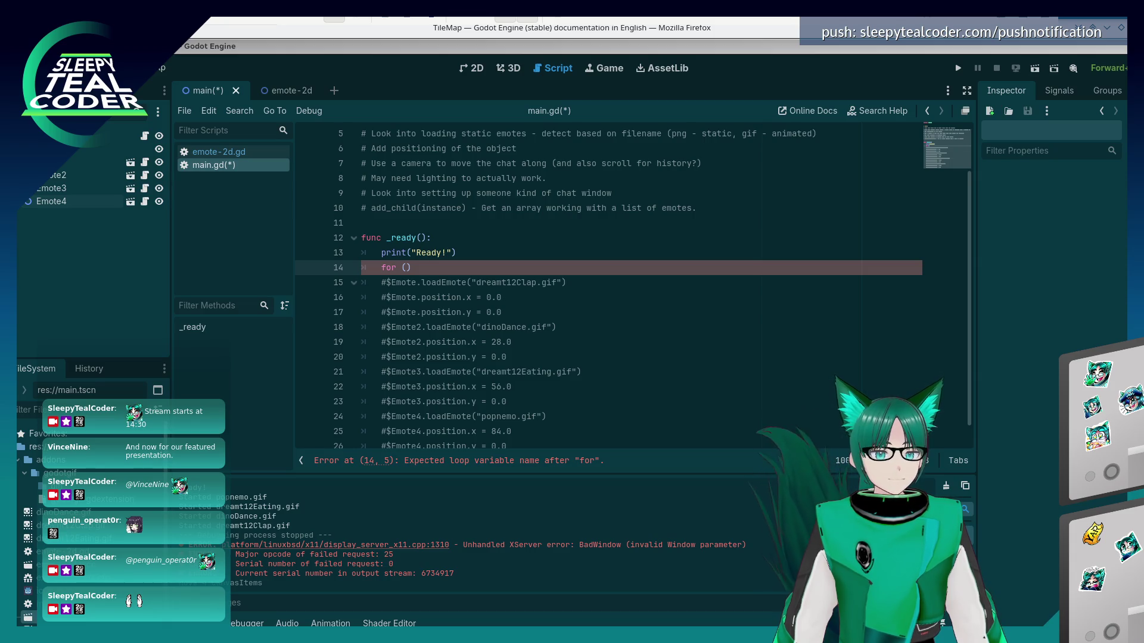
# - Turn the empty for line into 'for row in 23:'
pyautogui.click(406, 267)
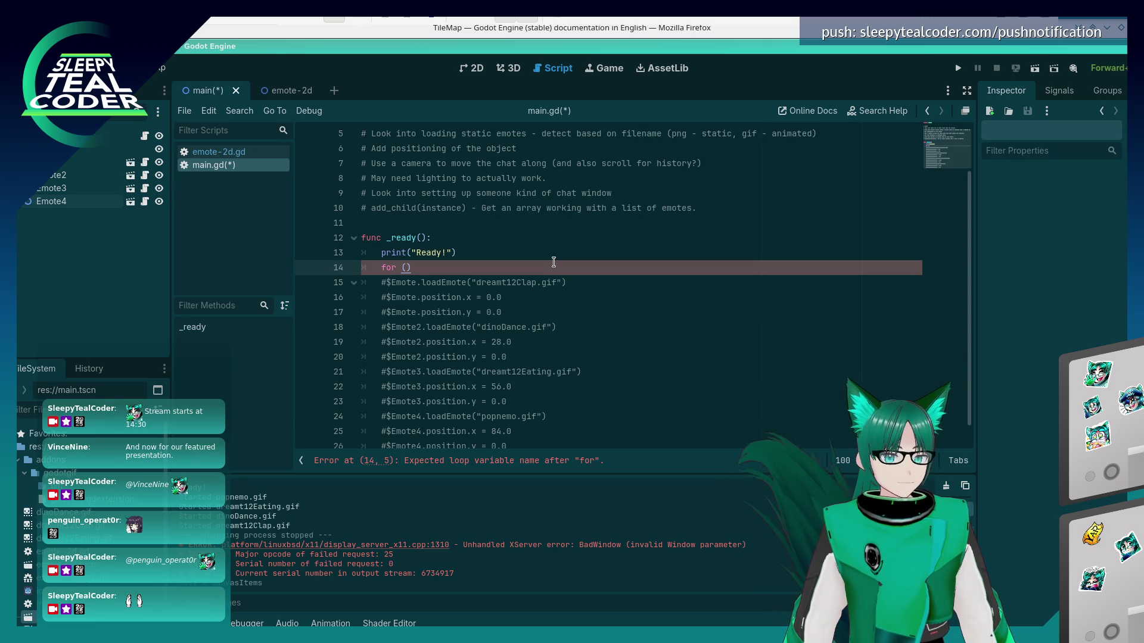
pyautogui.press('BackSpace')
pyautogui.write('row in 23:')
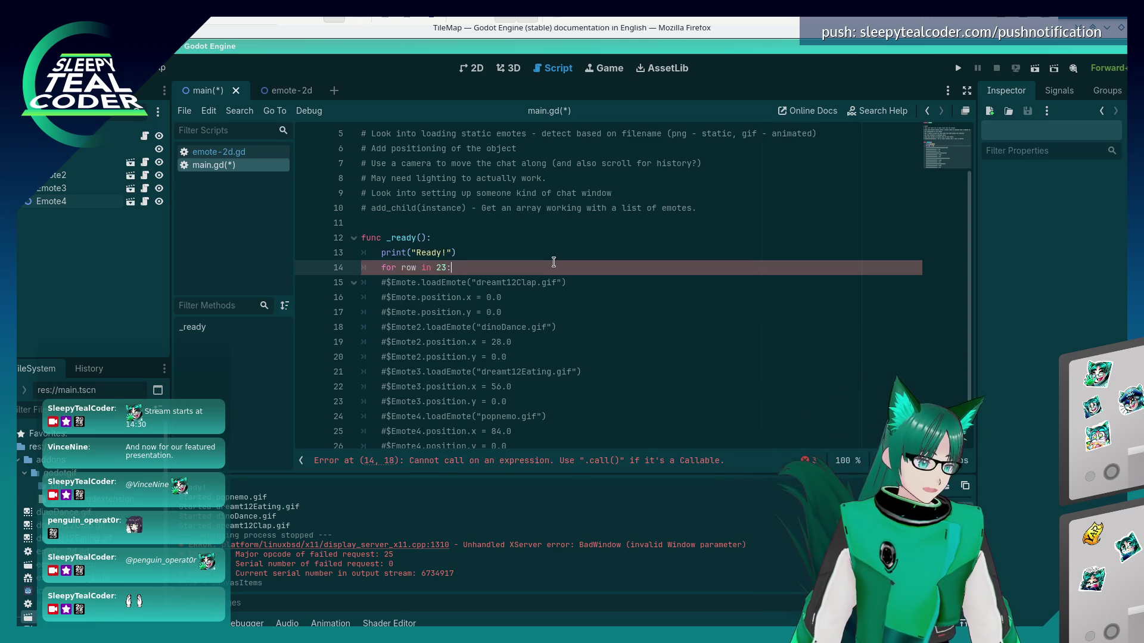
# - Declare constants number_of_rows = 23 and number_of_columns = 11 above the loop
pyautogui.hotkey('ctrl', 'shift', 'Return')
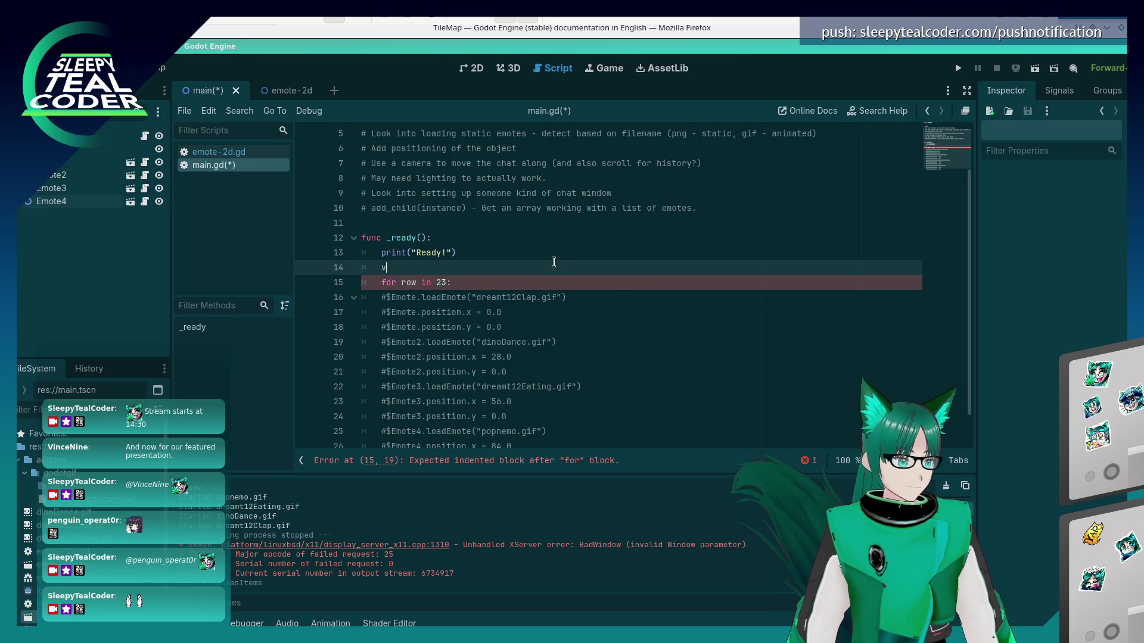
pyautogui.write('var')
pyautogui.press('BackSpace')
pyautogui.write('l')
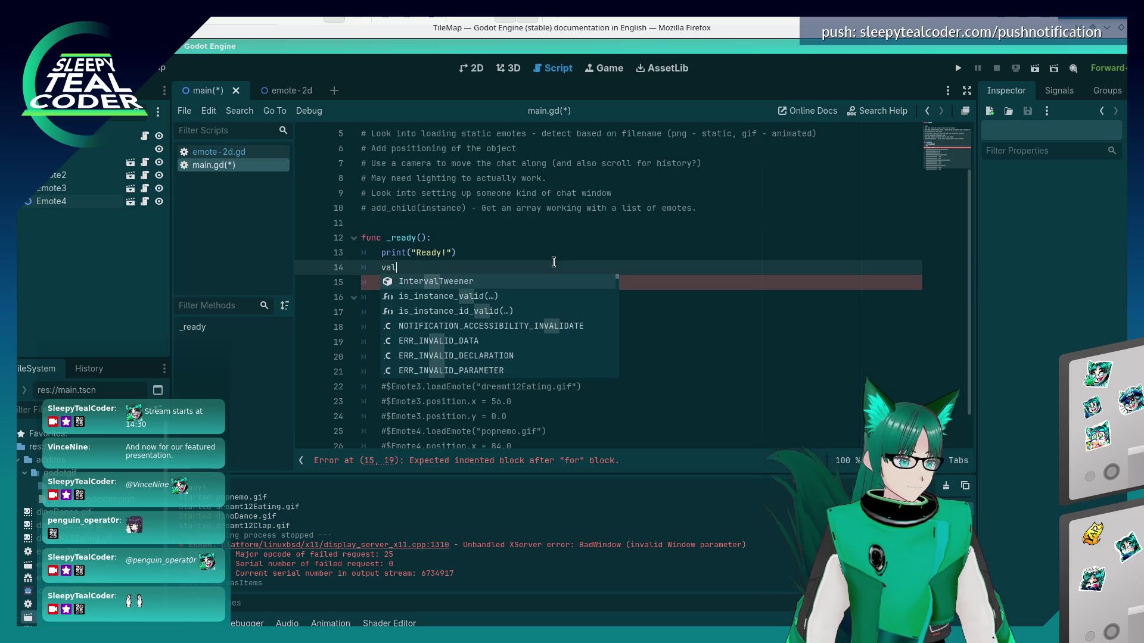
pyautogui.press('BackSpace')
pyautogui.press('BackSpace')
pyautogui.press('BackSpace')
pyautogui.write('con')
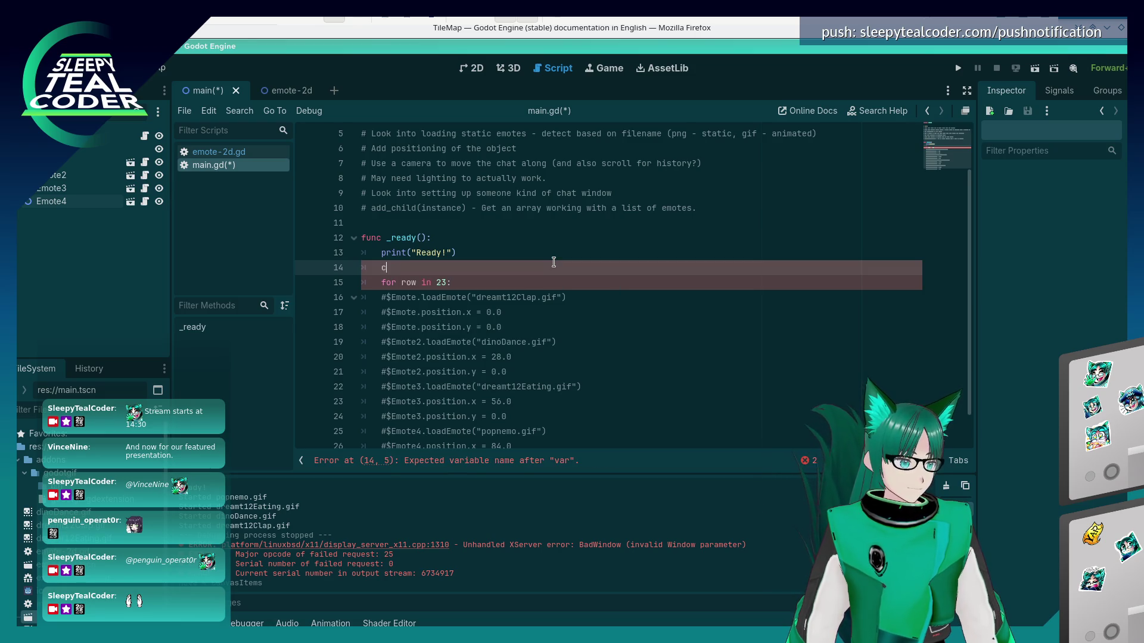
pyautogui.write('st ')
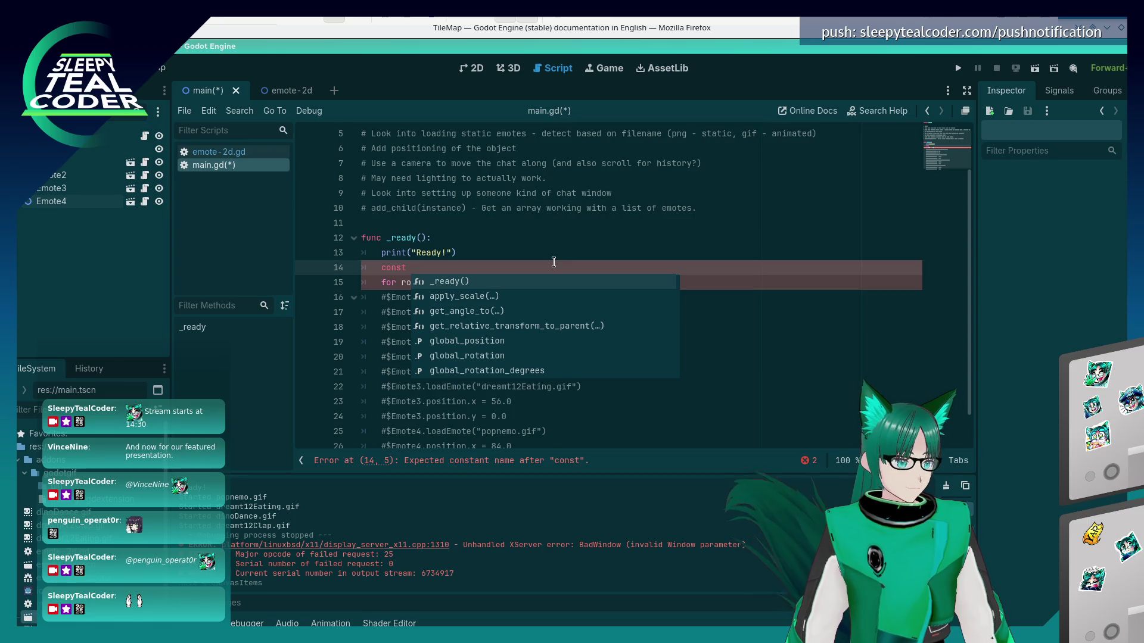
pyautogui.write('number')
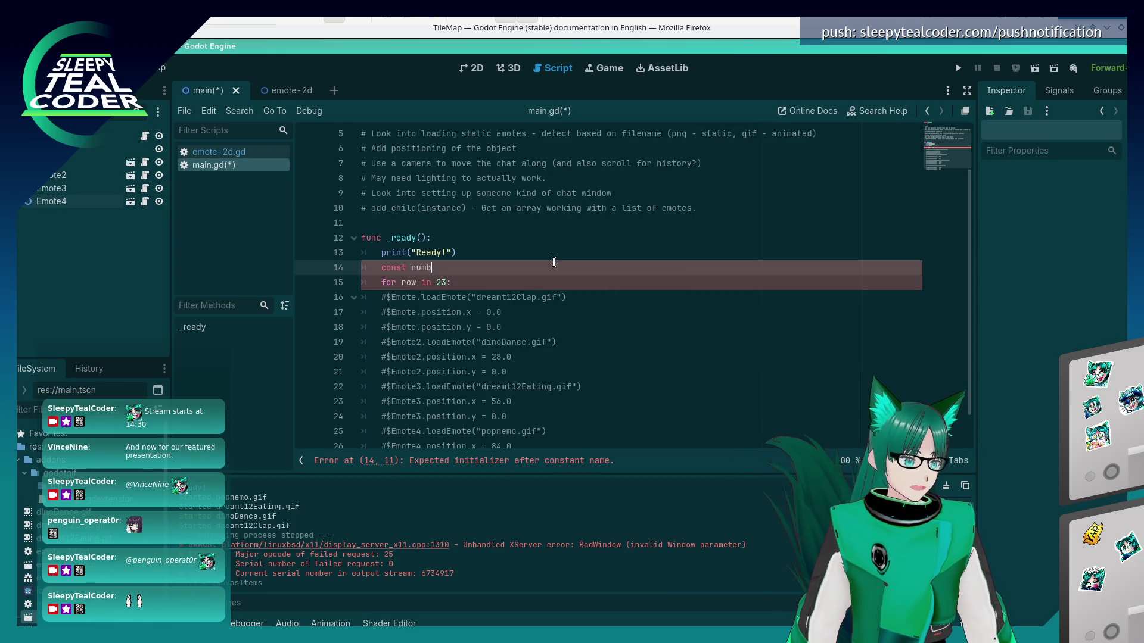
pyautogui.write('_of_rows = ')
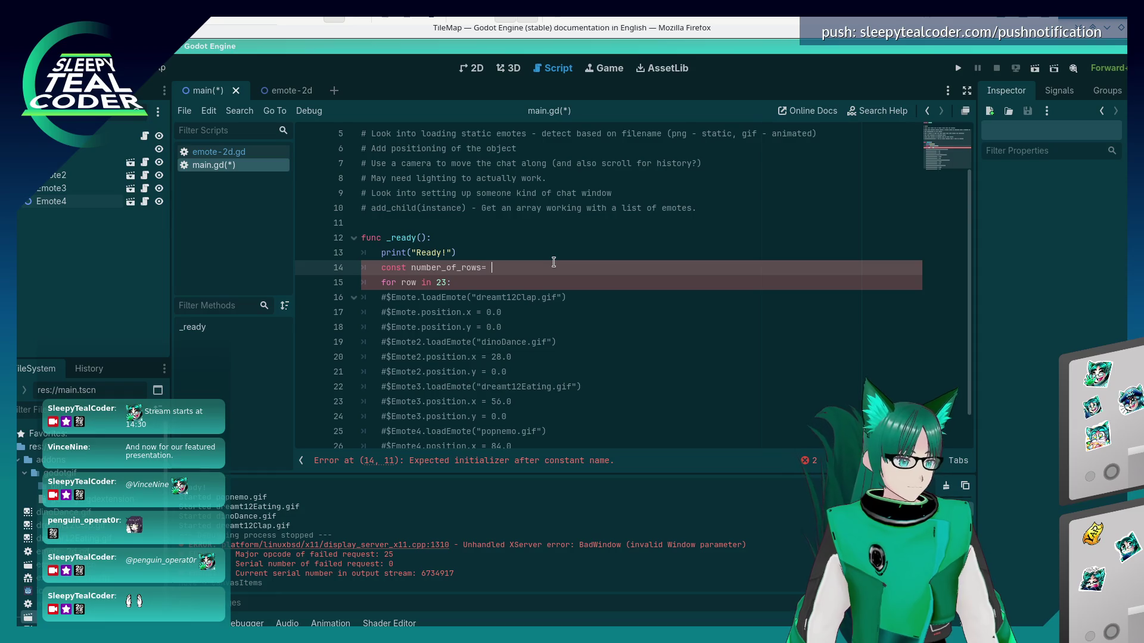
pyautogui.write('23')
pyautogui.press('Return')
pyautogui.write('const ')
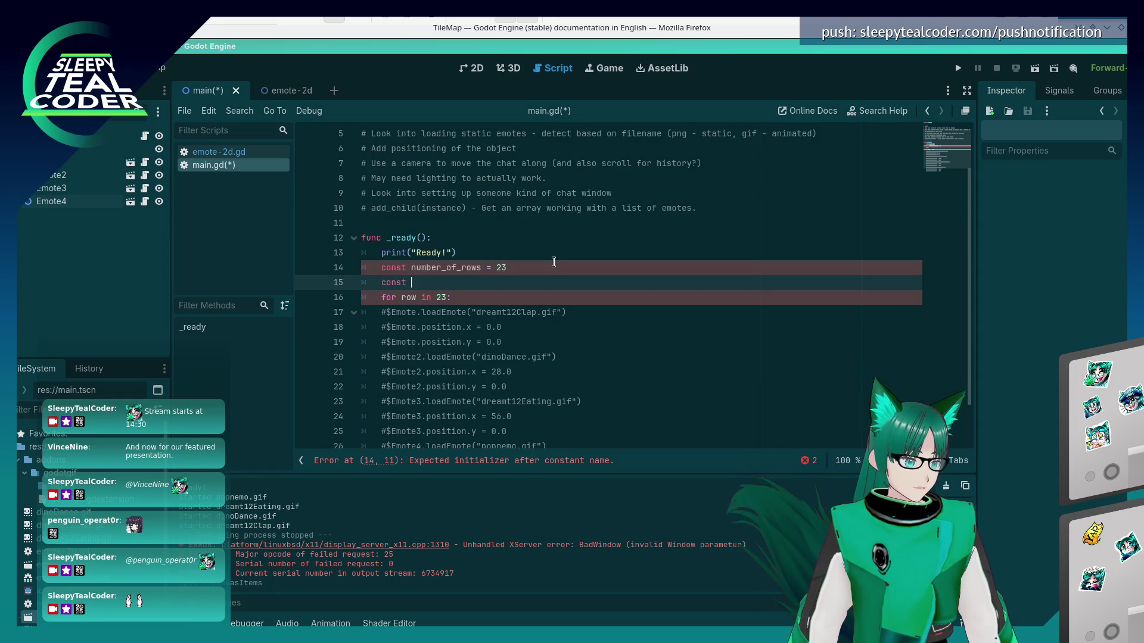
pyautogui.write('number_of_')
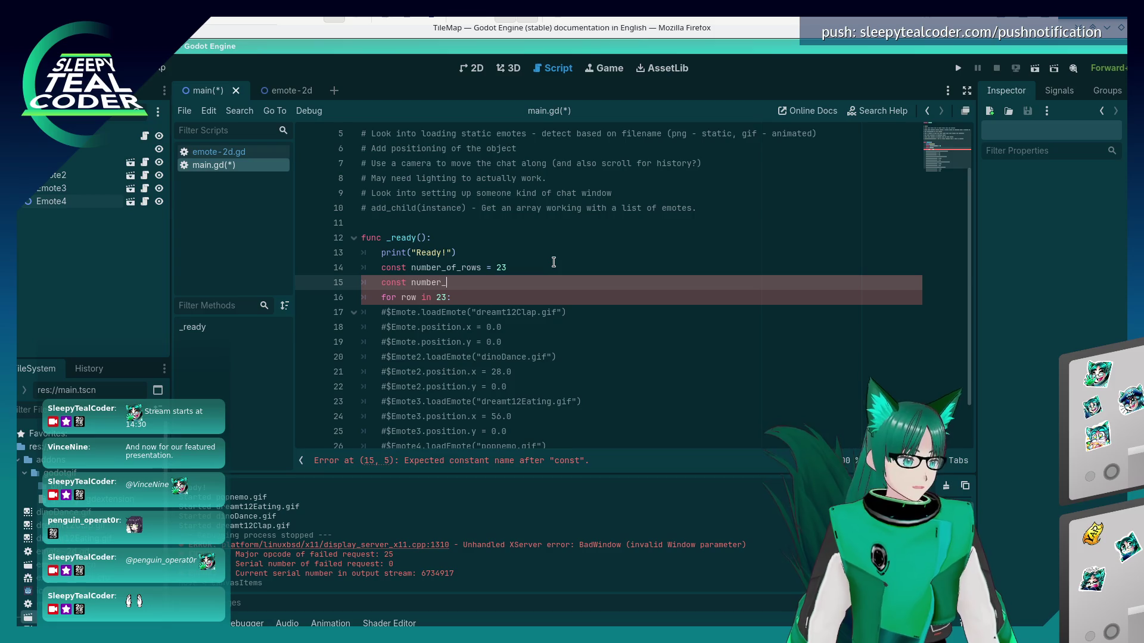
pyautogui.write('columns = ')
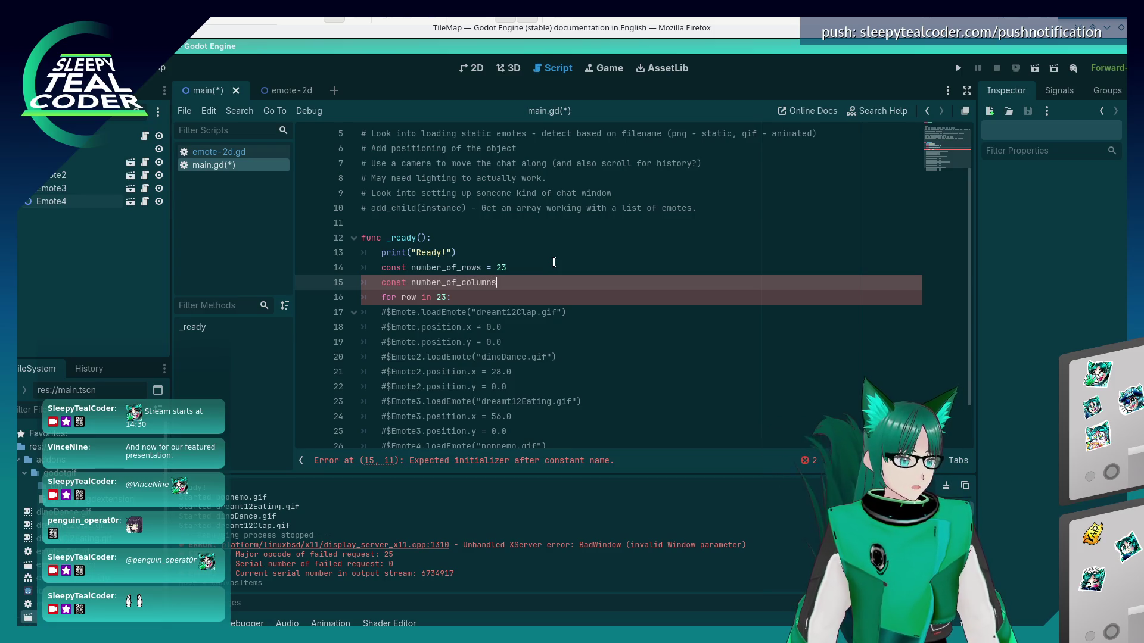
pyautogui.write('11')
# - Make the row loop iterate over number_of_rows and begin an indented line inside it
pyautogui.press('Down')
pyautogui.press('Left')
pyautogui.press('BackSpace')
pyautogui.press('BackSpace')
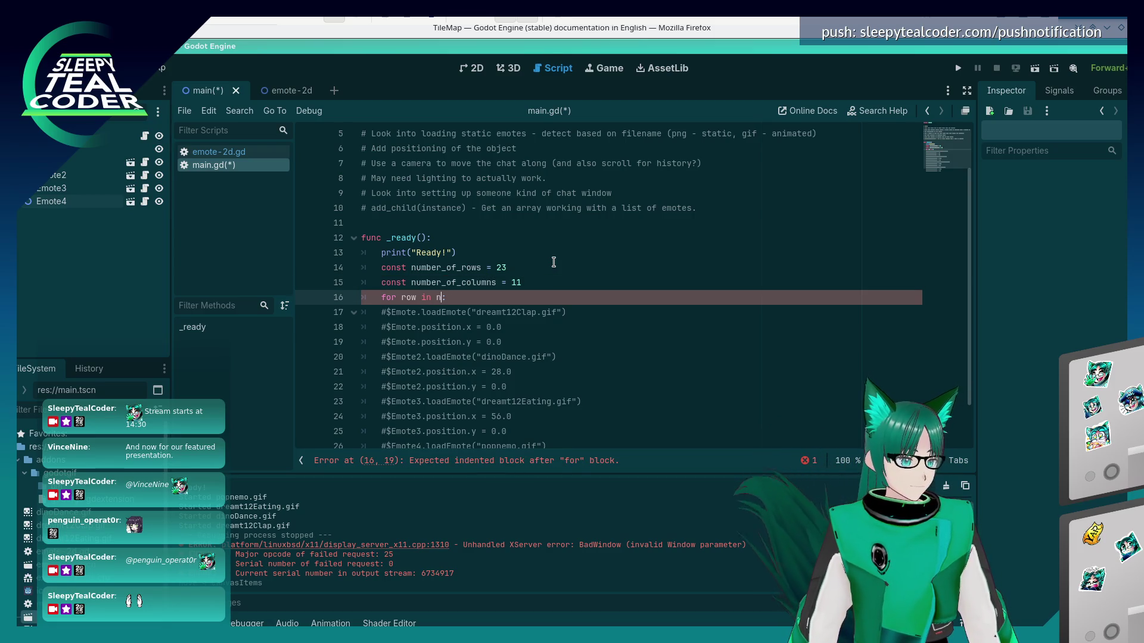
pyautogui.write('number_of_rows')
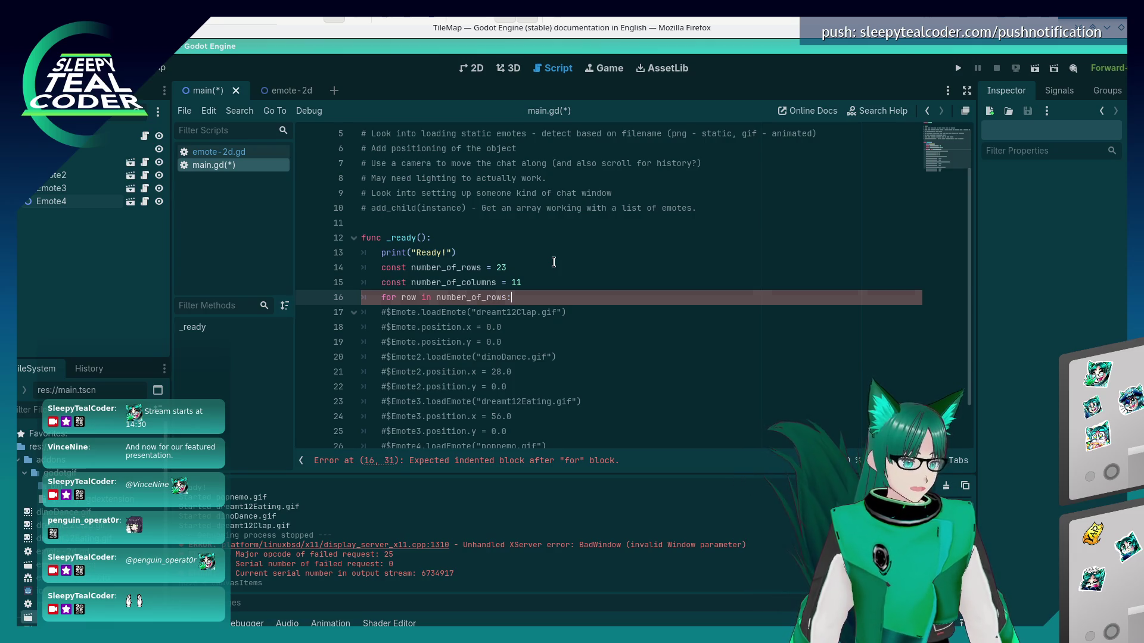
pyautogui.press('Return')
# - Write the nested loop header 'for column in number_of_columns:'
pyautogui.write('for n')
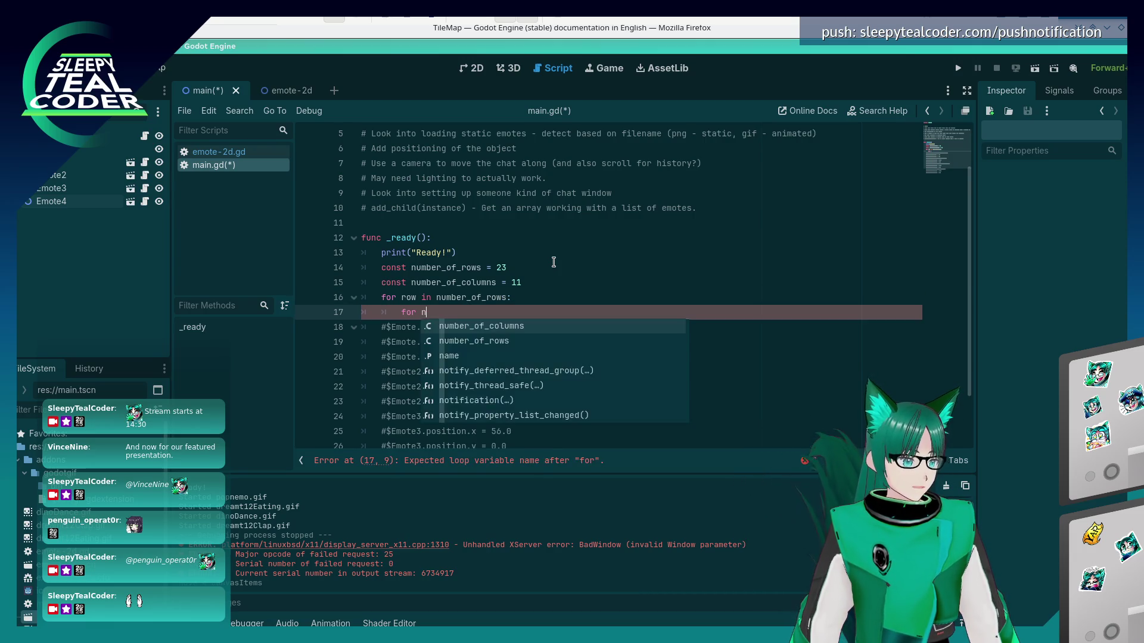
pyautogui.press('BackSpace')
pyautogui.write('column')
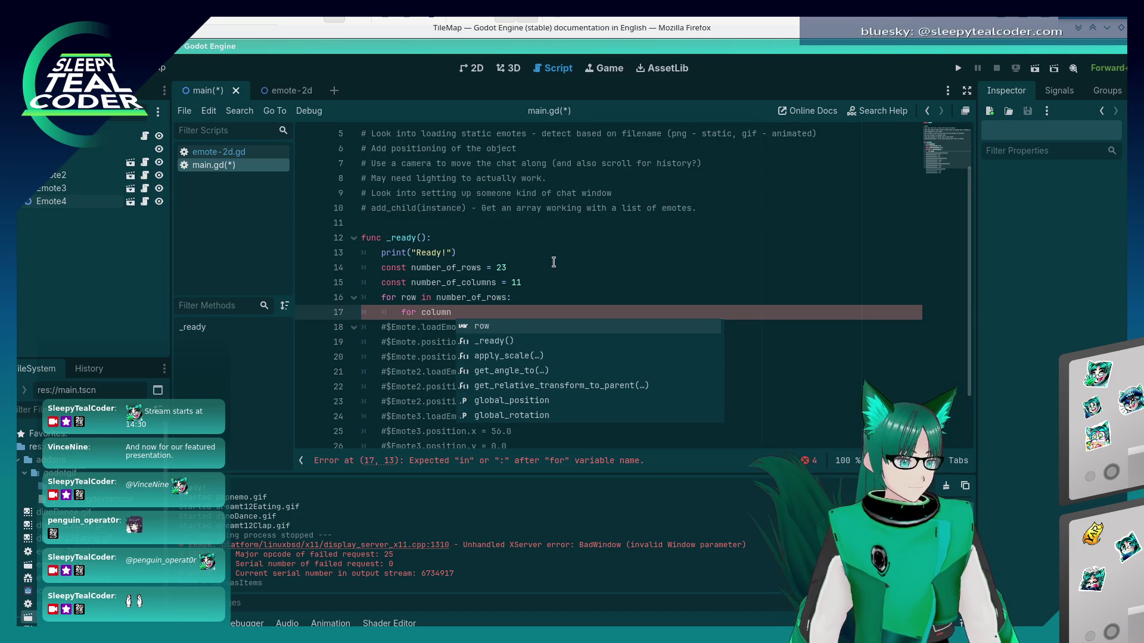
pyautogui.write(' in new')
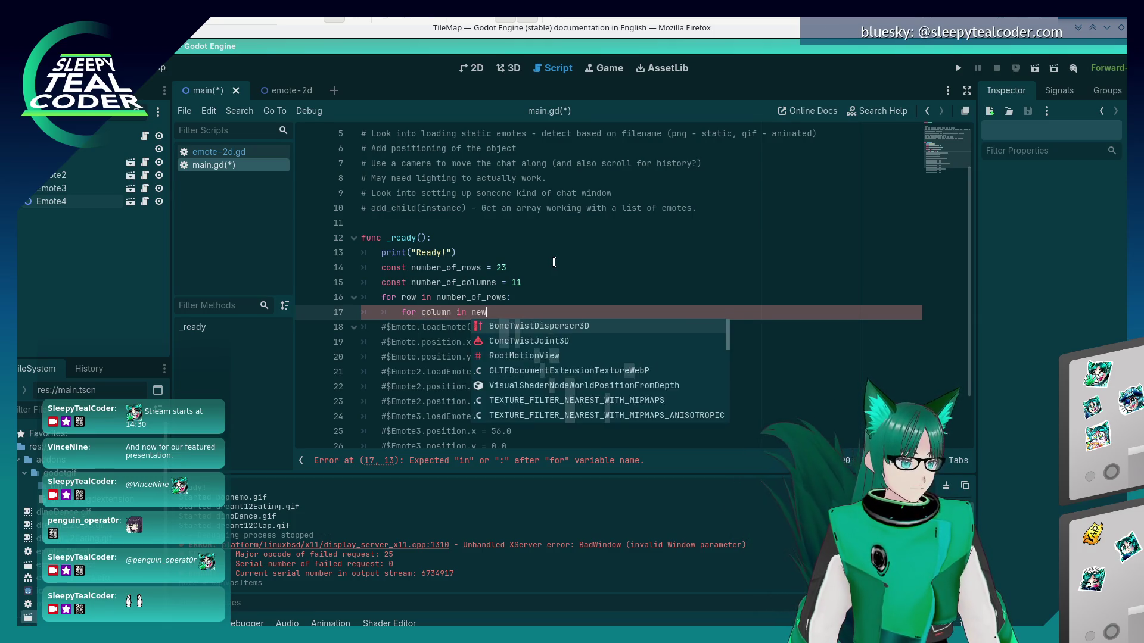
pyautogui.press('BackSpace')
pyautogui.press('BackSpace')
pyautogui.write('umber_of_co')
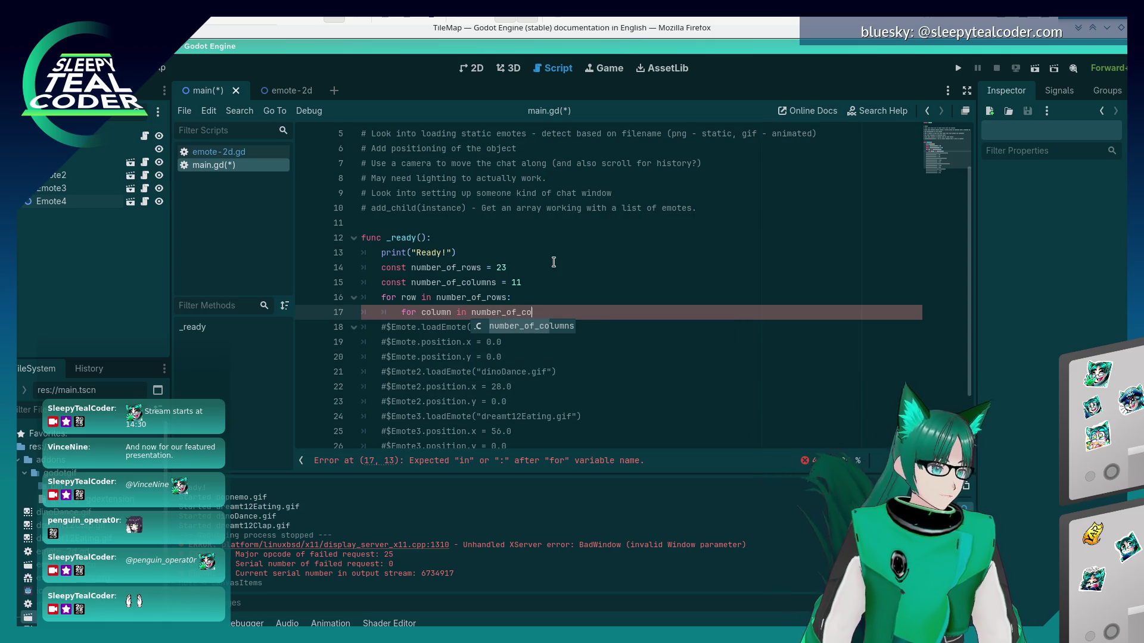
pyautogui.write('lumns:')
pyautogui.press('Return')
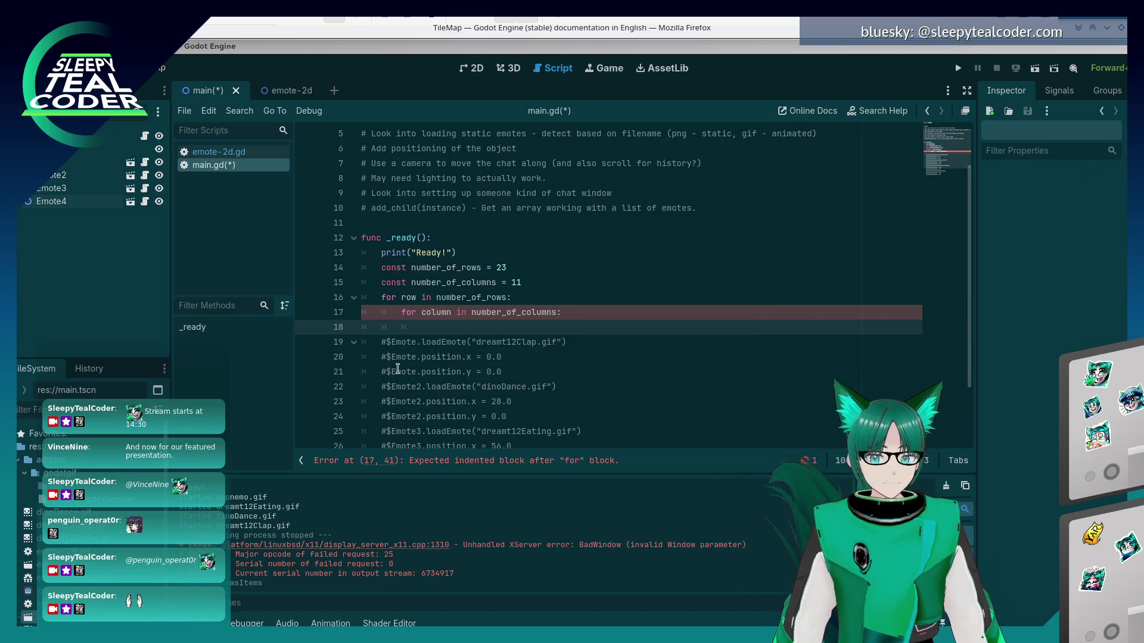
# - Call add_child($Emote) in the column loop body and begin prefixing it with 'var new_emote ='
pyautogui.click(444, 330)
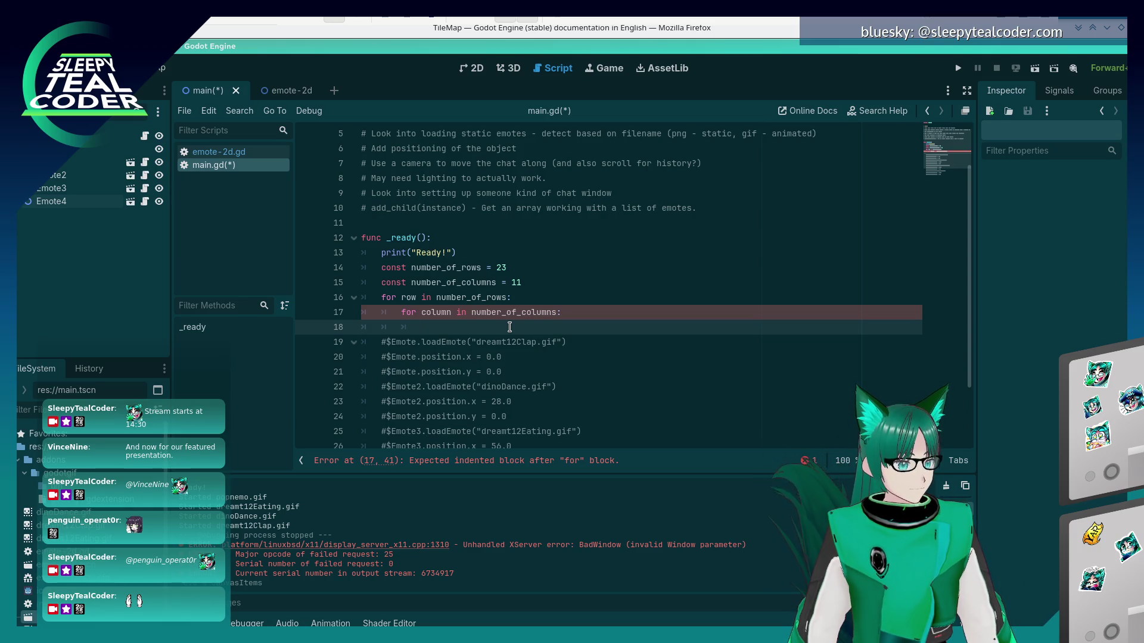
pyautogui.write('add_c')
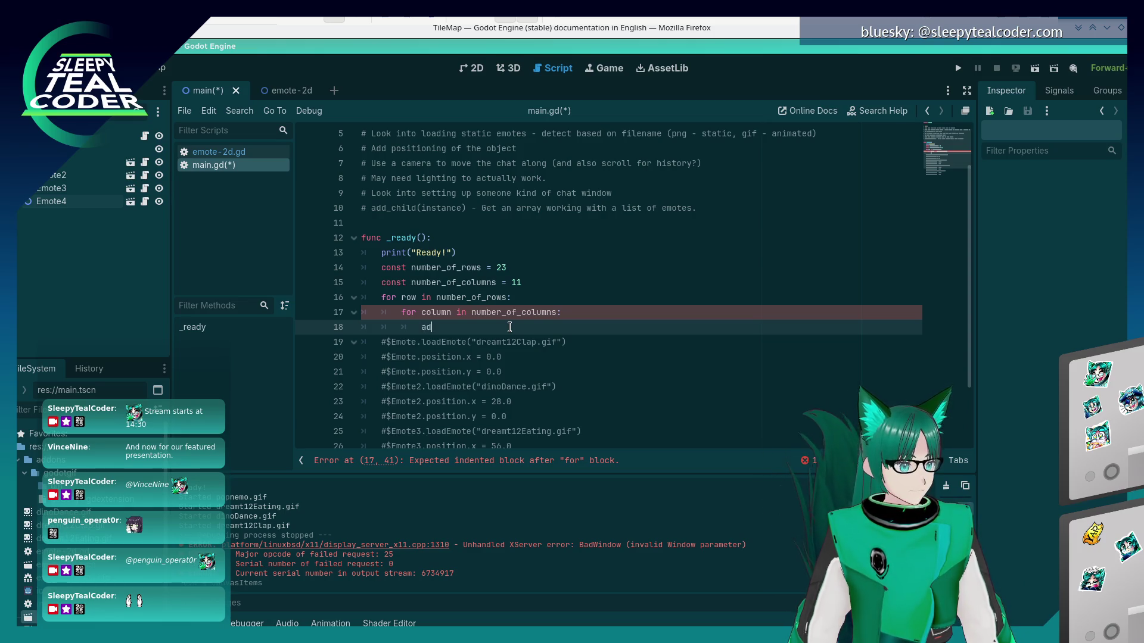
pyautogui.press('Return')
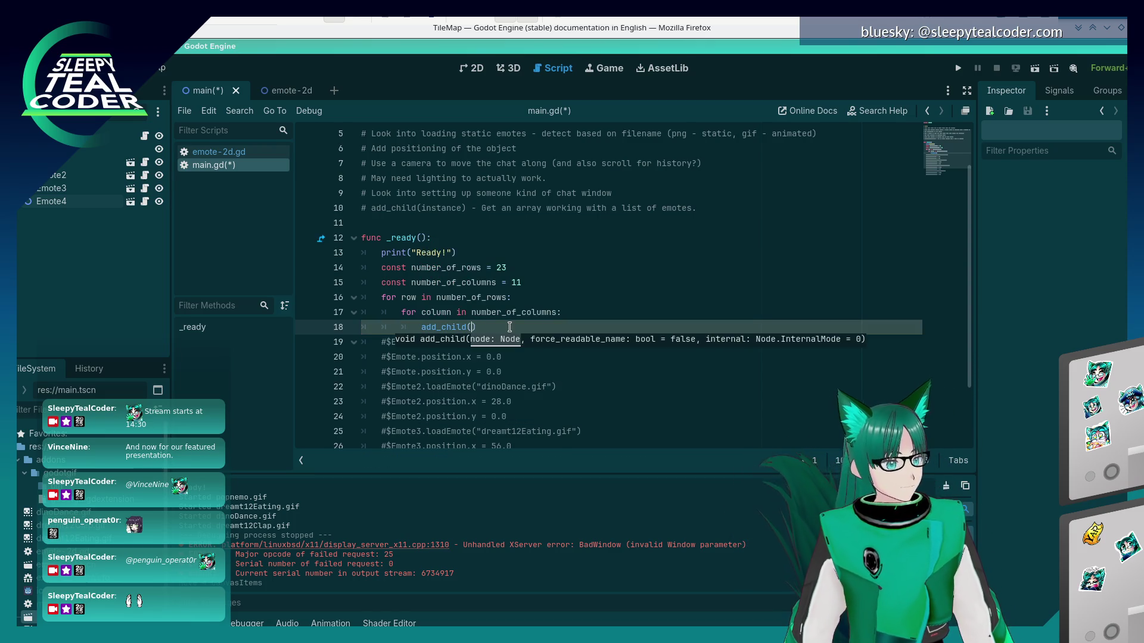
pyautogui.write('E')
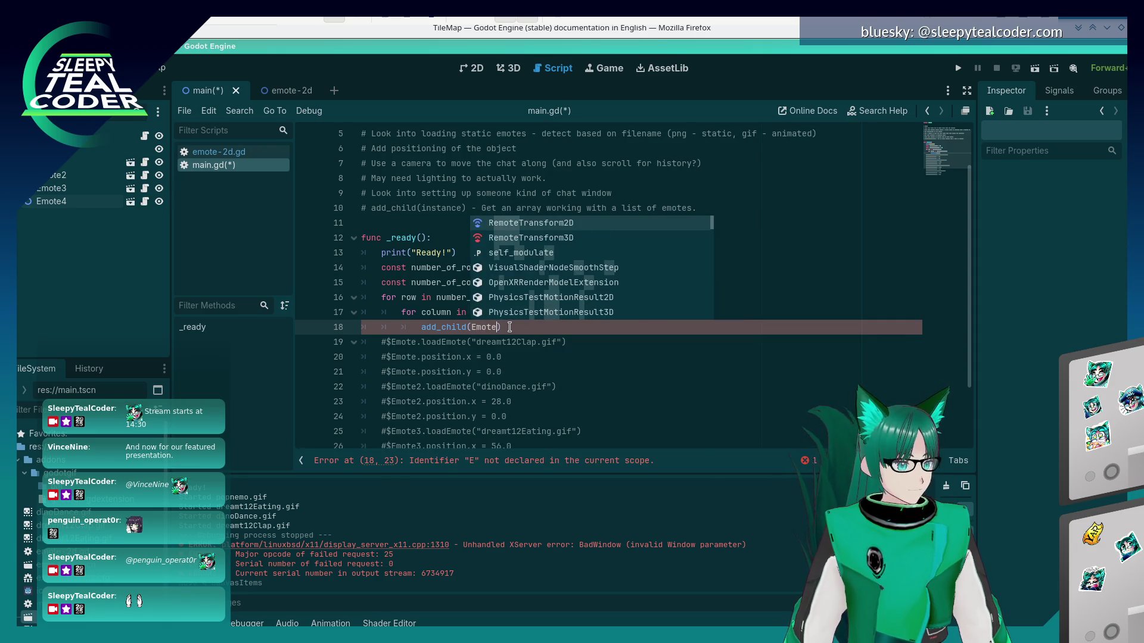
pyautogui.press('BackSpace')
pyautogui.write('$Emote')
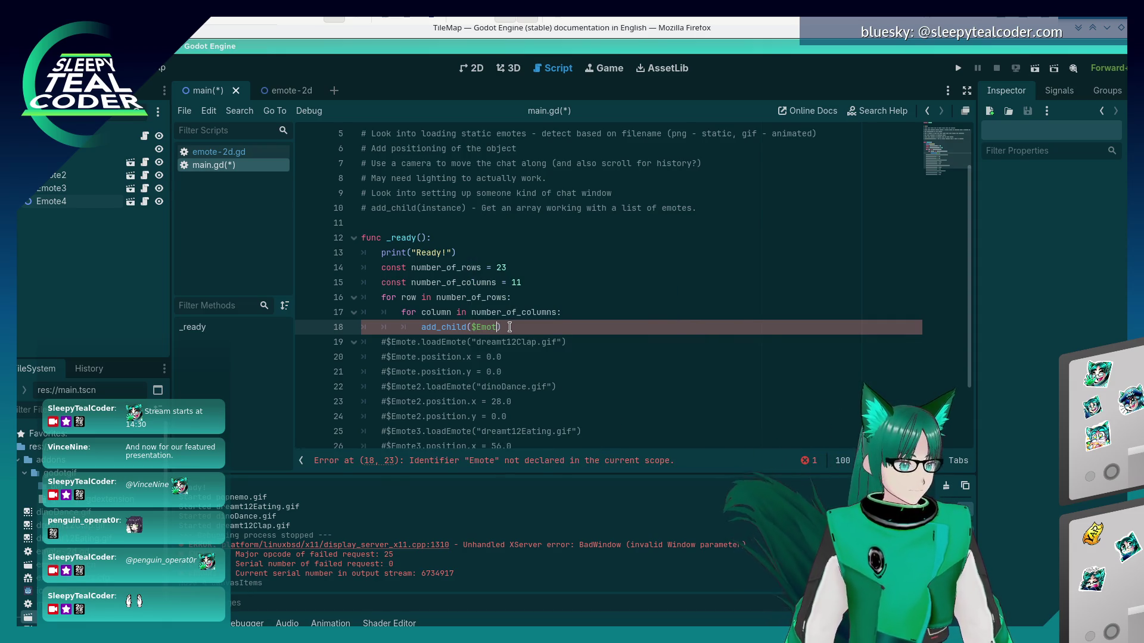
pyautogui.press('Return')
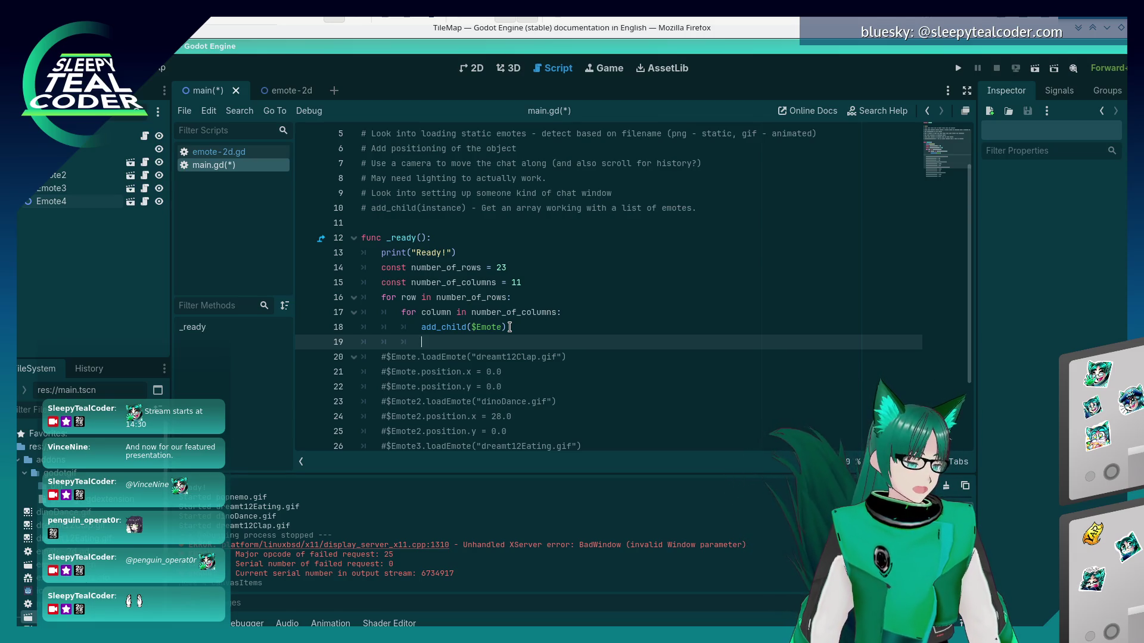
pyautogui.press('Up')
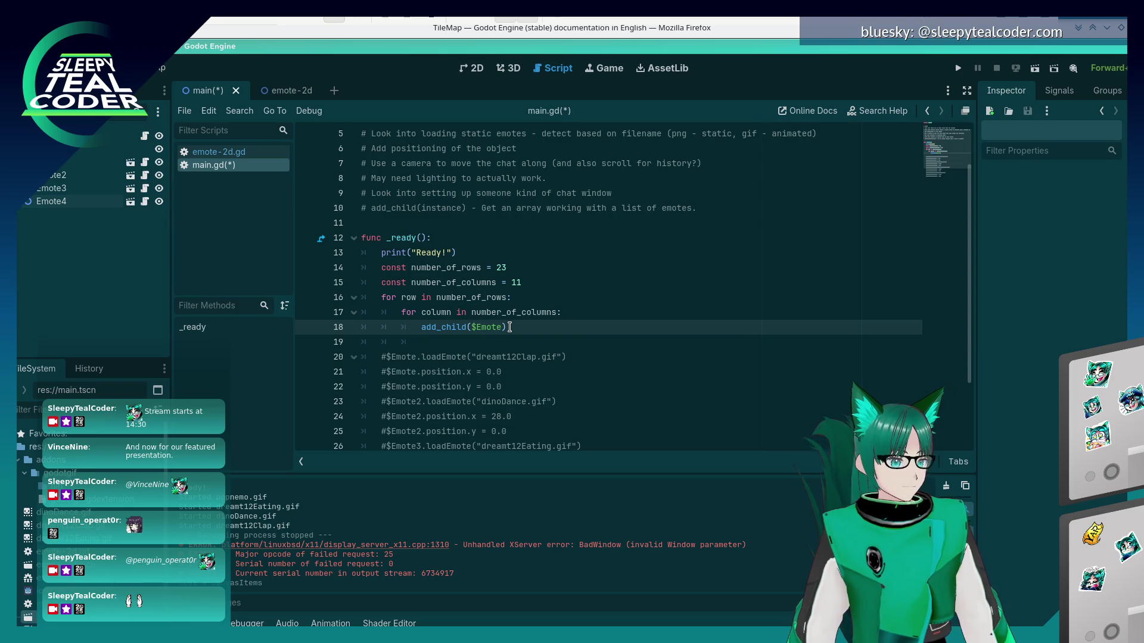
pyautogui.write('var ')
pyautogui.write('new_emote  =')
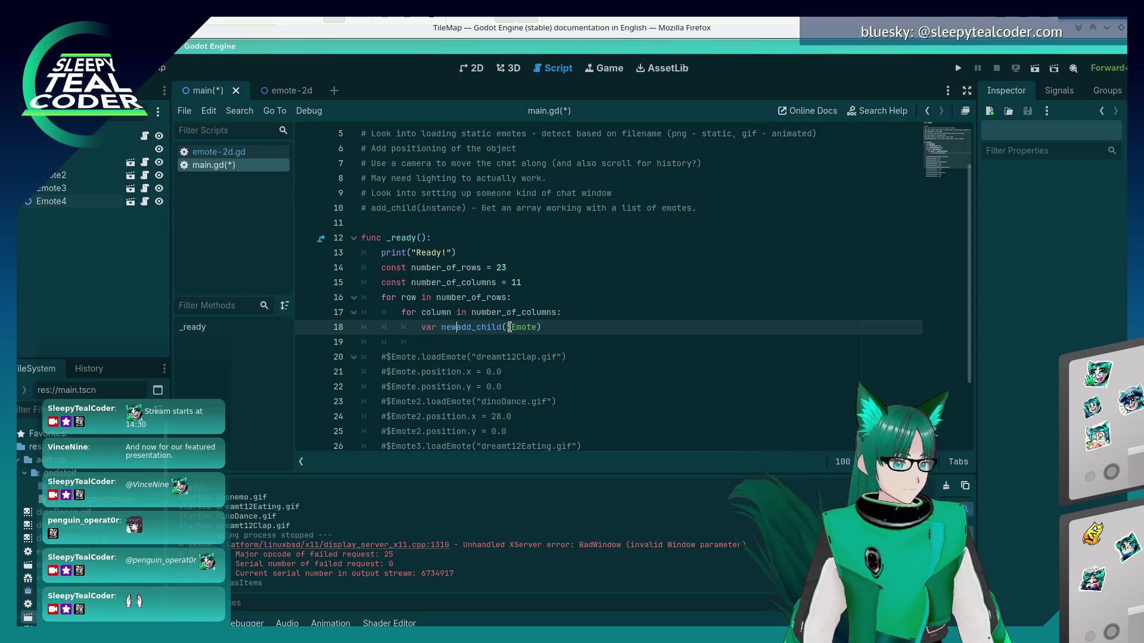
# - Finish the 'var new_emote = add_child($Emote)' assignment
pyautogui.press('BackSpace')
pyautogui.press('BackSpace')
pyautogui.write('=')
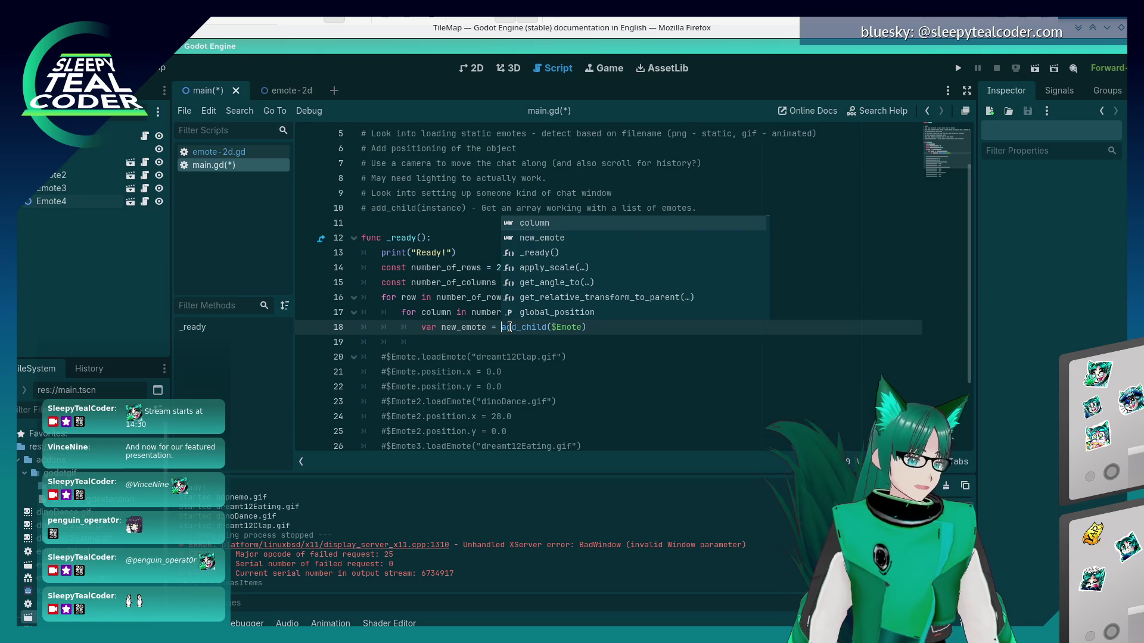
pyautogui.press('Escape')
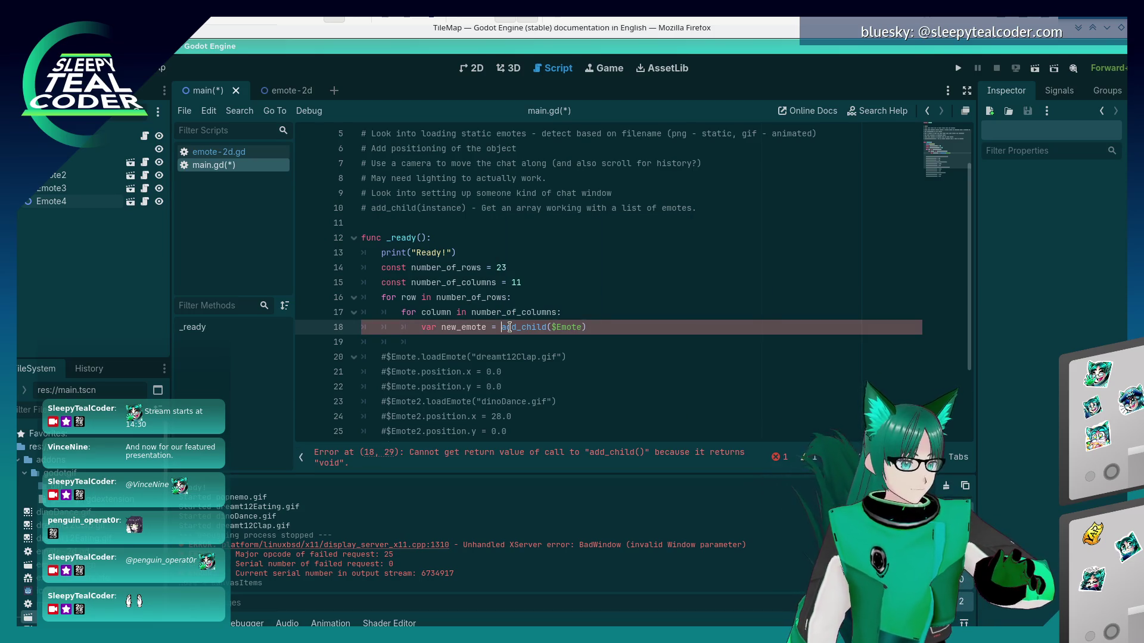
pyautogui.press('Down')
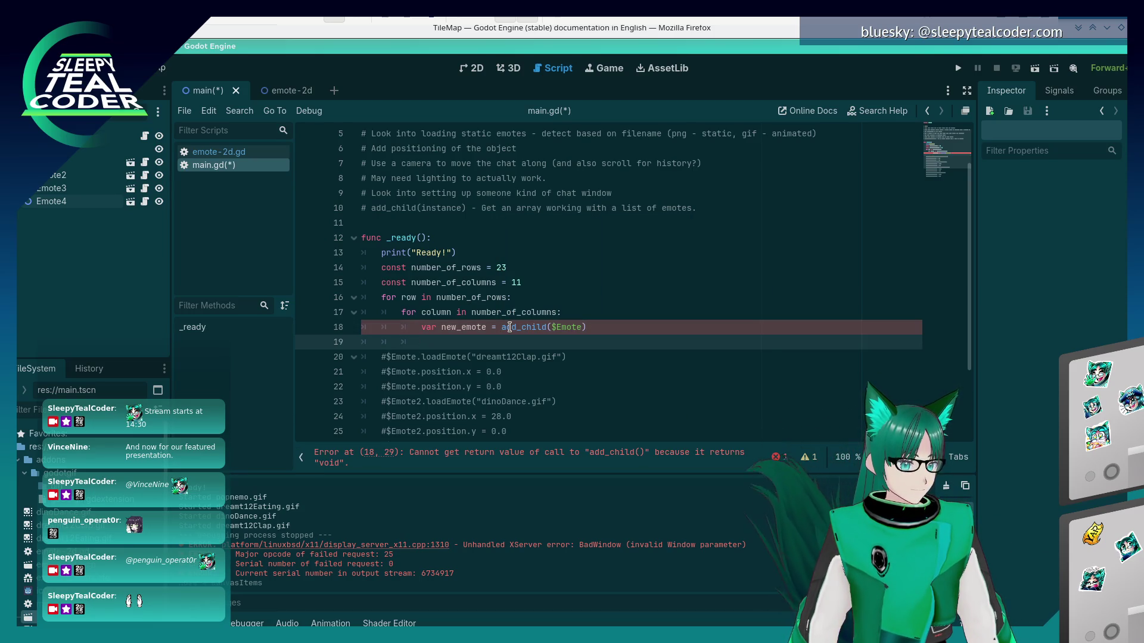
# - Check the void-return error, remove the new_emote assignment, and save main.gd
pyautogui.moveTo(515, 329)
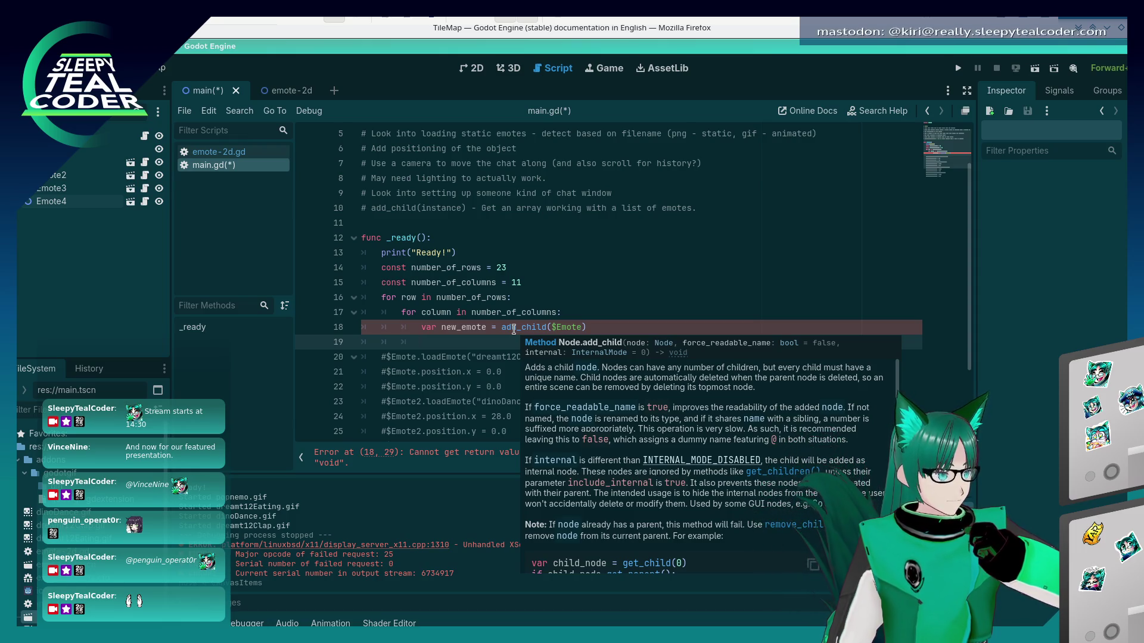
pyautogui.click(513, 329)
pyautogui.hotkey('ctrl', 'Left')
pyautogui.press('BackSpace')
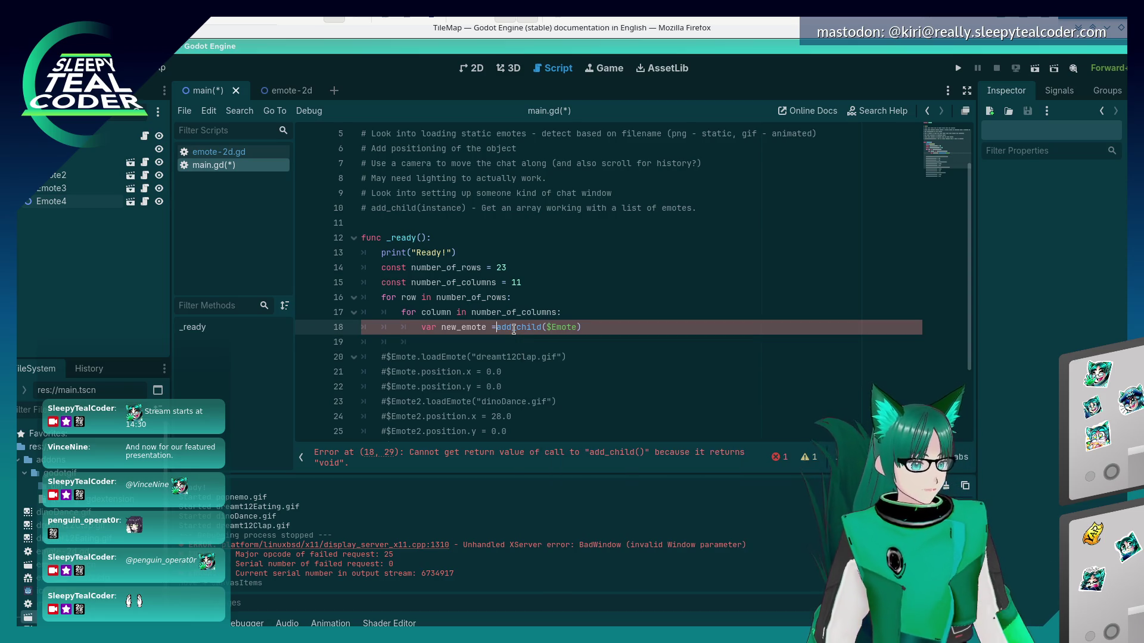
pyautogui.press('BackSpace')
pyautogui.press('BackSpace')
pyautogui.press('BackSpace')
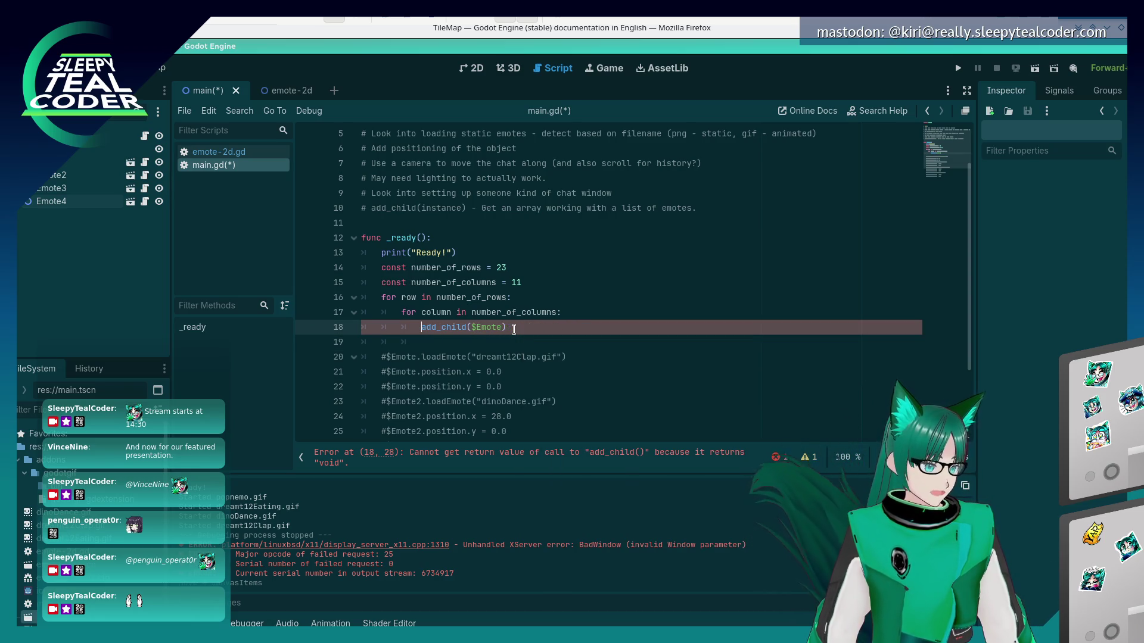
pyautogui.press('Up')
pyautogui.press('Up')
pyautogui.press('Up')
pyautogui.press('Up')
pyautogui.hotkey('ctrl', 's')
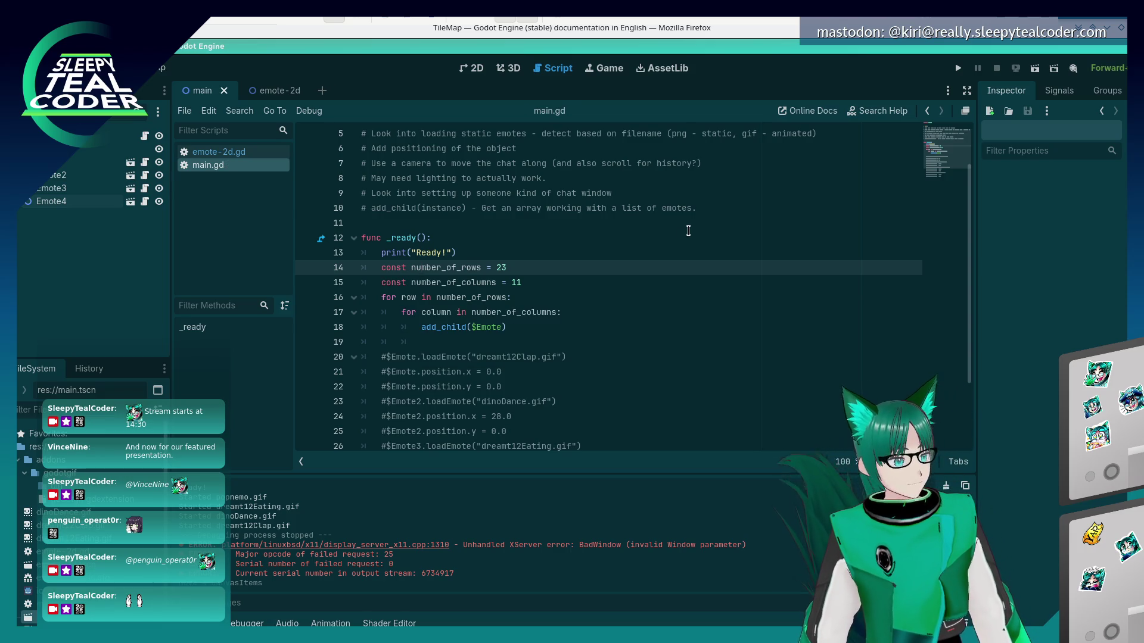
pyautogui.click(958, 68)
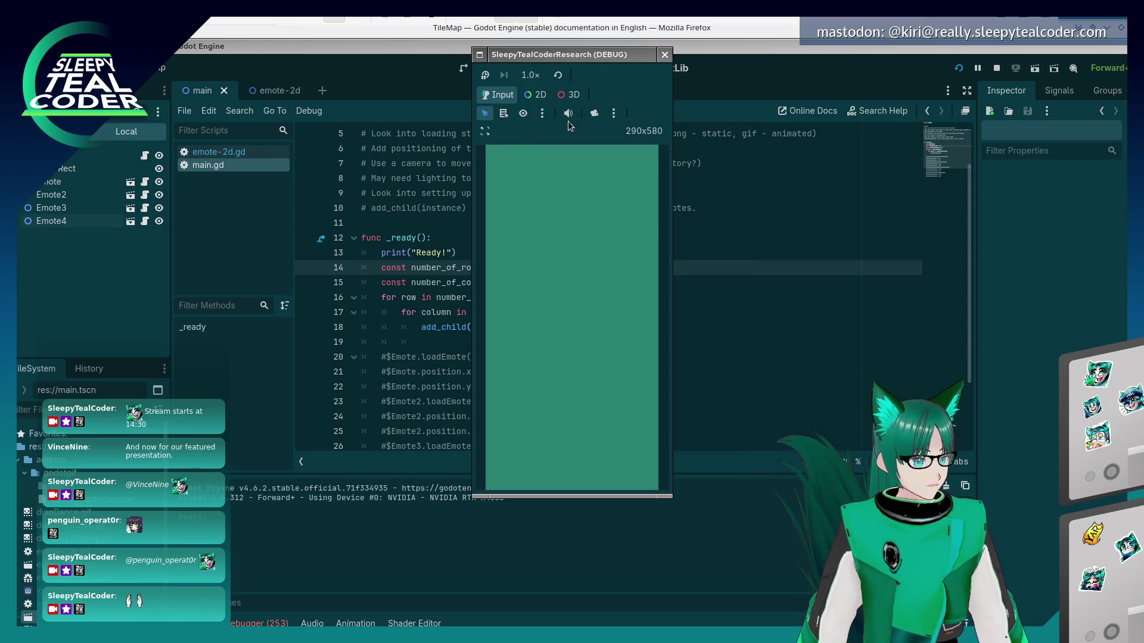
pyautogui.click(653, 65)
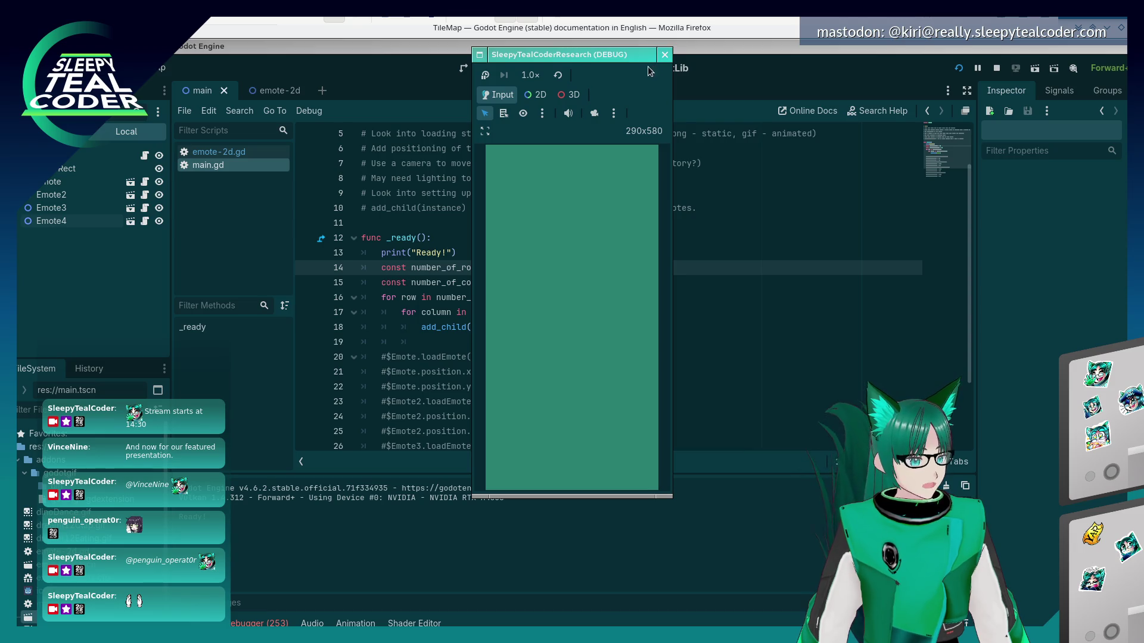
pyautogui.moveTo(625, 64); pyautogui.dragTo(592, 81)
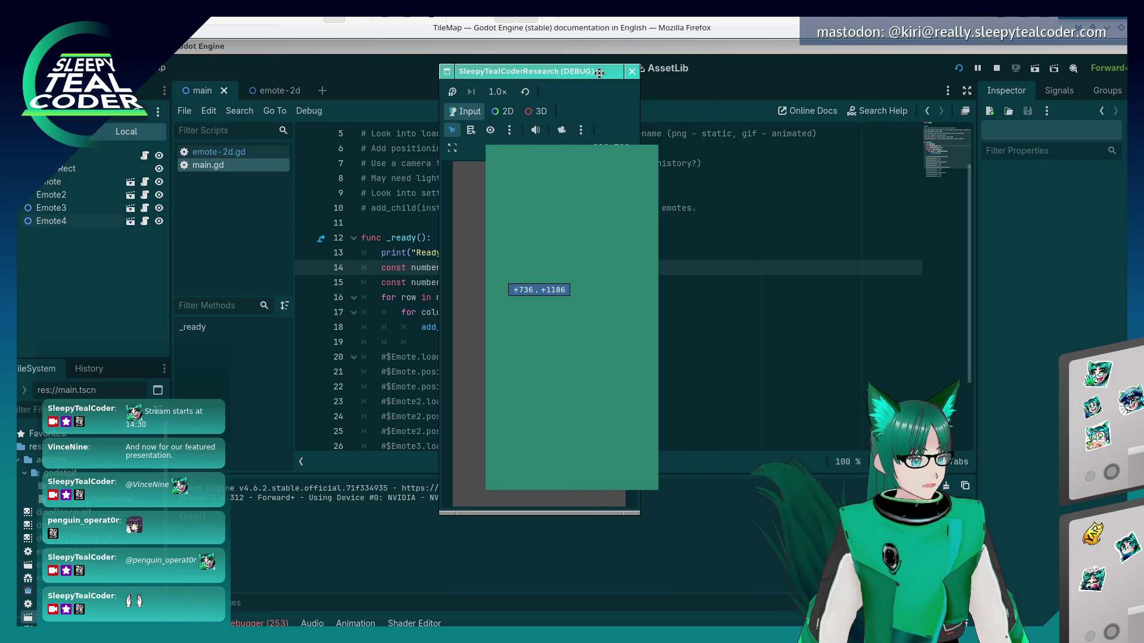
pyautogui.click(632, 73)
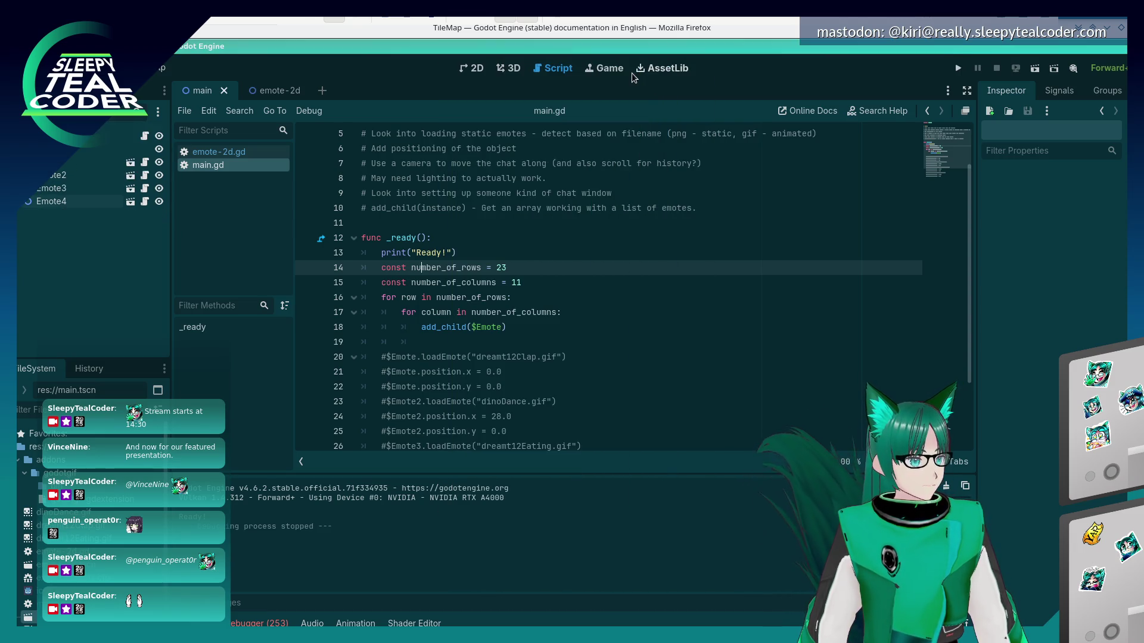
pyautogui.click(528, 325)
pyautogui.scroll(-2, 527, 324)
pyautogui.moveTo(600, 265); pyautogui.dragTo(390, 266)
pyautogui.click(525, 418)
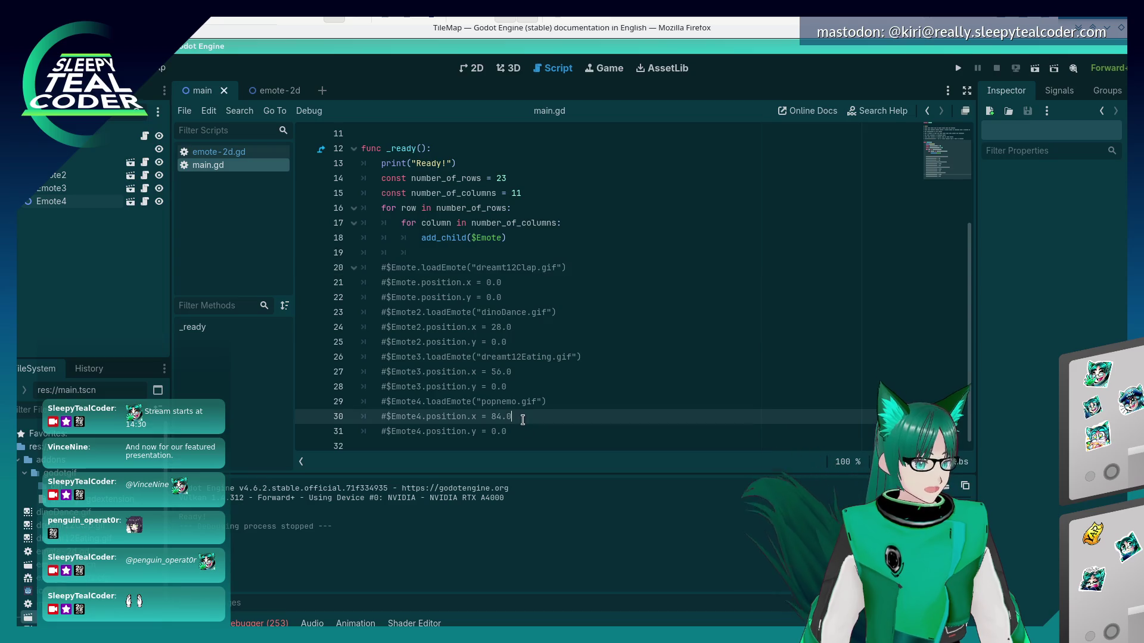
# - Move the commented emote block up beneath print("Ready!")
pyautogui.click(533, 444)
pyautogui.moveTo(536, 427); pyautogui.dragTo(324, 268)
pyautogui.hotkey('ctrl', 'c')
pyautogui.click(508, 156)
pyautogui.press('Return')
pyautogui.press('Return')
pyautogui.press('Return')
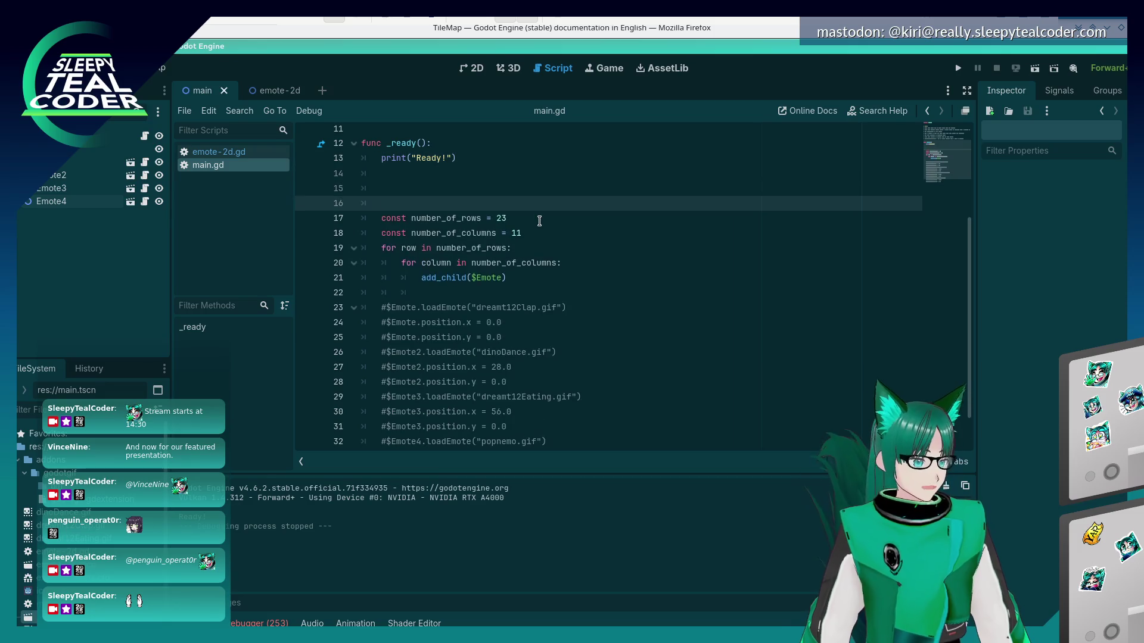
pyautogui.press('Up')
pyautogui.hotkey('ctrl', 'v')
pyautogui.hotkey('shift', 'Up')
pyautogui.press('BackSpace')
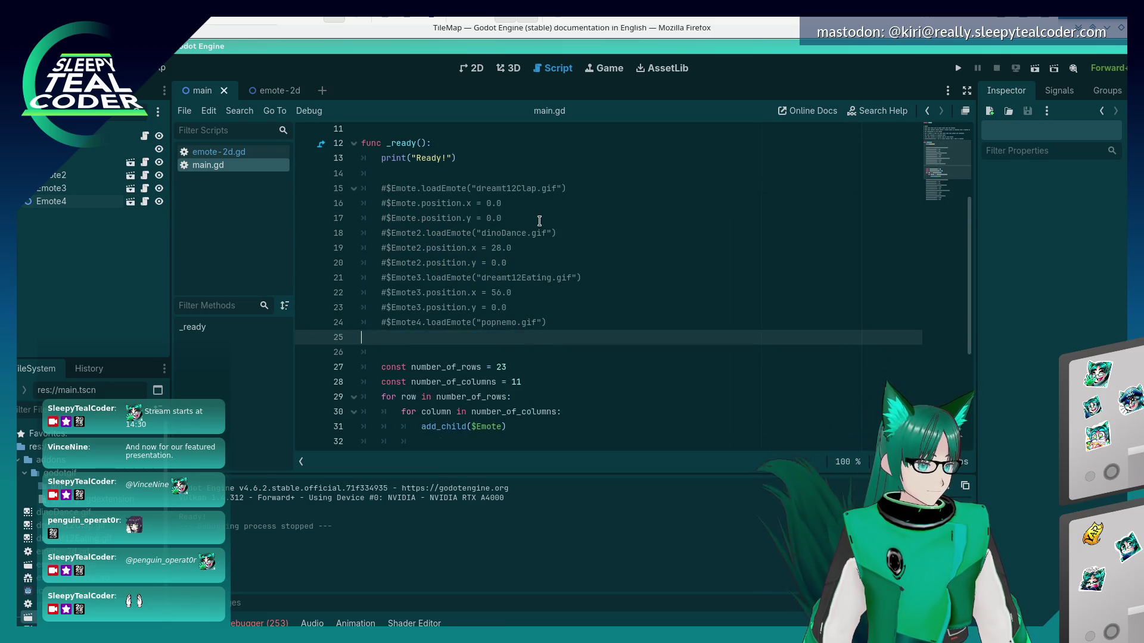
pyautogui.press('Up')
# - Uncomment the lower loadEmote lines and delete the Emote3 position lines
pyautogui.hotkey('ctrl', 'k')
pyautogui.press('Up')
pyautogui.hotkey('ctrl', 'k')
pyautogui.hotkey('shift', 'Home')
pyautogui.hotkey('shift', 'Up')
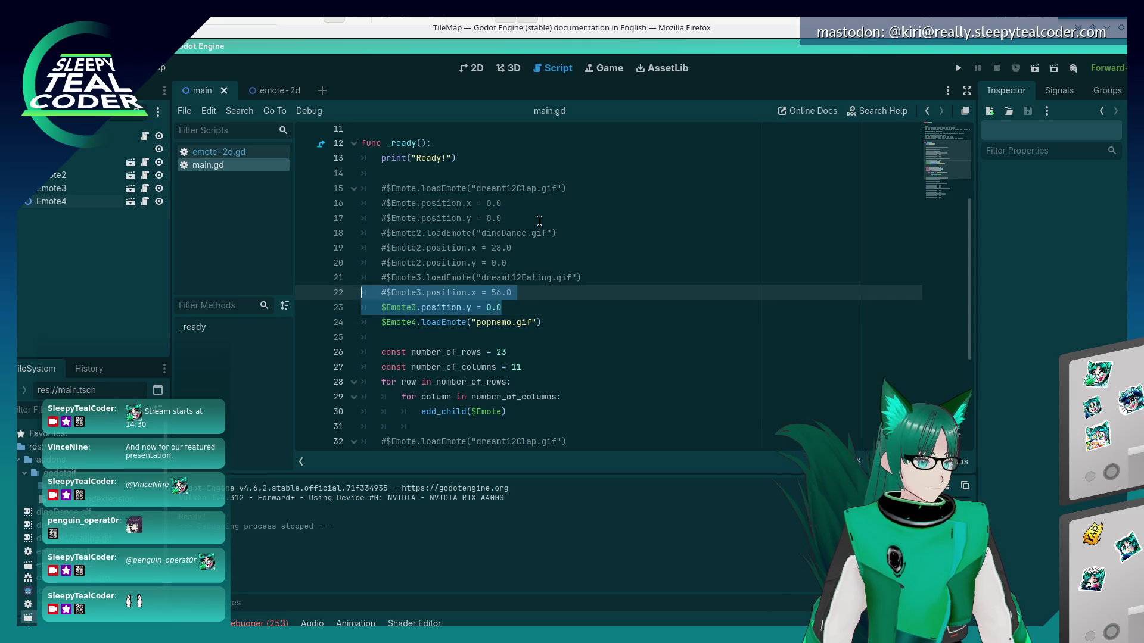
pyautogui.press('BackSpace')
pyautogui.hotkey('ctrl', 'k')
pyautogui.press('Up')
# - Delete the Emote2 and Emote position lines, uncomment their loadEmote calls, and run the project
pyautogui.hotkey('shift', 'Home')
pyautogui.hotkey('shift', 'Up')
pyautogui.press('BackSpace')
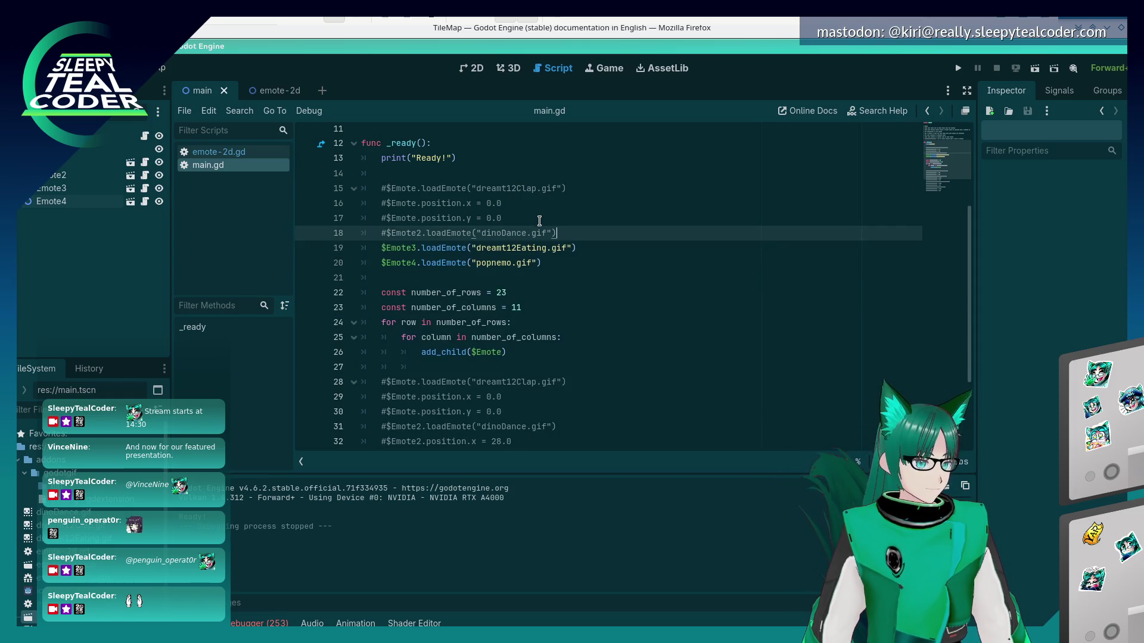
pyautogui.hotkey('ctrl', 'k')
pyautogui.press('Up')
pyautogui.hotkey('shift', 'Home')
pyautogui.hotkey('shift', 'Up')
pyautogui.press('BackSpace')
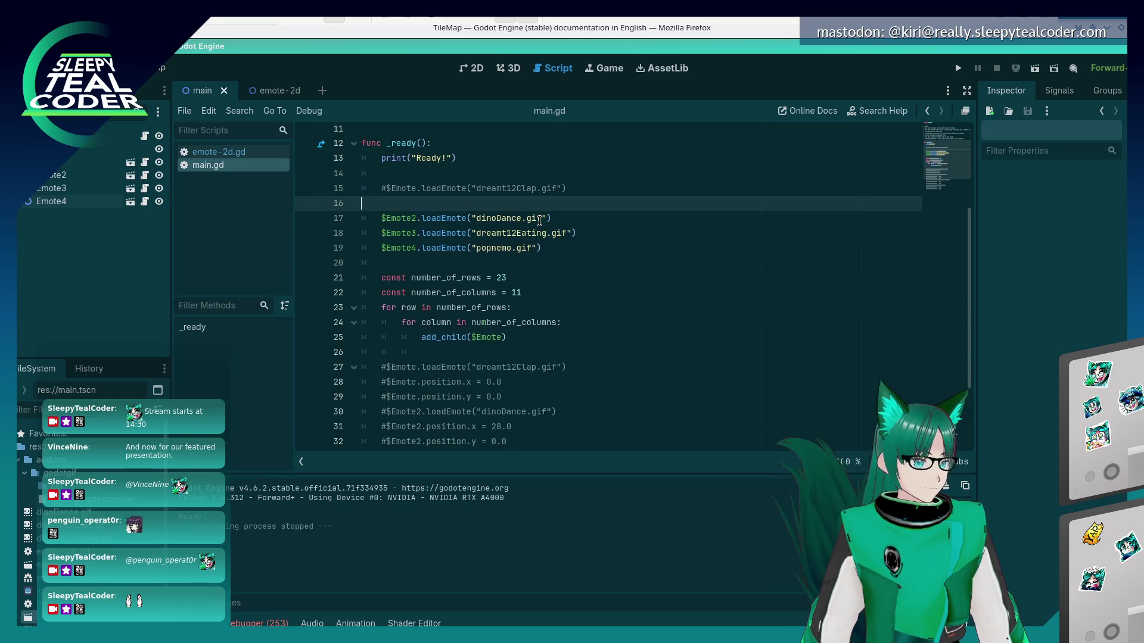
pyautogui.hotkey('ctrl', 'k')
pyautogui.click(601, 250)
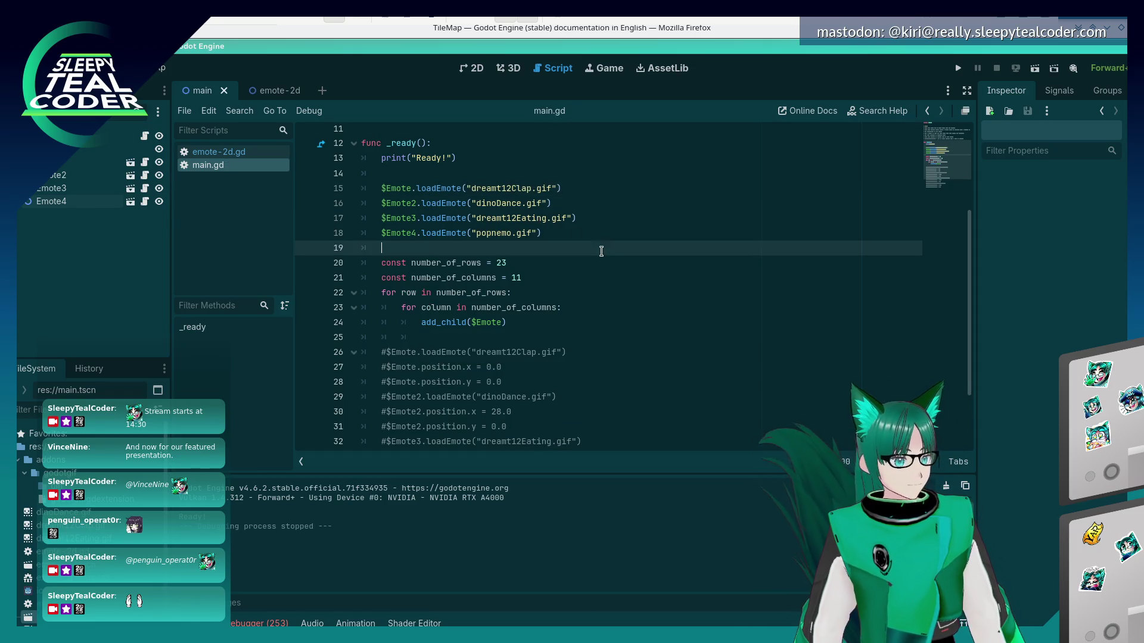
pyautogui.click(956, 69)
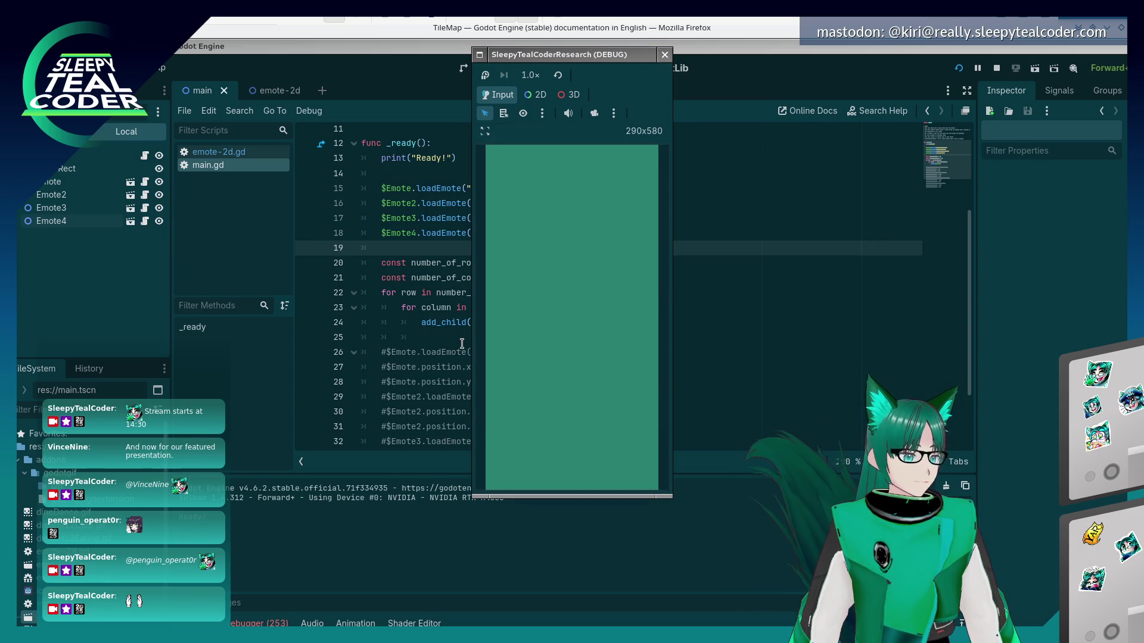
# - Close the debug game window and read the add_child documentation tooltip on line 24
pyautogui.click(665, 54)
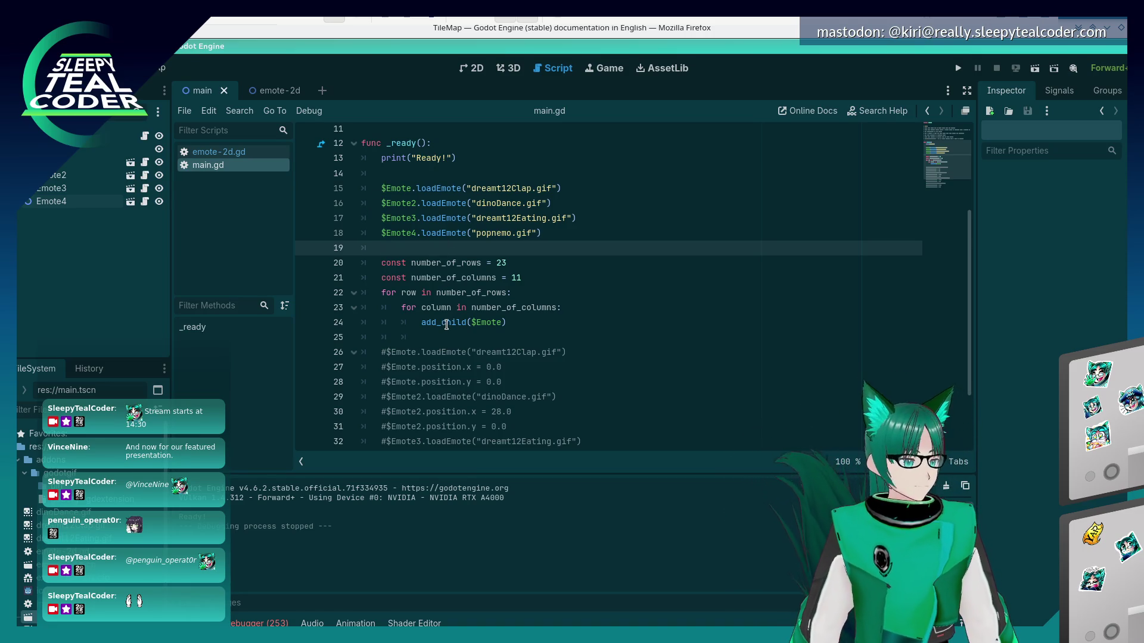
pyautogui.moveTo(448, 322)
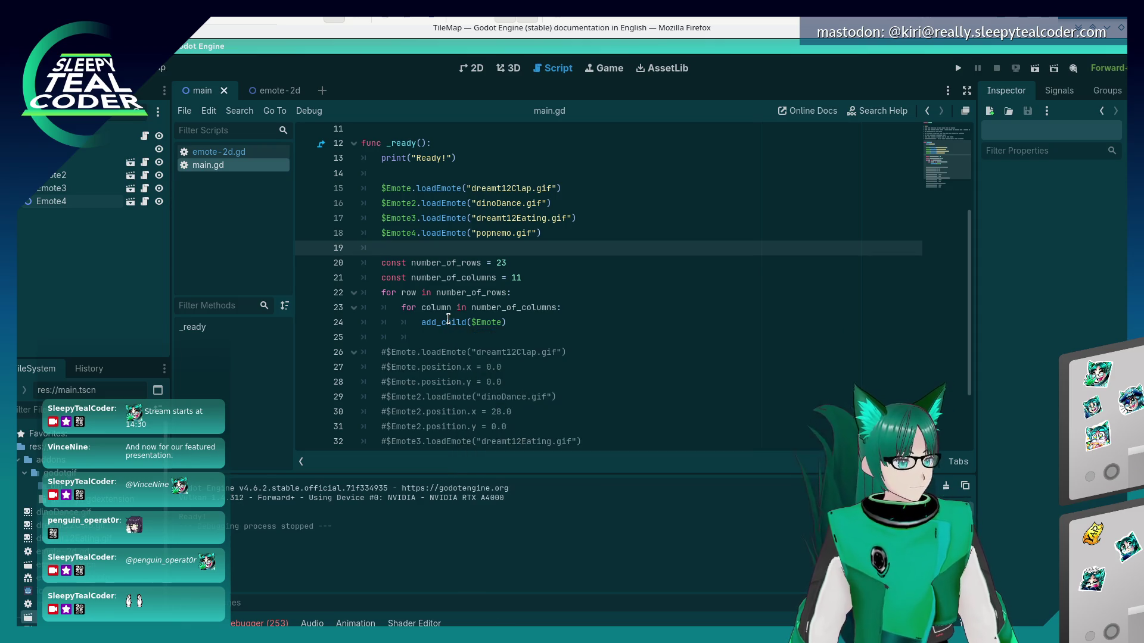
pyautogui.click(508, 322)
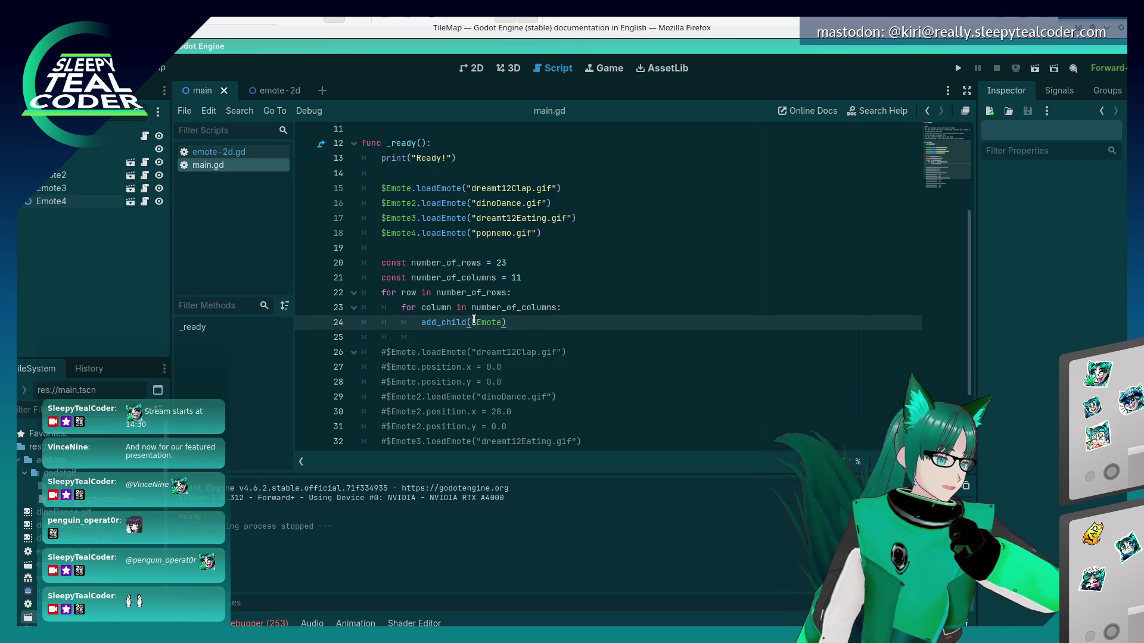
pyautogui.moveTo(444, 321)
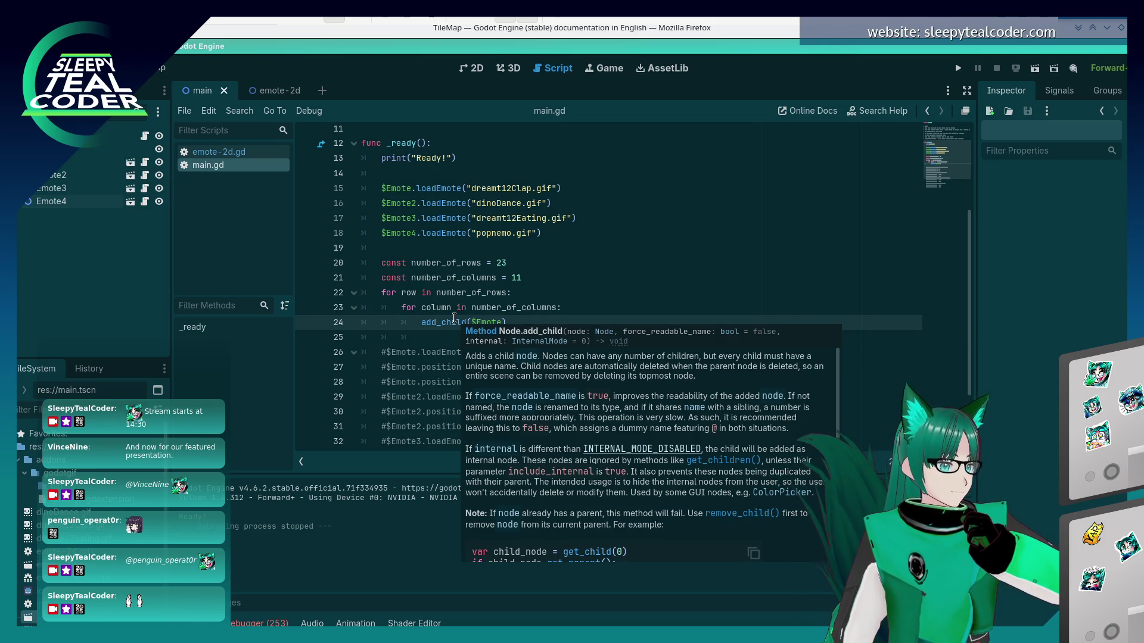
pyautogui.click(638, 22)
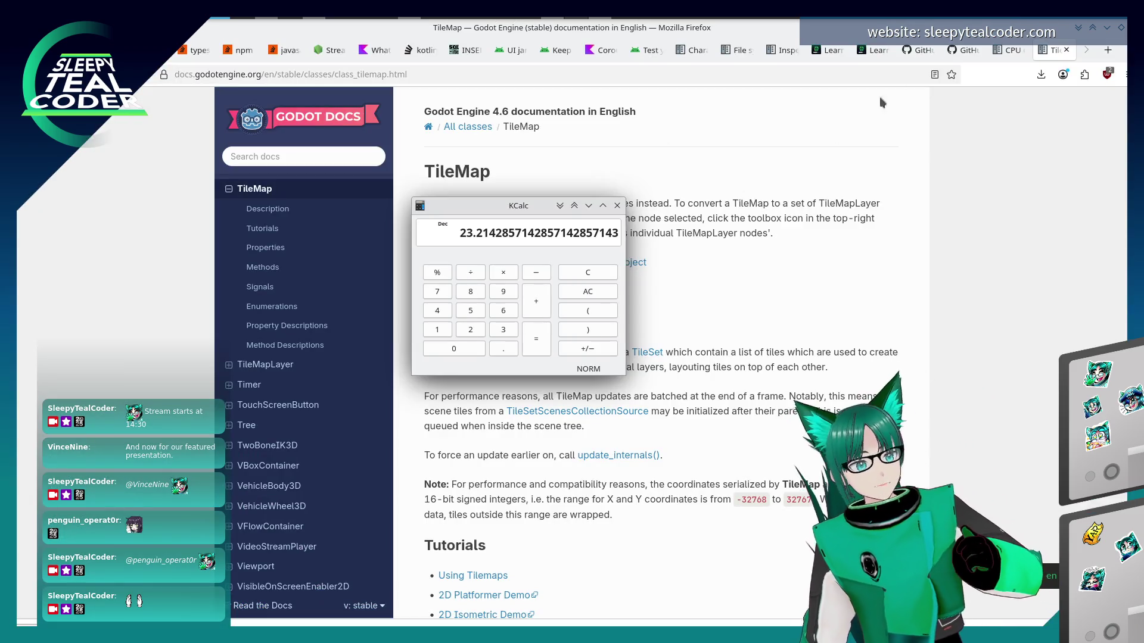
# - Search Google for "GDScript, add_child" in a new tab and open the Node class docs
pyautogui.click(1108, 50)
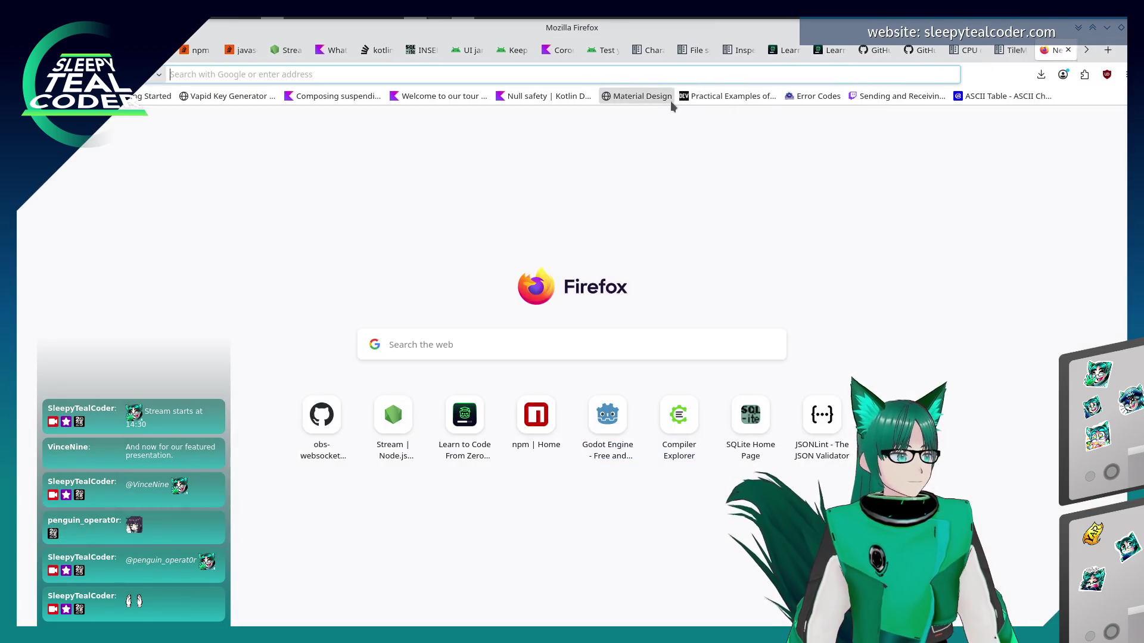
pyautogui.write('GDScript')
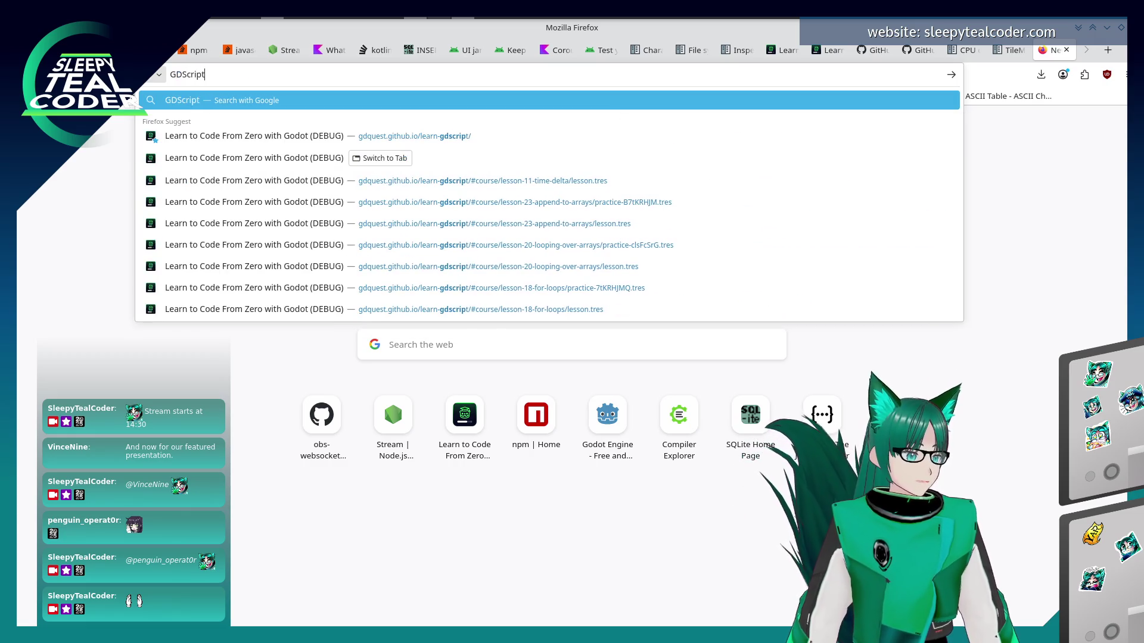
pyautogui.write(', add_child')
pyautogui.press('Return')
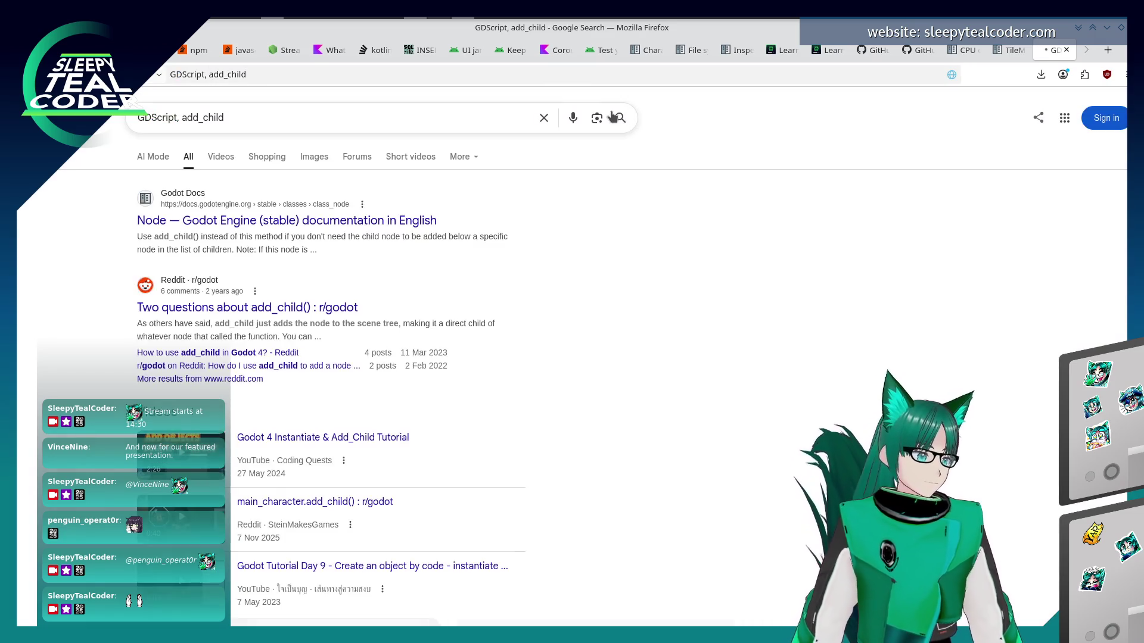
pyautogui.click(309, 227)
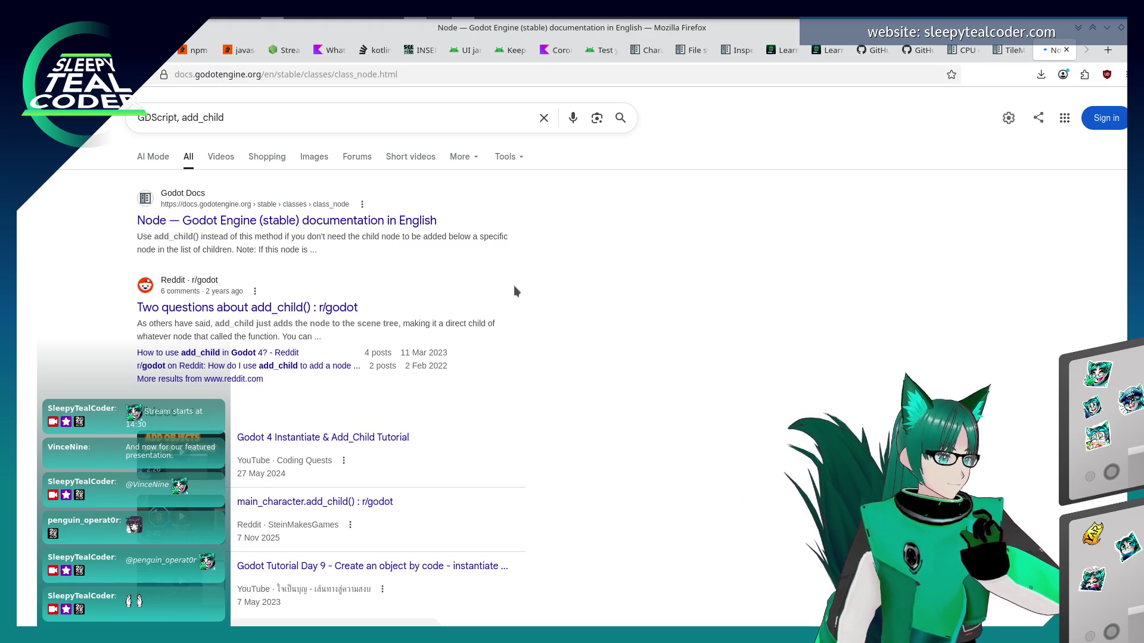
# - Scroll through the Node class reference, then return to the Godot editor
pyautogui.scroll(-15, 515, 290)
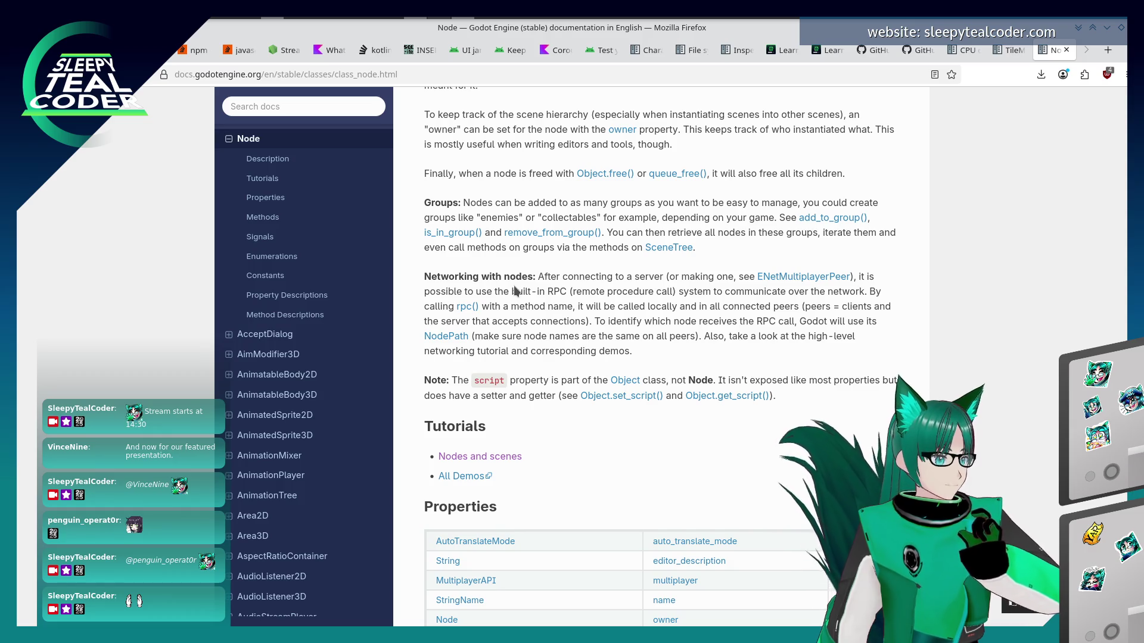
pyautogui.scroll(3, 515, 290)
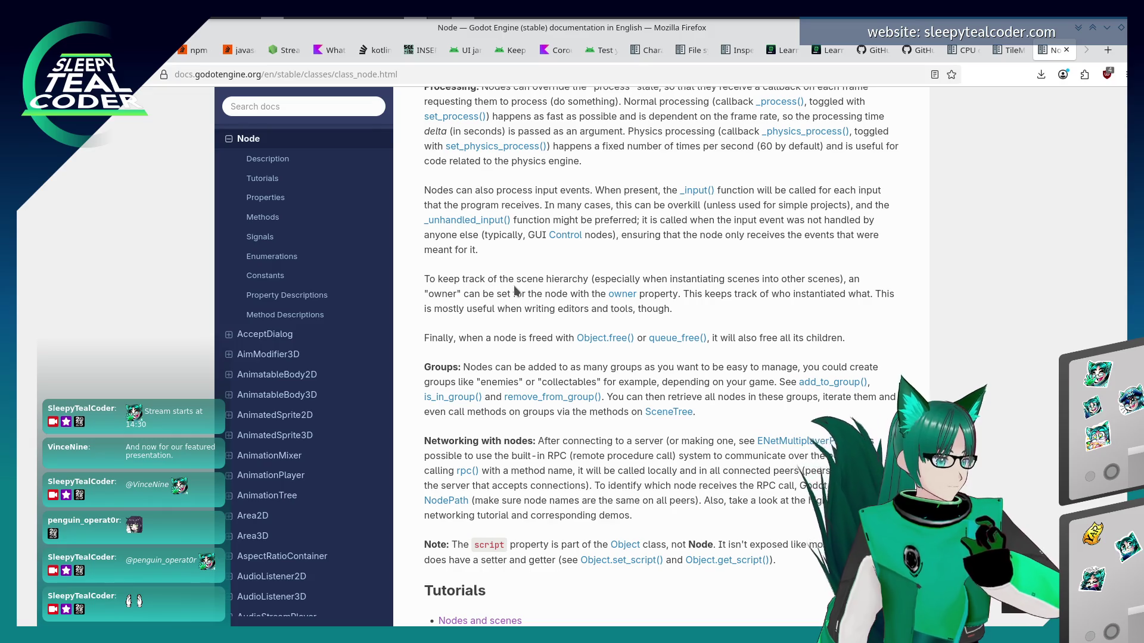
pyautogui.scroll(5, 564, 442)
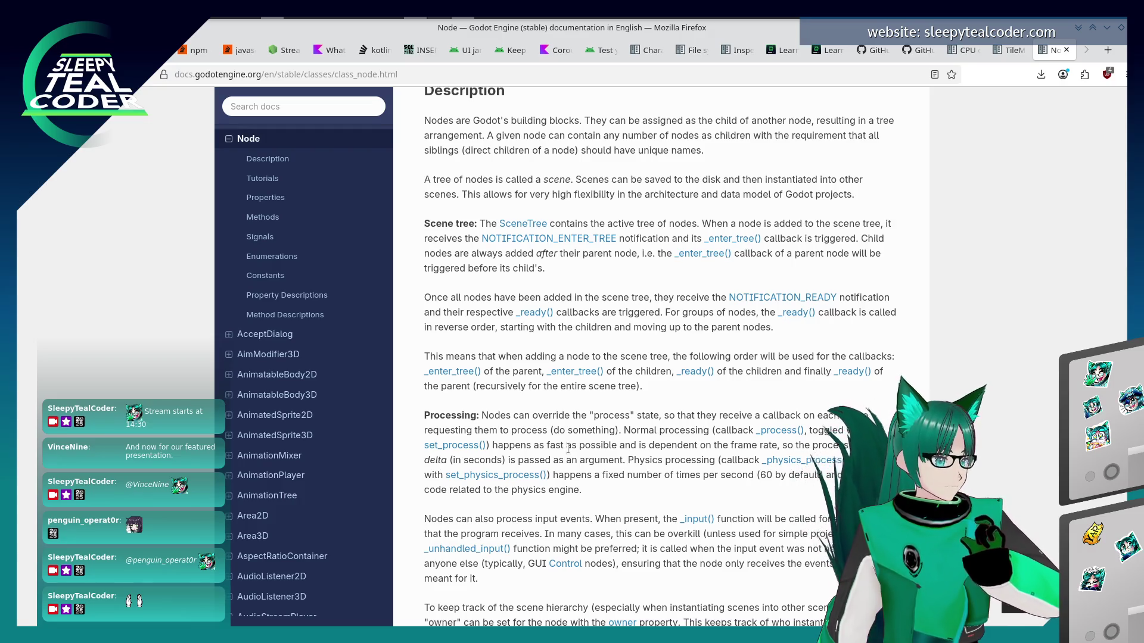
pyautogui.scroll(-3, 567, 448)
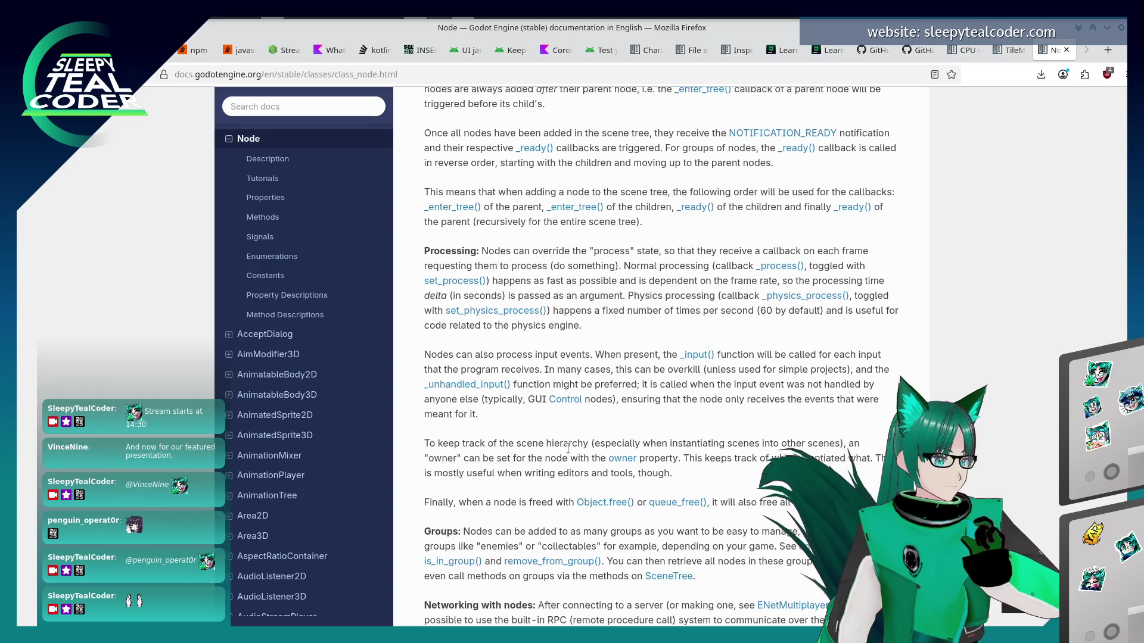
pyautogui.scroll(6, 568, 448)
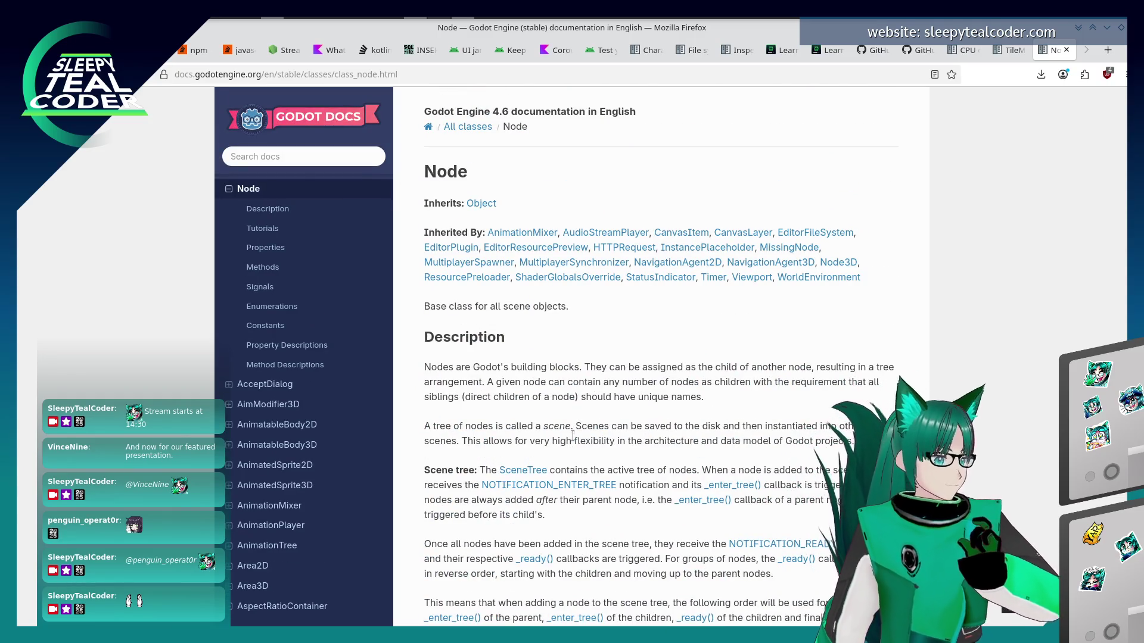
pyautogui.scroll(-4, 573, 431)
pyautogui.scroll(-20, 573, 431)
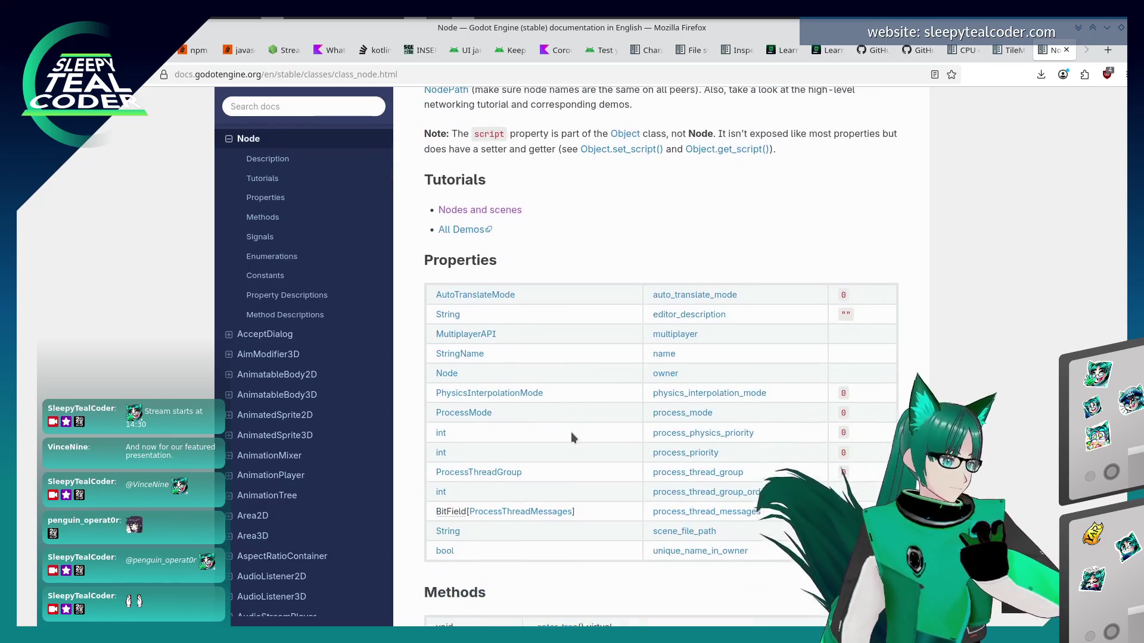
pyautogui.scroll(4, 572, 437)
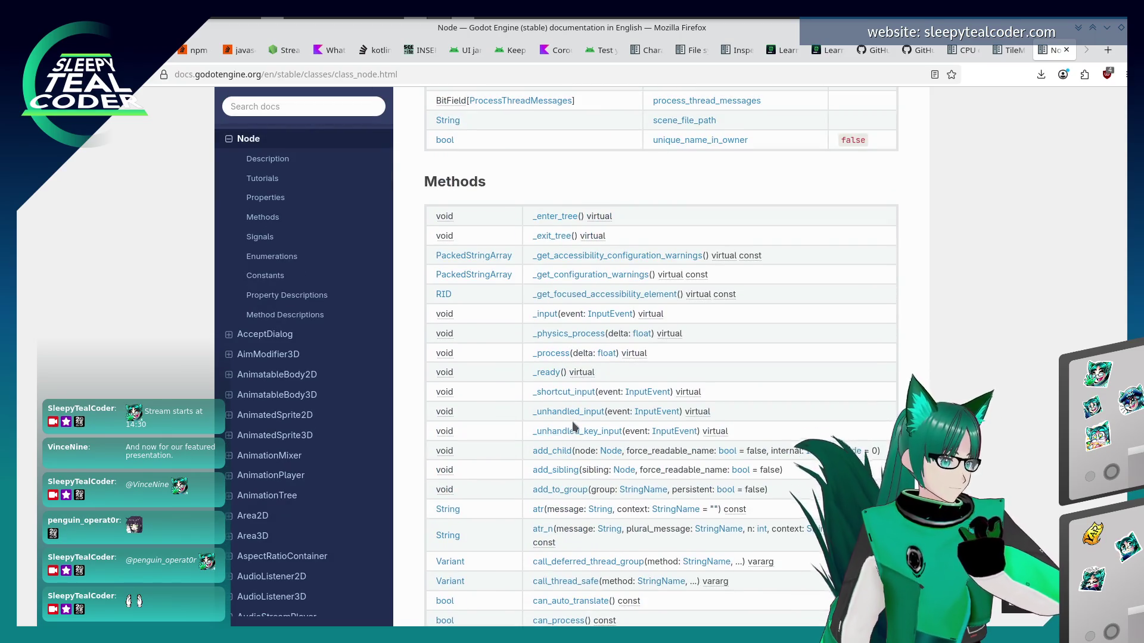
pyautogui.scroll(-7, 572, 421)
pyautogui.scroll(-19, 571, 417)
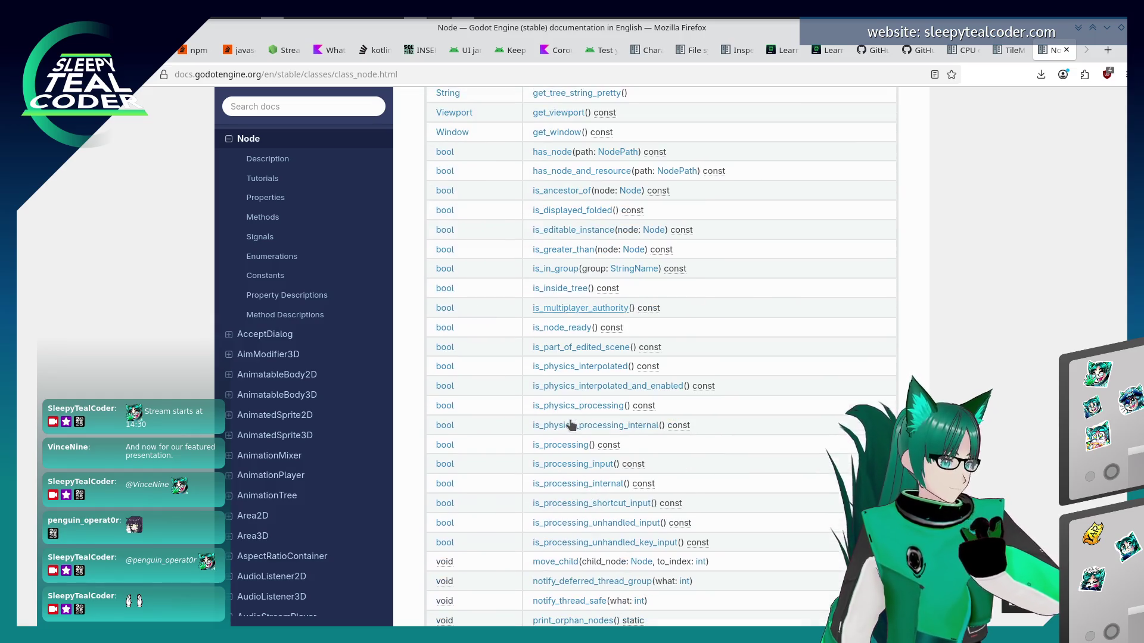
pyautogui.scroll(-5, 569, 419)
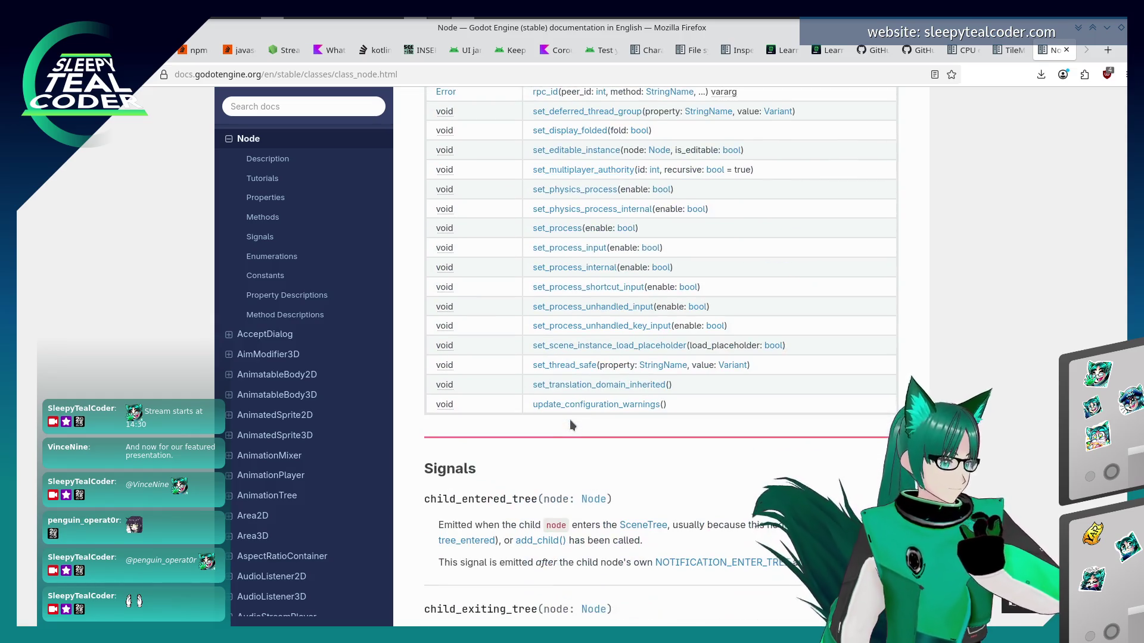
pyautogui.hotkey('alt', 'Tab')
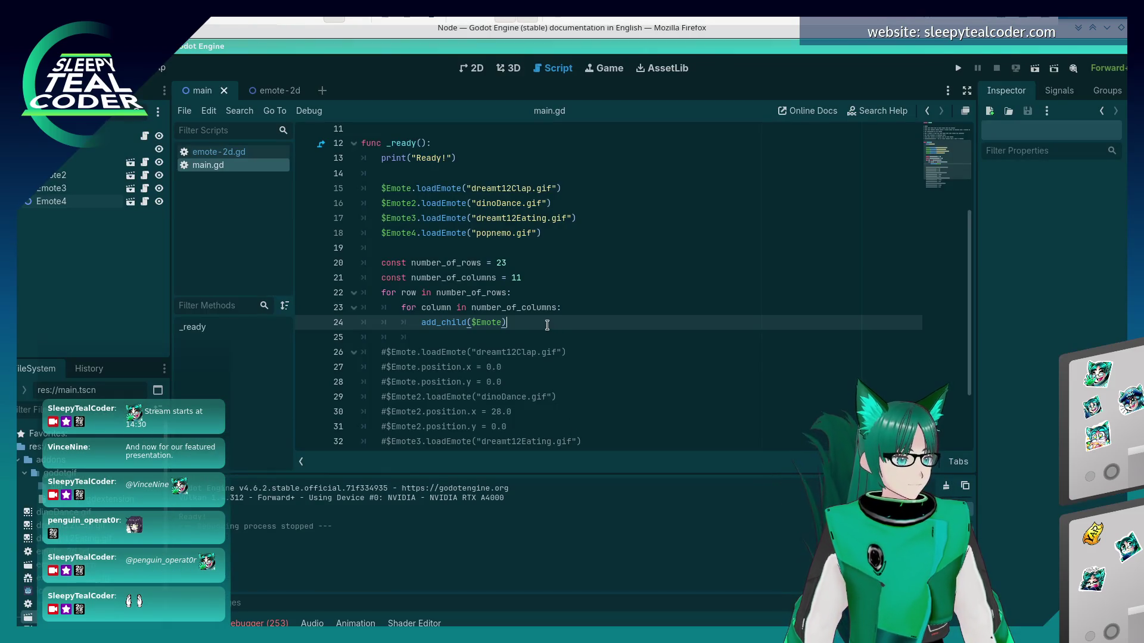
# - Draft a 'var emote = new Emote' line inside the inner loop, then erase it
pyautogui.press('Return')
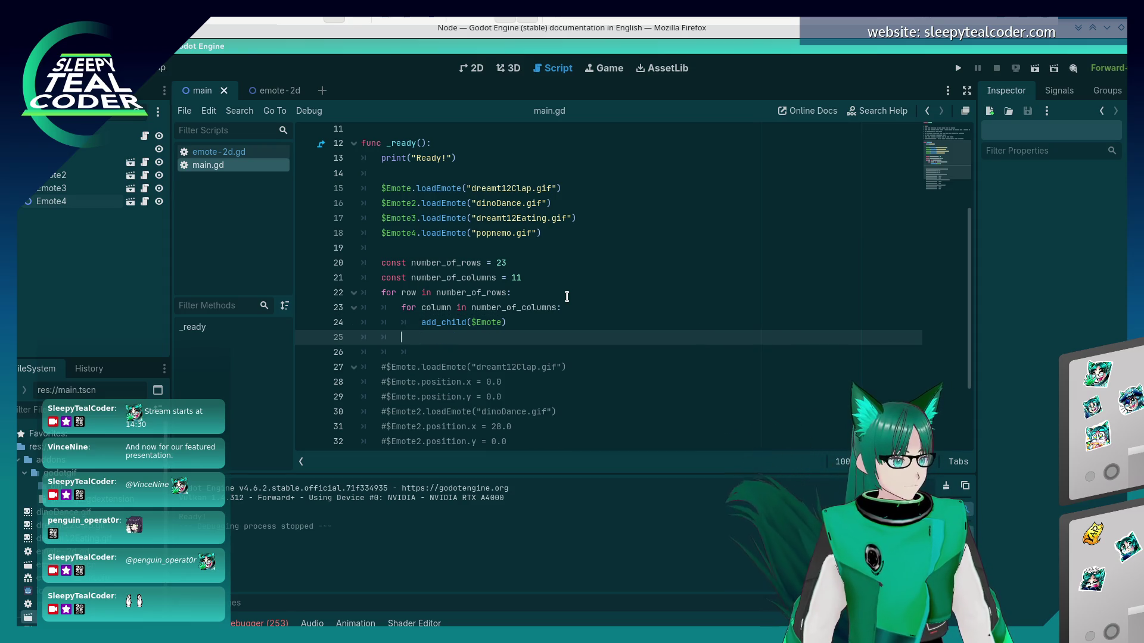
pyautogui.hotkey('ctrl', 'z')
pyautogui.press('Up')
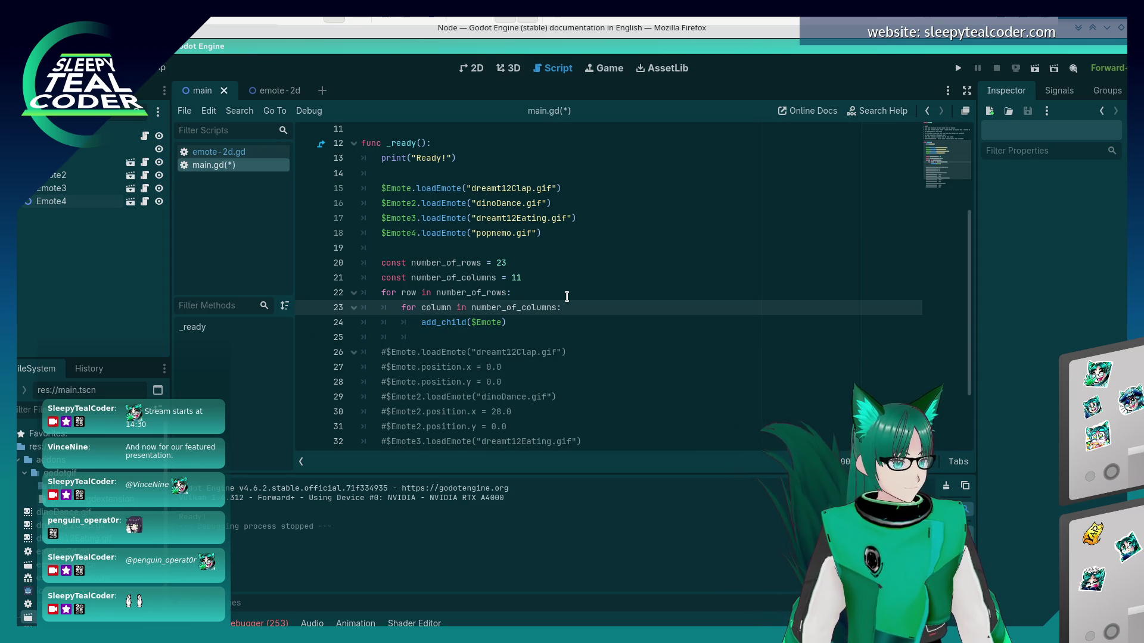
pyautogui.press('Return')
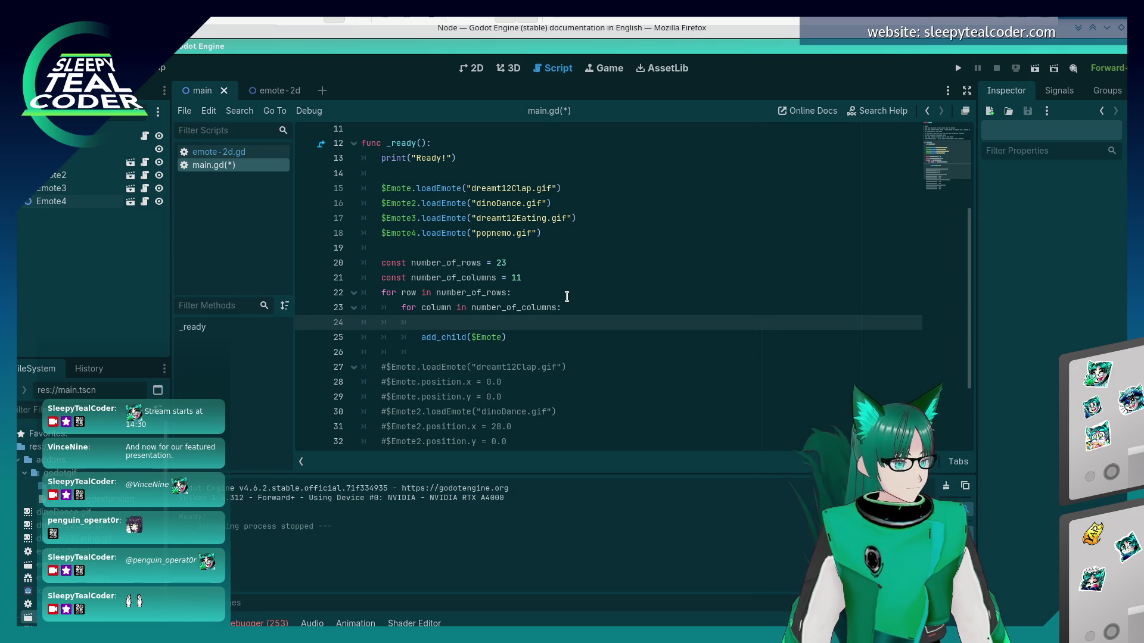
pyautogui.hotkey('alt', 'Tab')
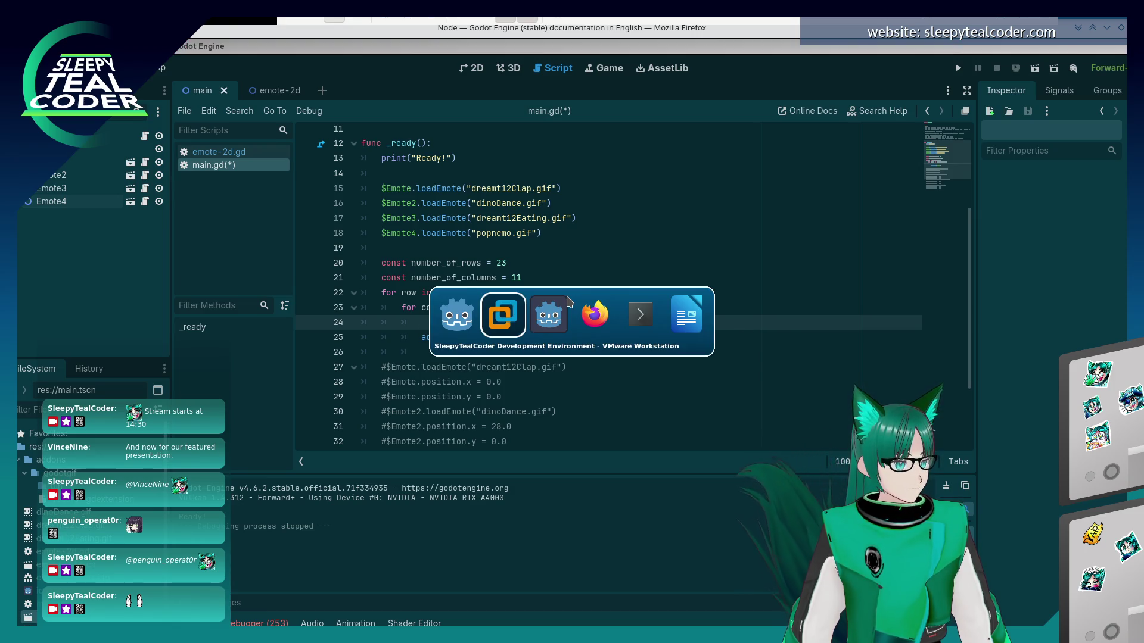
pyautogui.write('var emo')
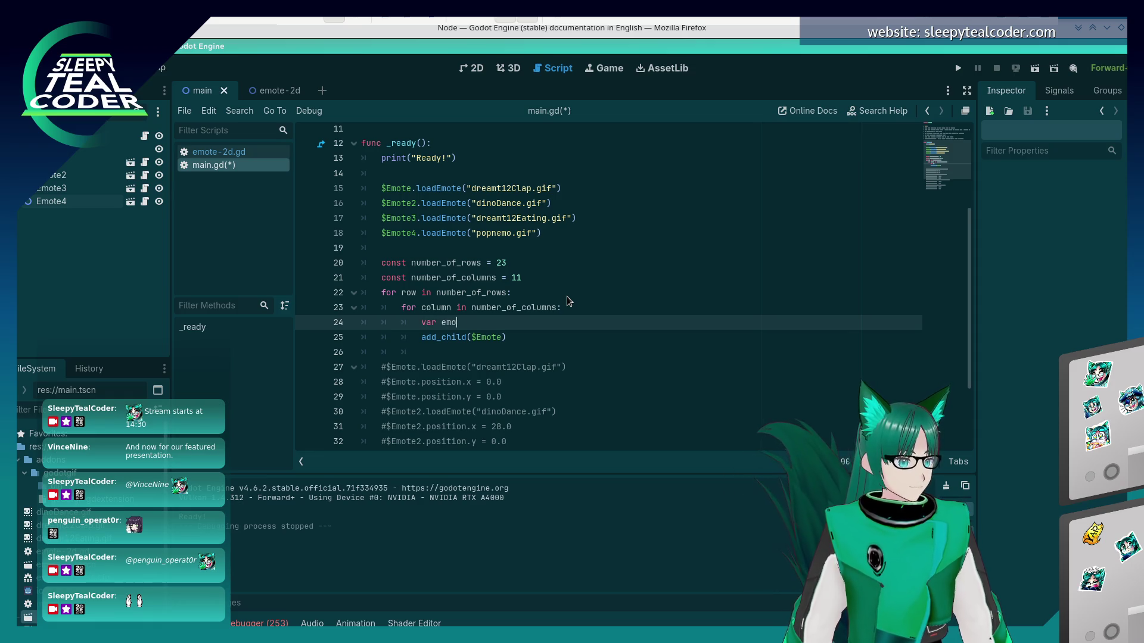
pyautogui.write('te = n')
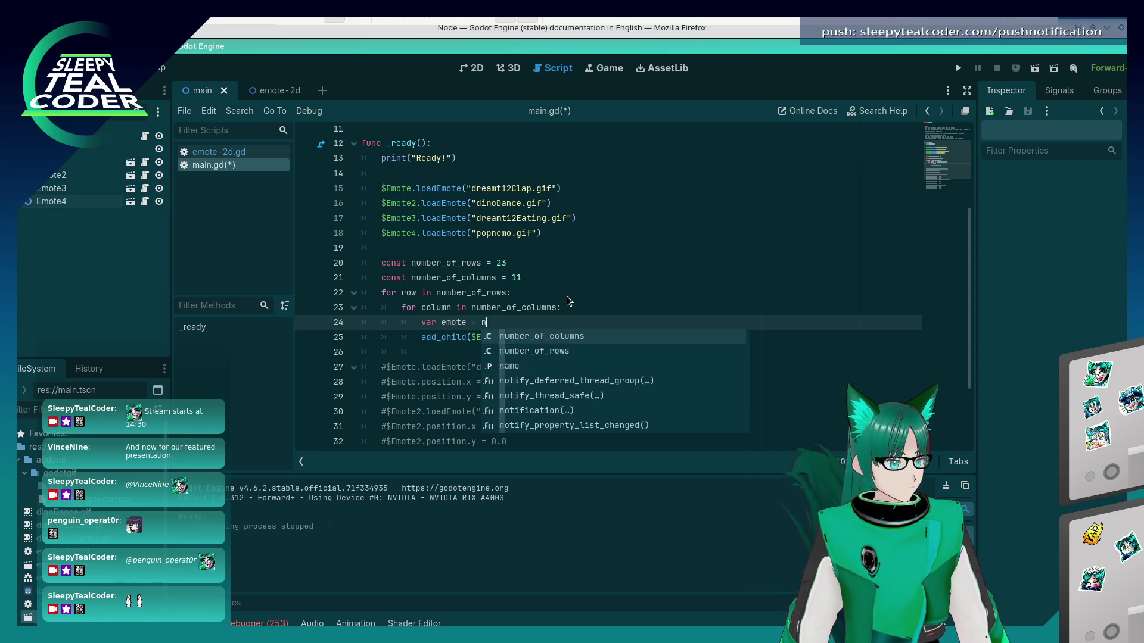
pyautogui.write('ew ')
pyautogui.write('Emote')
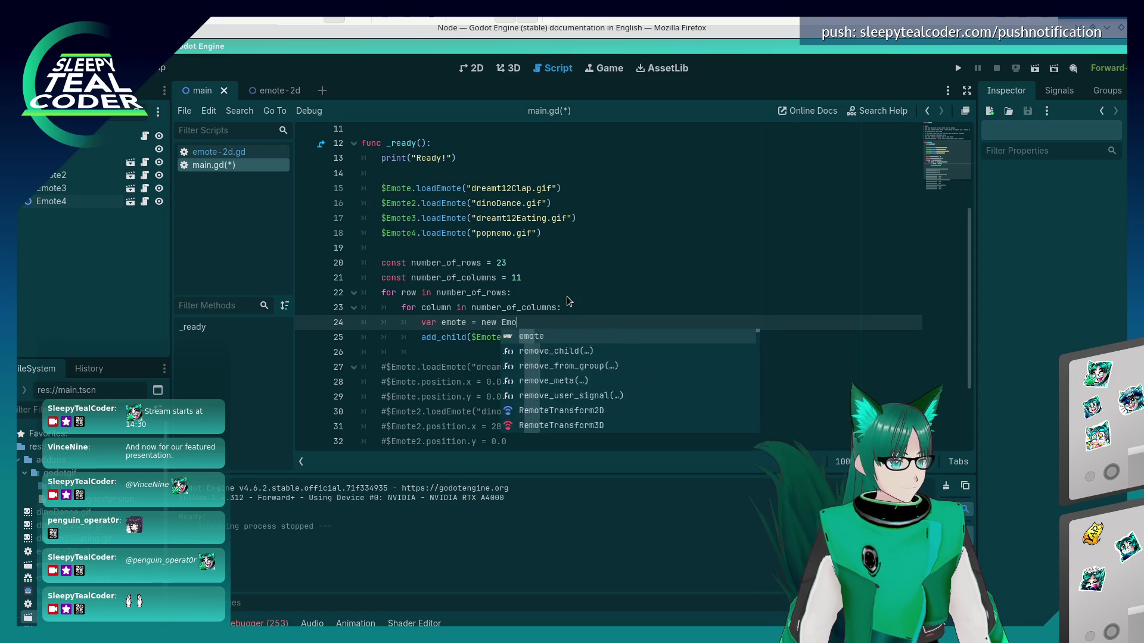
pyautogui.press('BackSpace')
pyautogui.press('BackSpace')
pyautogui.press('BackSpace')
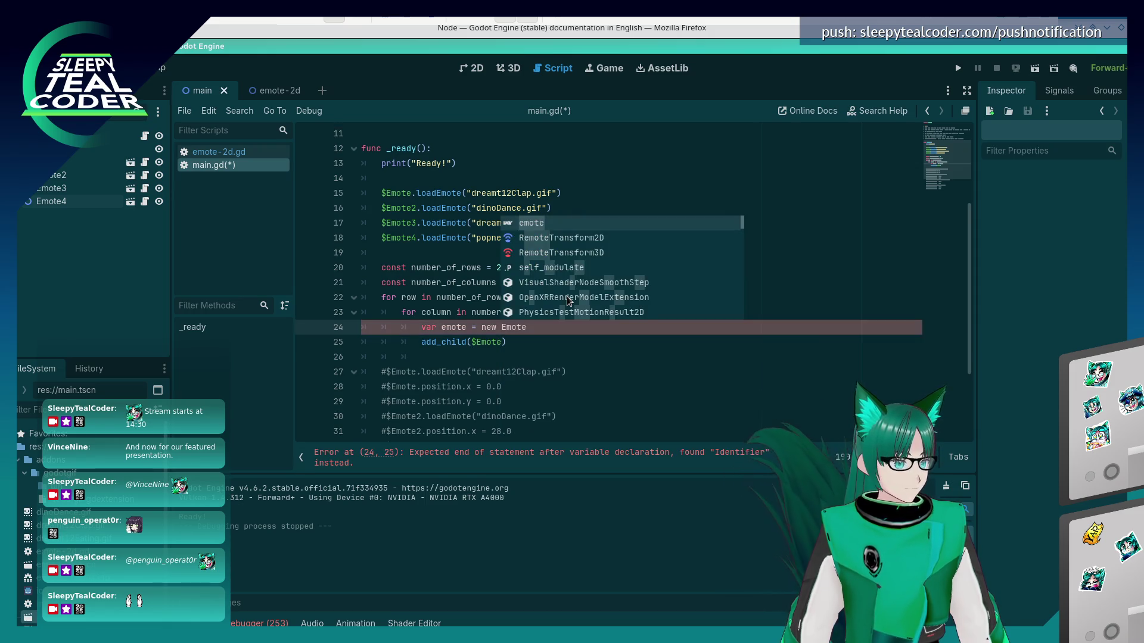
pyautogui.press('BackSpace')
pyautogui.press('BackSpace')
pyautogui.press('BackSpace')
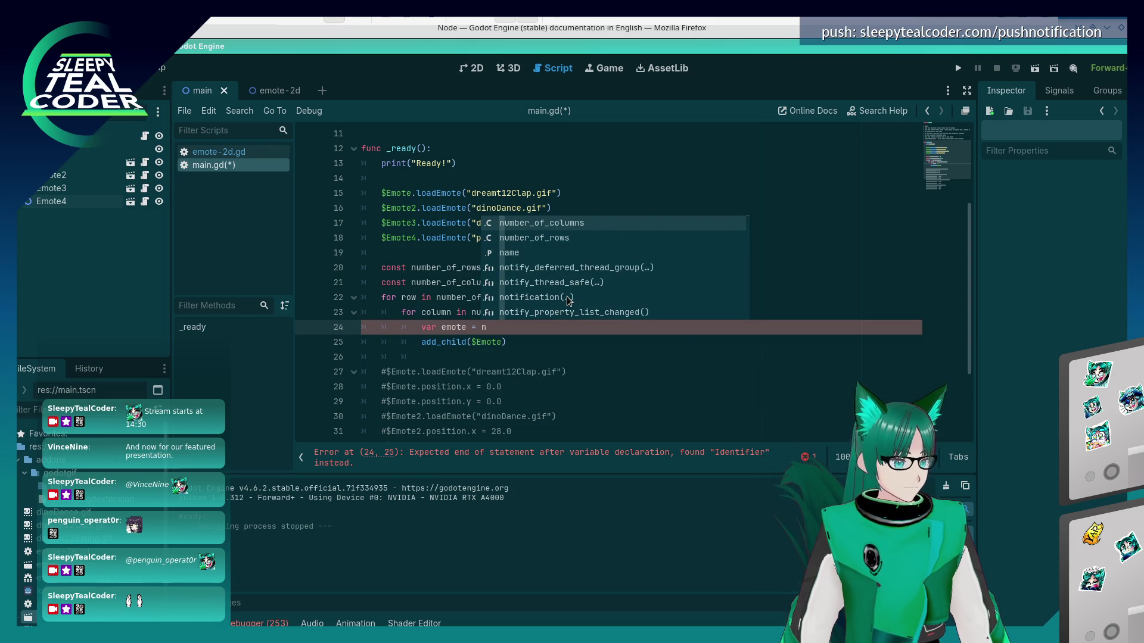
# - Check the running game, save main.gd, and bring the Firefox Node docs back up
pyautogui.hotkey('alt', 'Tab')
pyautogui.hotkey('alt', 'Tab')
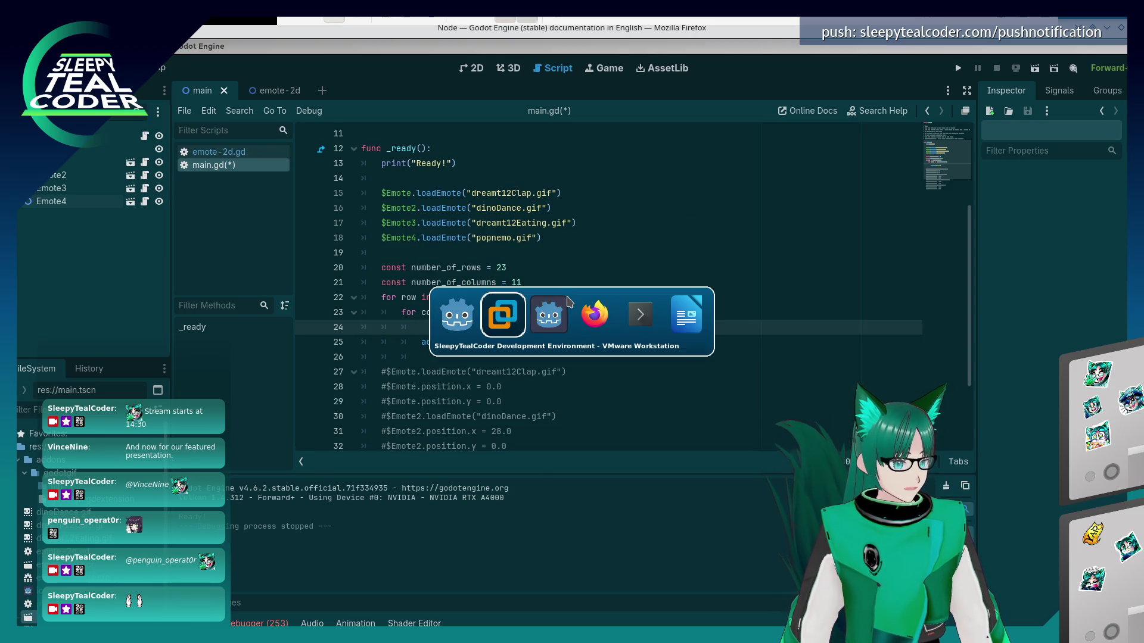
pyautogui.hotkey('alt', 'shift', 'Tab')
pyautogui.hotkey('alt', 'Tab')
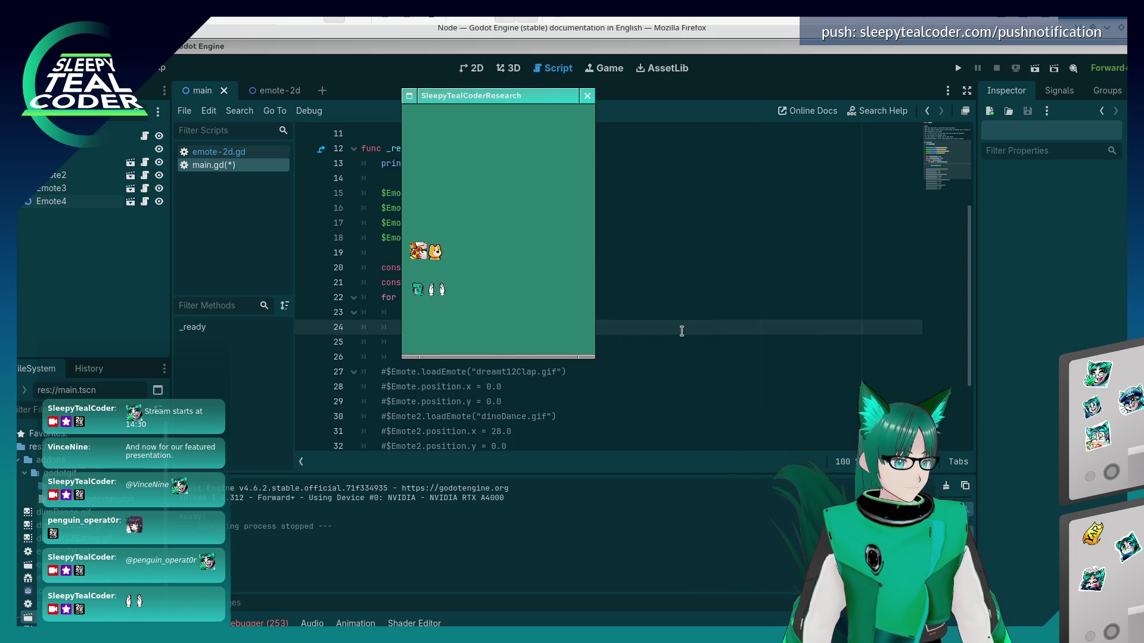
pyautogui.click(682, 331)
pyautogui.hotkey('ctrl', 's')
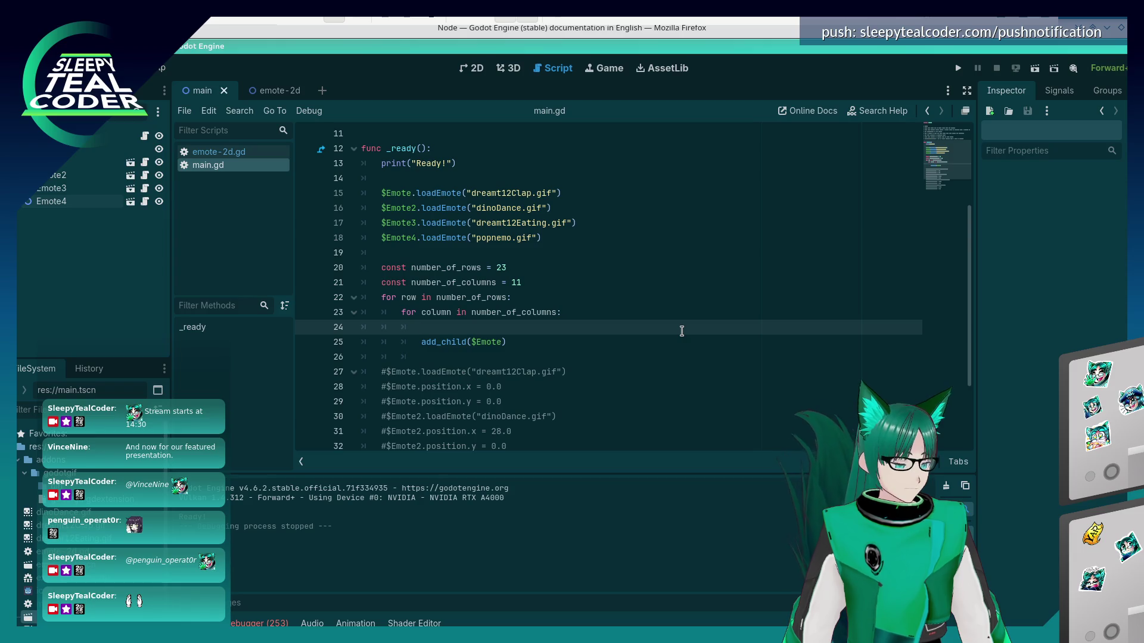
pyautogui.hotkey('alt', 'Tab')
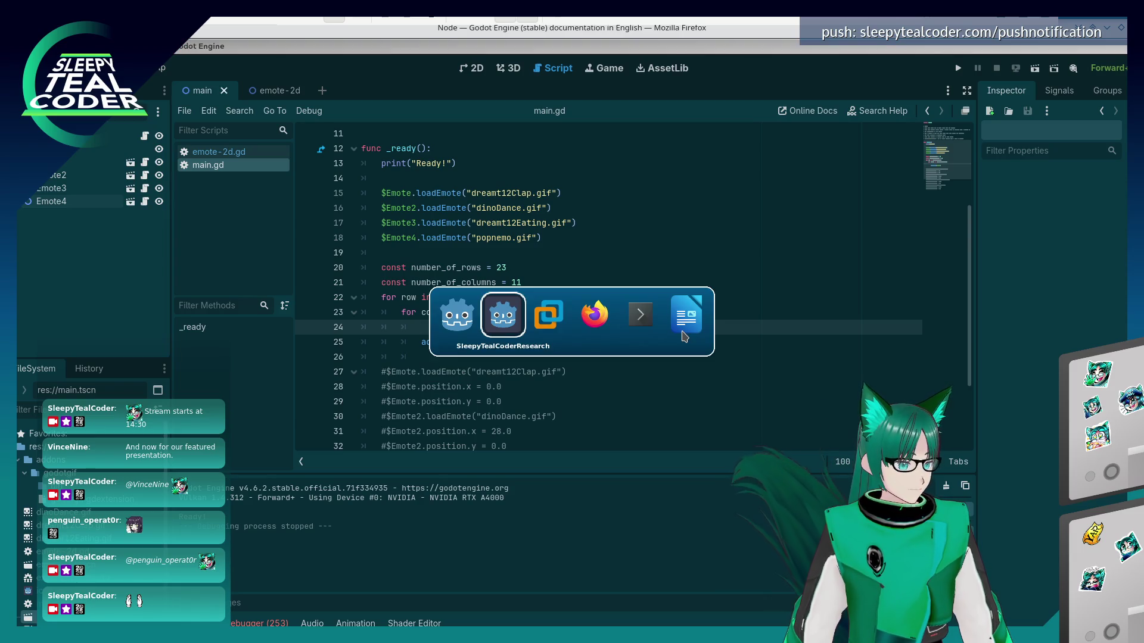
pyautogui.hotkey('alt', 'Tab')
pyautogui.hotkey('alt', 'Tab')
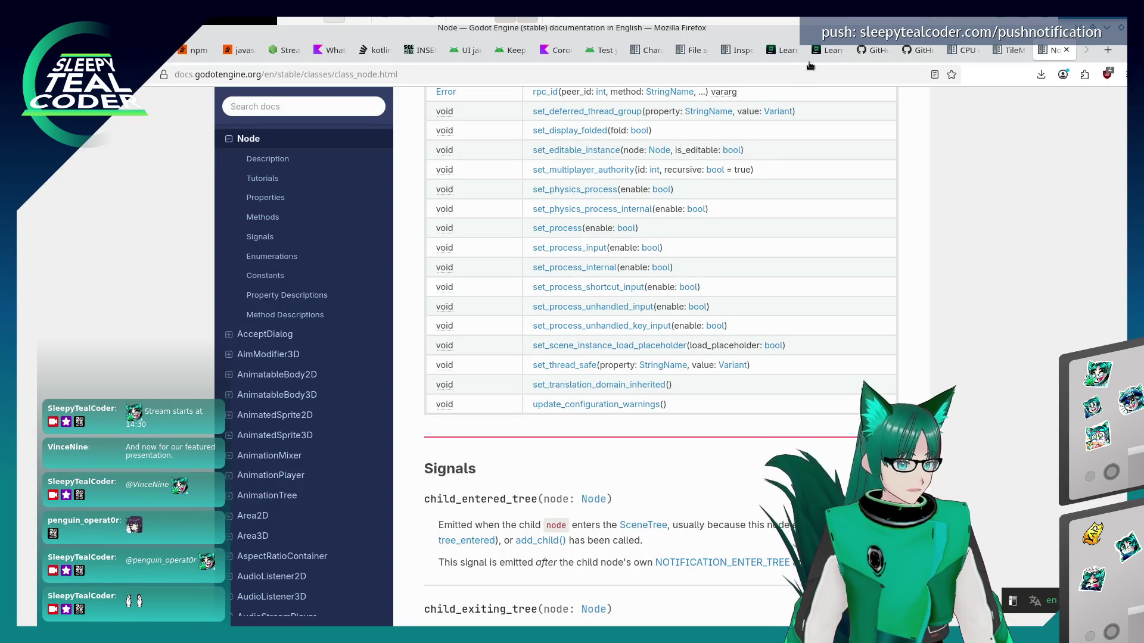
# - Open the Spawning monsters tutorial at its 'Spawning monsters randomly' section
pyautogui.click(738, 50)
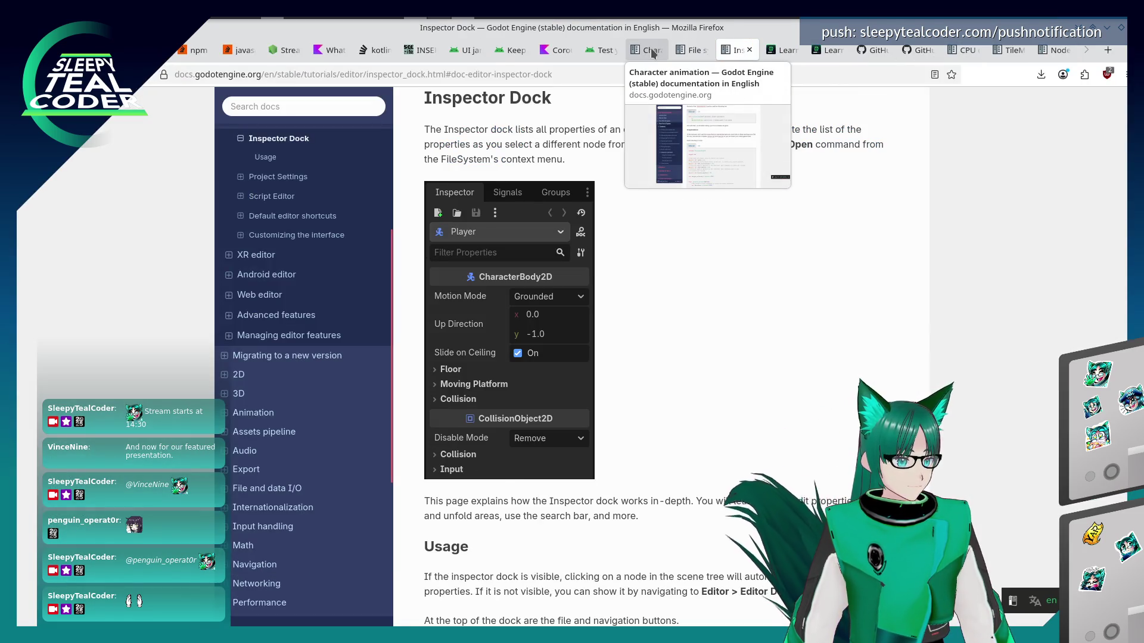
pyautogui.click(653, 53)
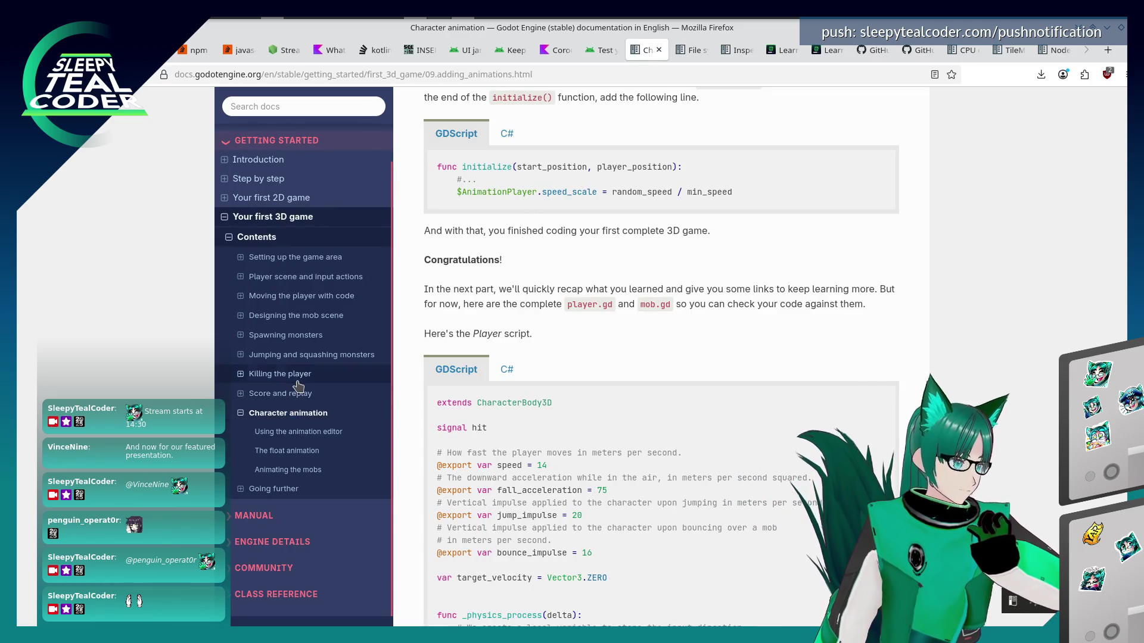
pyautogui.click(307, 340)
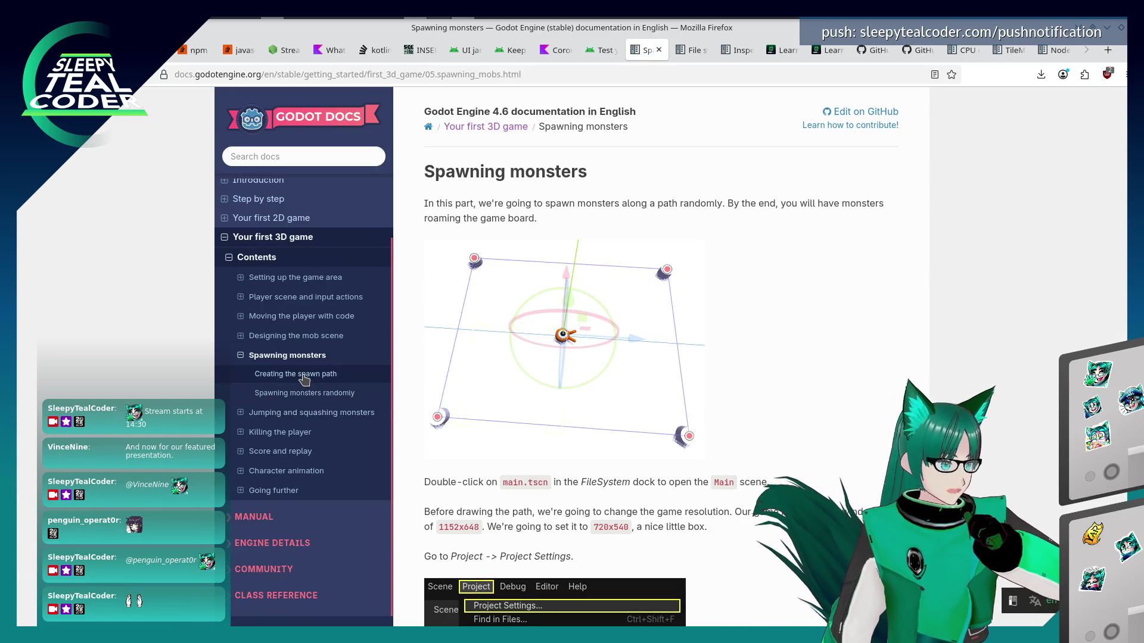
pyautogui.click(296, 373)
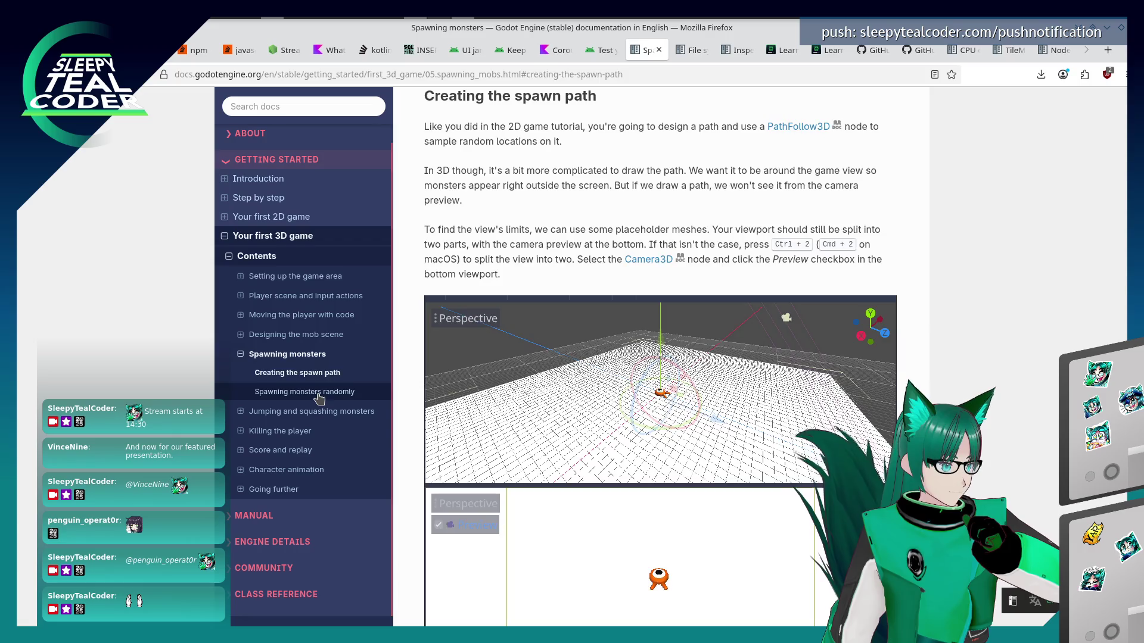
pyautogui.click(318, 398)
# - Find the mob_scene PackedScene export code and select that line
pyautogui.scroll(-15, 603, 422)
pyautogui.scroll(-10, 603, 422)
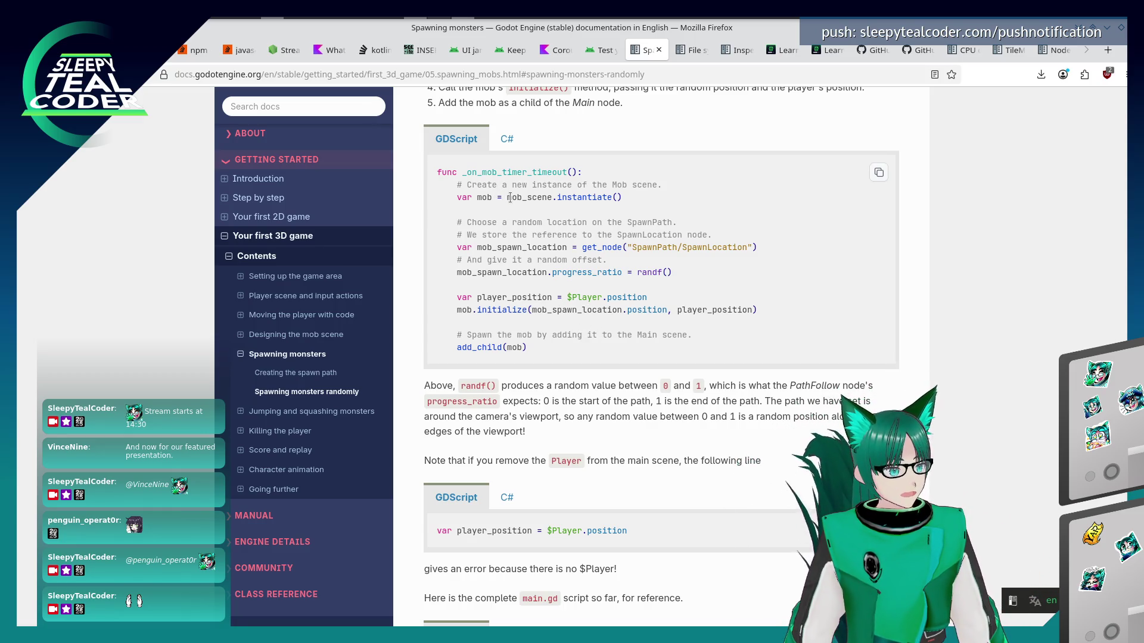
pyautogui.scroll(20, 590, 384)
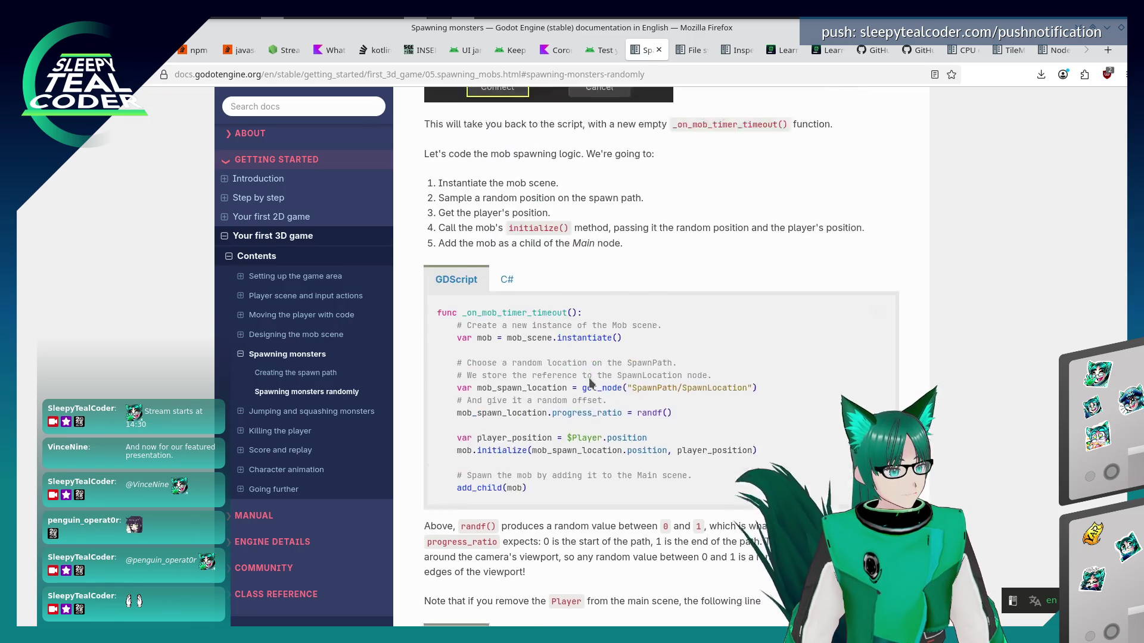
pyautogui.scroll(10, 578, 403)
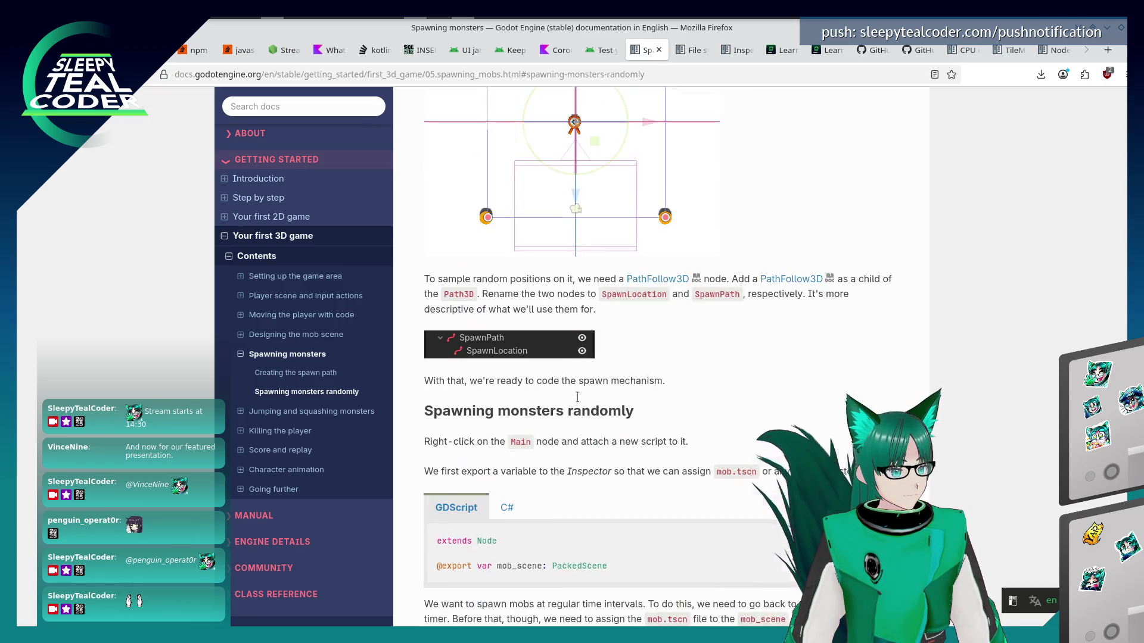
pyautogui.scroll(15, 578, 398)
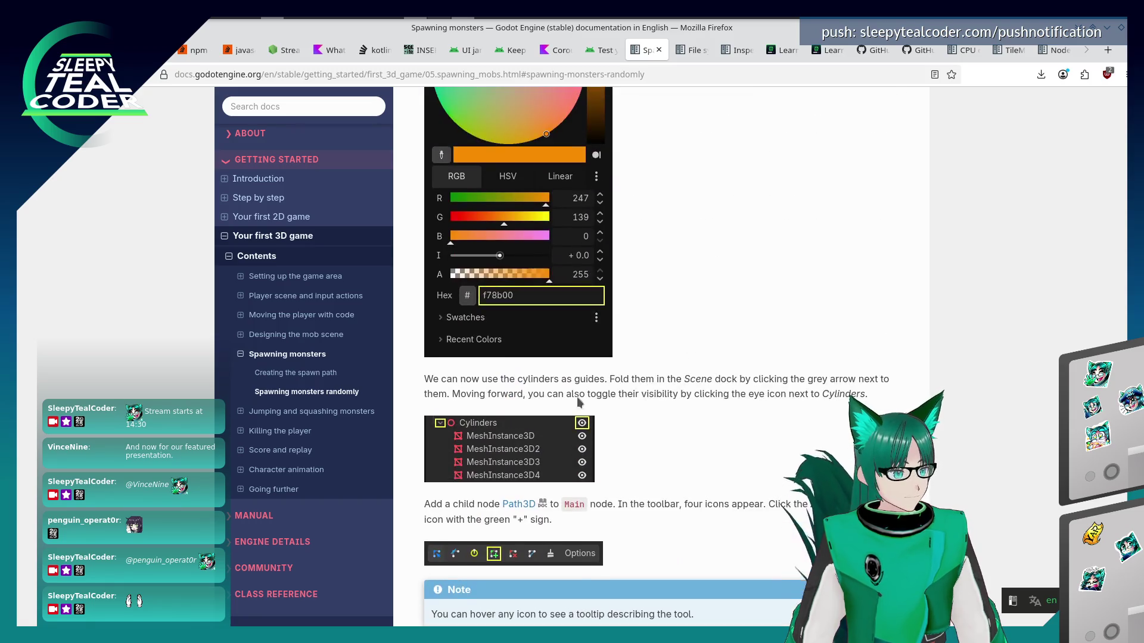
pyautogui.scroll(20, 577, 402)
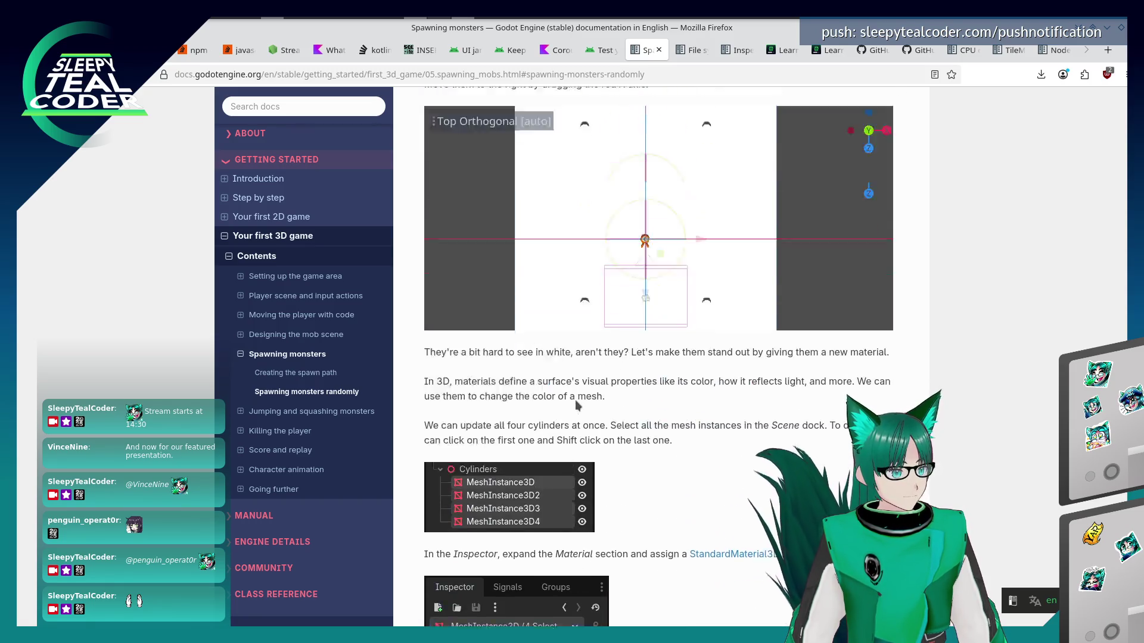
pyautogui.scroll(20, 574, 403)
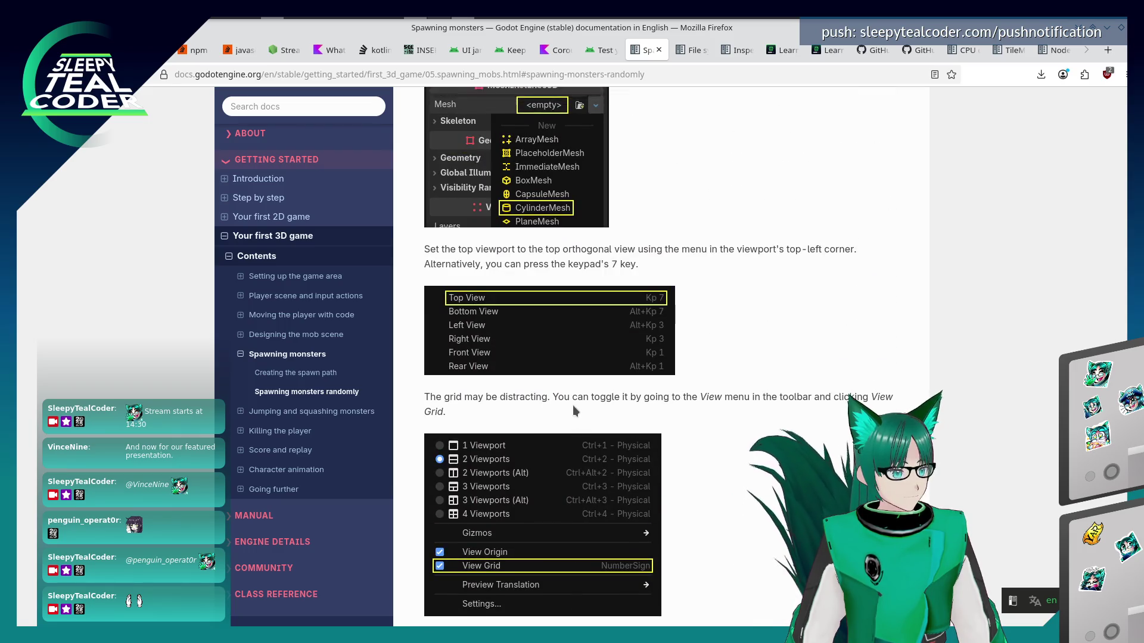
pyautogui.scroll(20, 573, 410)
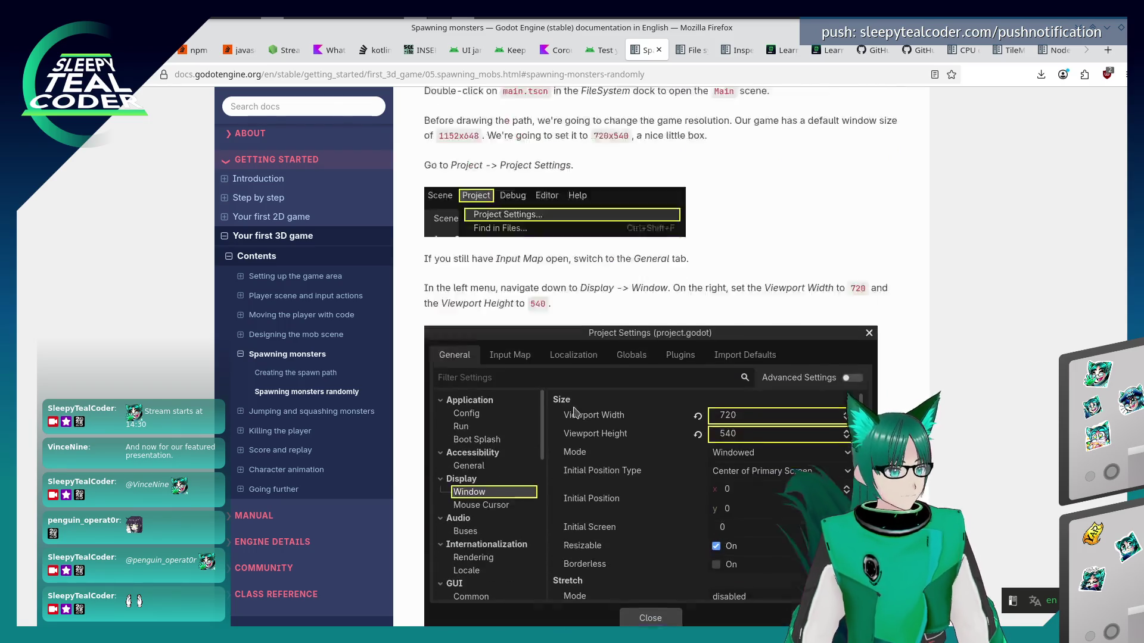
pyautogui.scroll(2, 570, 409)
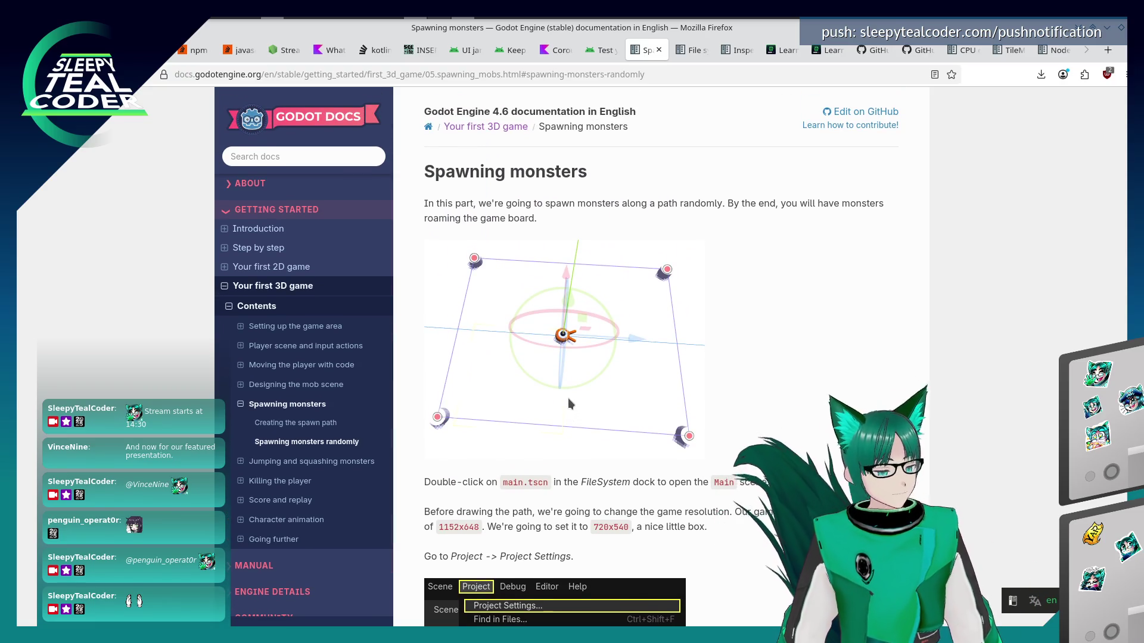
pyautogui.scroll(-20, 567, 398)
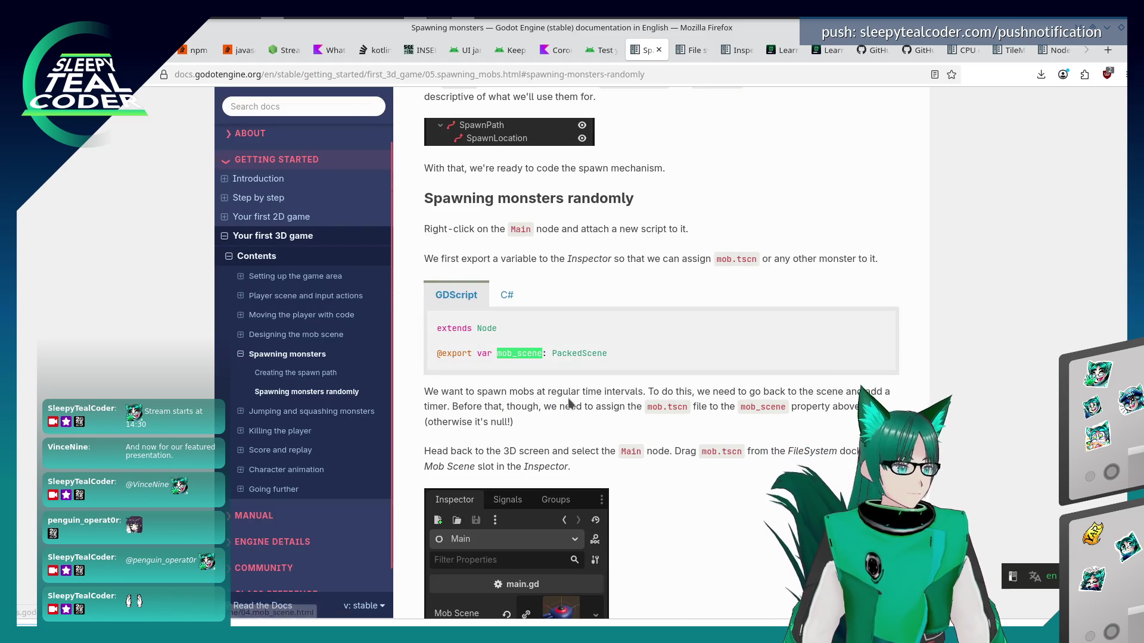
pyautogui.click(596, 345)
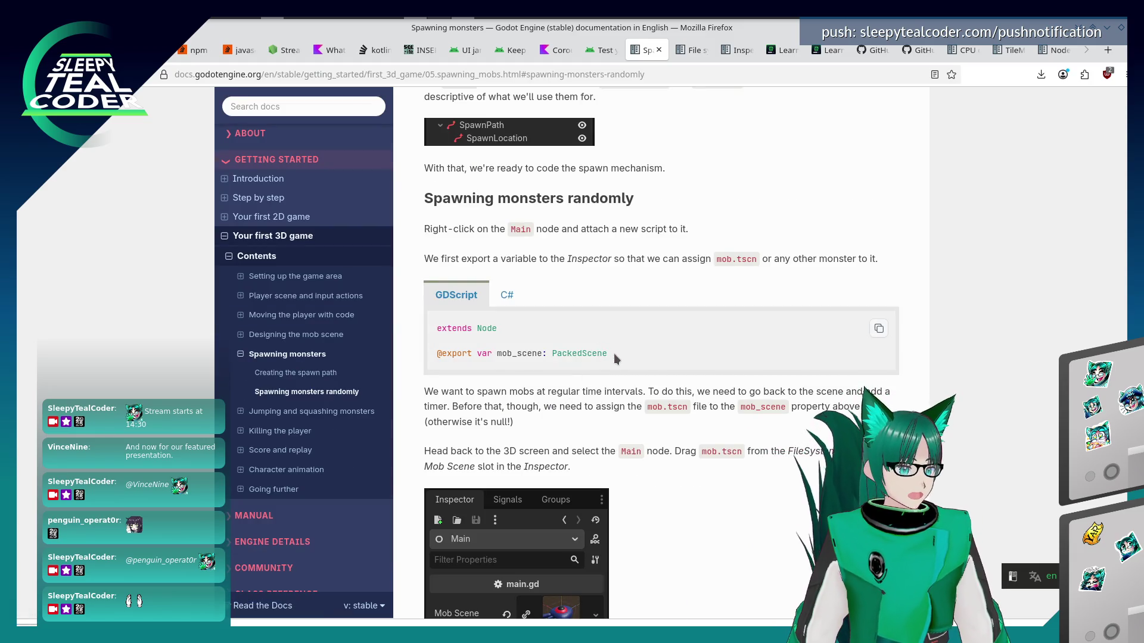
pyautogui.tripleClick(445, 358)
pyautogui.hotkey('alt', 'Tab')
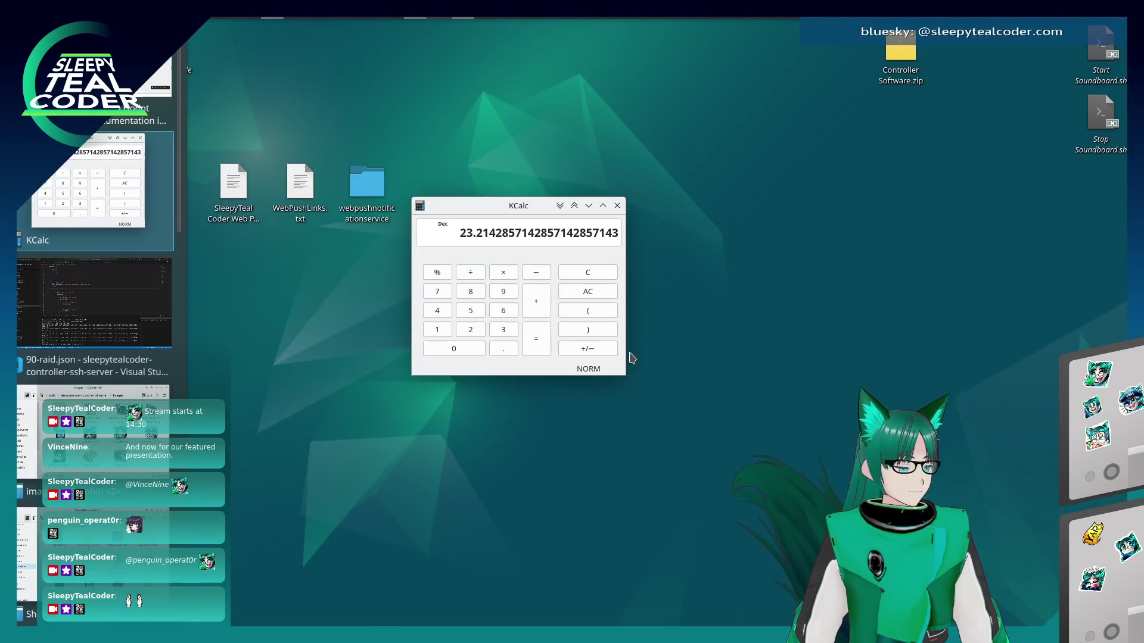
# - Open a blank line 3 near the top of main.gd, undoing an accidental paste
pyautogui.hotkey('alt', 'Tab')
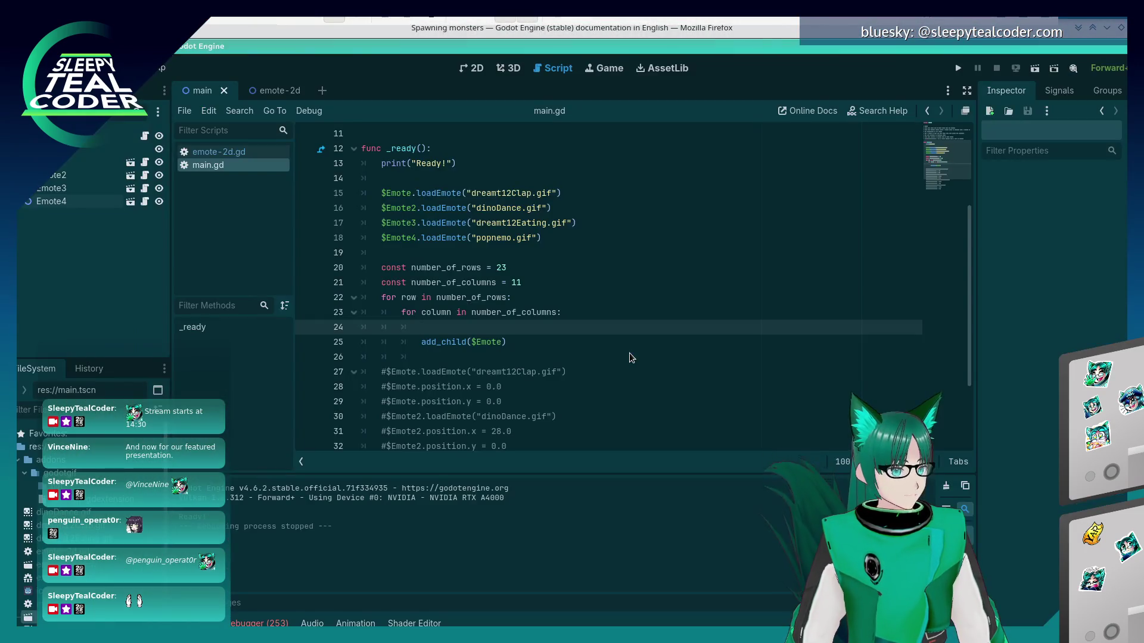
pyautogui.scroll(4, 426, 233)
pyautogui.click(427, 273)
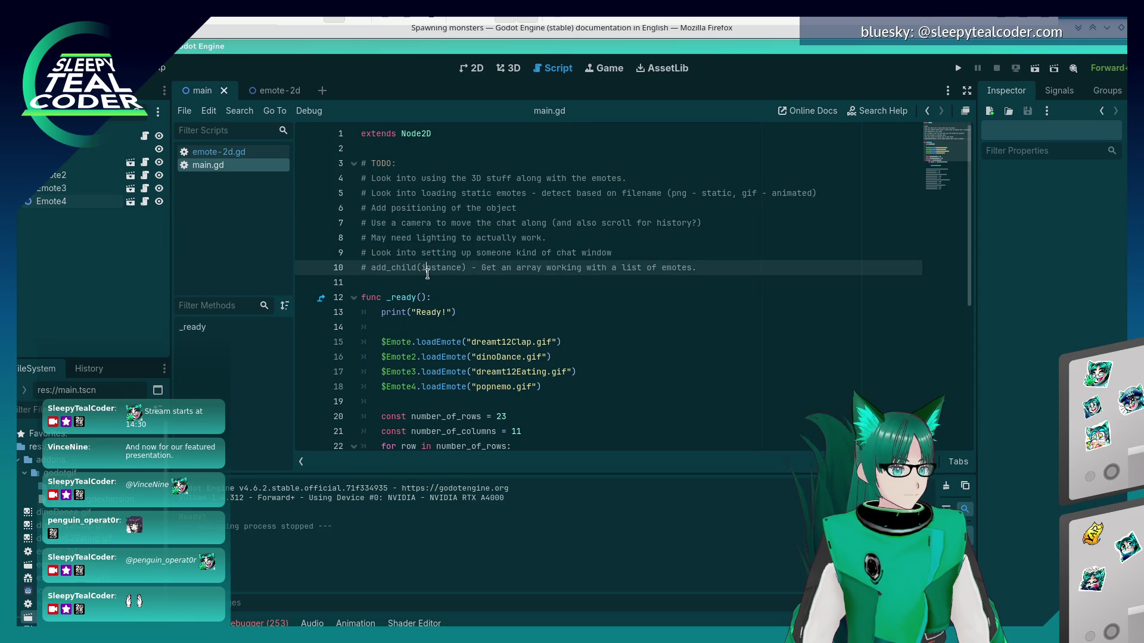
pyautogui.click(433, 161)
pyautogui.press('Home')
pyautogui.press('Return')
pyautogui.press('Return')
pyautogui.press('Up')
pyautogui.press('Up')
pyautogui.hotkey('ctrl', 'v')
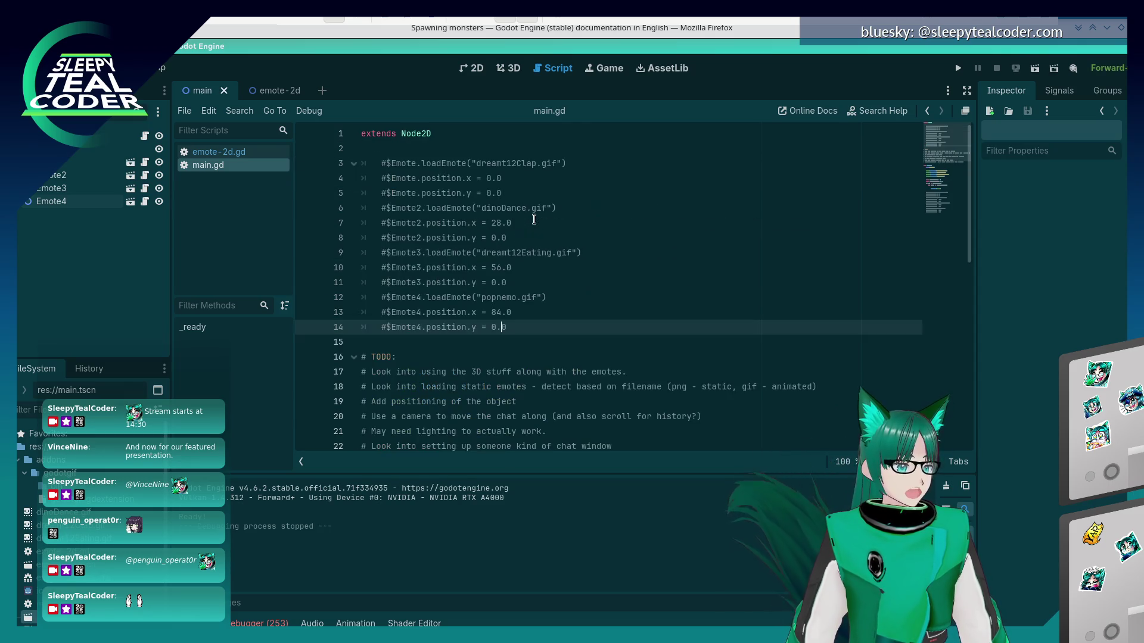
pyautogui.hotkey('ctrl', 'z')
pyautogui.write('@export')
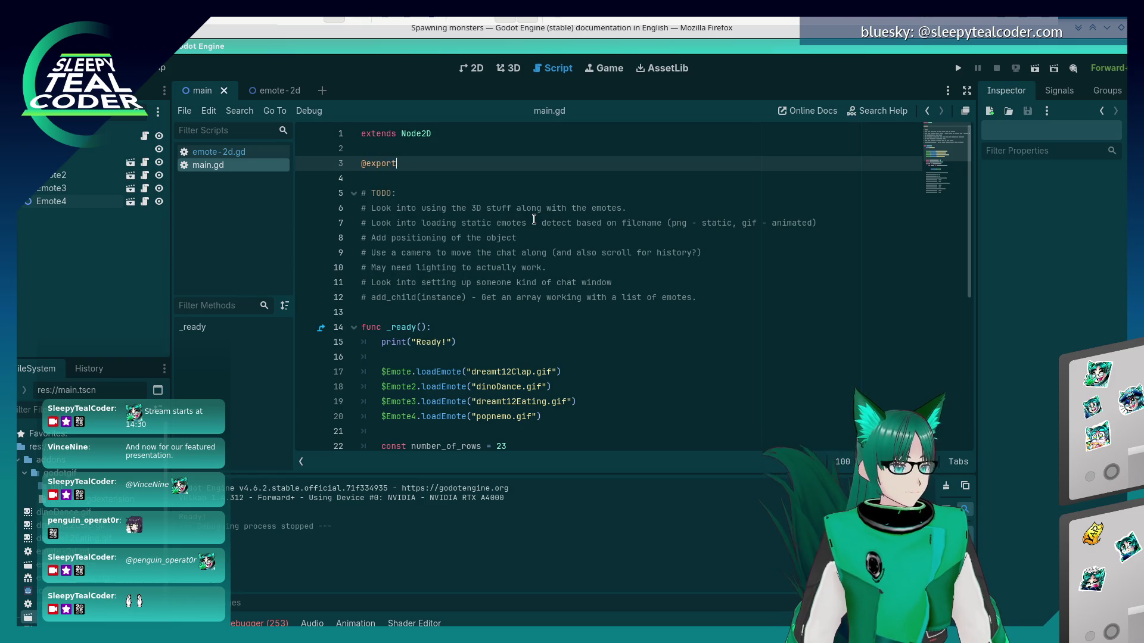
pyautogui.hotkey('alt', 'Tab')
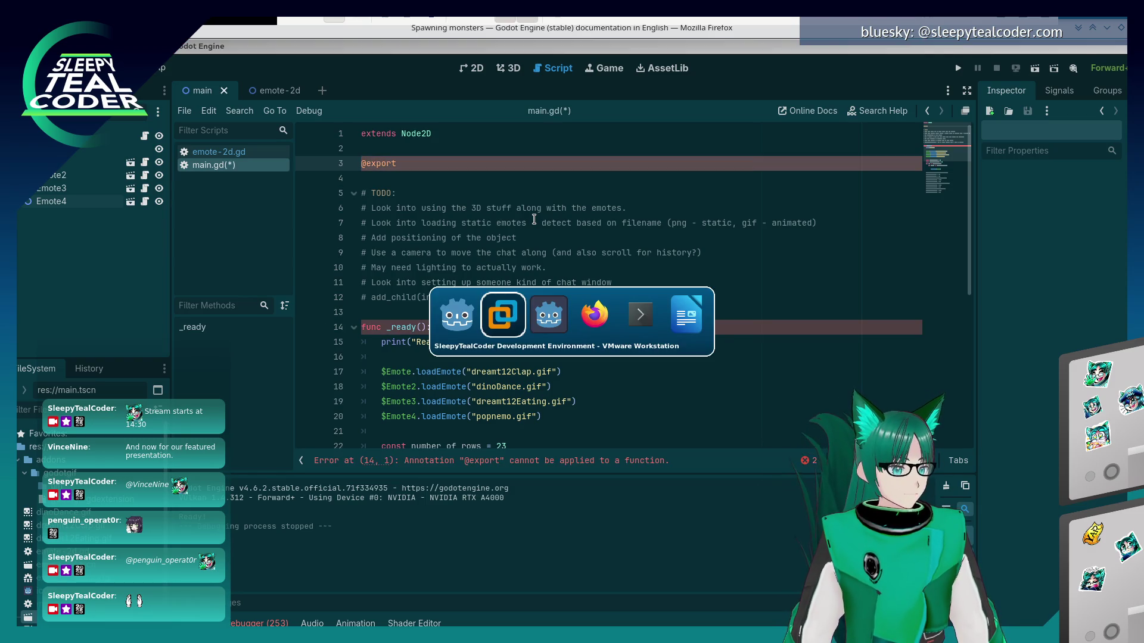
pyautogui.hotkey('alt', 'Tab')
pyautogui.write('var')
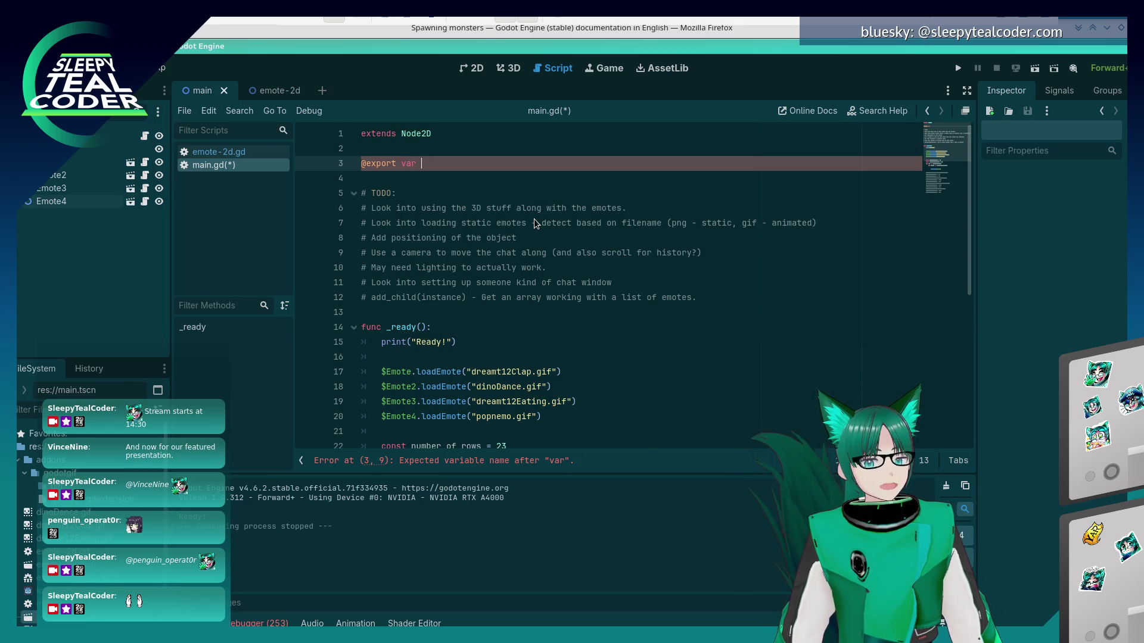
pyautogui.write(' emote_scene: P')
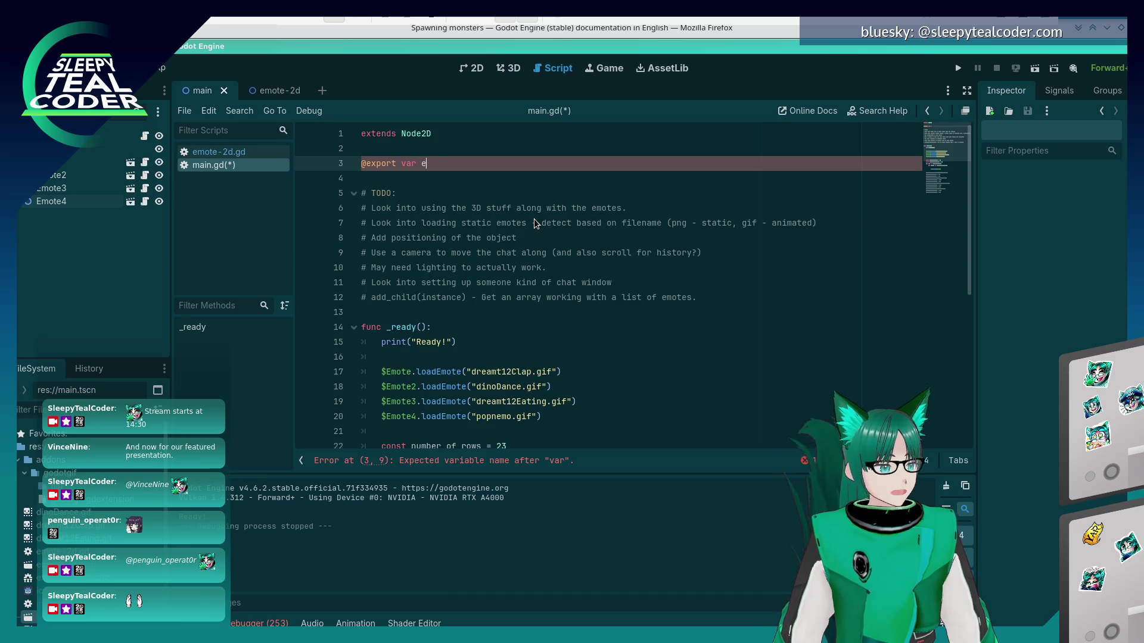
pyautogui.write('ackedScene')
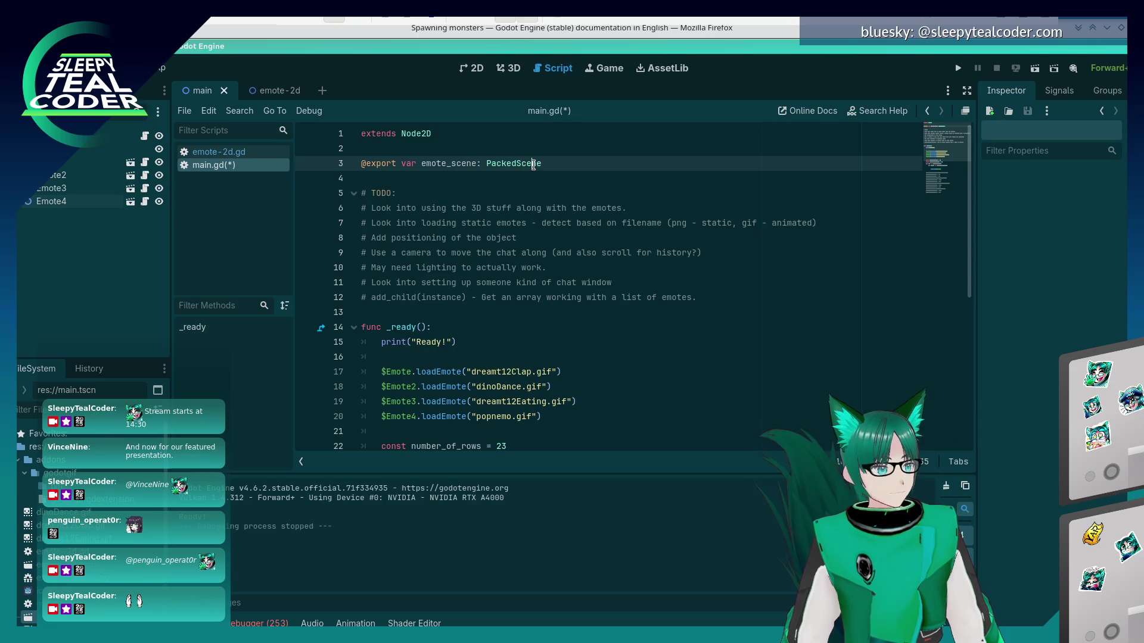
pyautogui.scroll(-3, 482, 205)
pyautogui.scroll(3, 482, 327)
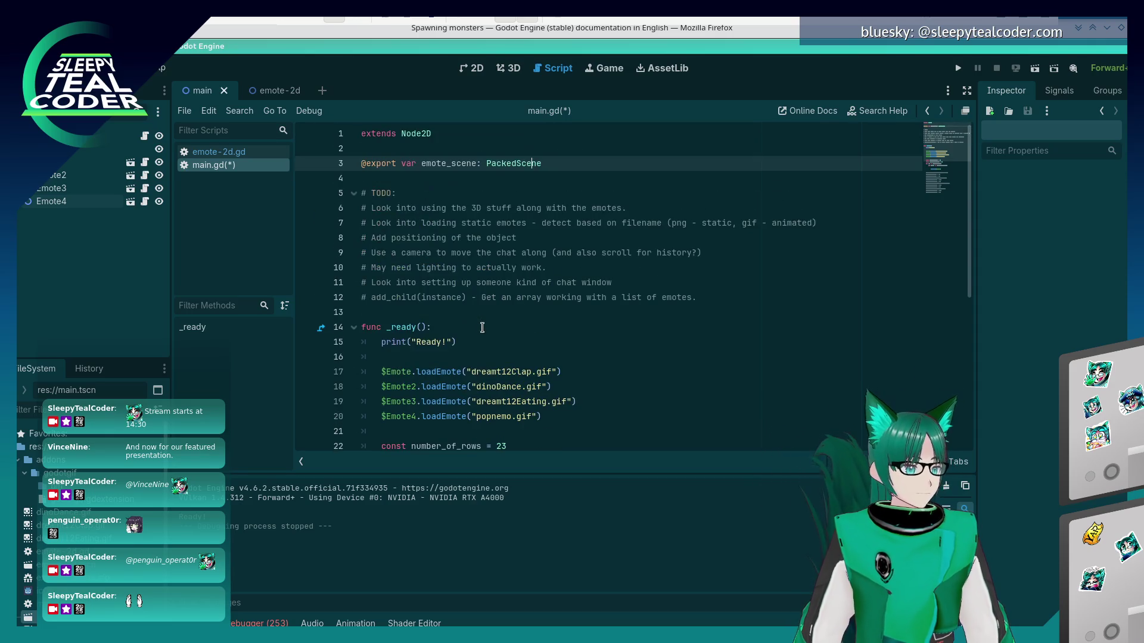
pyautogui.scroll(-3, 482, 328)
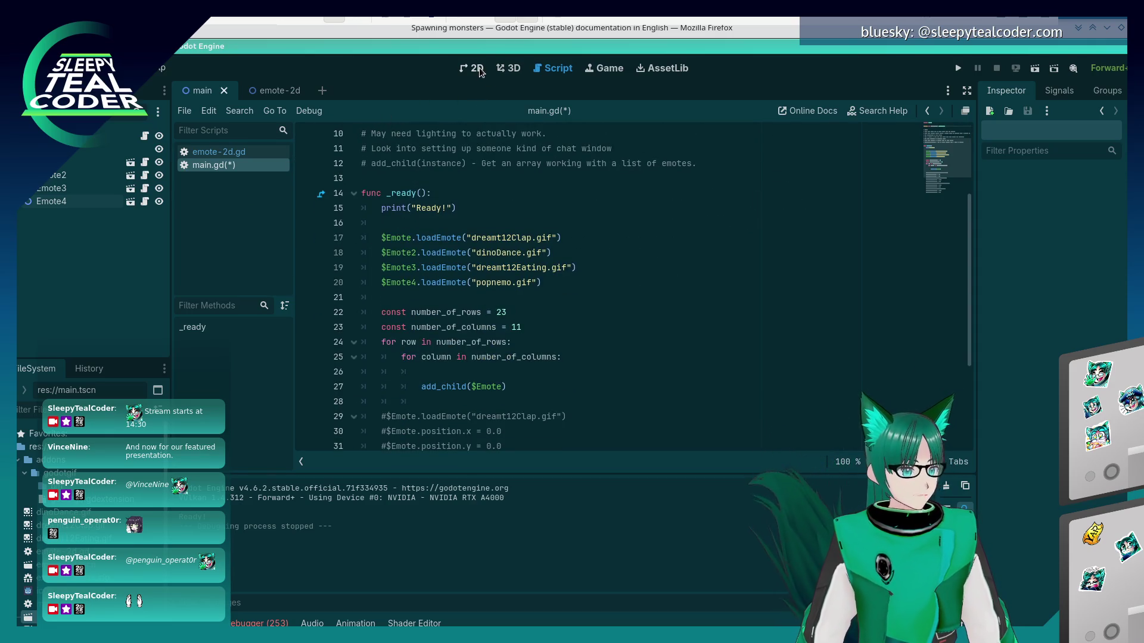
# - Load a scene into the Main node's Emote Scene property, check emote-2d, and return to main.gd
pyautogui.click(476, 69)
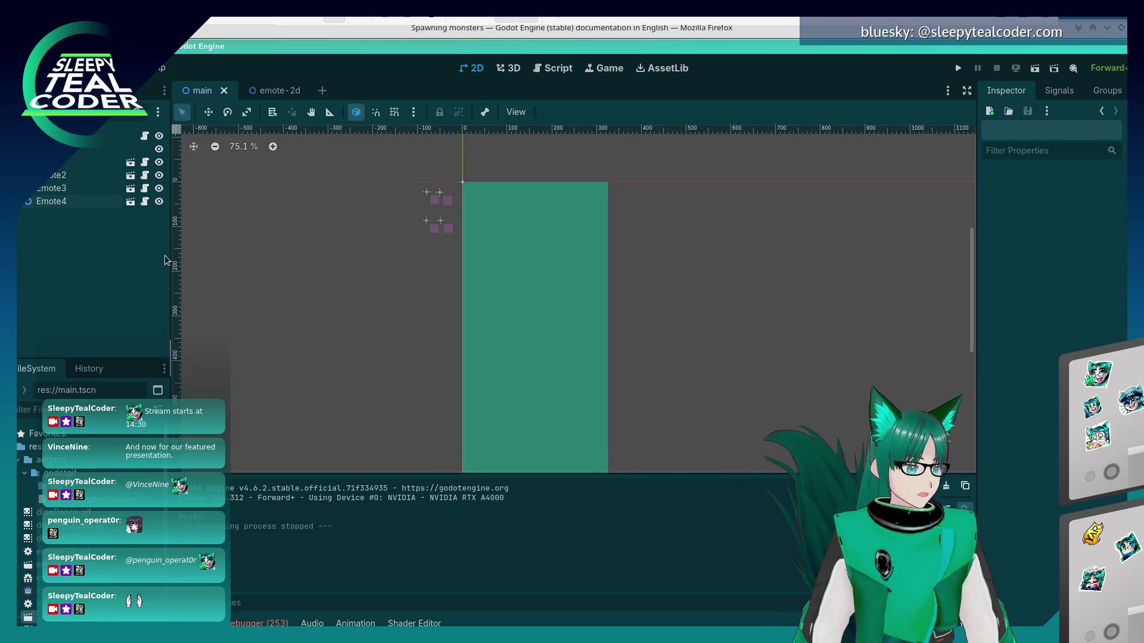
pyautogui.click(112, 136)
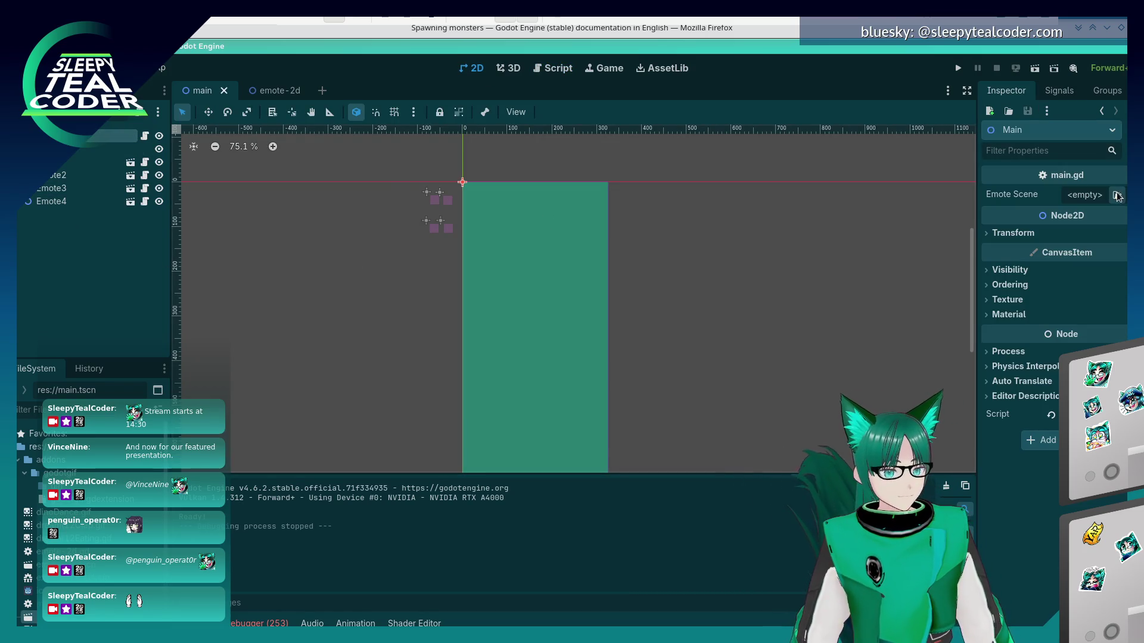
pyautogui.click(1118, 196)
pyautogui.doubleClick(481, 192)
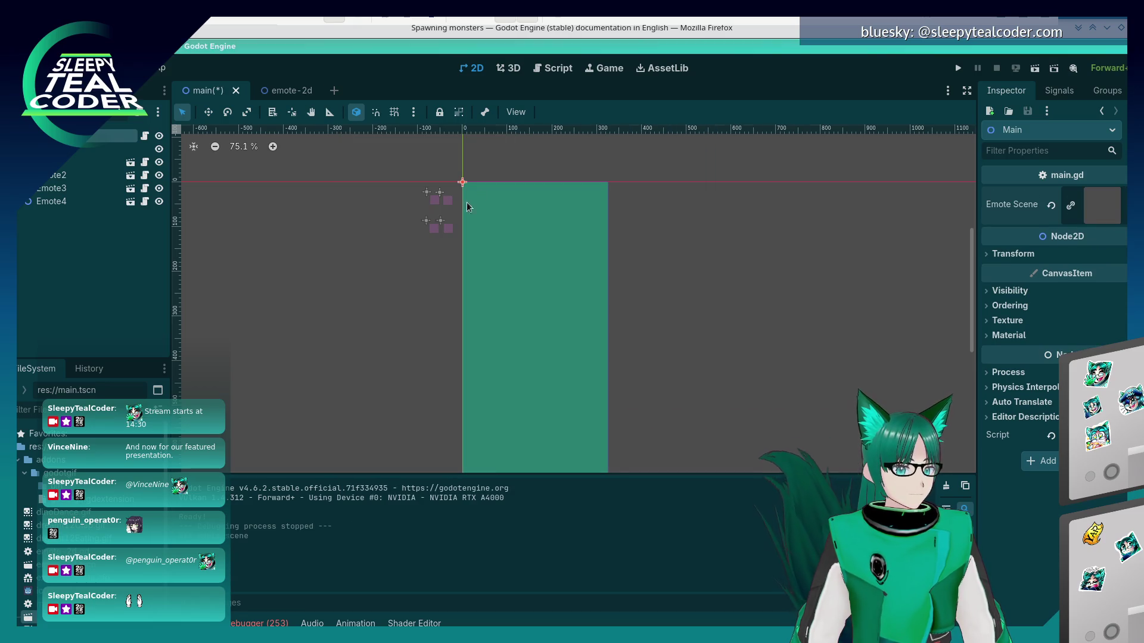
pyautogui.click(280, 90)
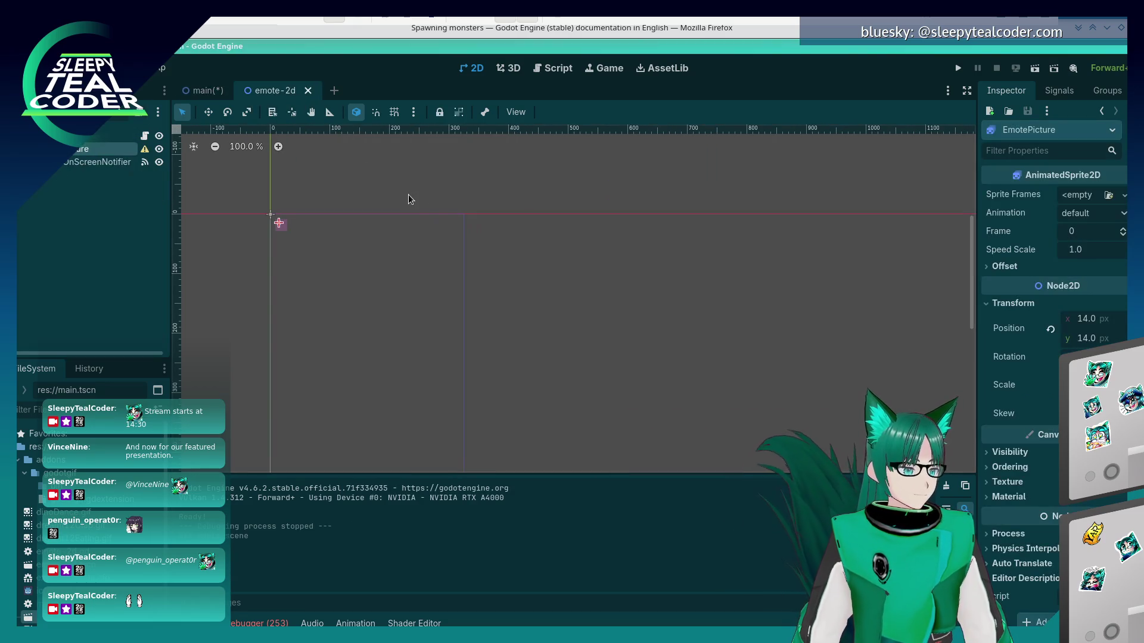
pyautogui.click(227, 95)
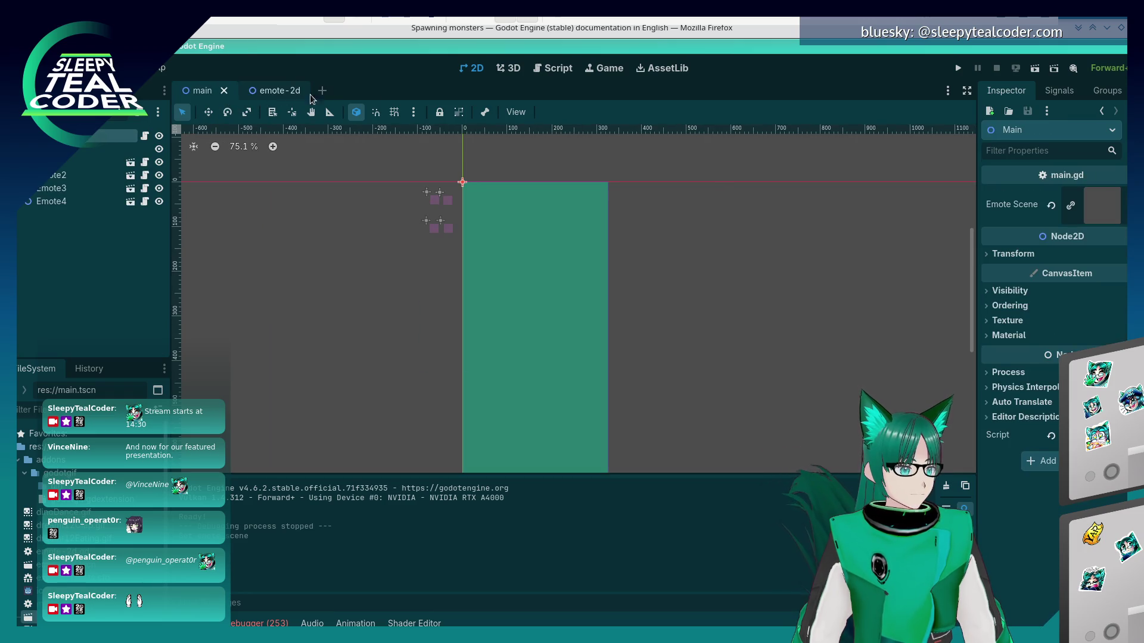
pyautogui.click(557, 67)
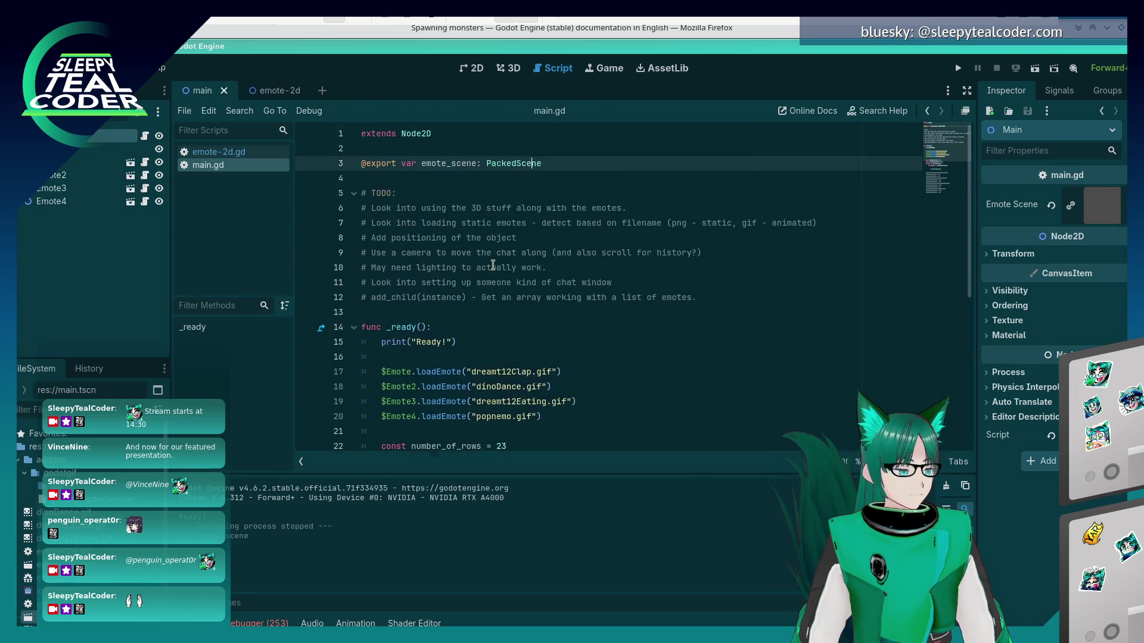
# - Write 'var emote = emote_scene.instantiate()' on line 26 using autocomplete
pyautogui.scroll(-6, 493, 265)
pyautogui.scroll(3, 492, 274)
pyautogui.scroll(-2, 493, 280)
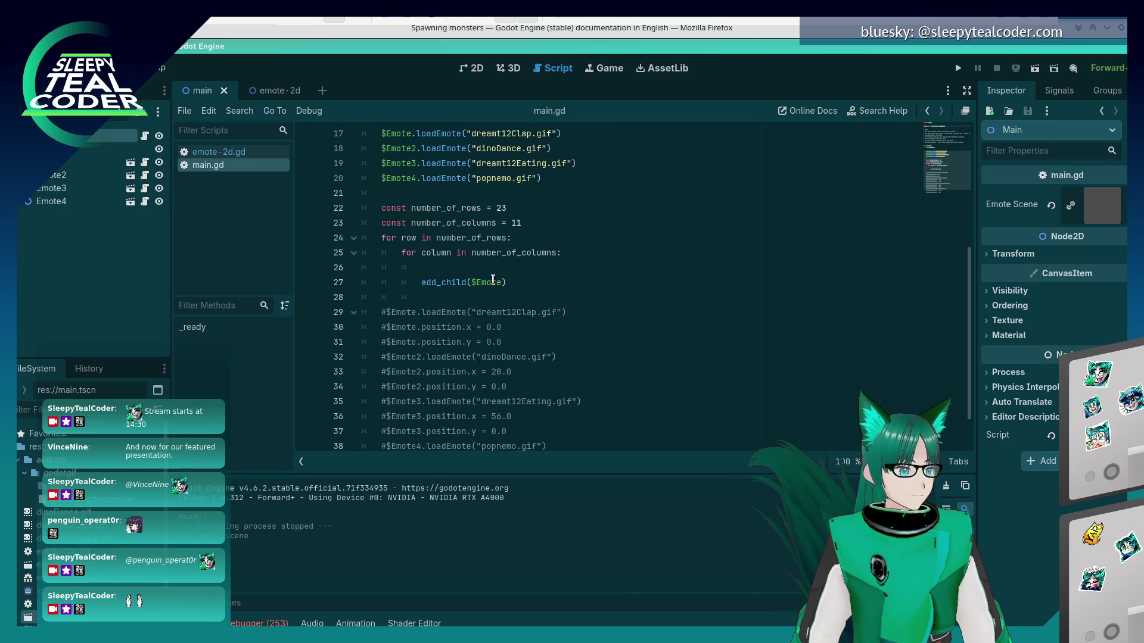
pyautogui.click(501, 269)
pyautogui.write('var emote = ')
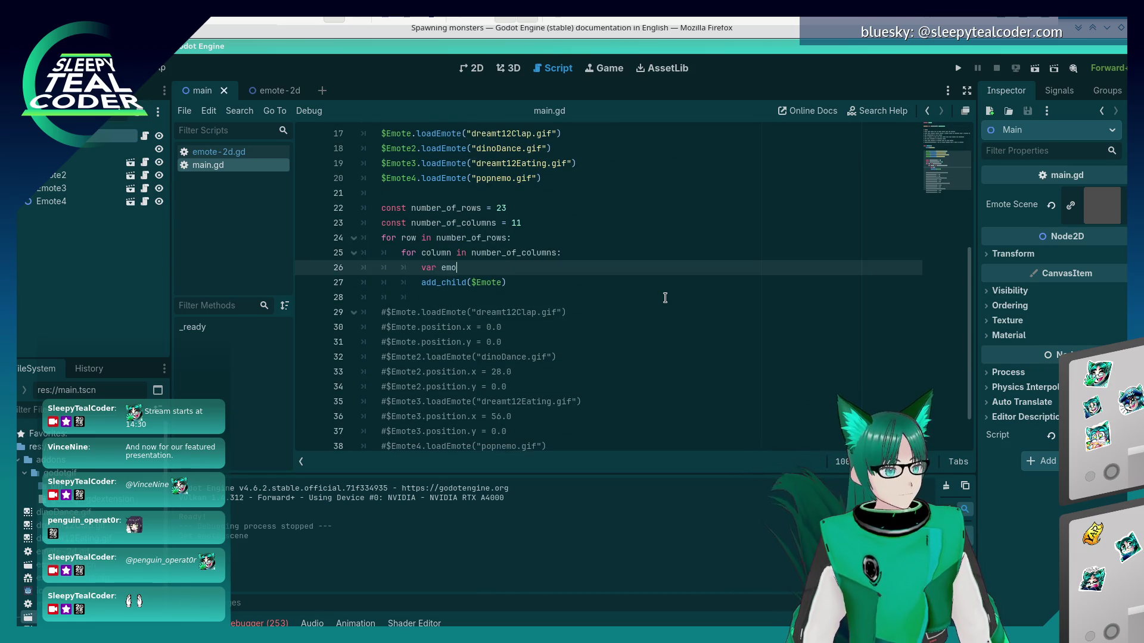
pyautogui.write('n')
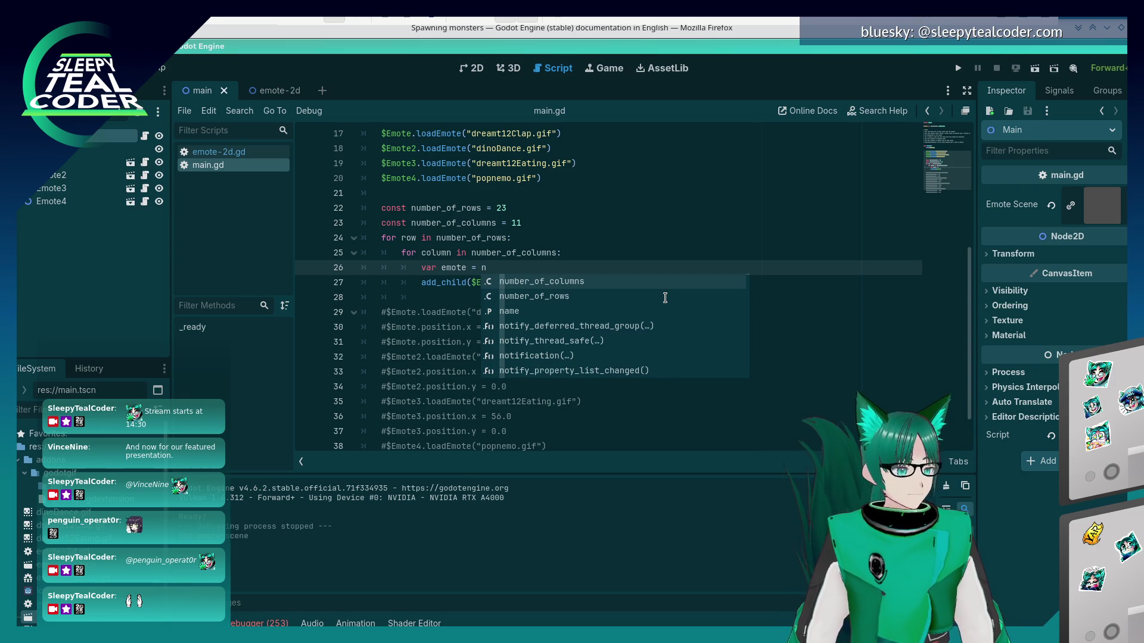
pyautogui.press('BackSpace')
pyautogui.write('emote')
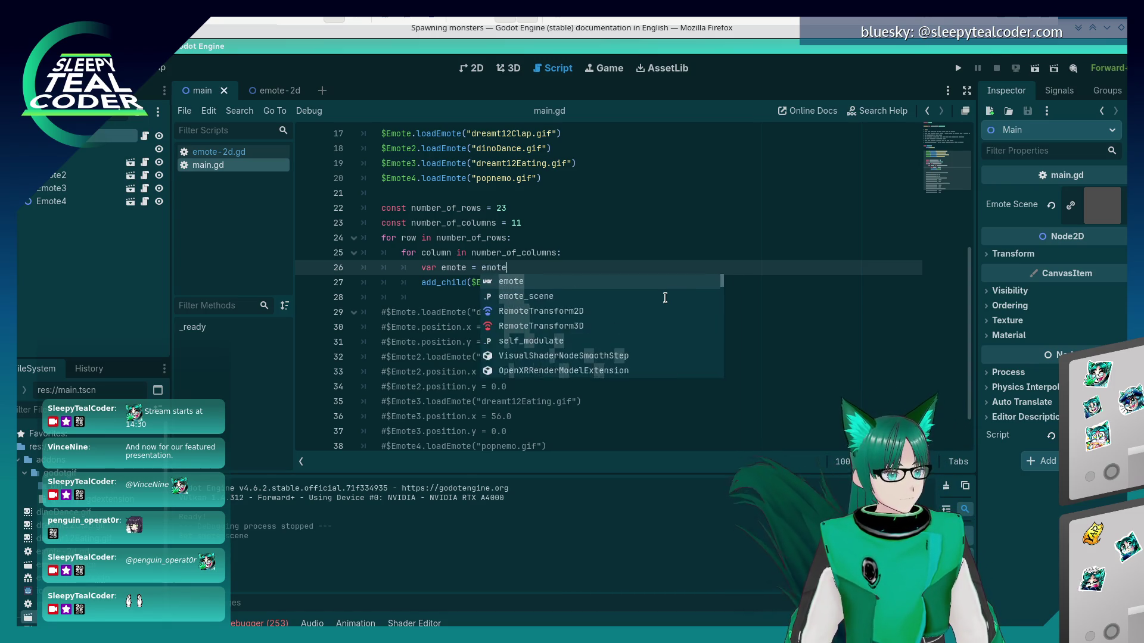
pyautogui.press('Return')
pyautogui.write('.i')
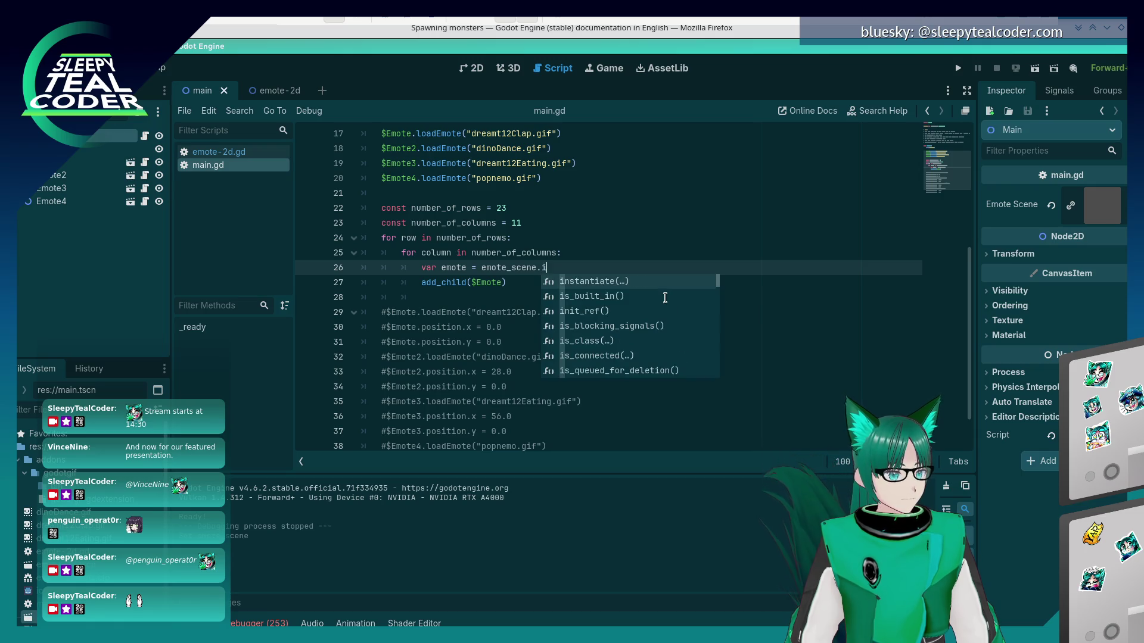
pyautogui.press('Return')
pyautogui.press('Escape')
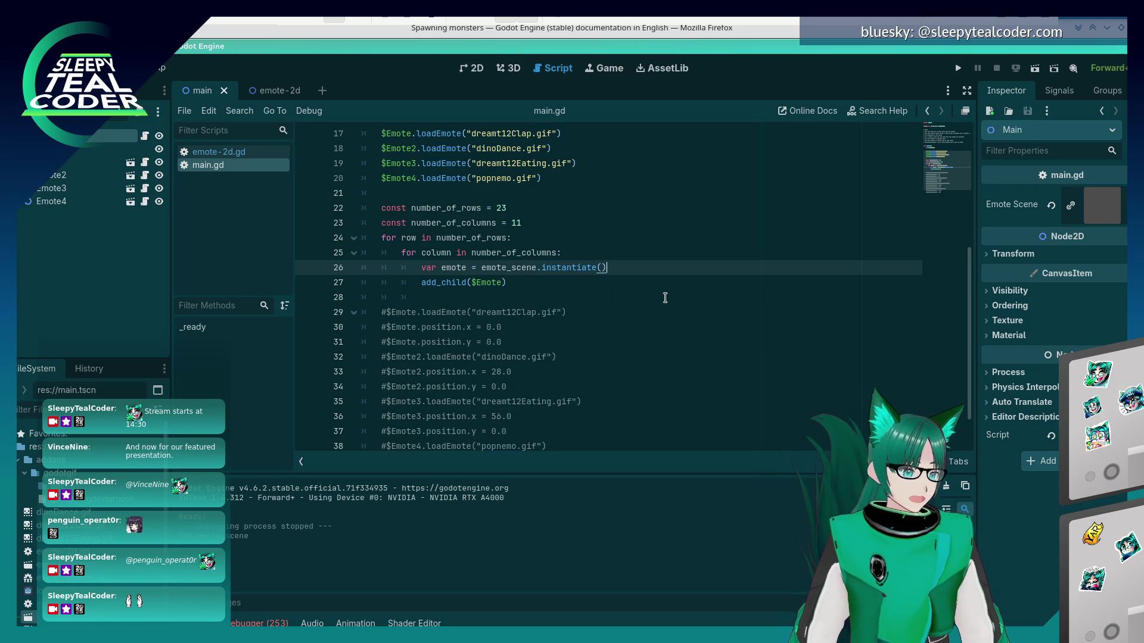
pyautogui.hotkey('alt', 'Tab')
pyautogui.hotkey('alt', 'Tab')
pyautogui.hotkey('alt', 'Tab')
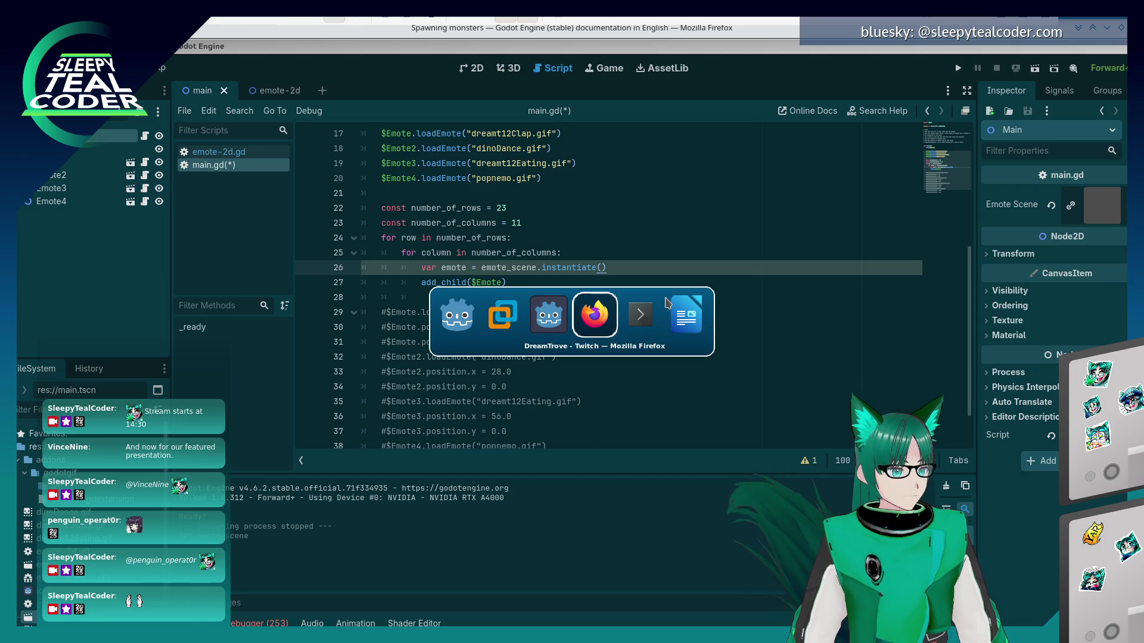
pyautogui.hotkey('alt', 'shift', 'Tab')
pyautogui.hotkey('alt', 'shift', 'Tab')
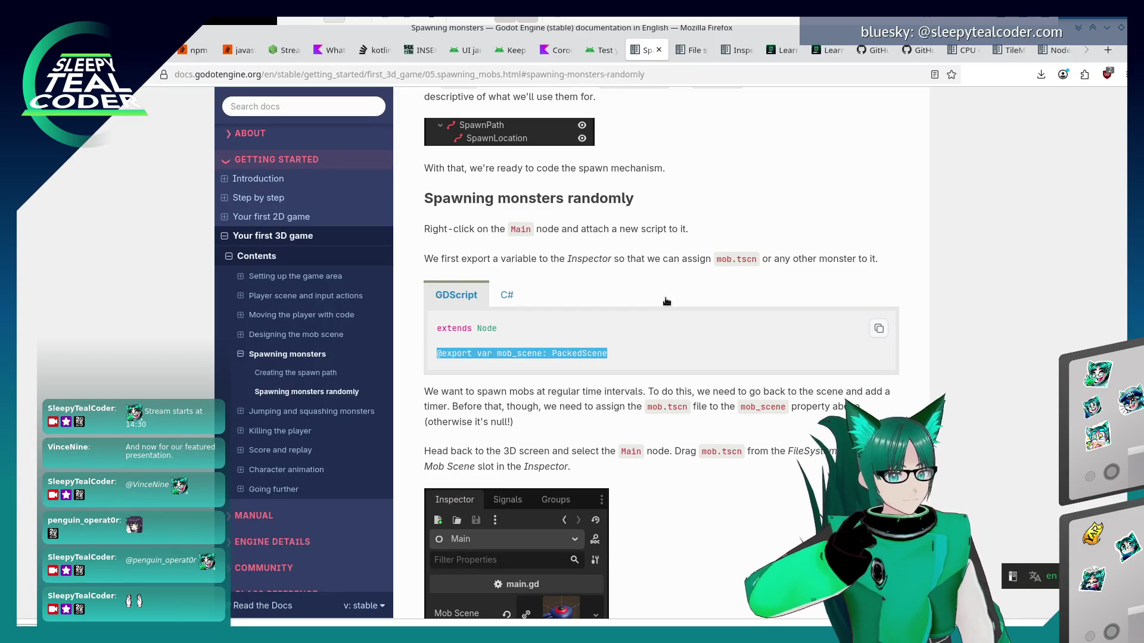
pyautogui.scroll(-15, 703, 370)
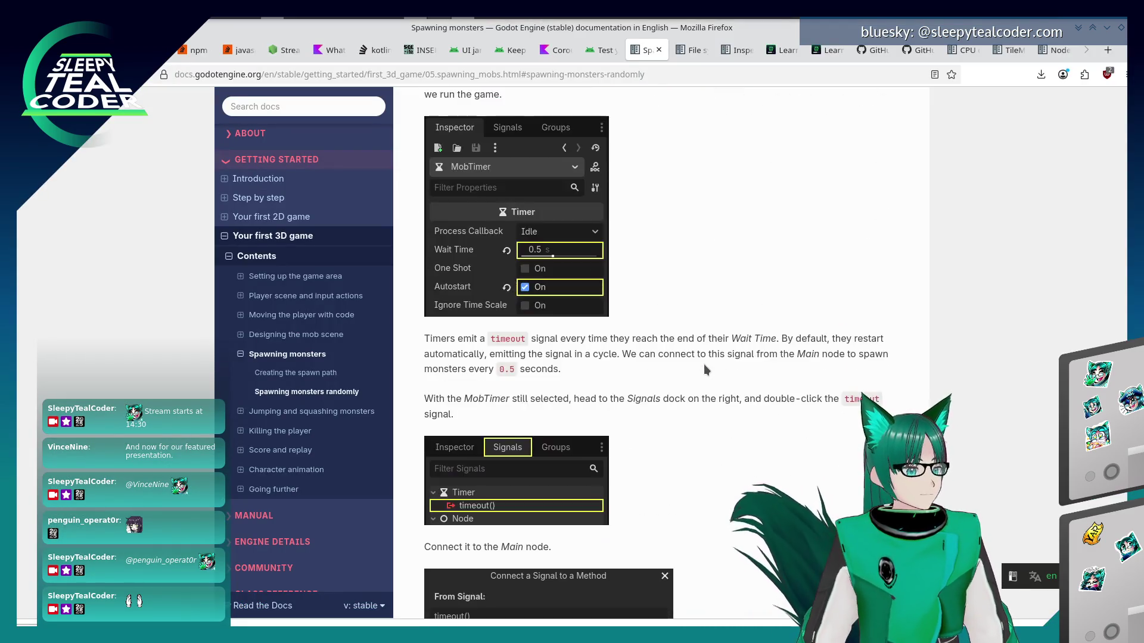
pyautogui.scroll(1, 703, 369)
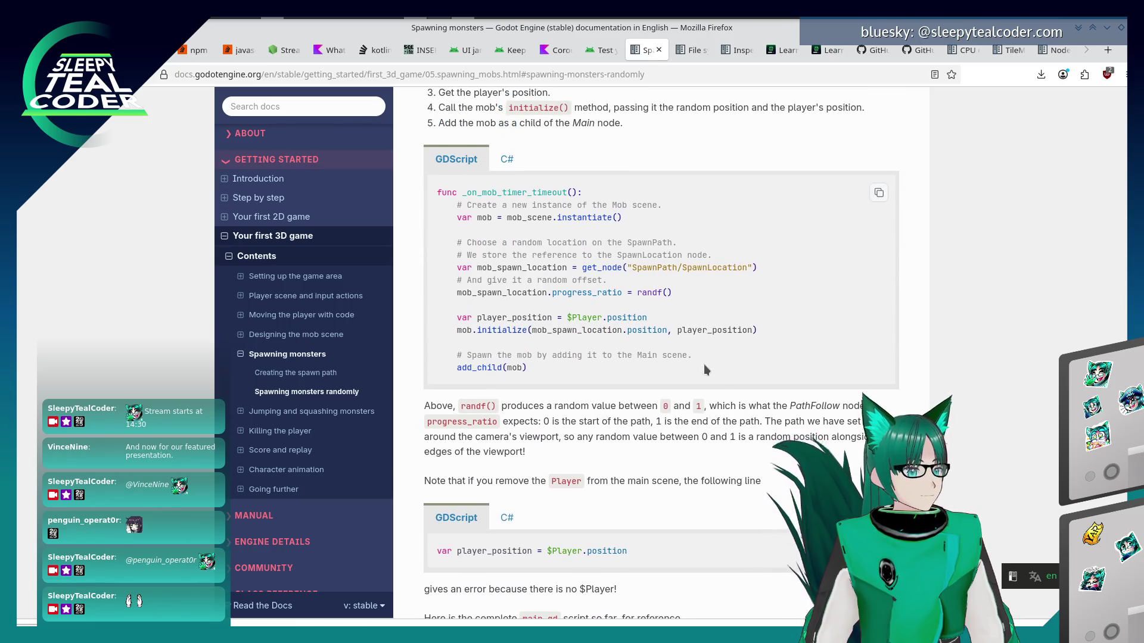
pyautogui.hotkey('alt', 'Tab')
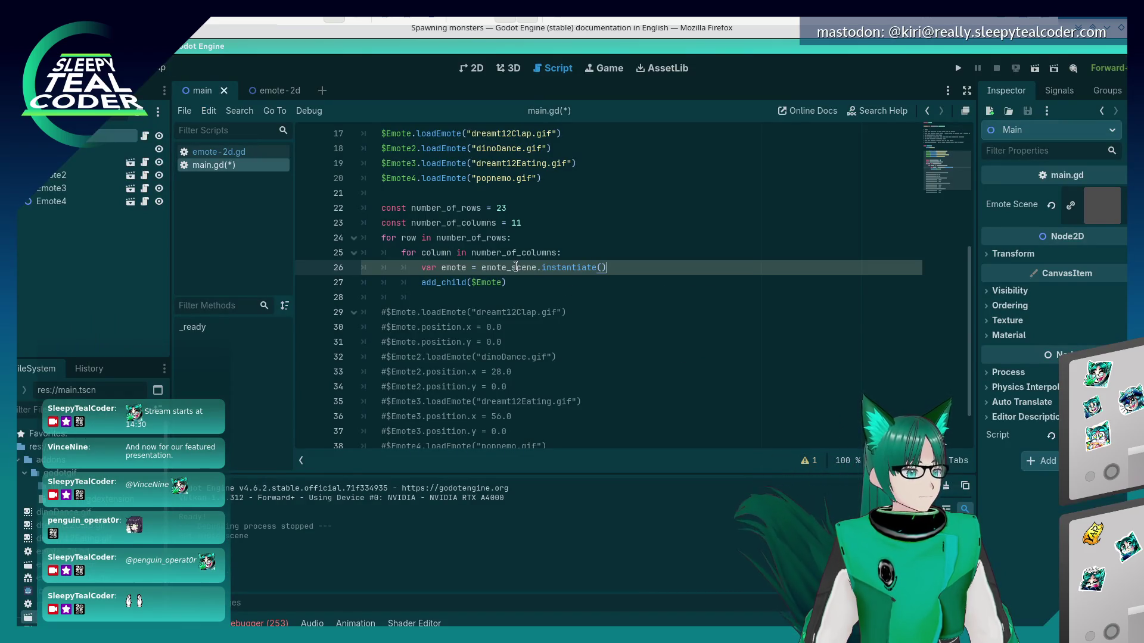
# - Change the add_child($Emote) call to add_child(emote)
pyautogui.doubleClick(452, 267)
pyautogui.hotkey('ctrl', 'c')
pyautogui.doubleClick(492, 283)
pyautogui.hotkey('ctrl', 'v')
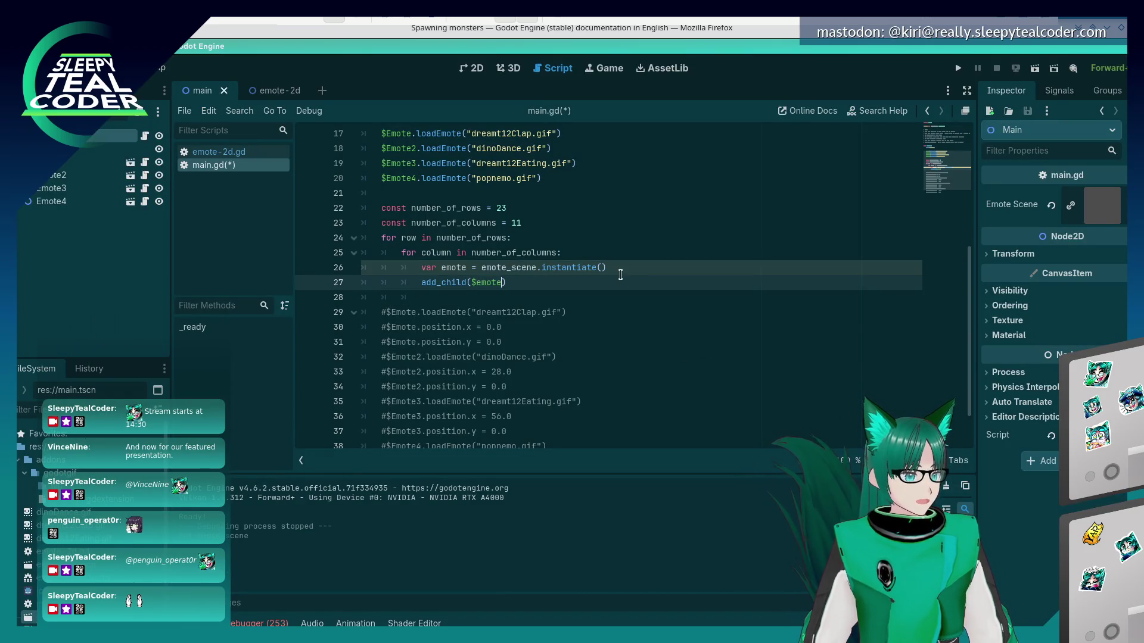
pyautogui.doubleClick(486, 282)
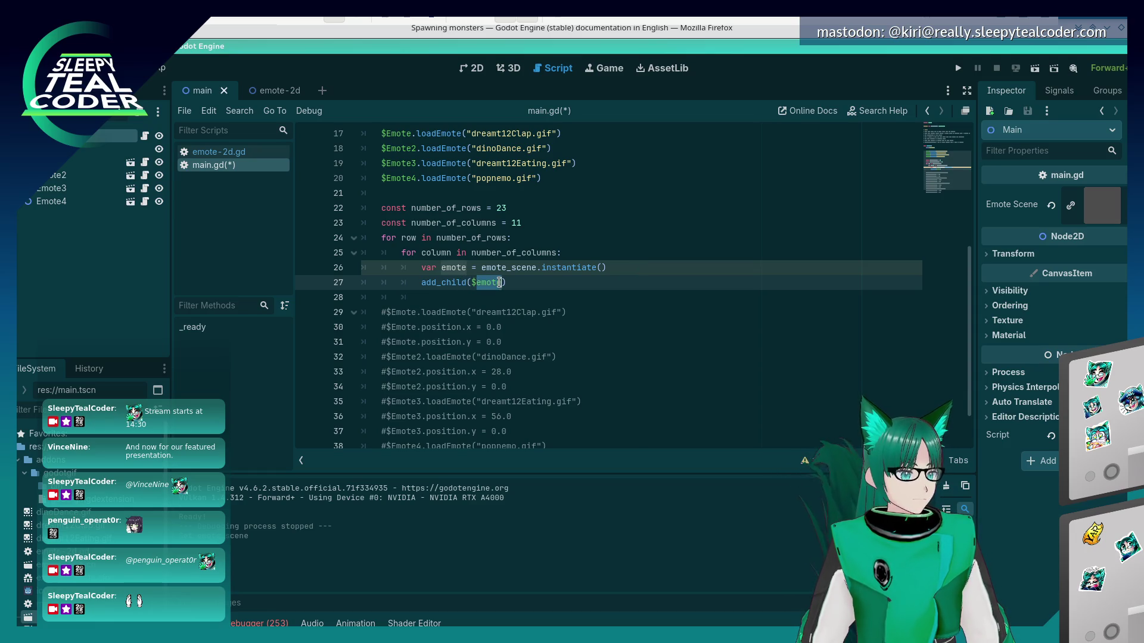
pyautogui.write('emote')
pyautogui.press('End')
# - Insert emote.loadEmote("dreamt12Clap.gif") above the add_child call
pyautogui.press('Return')
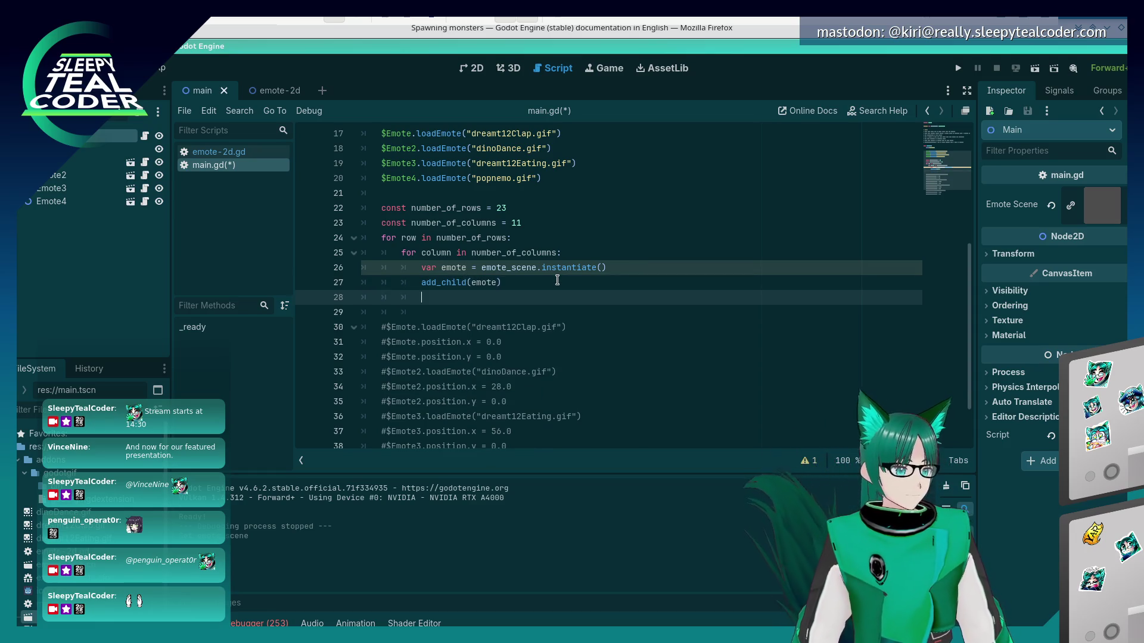
pyautogui.hotkey('alt', 'Up')
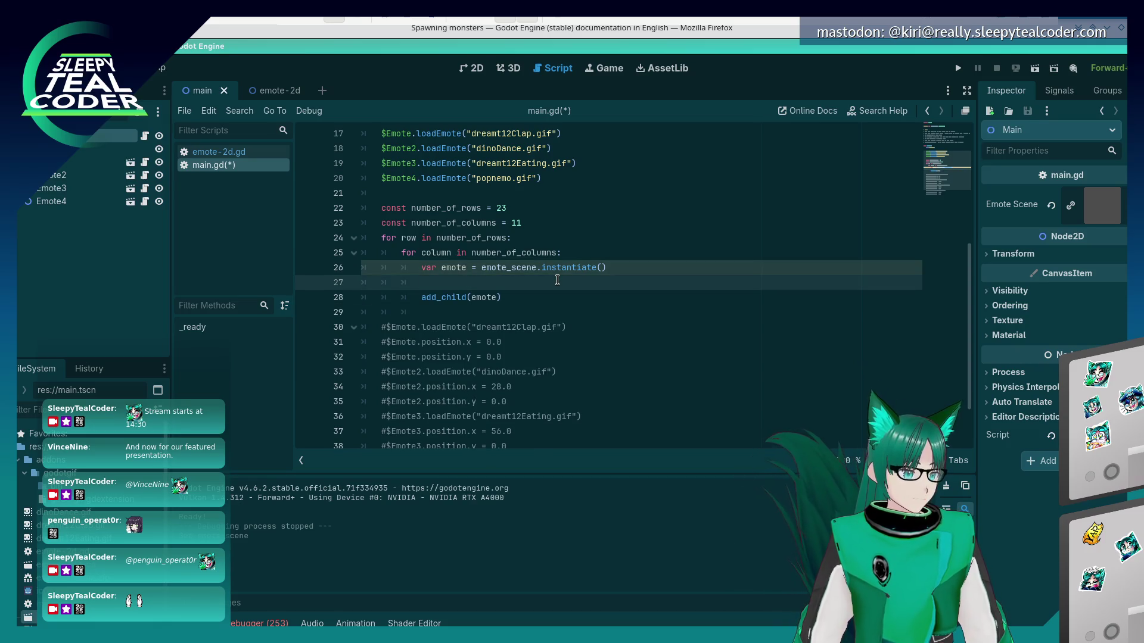
pyautogui.write('emote.')
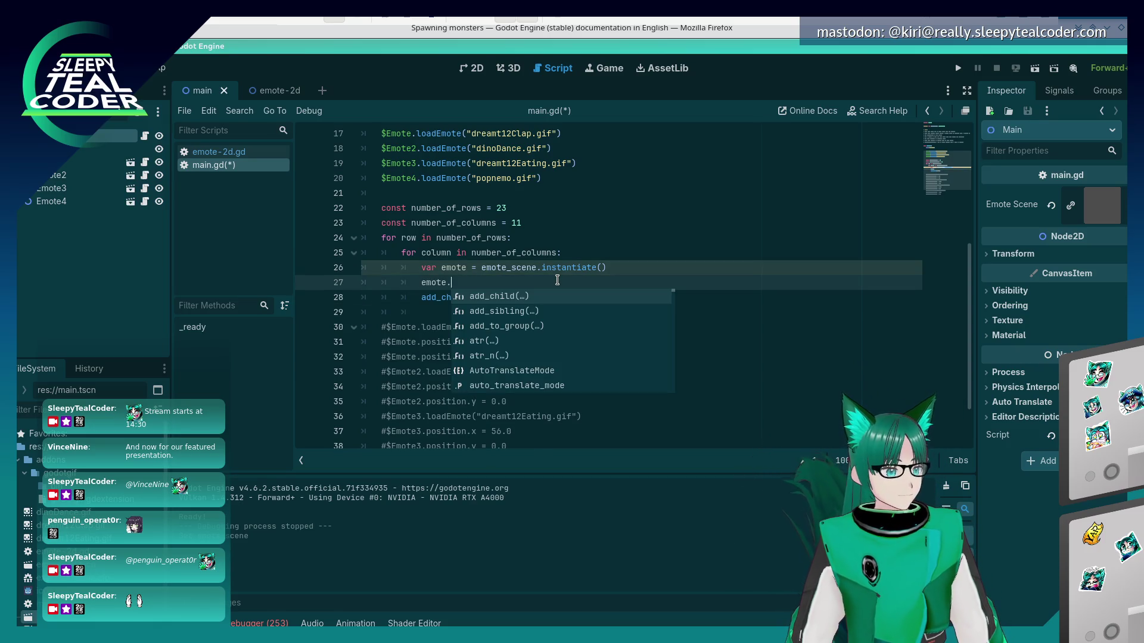
pyautogui.write('loadEmote')
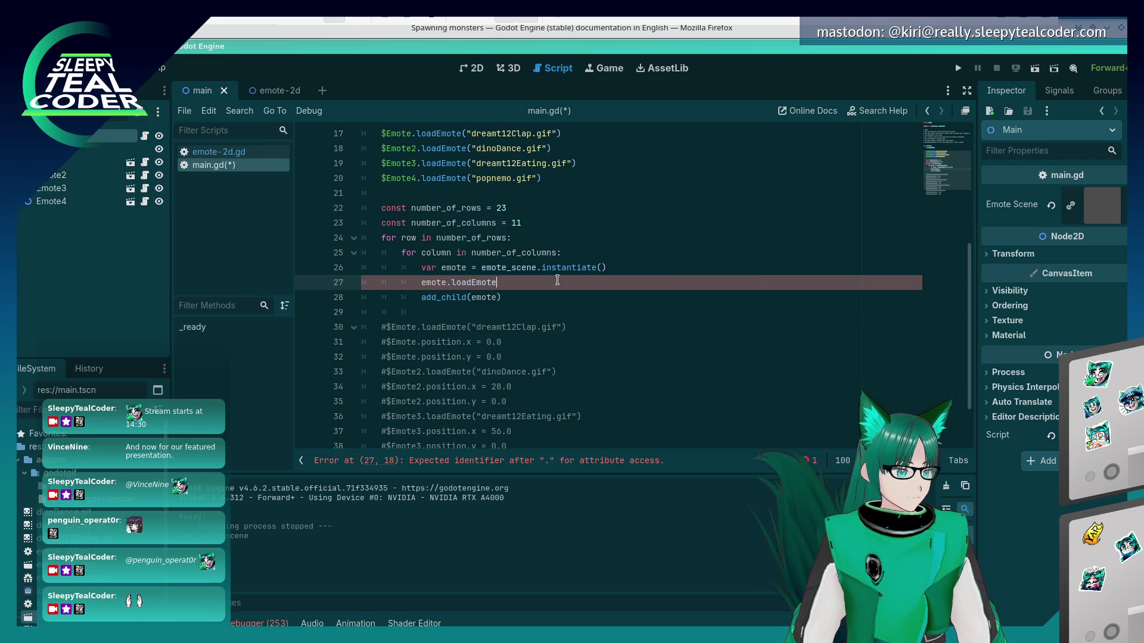
pyautogui.write('(')
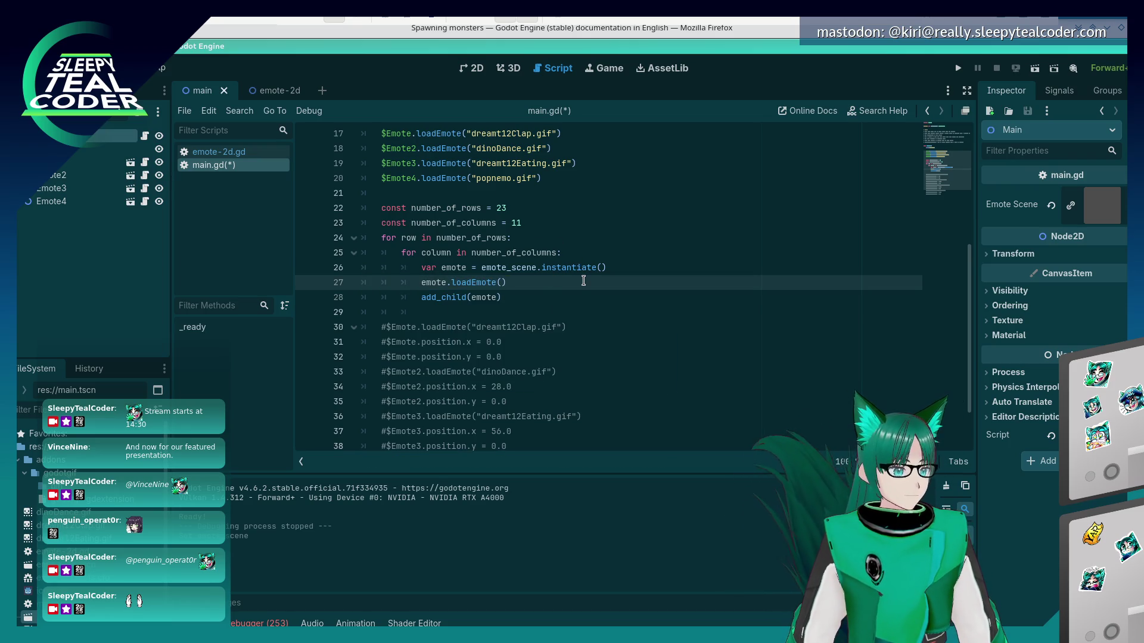
pyautogui.write('"dreamt12Clap.g')
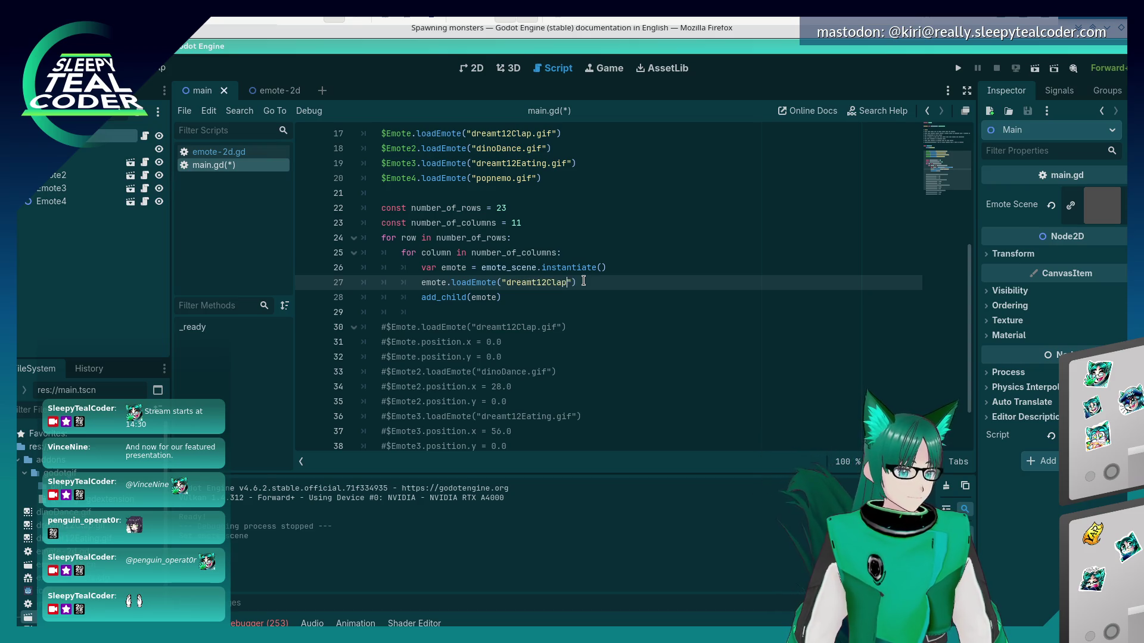
pyautogui.write('if")')
pyautogui.press('Return')
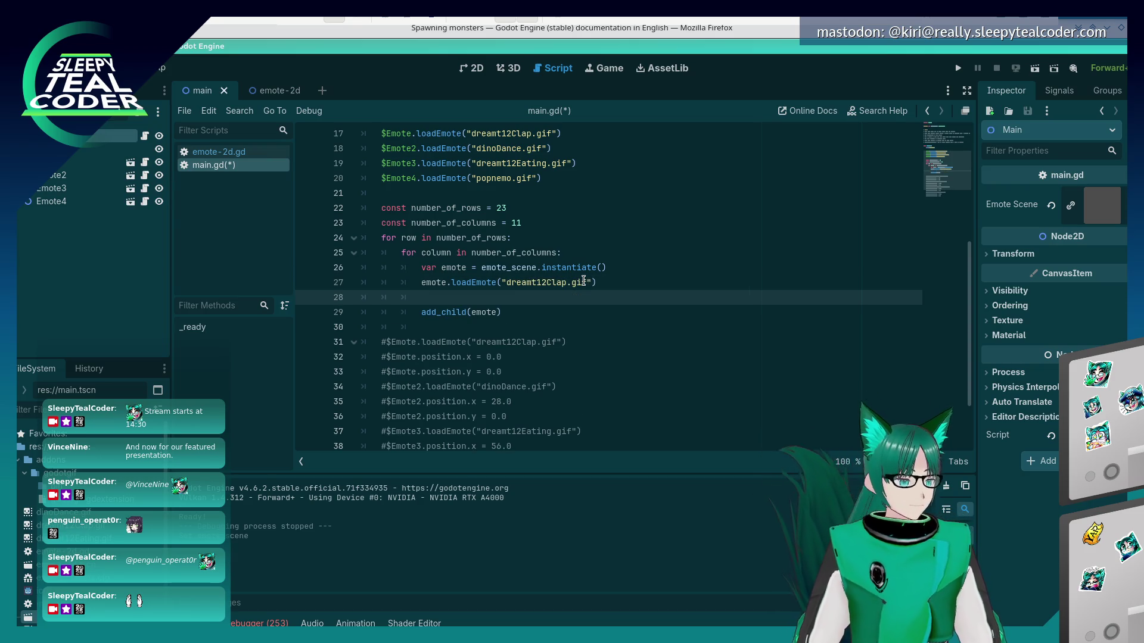
# - Add emote.position.x and position.y lines, y set to 0.0 and x left blank
pyautogui.write('emote.position.x = ')
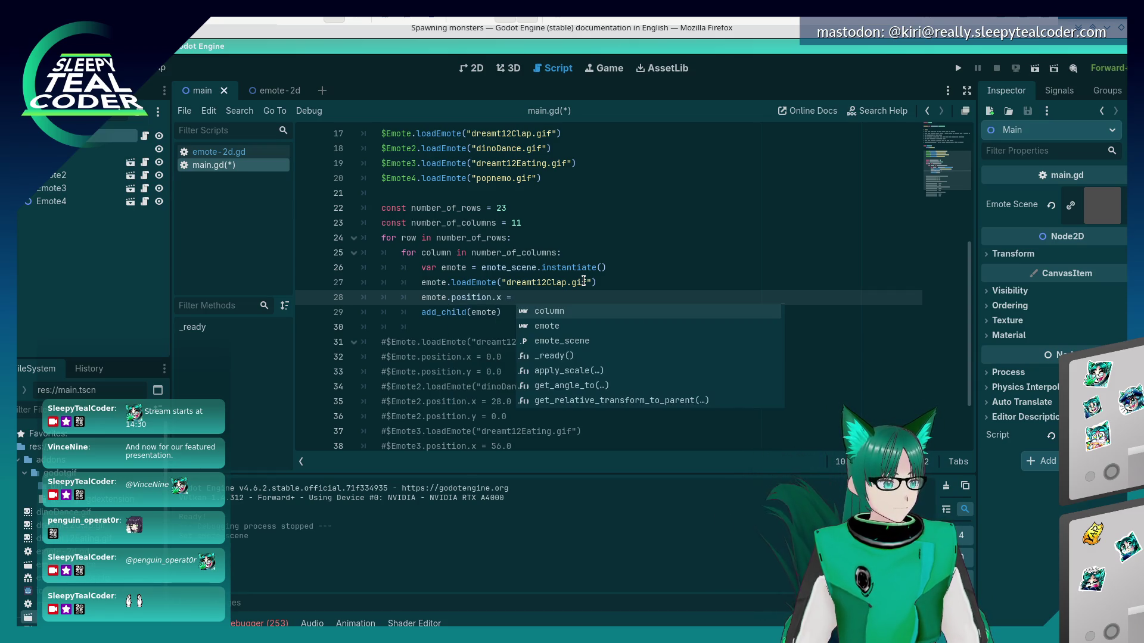
pyautogui.write('0.0')
pyautogui.hotkey('ctrl', 'alt', 'Down')
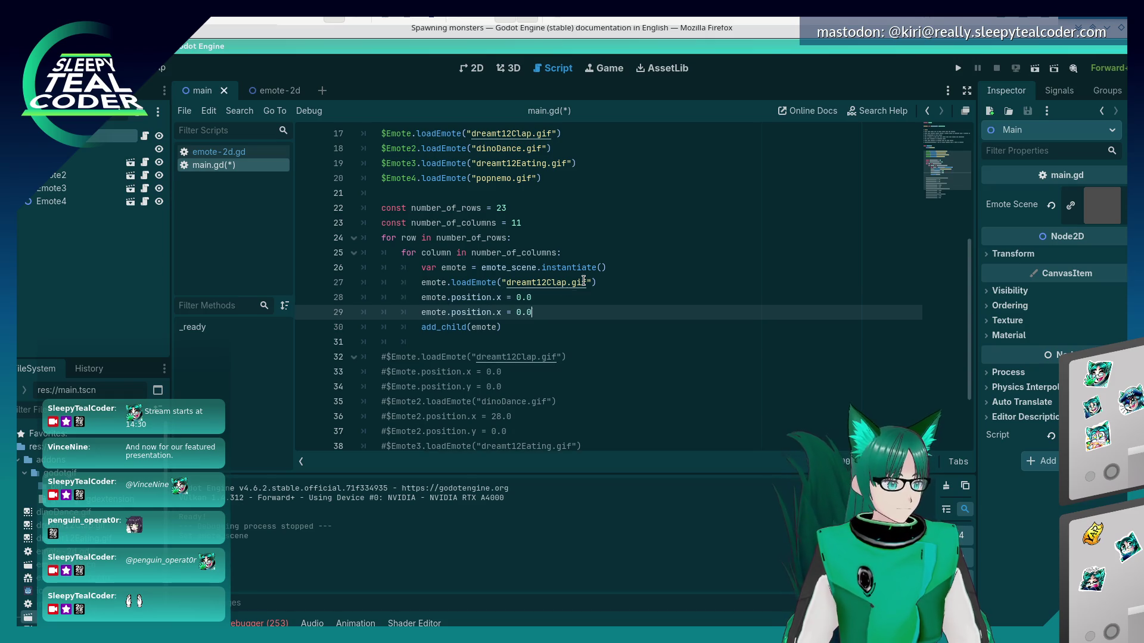
pyautogui.press('Left')
pyautogui.press('Left')
pyautogui.press('BackSpace')
pyautogui.write('y')
pyautogui.press('Up')
pyautogui.press('End')
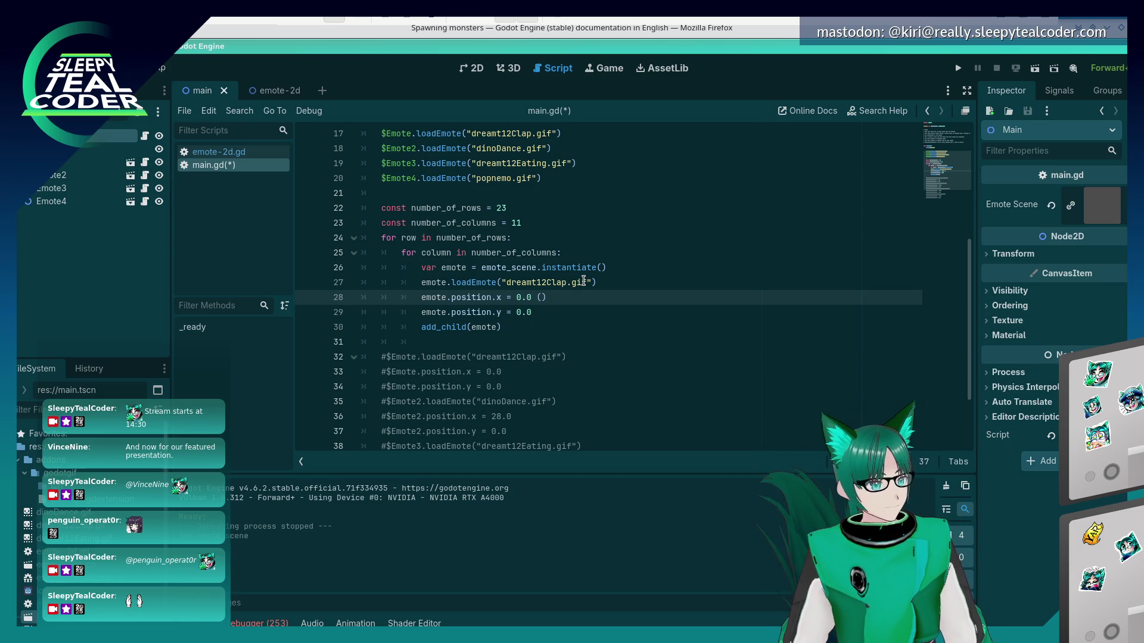
pyautogui.press('BackSpace')
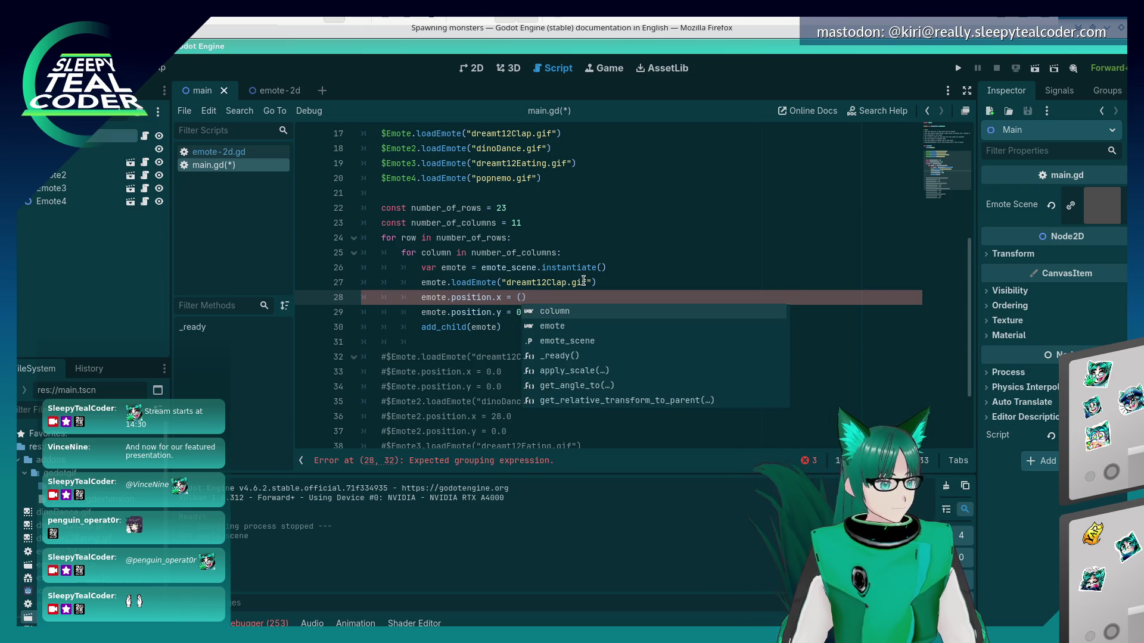
# - Start a new const line above the column count line
pyautogui.click(583, 282)
pyautogui.press('Up')
pyautogui.press('Up')
pyautogui.press('Up')
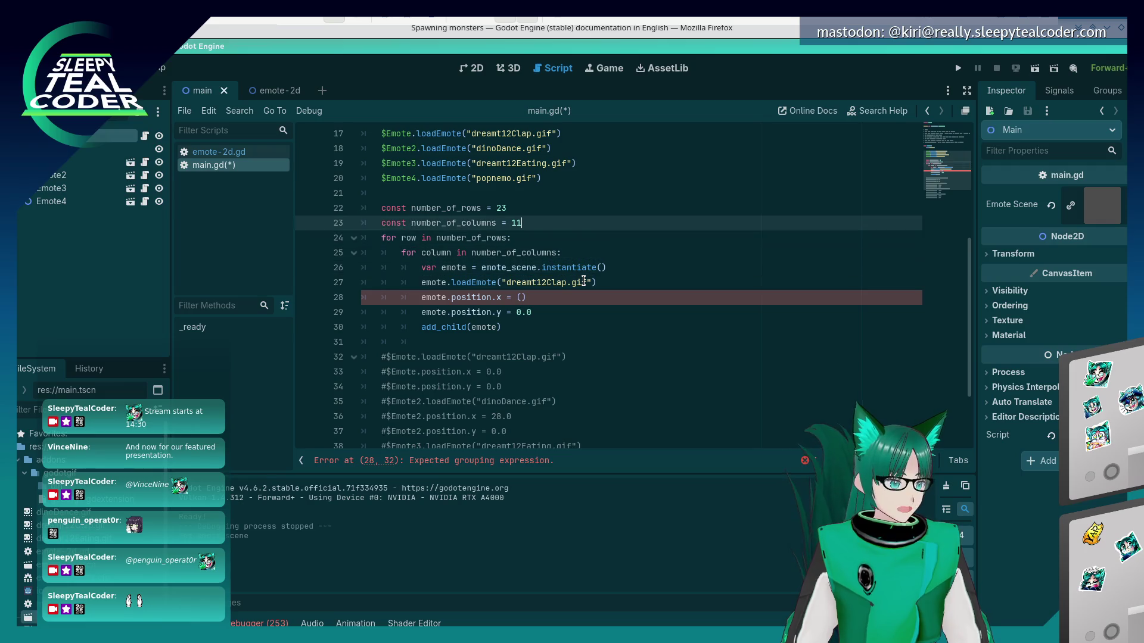
pyautogui.press('Return')
pyautogui.write('const emote_width_in_px = 28')
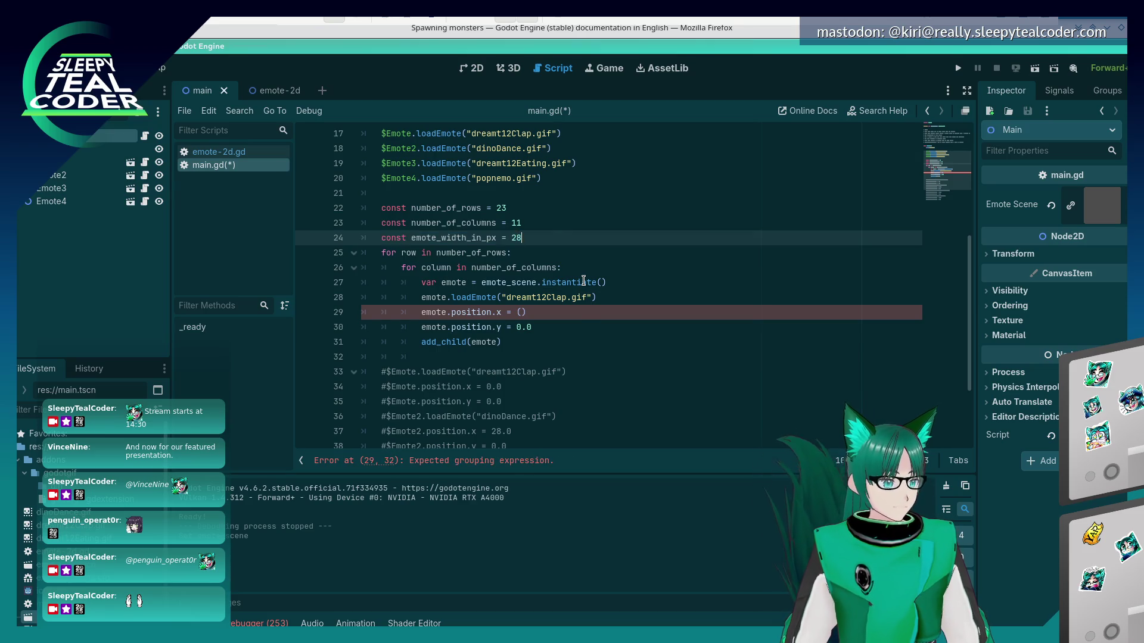
# - Duplicate the emote_width_in_px constant as emote_height_in_px
pyautogui.hotkey('ctrl', 'shift', 'd')
pyautogui.hotkey('ctrl', 'Left')
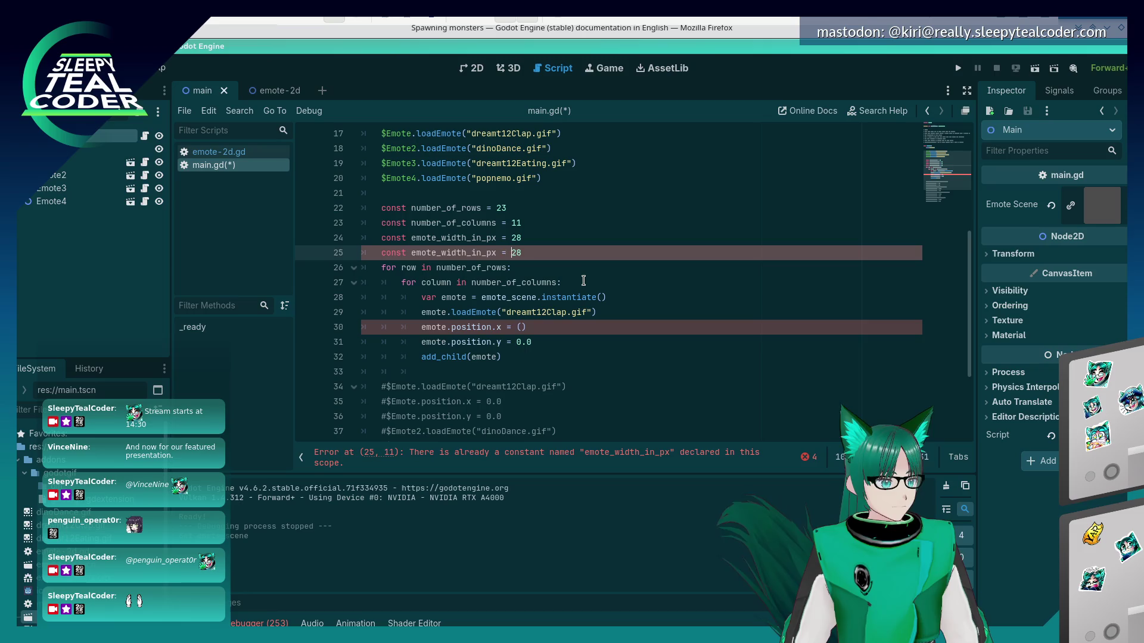
pyautogui.press('BackSpace')
pyautogui.press('BackSpace')
pyautogui.press('BackSpace')
pyautogui.write('height')
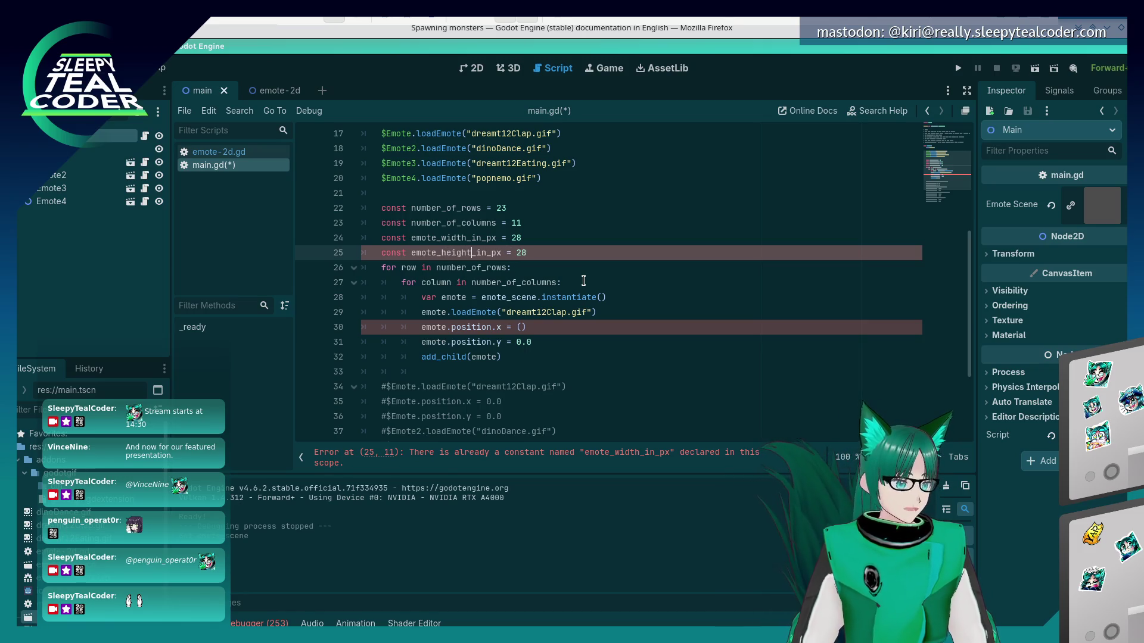
pyautogui.press('Down')
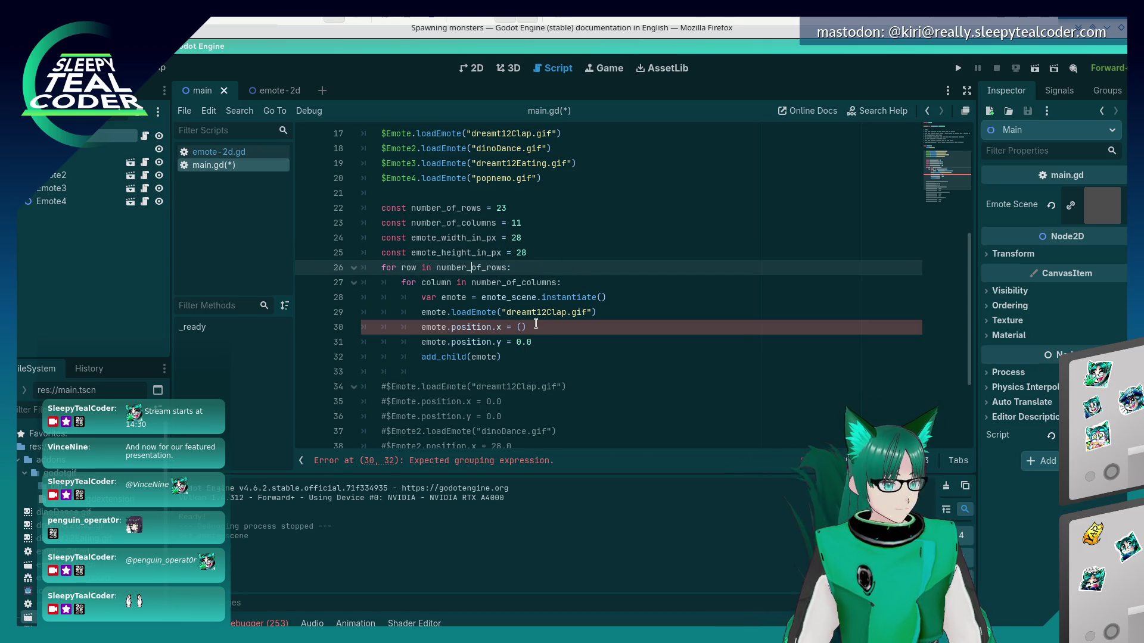
# - Set position.x to emote_width_in_px * 28.0 and make the size constants 28.0
pyautogui.click(517, 329)
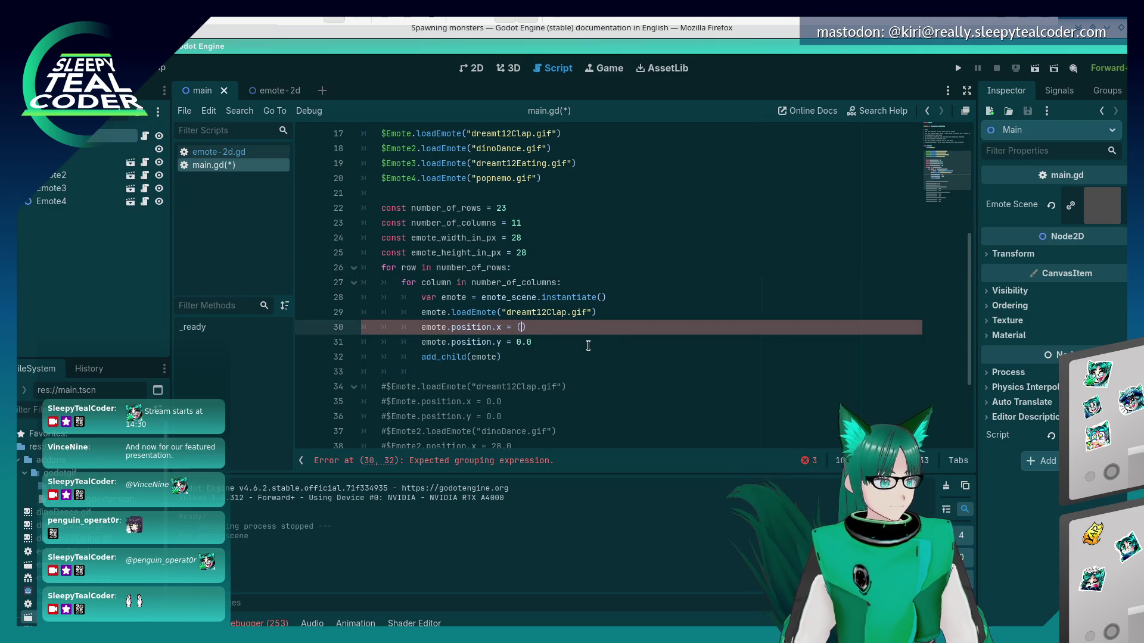
pyautogui.write('emote_width_in_')
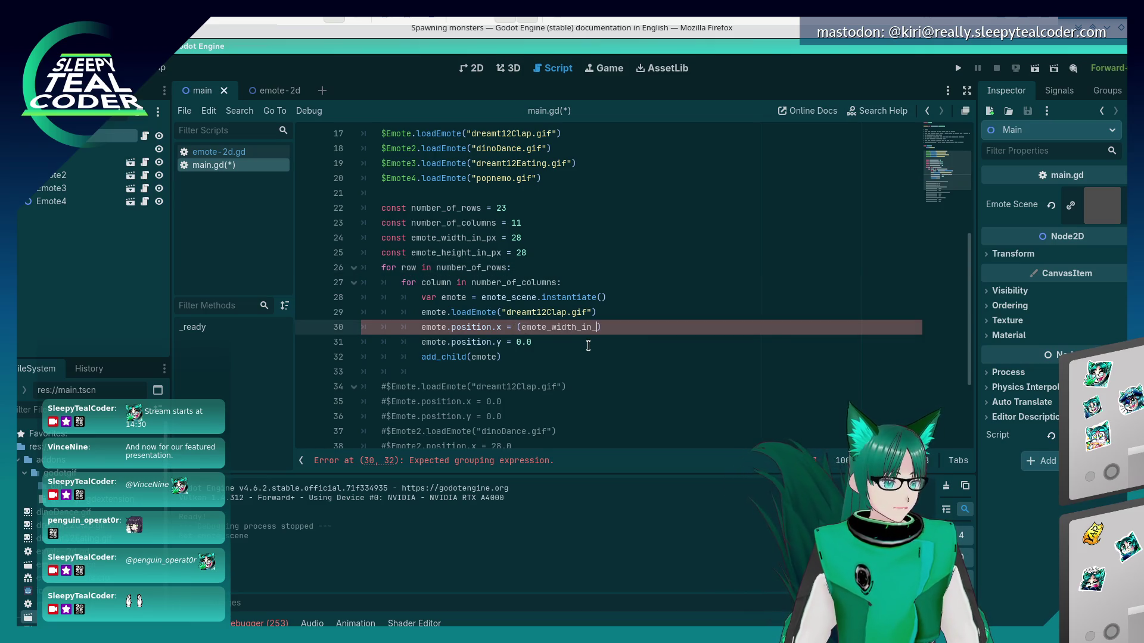
pyautogui.write('px * ')
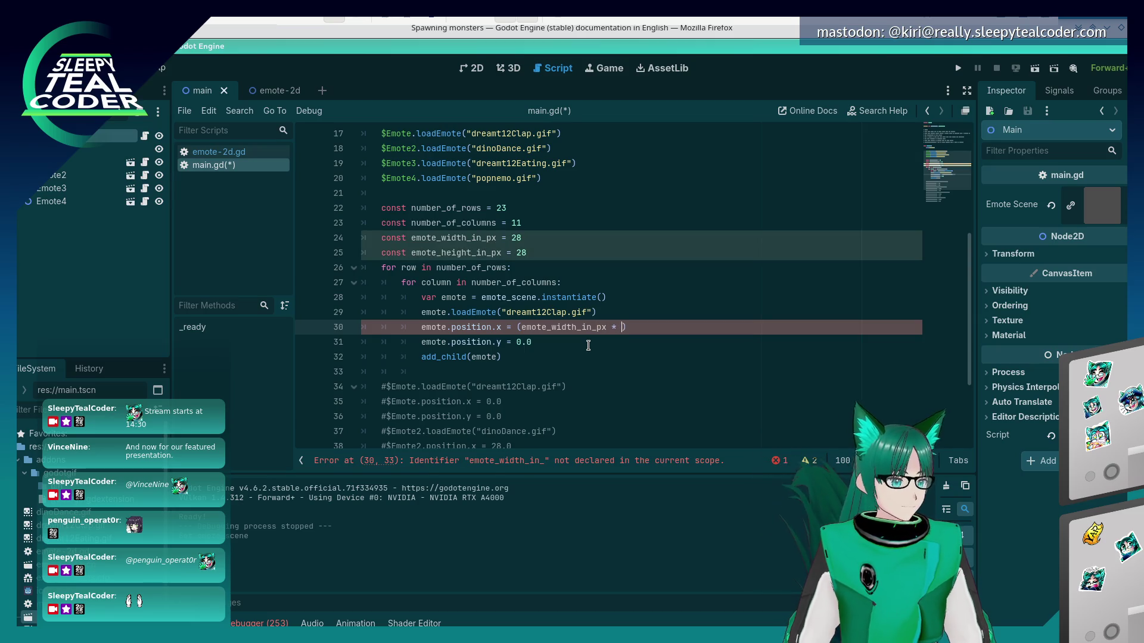
pyautogui.write('28')
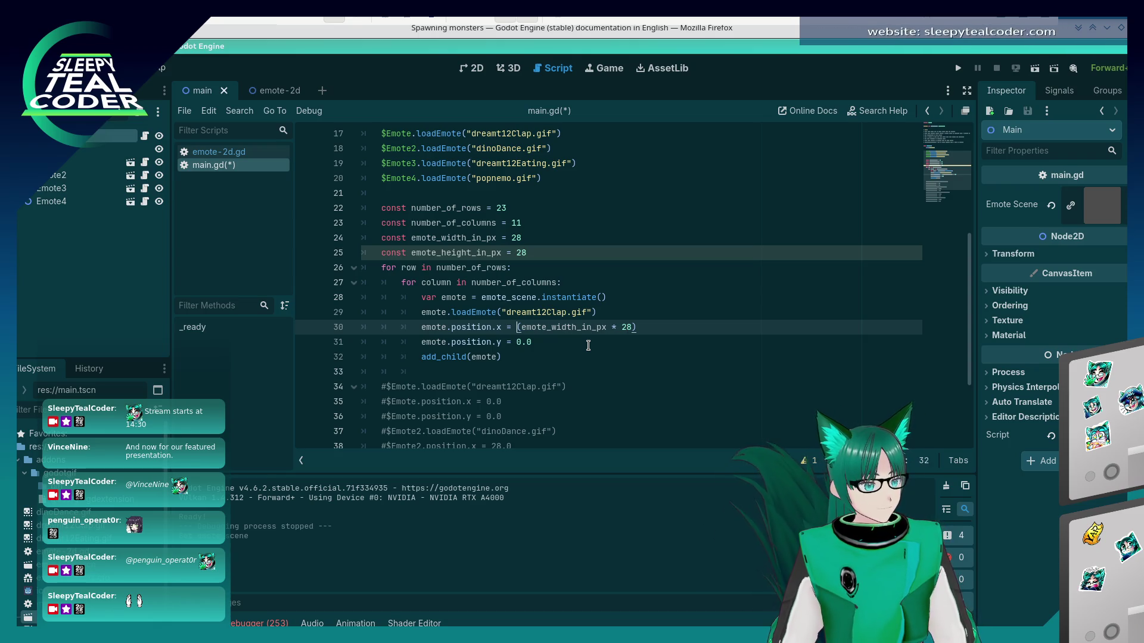
pyautogui.click(517, 298)
pyautogui.press('Up')
pyautogui.press('Up')
pyautogui.press('Up')
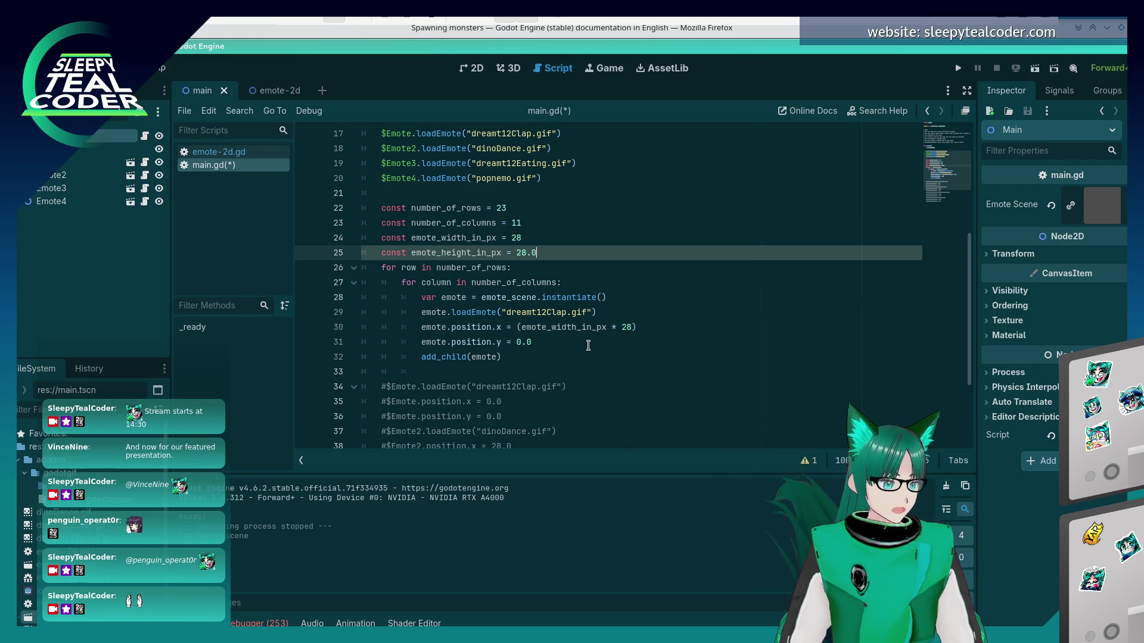
pyautogui.press('Up')
pyautogui.write('.0')
pyautogui.press('Down')
pyautogui.press('Down')
pyautogui.press('Down')
pyautogui.press('Up')
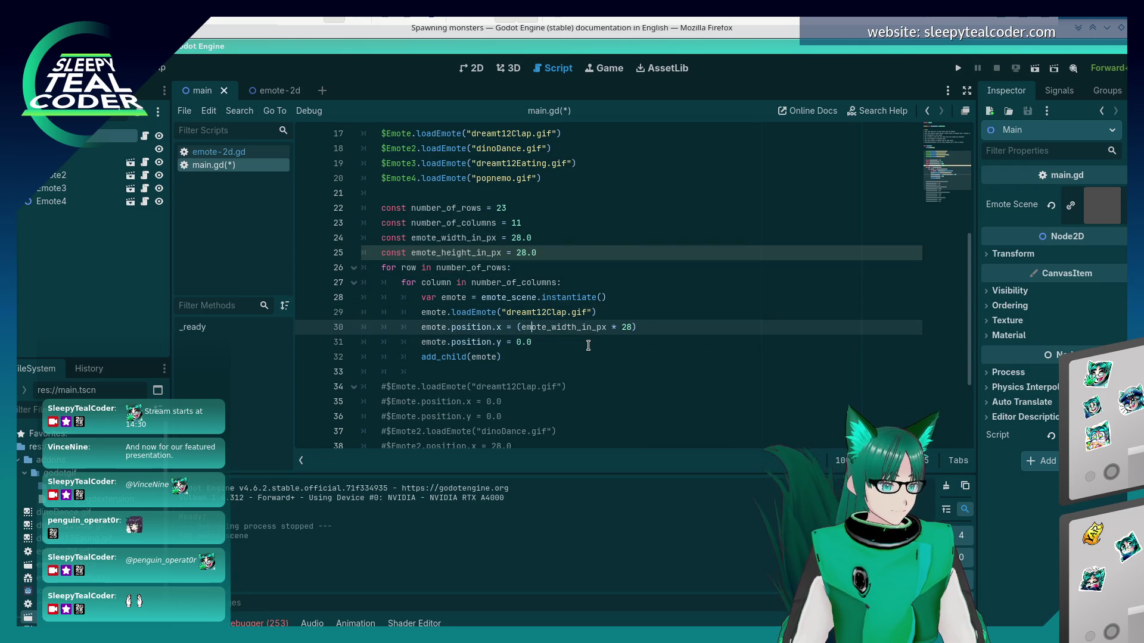
pyautogui.write('.0')
# - Use emote_height_in_px in position.y and drop the fixed 28.0 multiplier from x
pyautogui.press('Down')
pyautogui.press('Left')
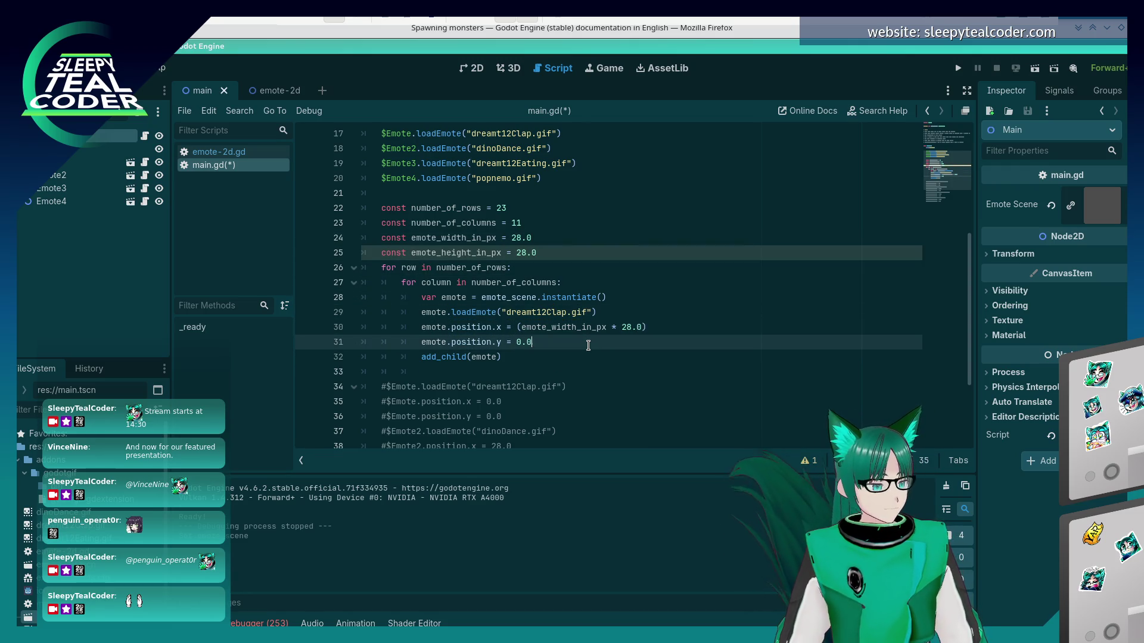
pyautogui.write('(emote')
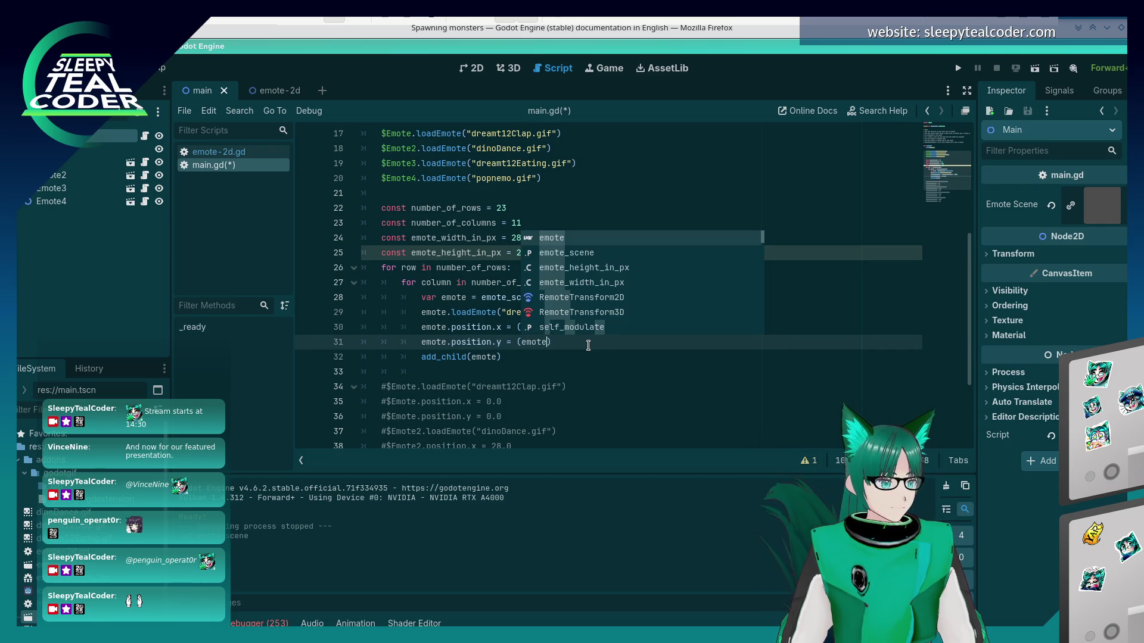
pyautogui.write('_height_inP')
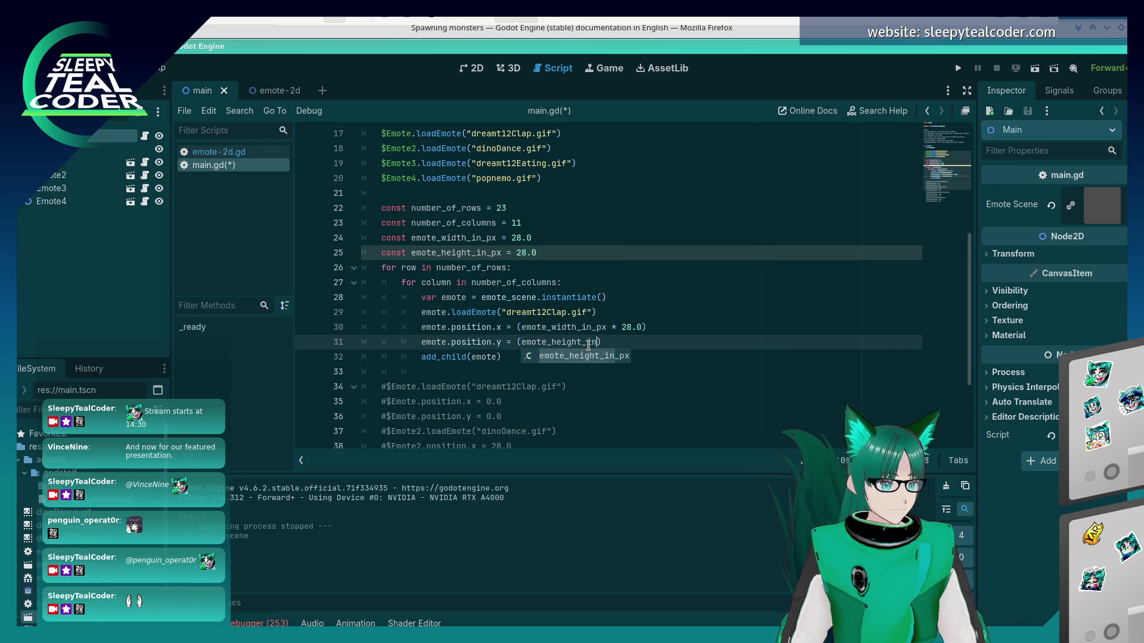
pyautogui.press('BackSpace')
pyautogui.press('BackSpace')
pyautogui.press('BackSpace')
pyautogui.write('in_')
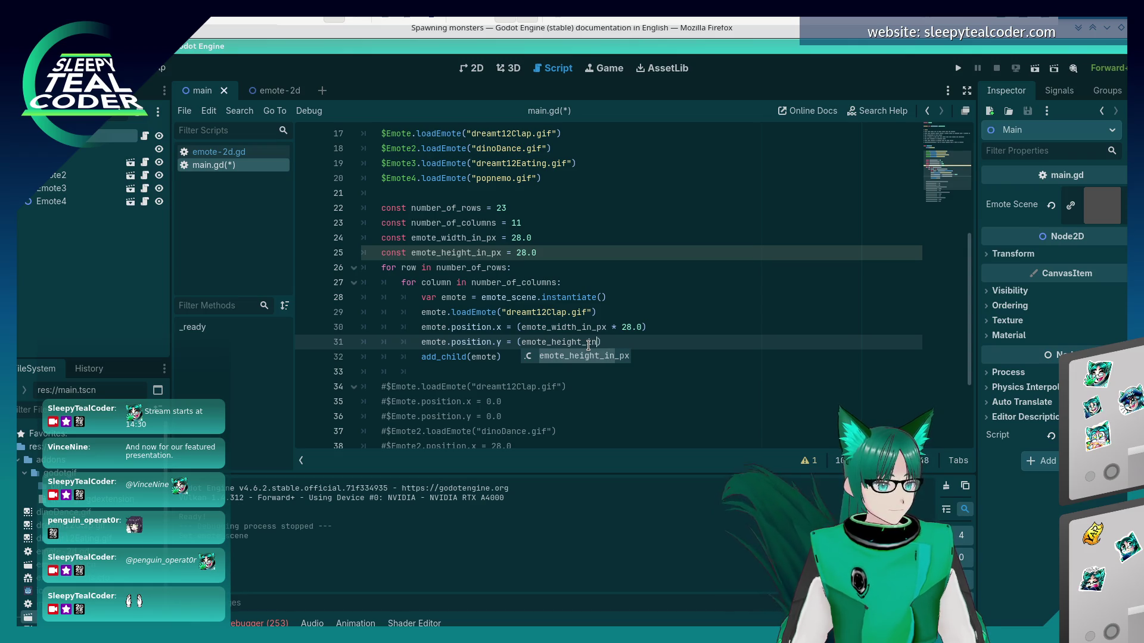
pyautogui.write('px *')
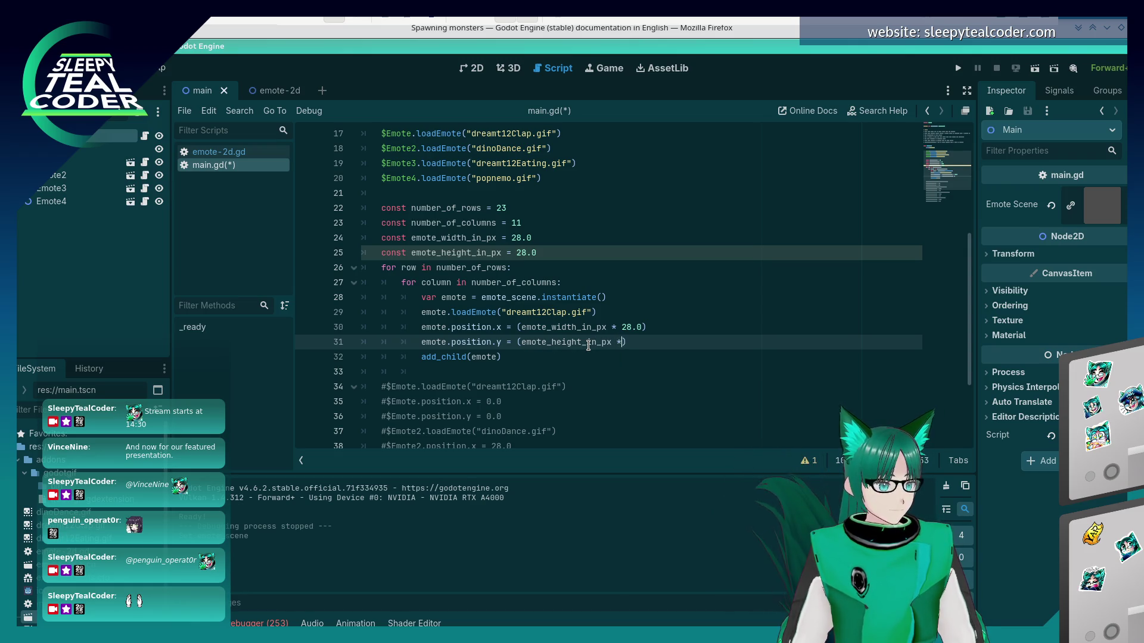
pyautogui.press('Up')
pyautogui.press('BackSpace')
pyautogui.press('BackSpace')
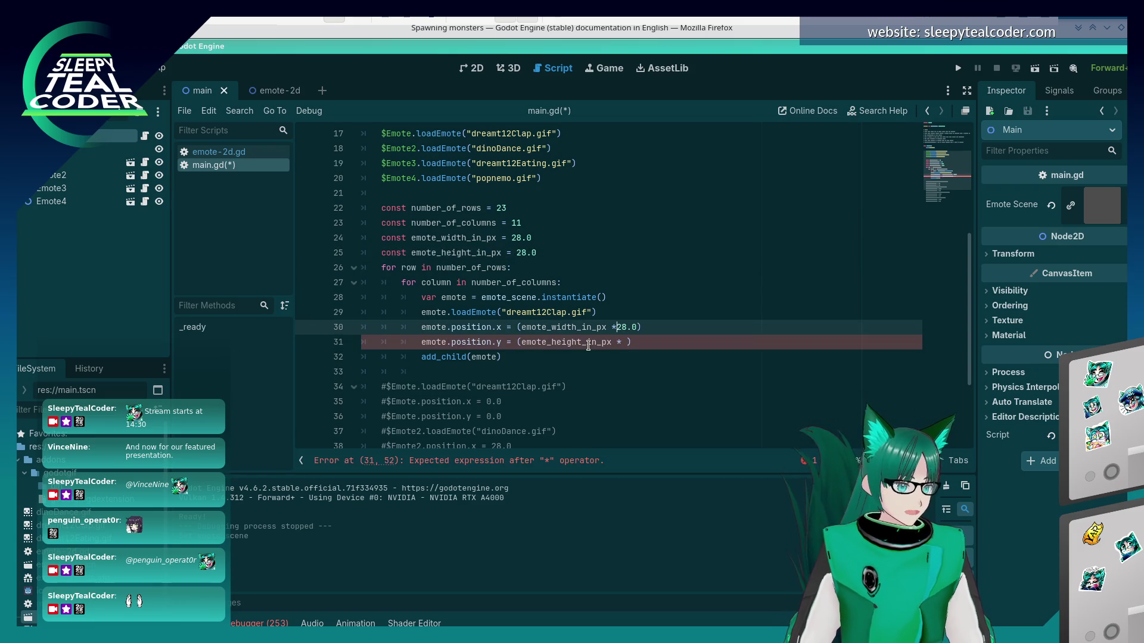
pyautogui.press('Delete')
pyautogui.press('Delete')
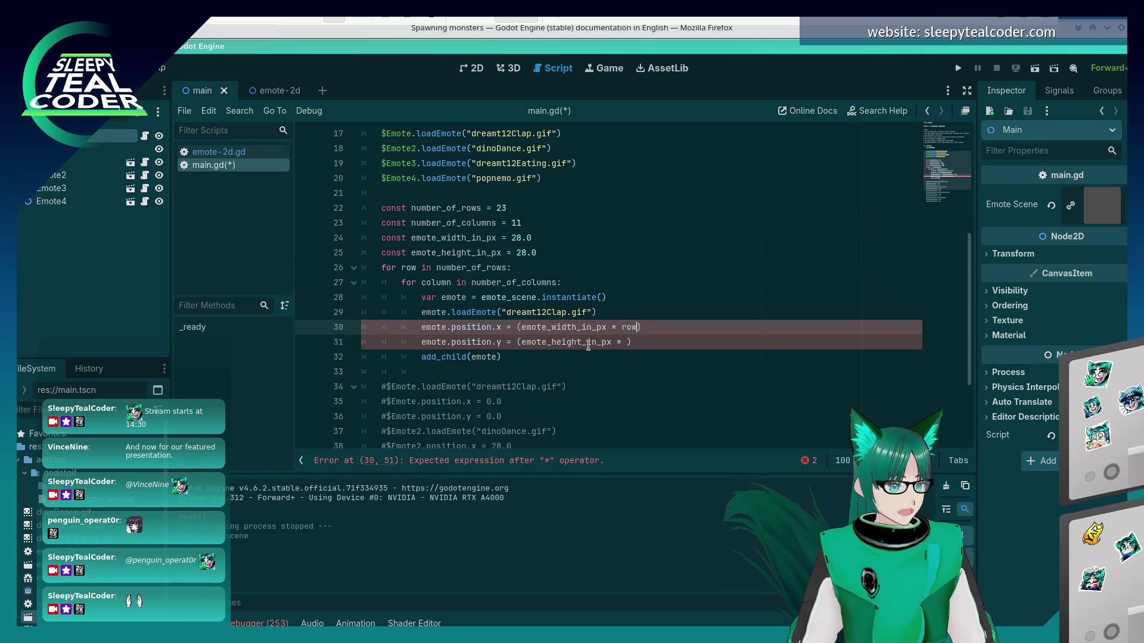
pyautogui.press('Down')
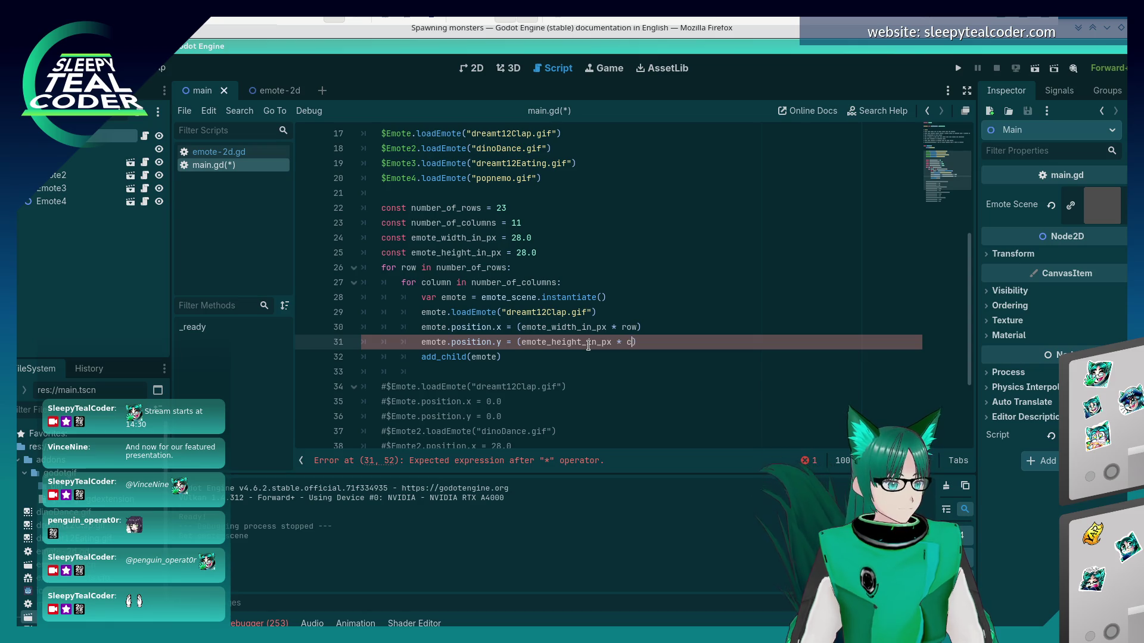
pyautogui.write('olumn')
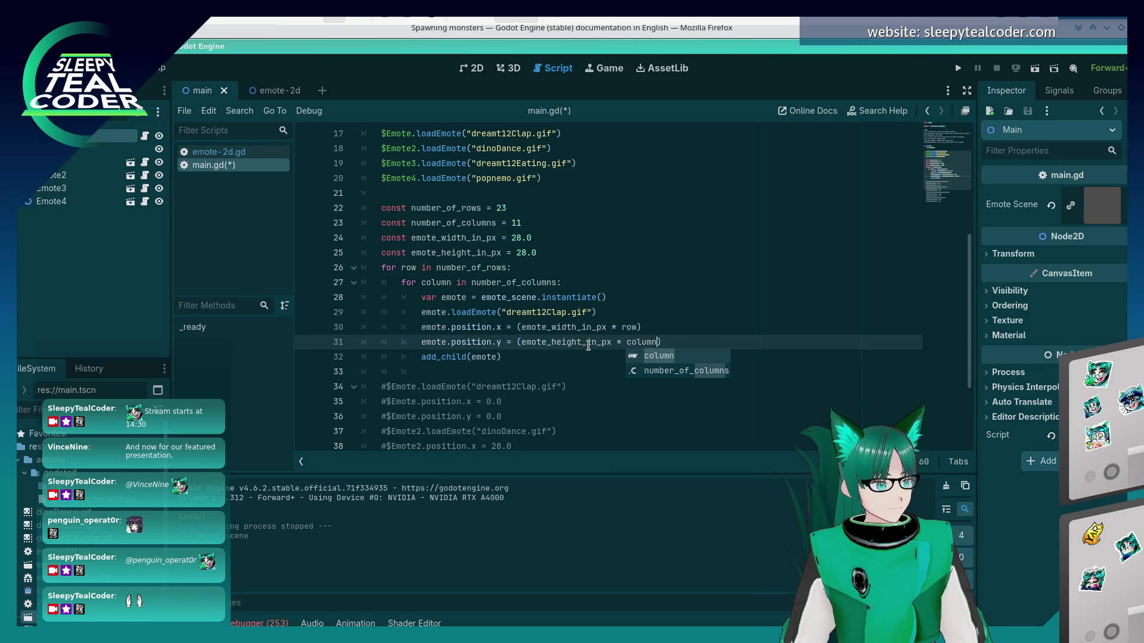
# - Fix the multipliers so position.x uses column and position.y uses row
pyautogui.press('Up')
pyautogui.press('BackSpace')
pyautogui.press('BackSpace')
pyautogui.press('BackSpace')
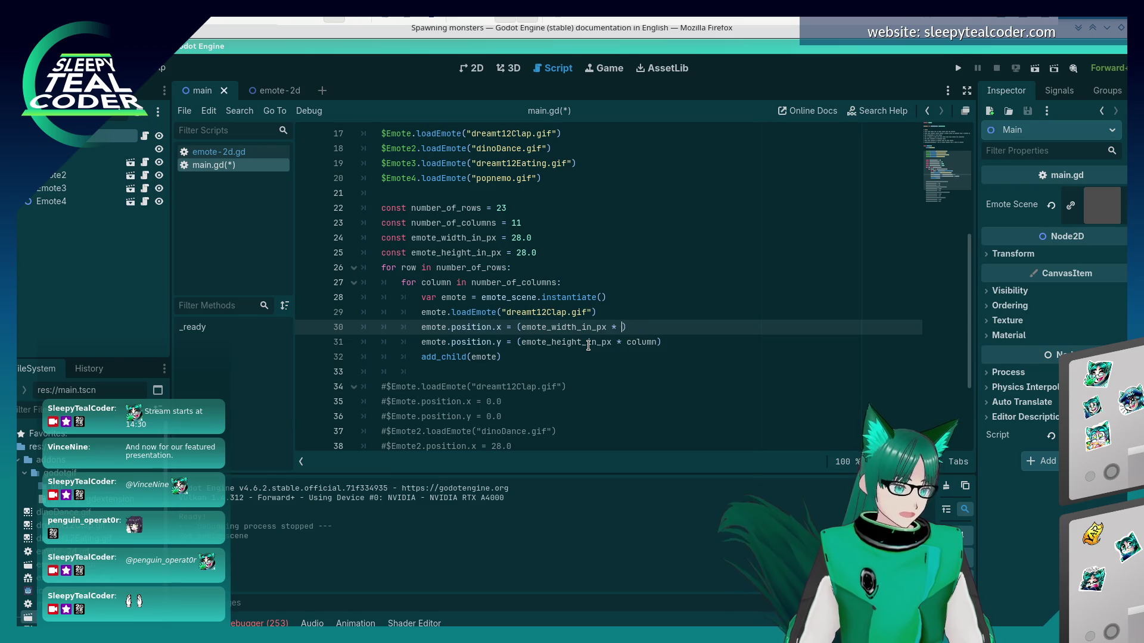
pyautogui.write('column')
pyautogui.press('Escape')
pyautogui.press('Down')
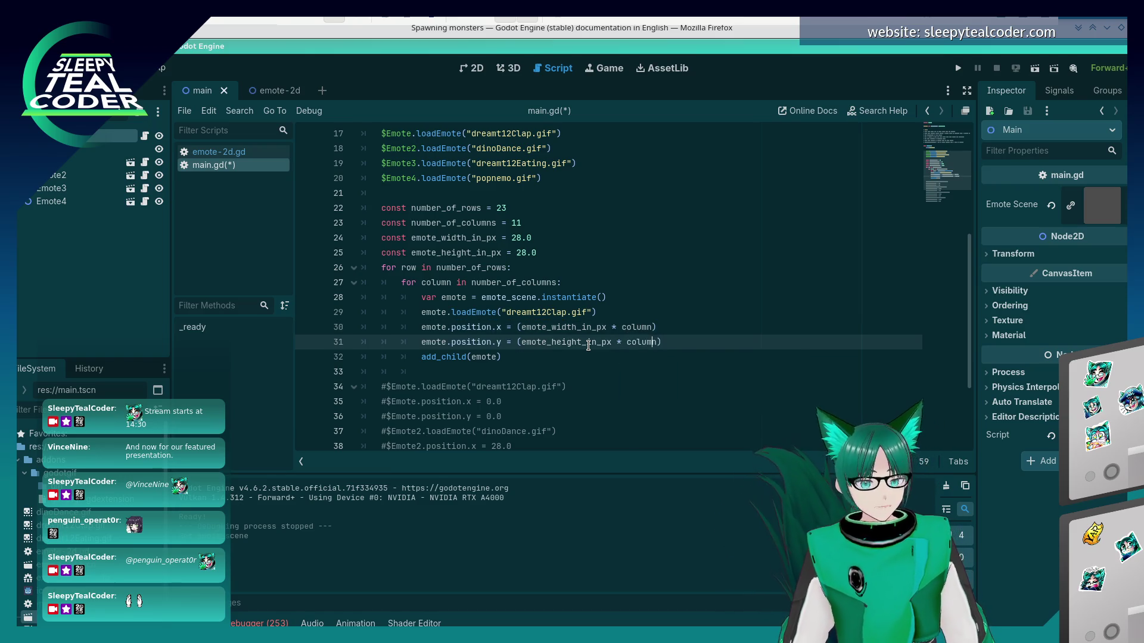
pyautogui.press('BackSpace')
pyautogui.press('BackSpace')
pyautogui.press('BackSpace')
pyautogui.write('row')
# - Save main.gd and run the project with F5 to test the grid
pyautogui.hotkey('ctrl', 's')
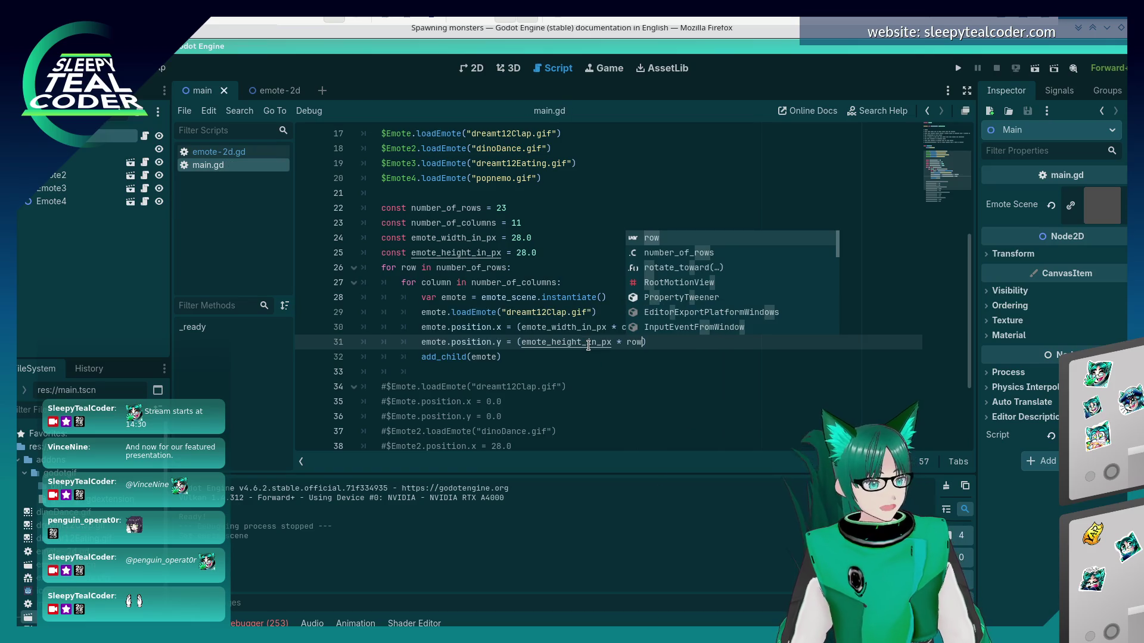
pyautogui.click(513, 356)
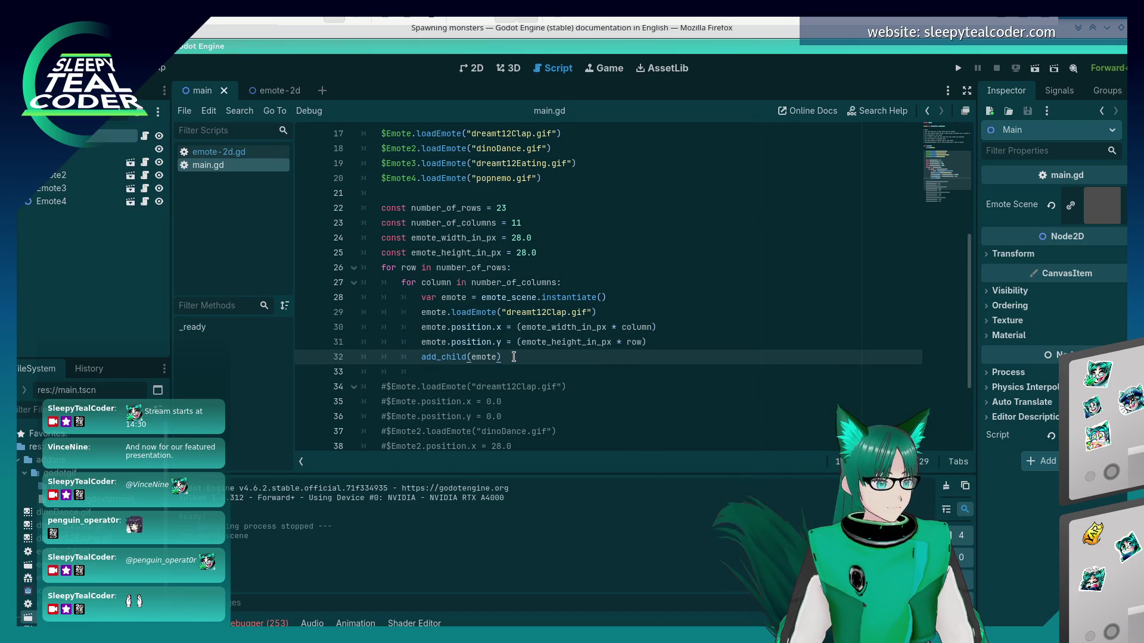
pyautogui.press('F5')
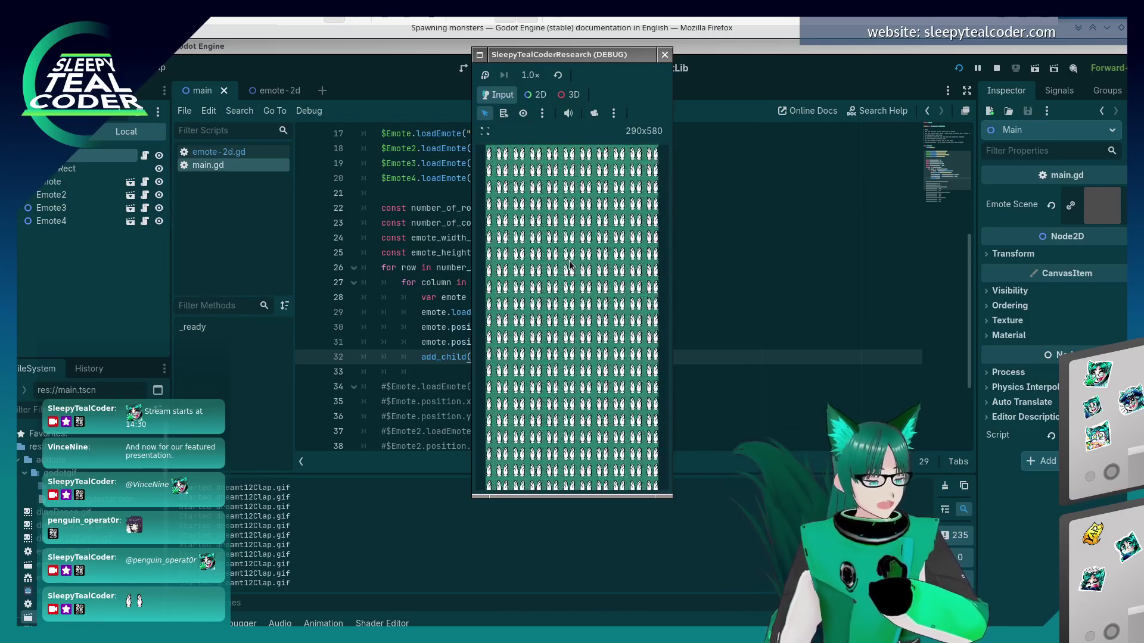
pyautogui.click(664, 55)
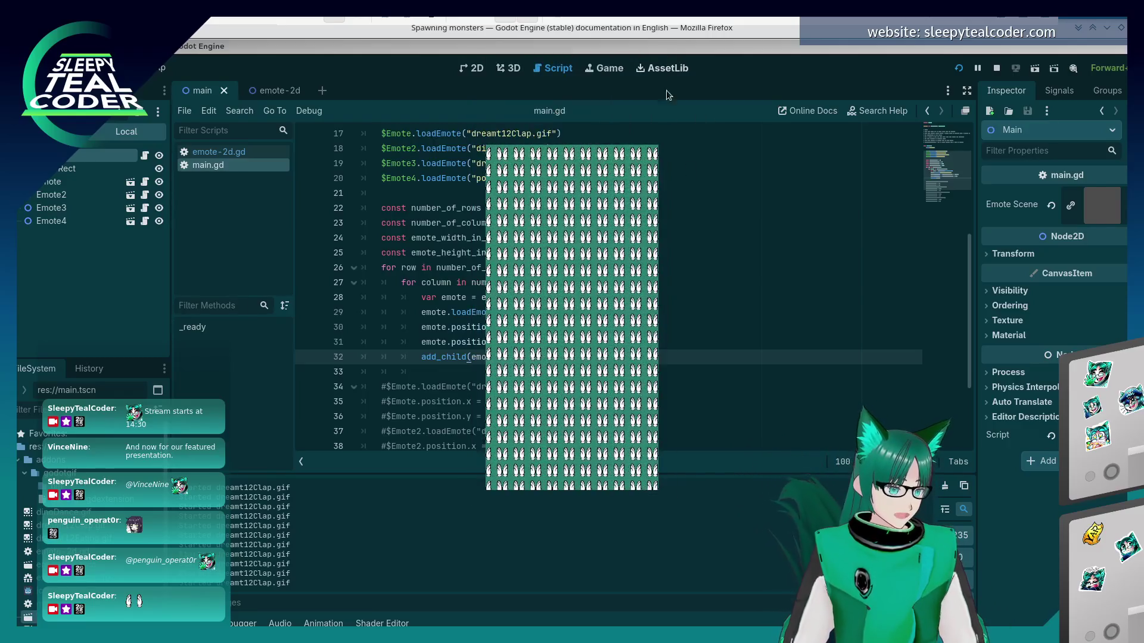
pyautogui.click(594, 310)
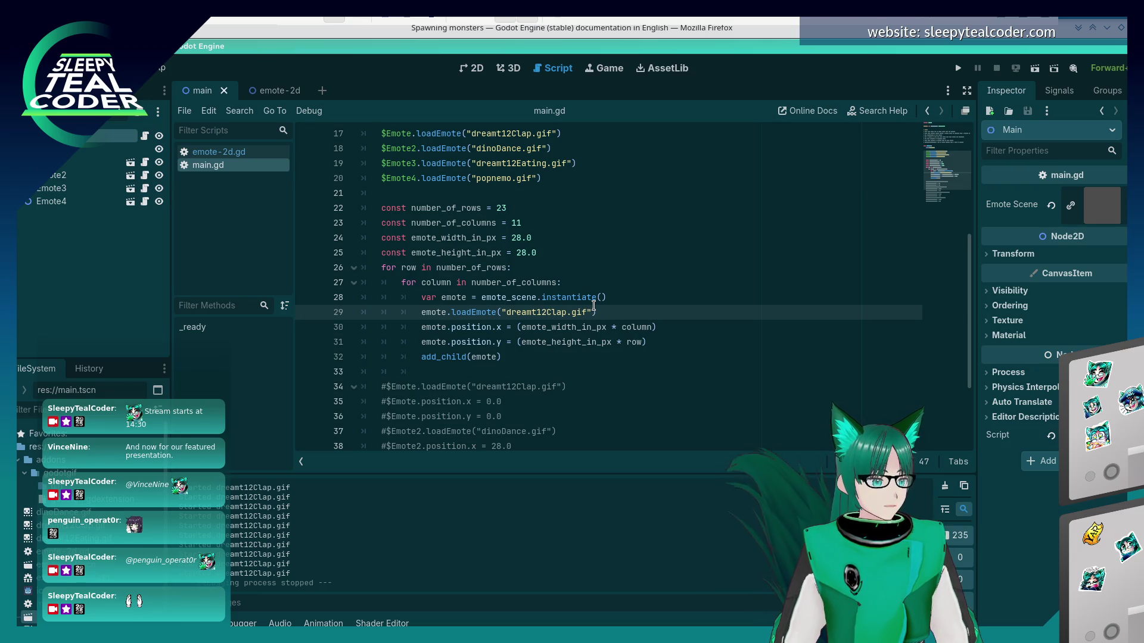
pyautogui.click(451, 223)
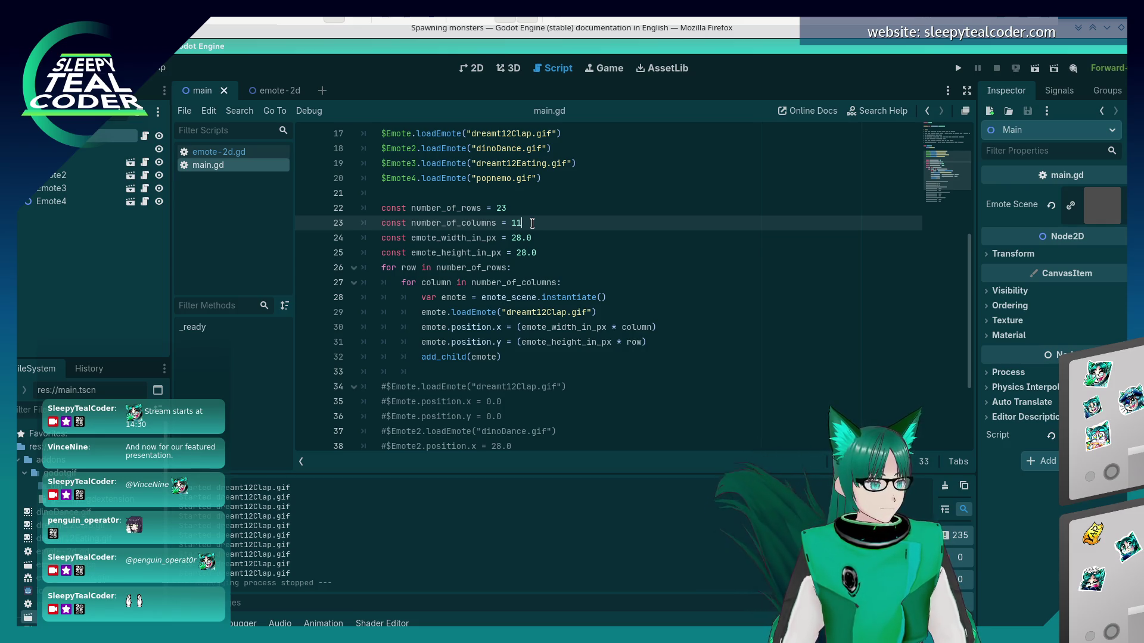
# - Run the project to view the clapping-emote grid, then close the game window
pyautogui.click(515, 206)
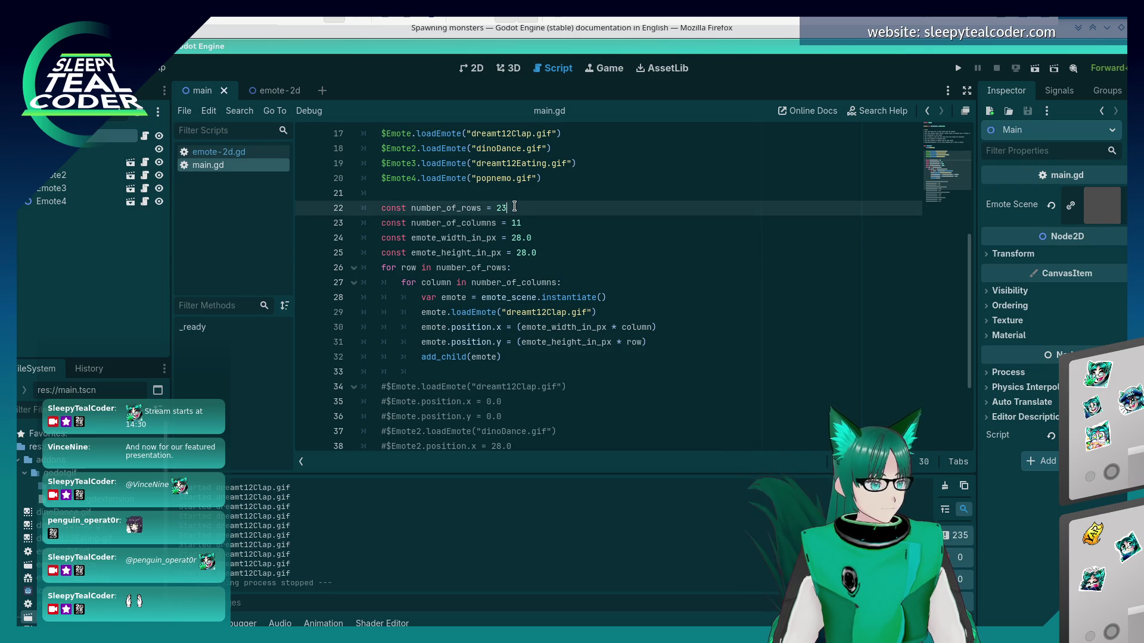
pyautogui.click(417, 268)
pyautogui.click(551, 224)
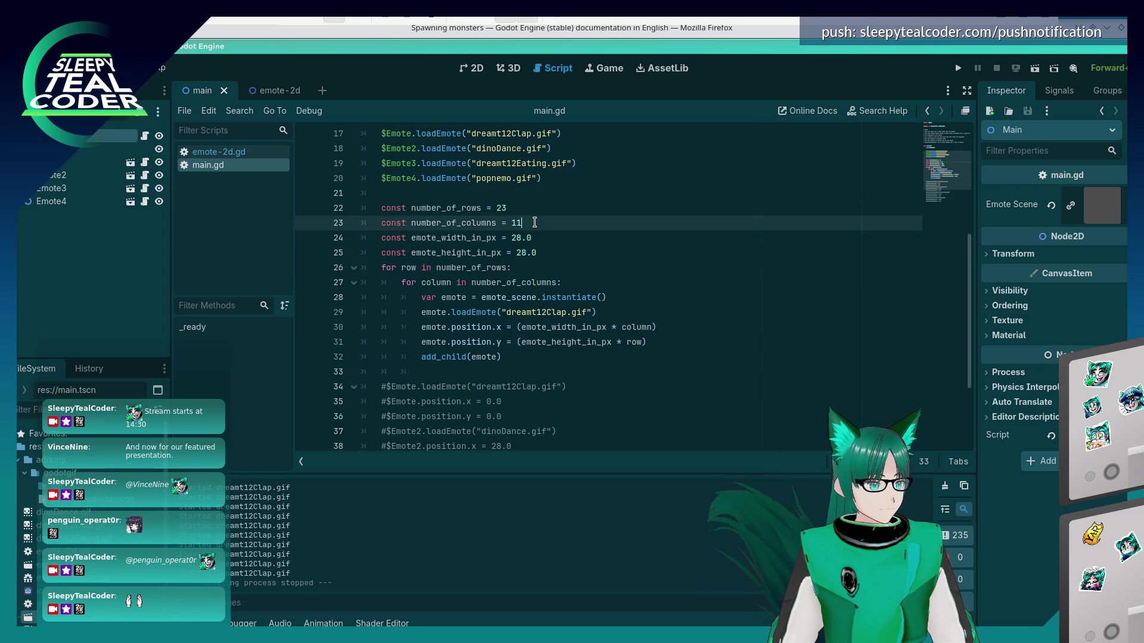
pyautogui.click(958, 68)
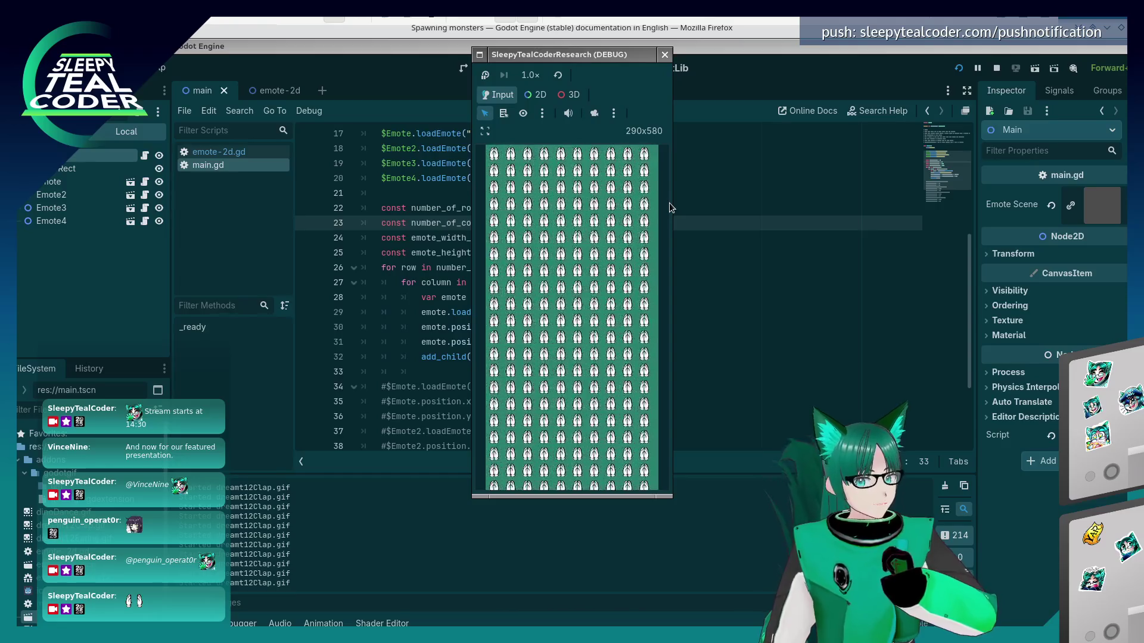
pyautogui.click(665, 54)
# - Set number_of_rows to 22 and number_of_columns to 10 and save
pyautogui.press('Up')
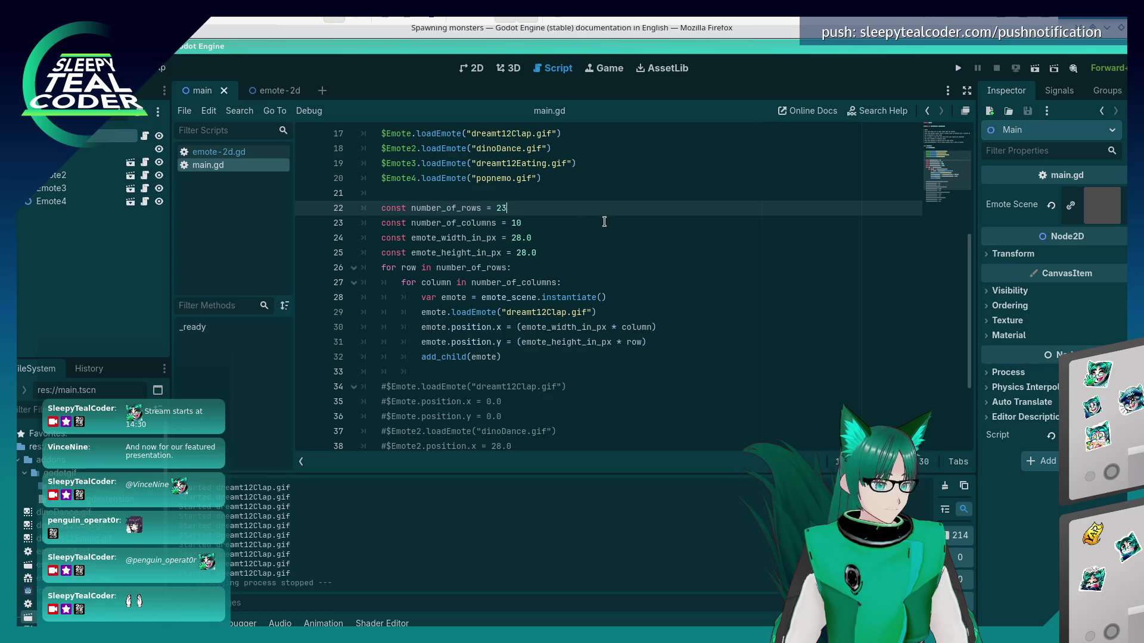
pyautogui.write('2')
pyautogui.hotkey('ctrl', 's')
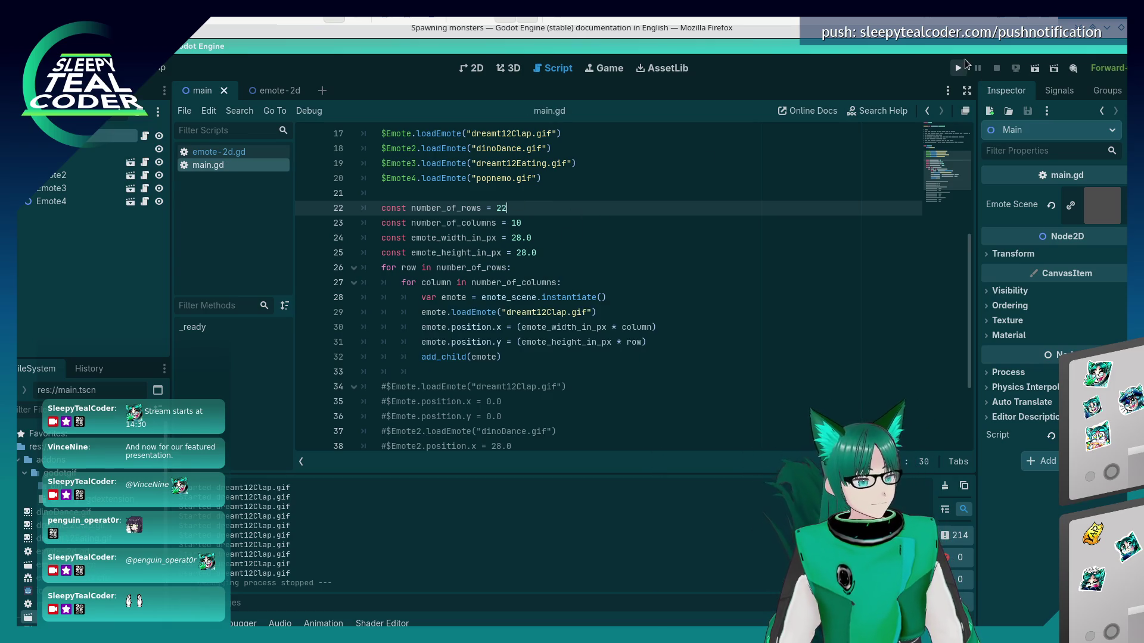
pyautogui.click(597, 312)
# - Add a 'func get_emote_filename() -> String:' header at the end of main.gd
pyautogui.click(635, 297)
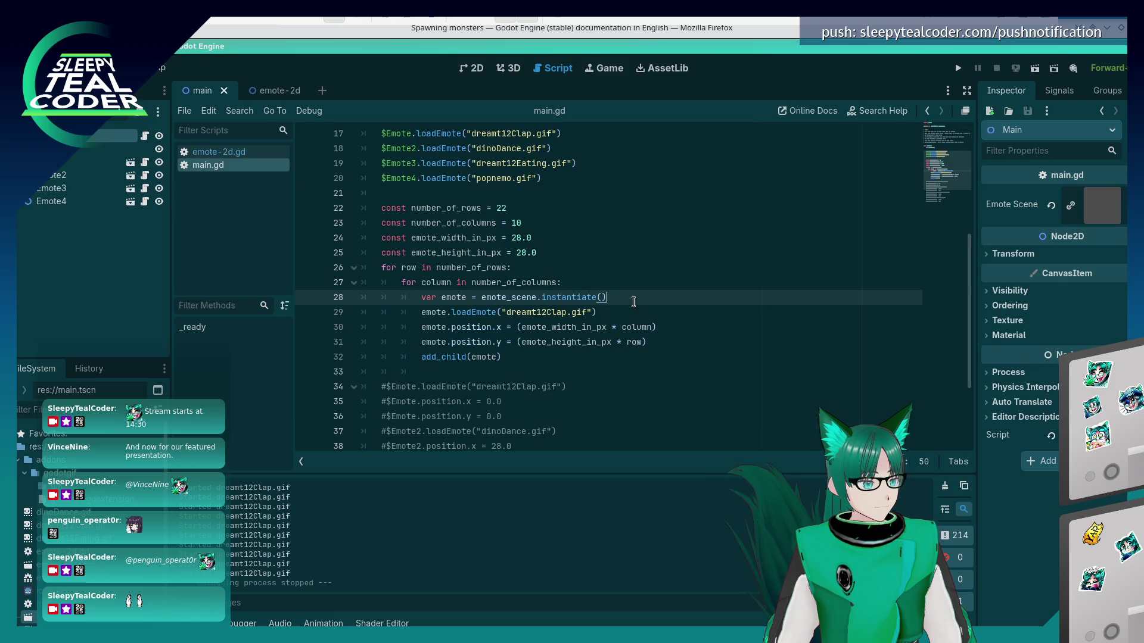
pyautogui.scroll(-1, 605, 322)
pyautogui.scroll(-1, 605, 323)
pyautogui.scroll(3, 605, 322)
pyautogui.scroll(-2, 605, 322)
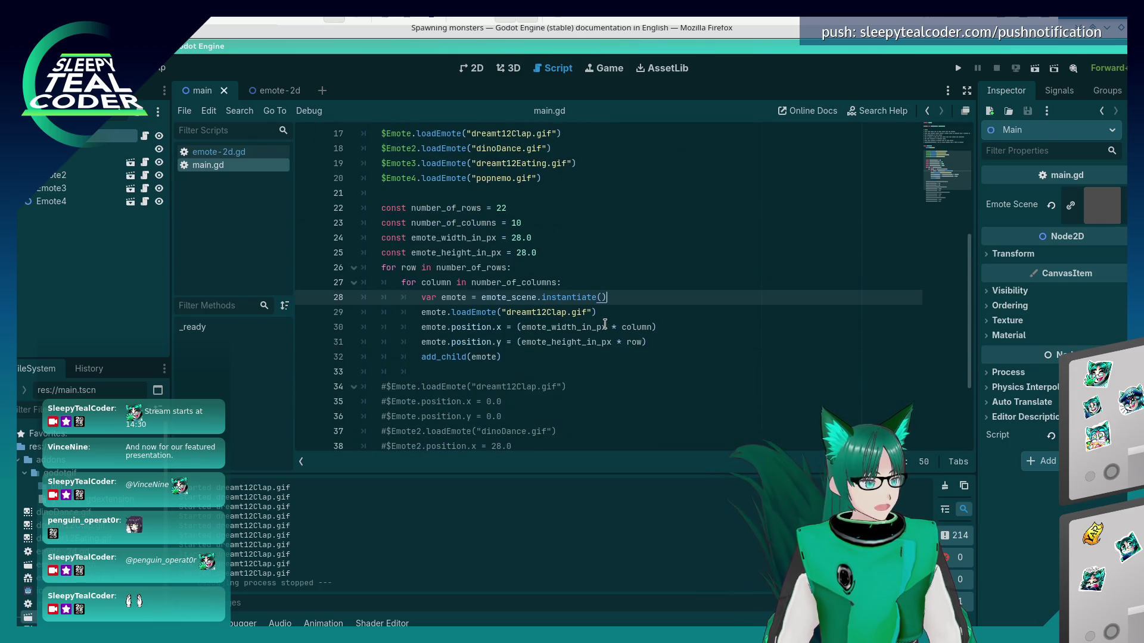
pyautogui.click(544, 252)
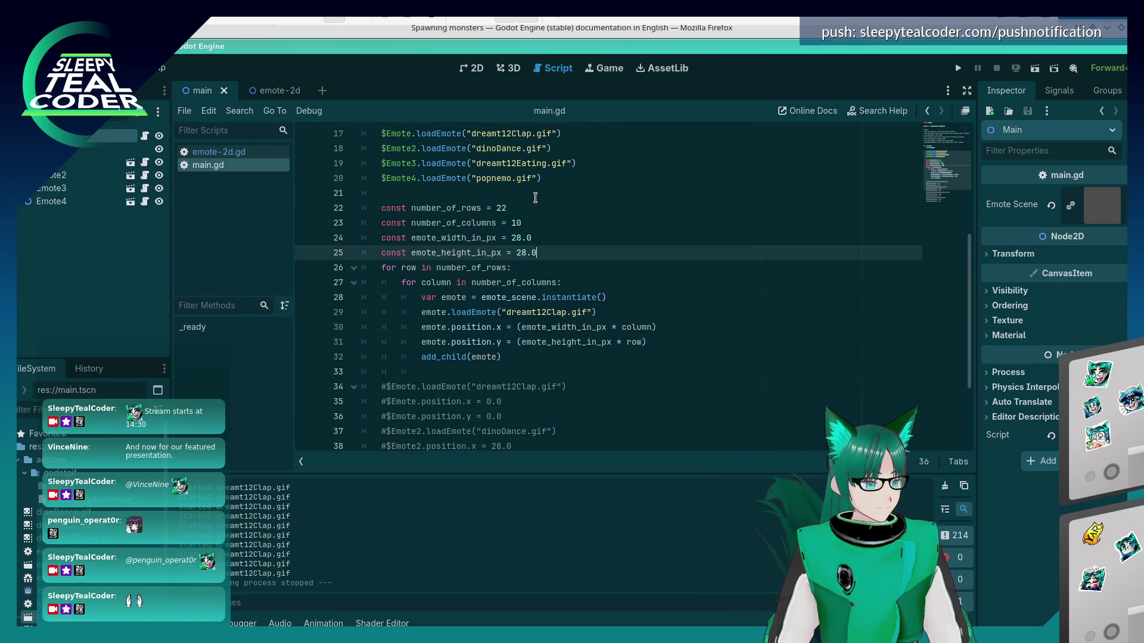
pyautogui.click(535, 197)
pyautogui.press('Return')
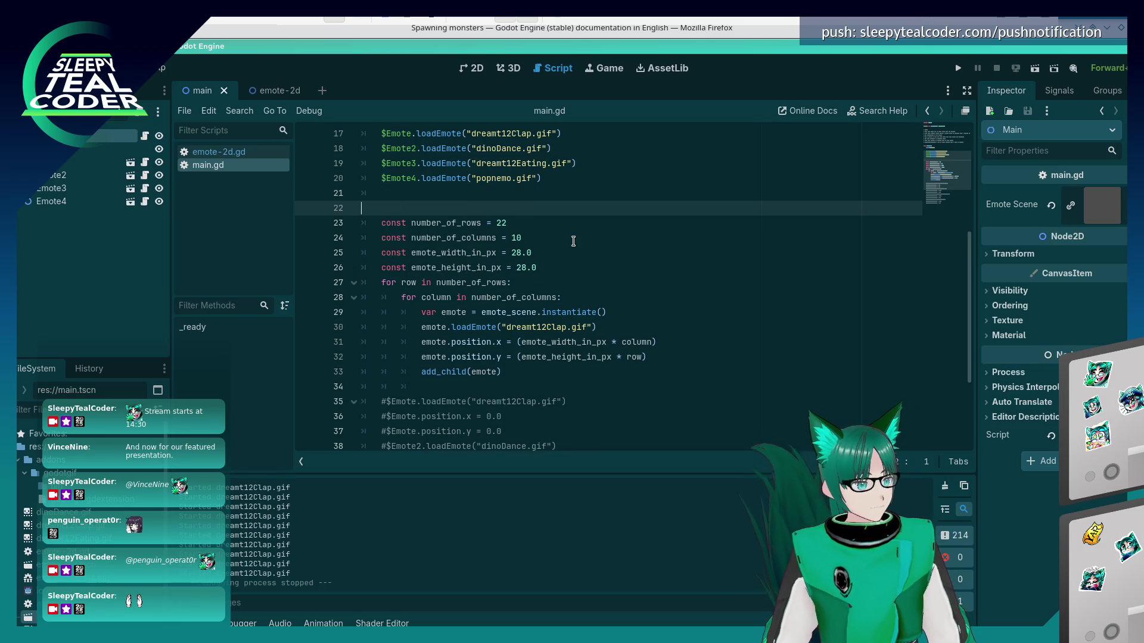
pyautogui.press('BackSpace')
pyautogui.scroll(4, 560, 250)
pyautogui.scroll(-7, 430, 334)
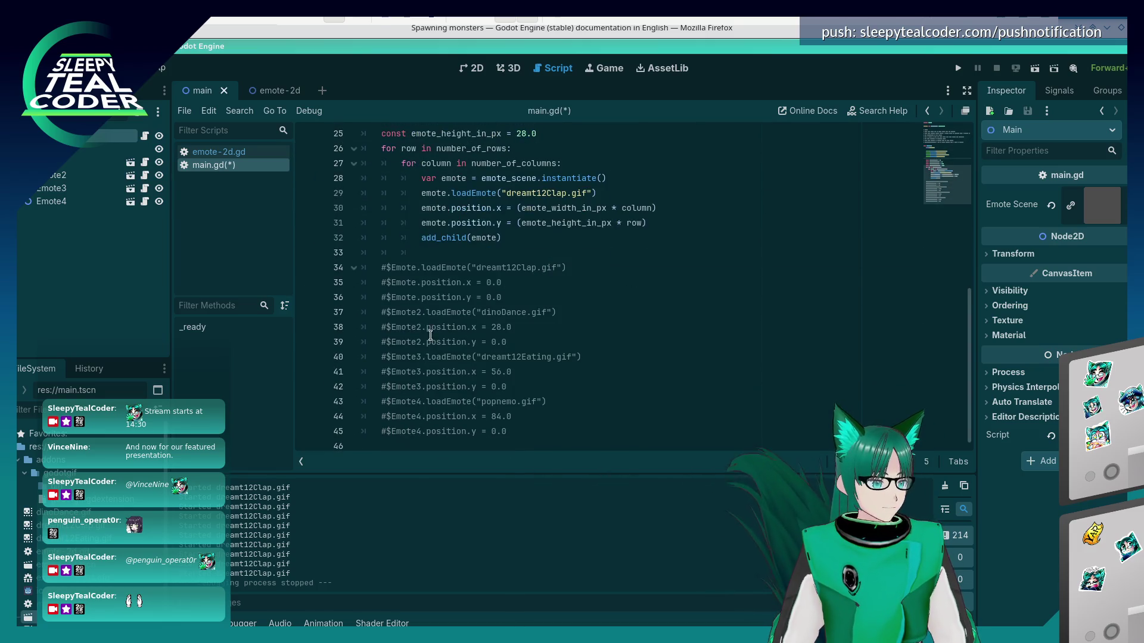
pyautogui.click(521, 443)
pyautogui.press('Return')
pyautogui.write('fun ')
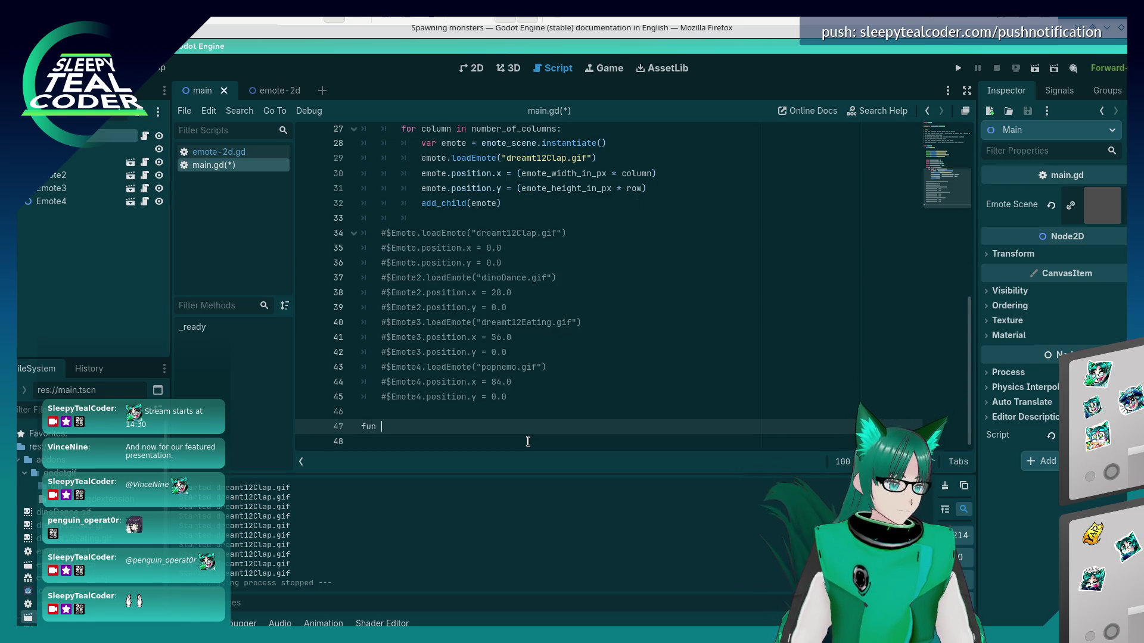
pyautogui.write('c get_emote_filena')
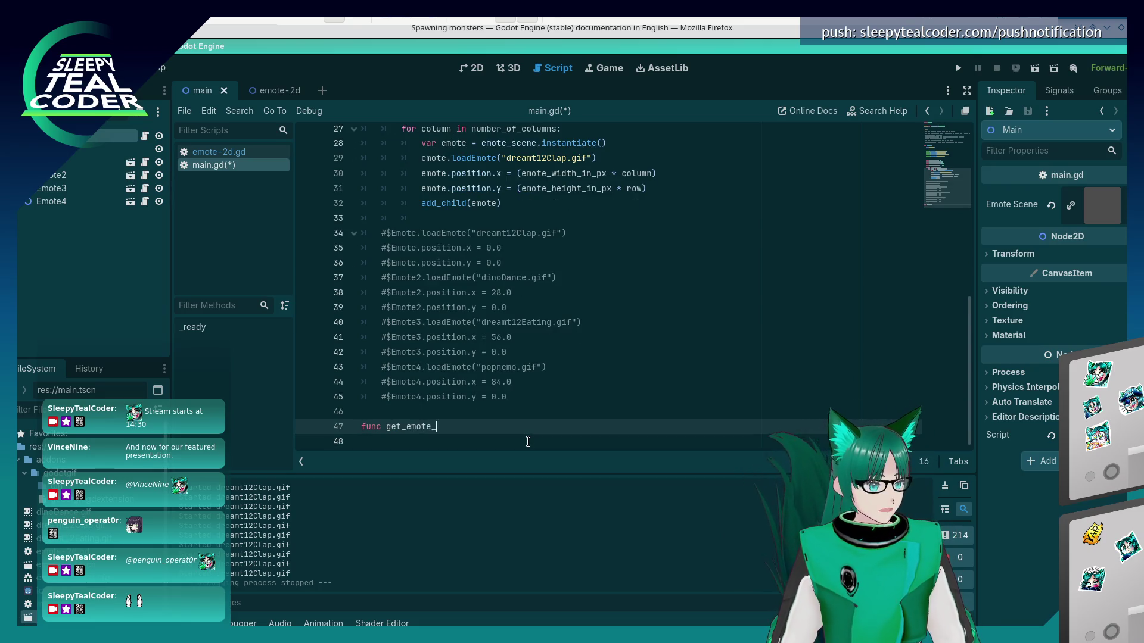
pyautogui.write('()')
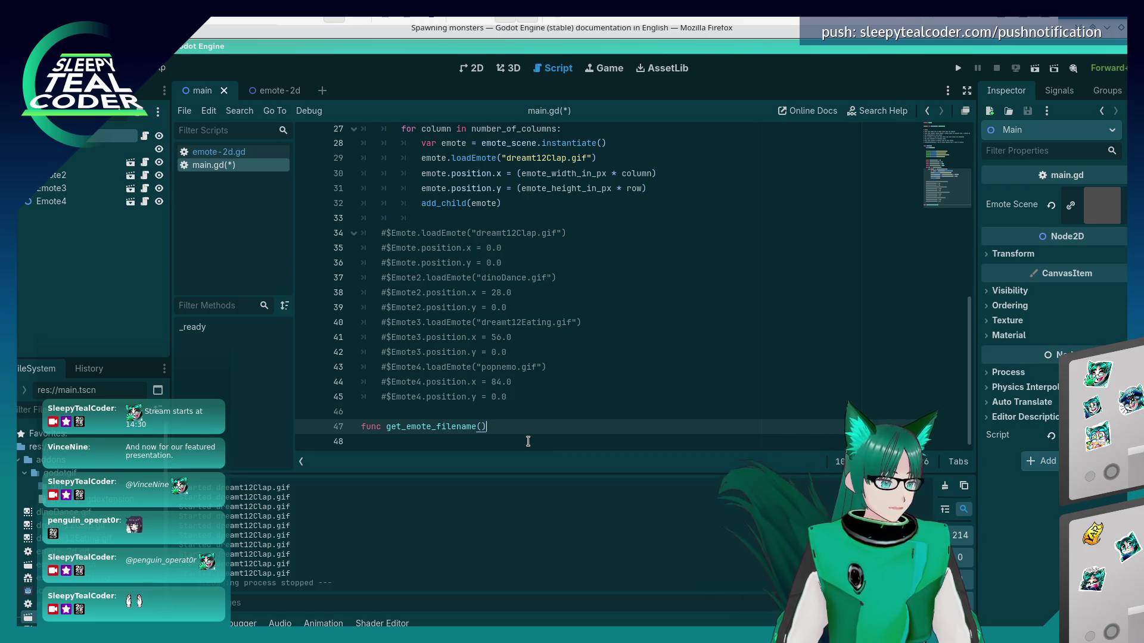
pyautogui.write('ring:')
pyautogui.press('Return')
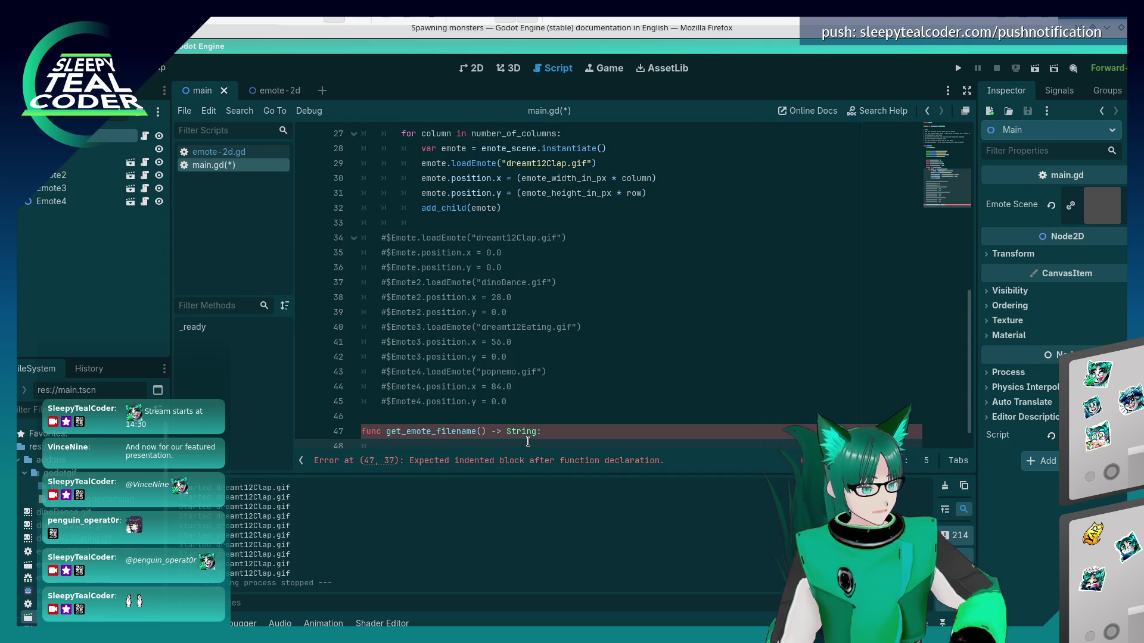
# - Declare var filename_index = 0 on line 14 and save the script
pyautogui.scroll(9, 528, 441)
pyautogui.click(540, 307)
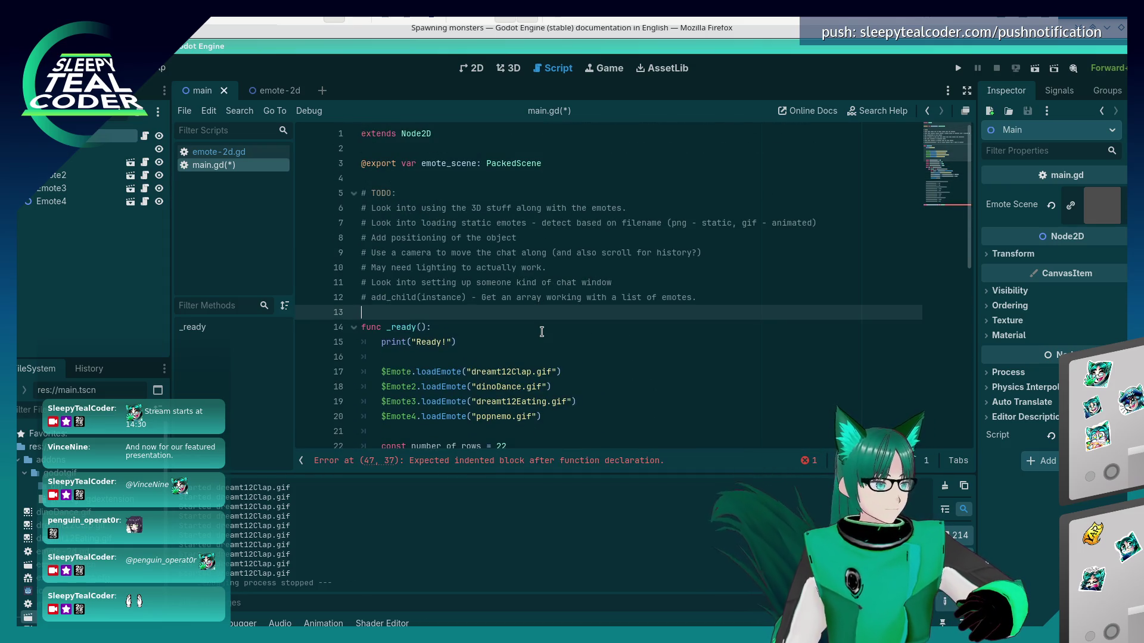
pyautogui.click(541, 329)
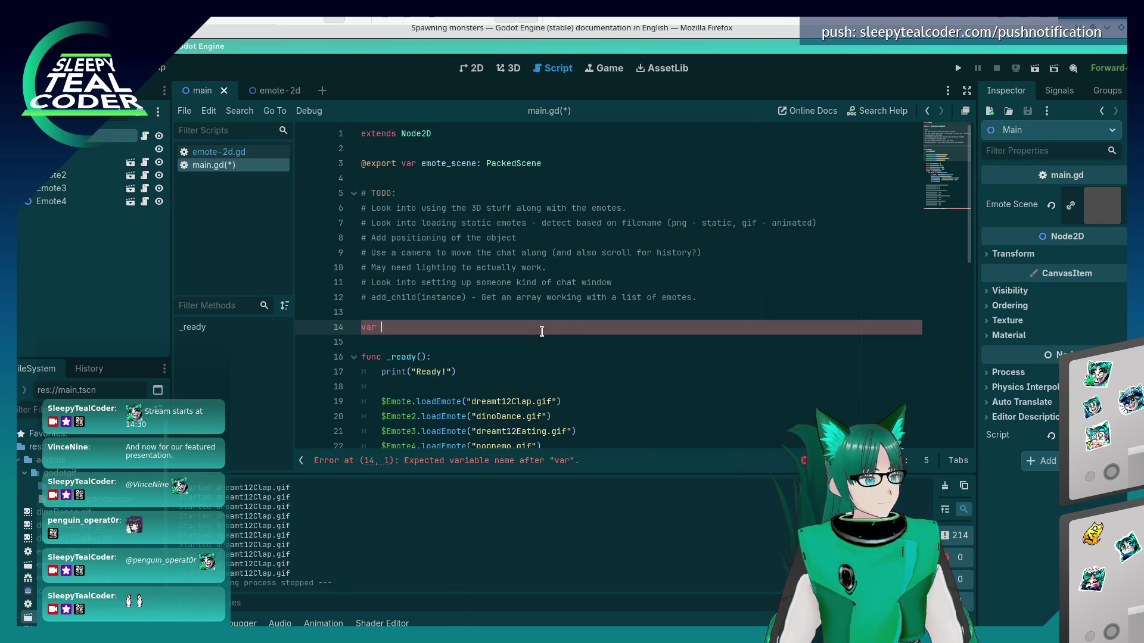
pyautogui.write('filename_index = 0')
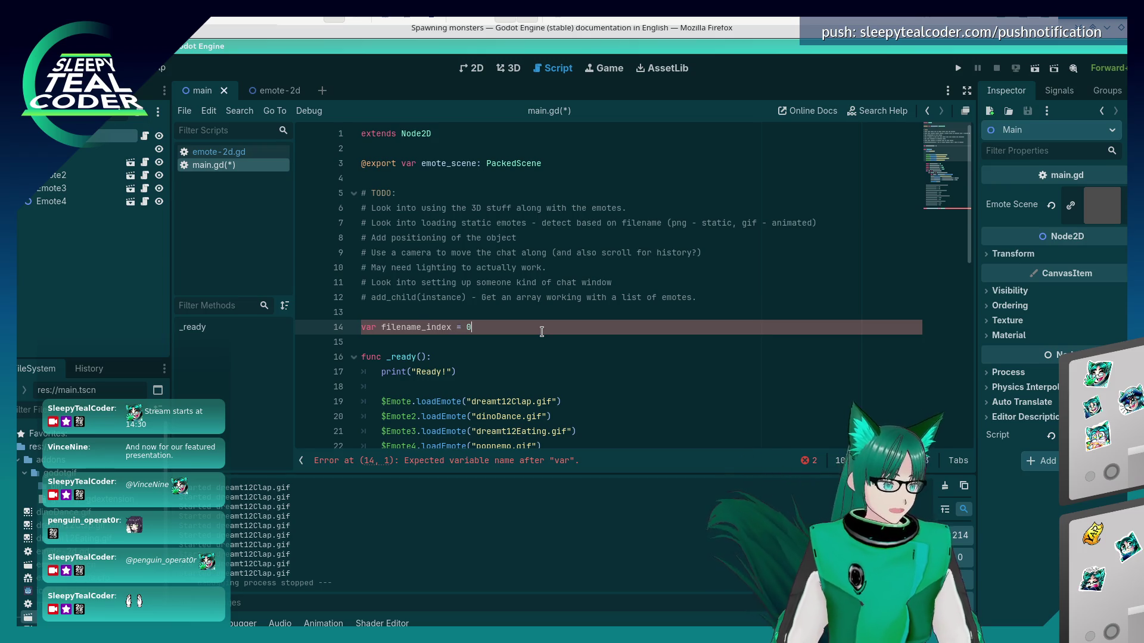
pyautogui.hotkey('ctrl', 's')
pyautogui.scroll(-3, 541, 332)
pyautogui.scroll(-7, 542, 332)
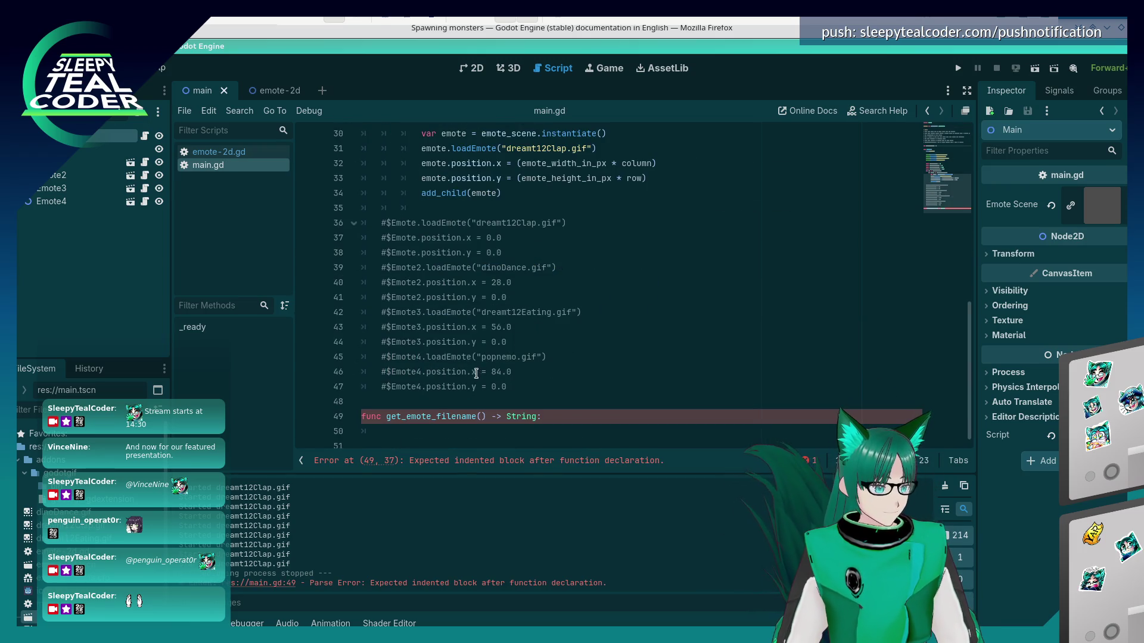
# - Fill get_emote_filename() with a filename variable, a 'return filename' line and an if on filename_index
pyautogui.click(426, 436)
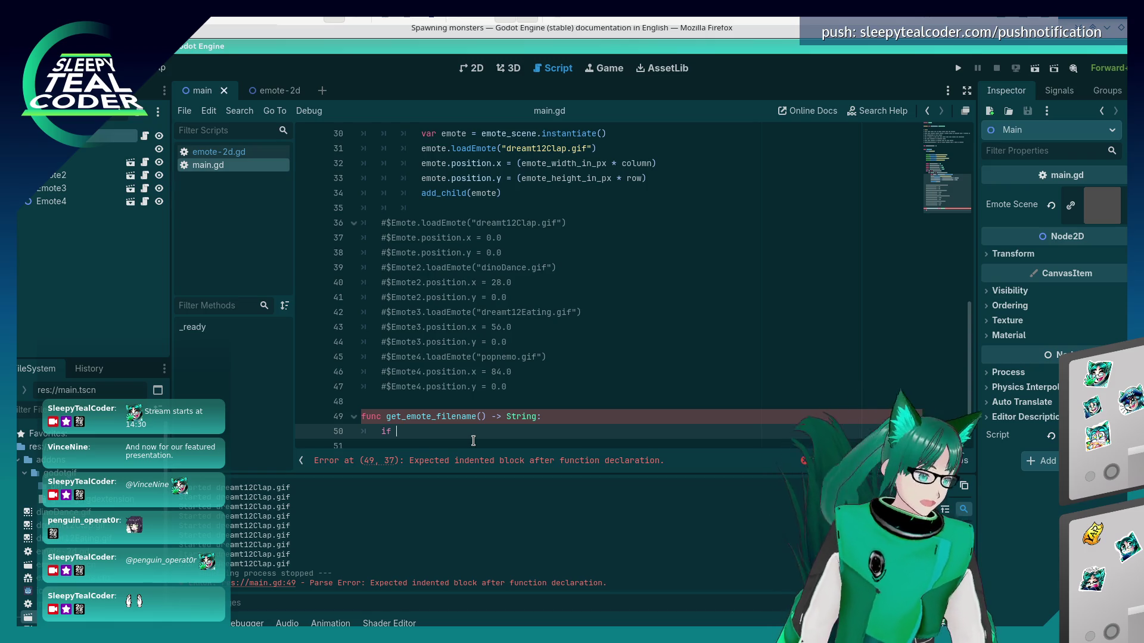
pyautogui.write('file')
pyautogui.hotkey('ctrl', 'z')
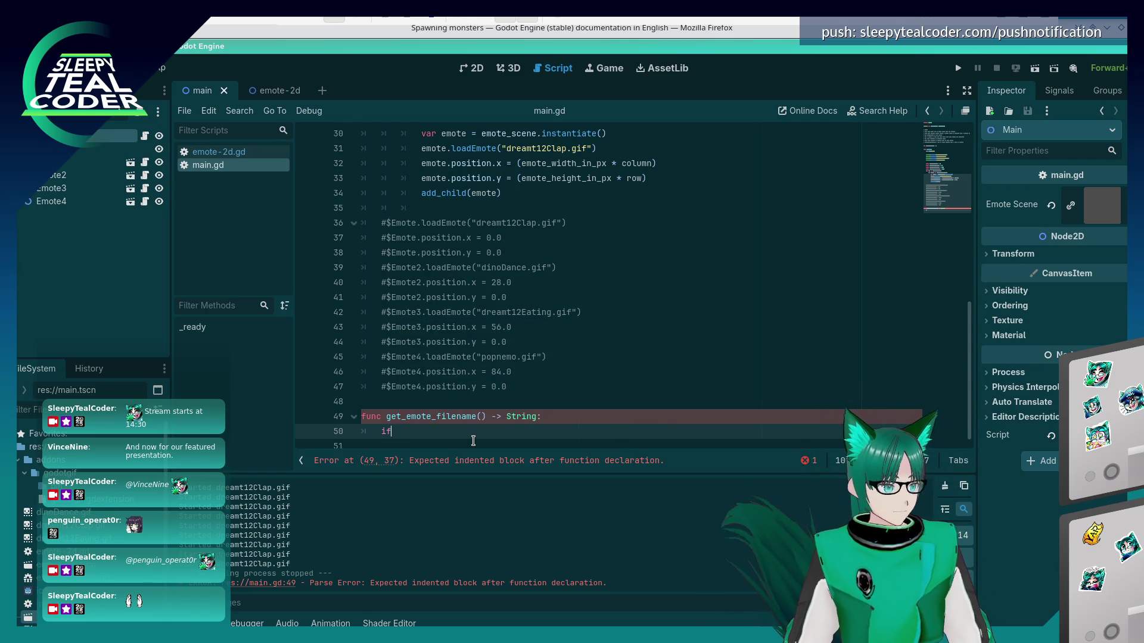
pyautogui.hotkey('ctrl', 'z')
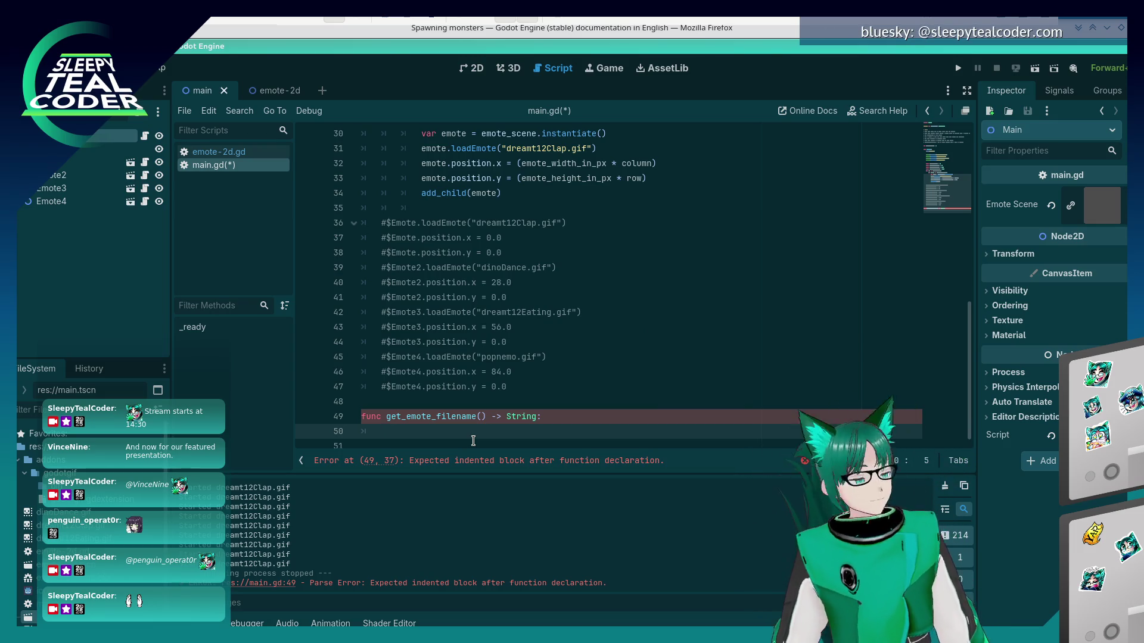
pyautogui.write('outpu')
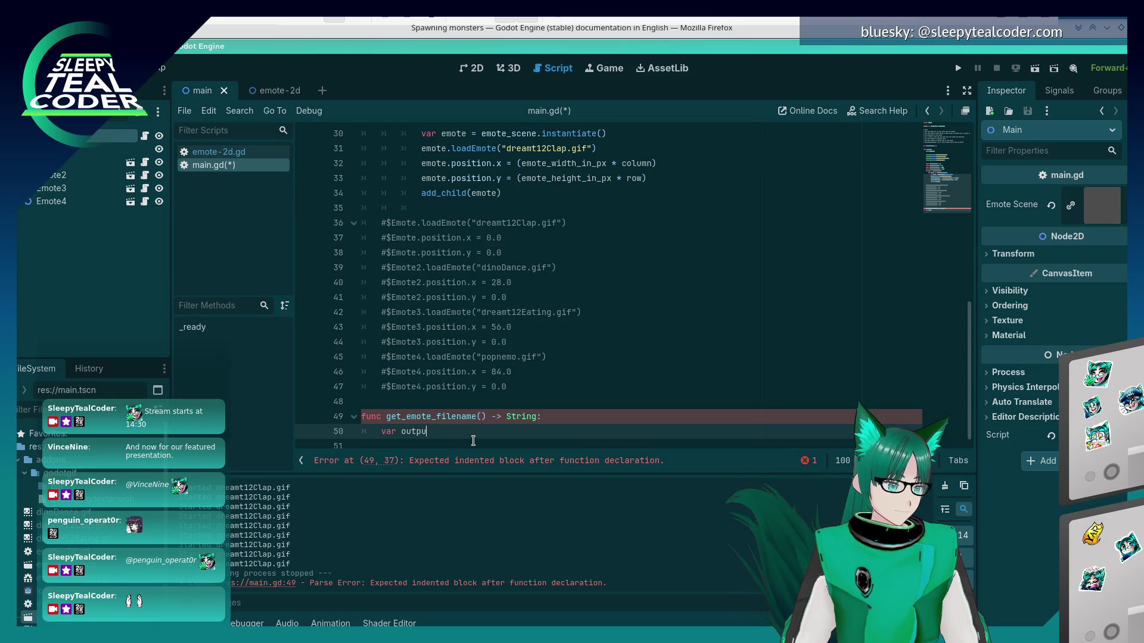
pyautogui.write("filename = '")
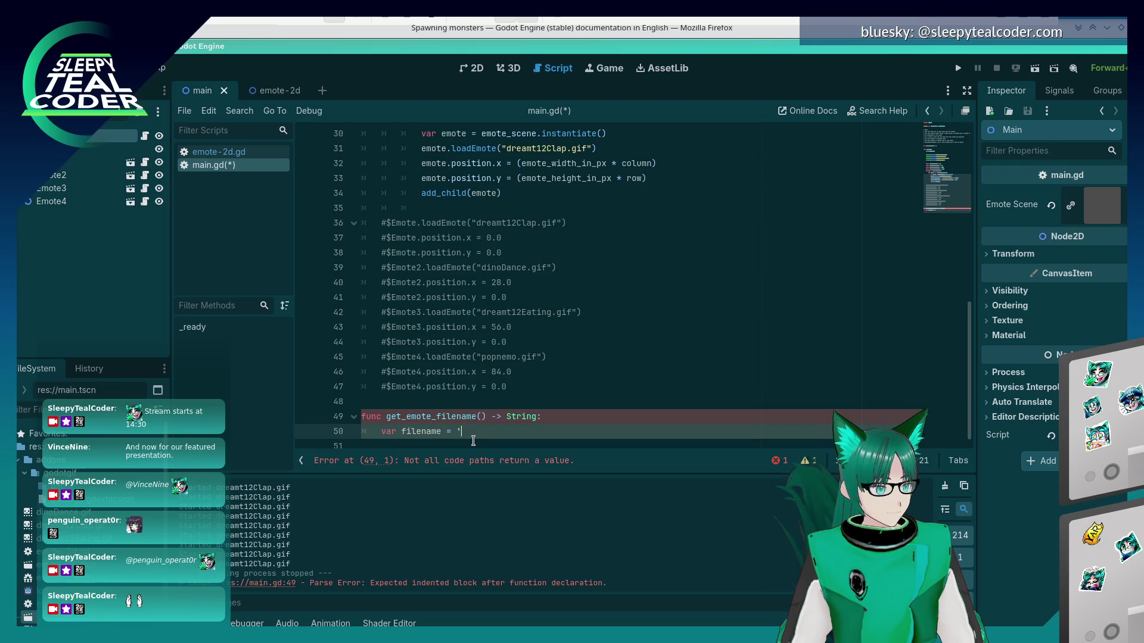
pyautogui.press('Return')
pyautogui.press('Return')
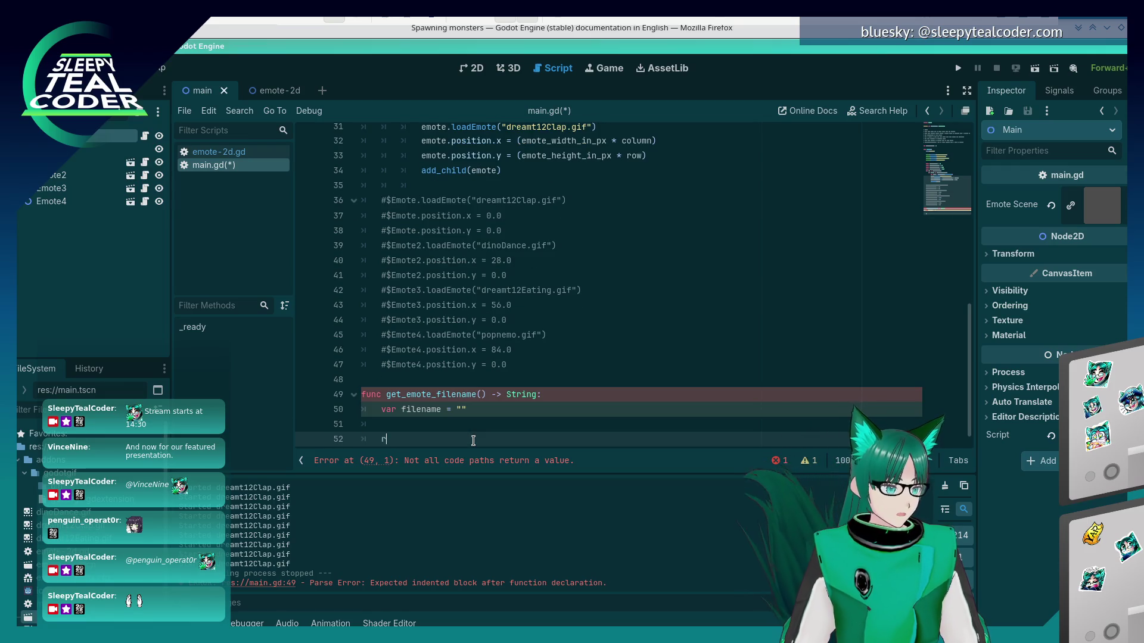
pyautogui.write('eturn filename')
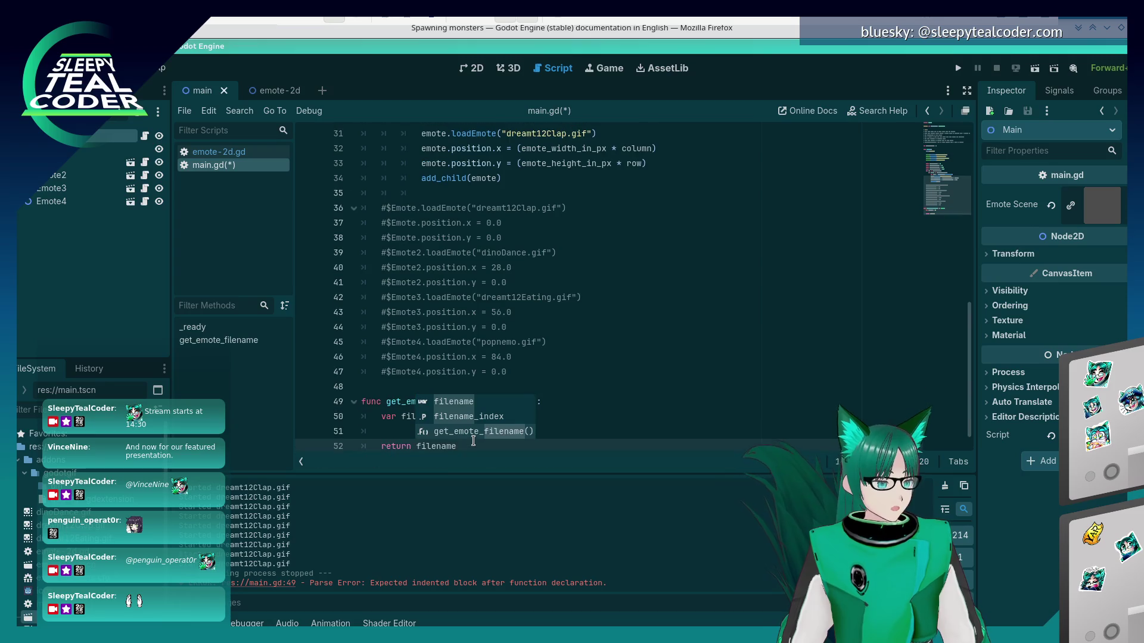
pyautogui.press('Escape')
pyautogui.press('Up')
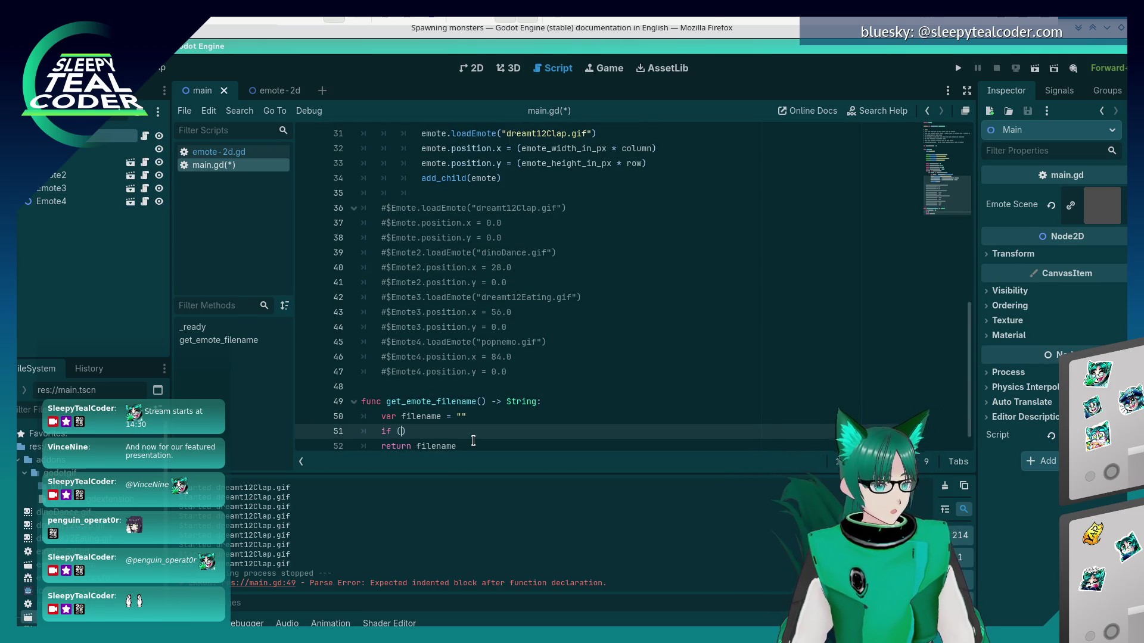
pyautogui.write('filename)')
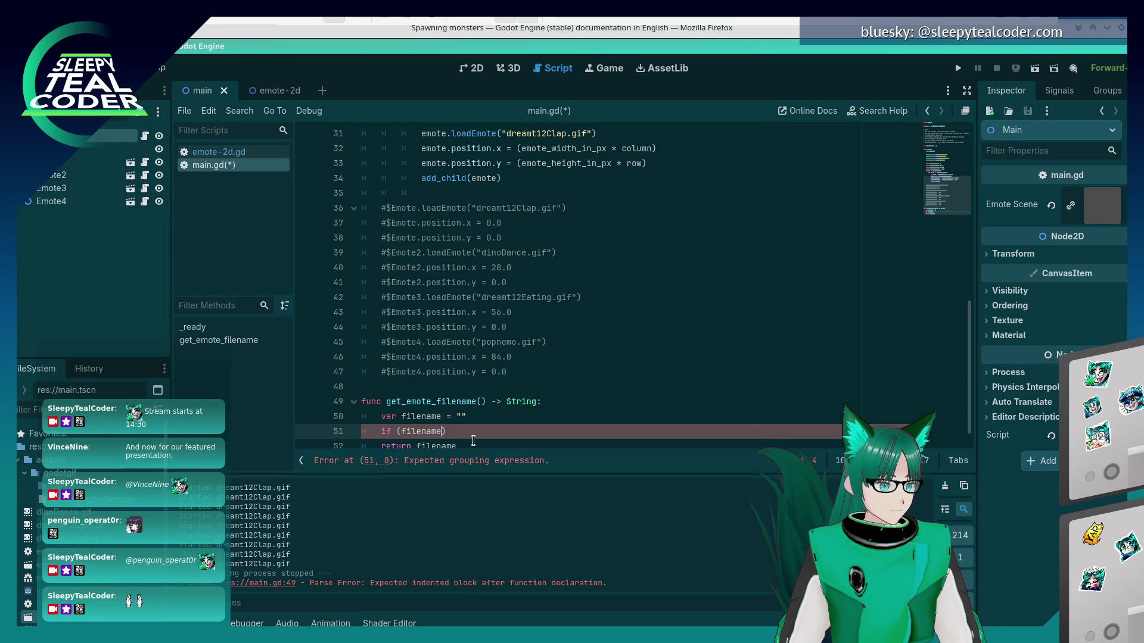
pyautogui.press('Return')
pyautogui.write('ilename')
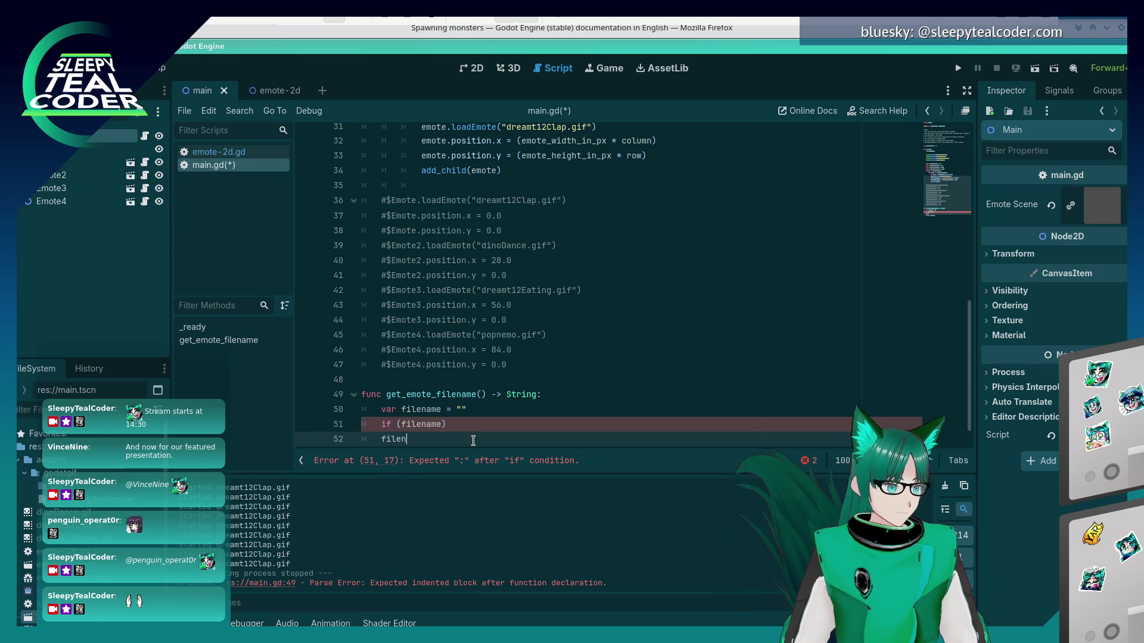
pyautogui.press('BackSpace')
pyautogui.press('BackSpace')
pyautogui.press('BackSpace')
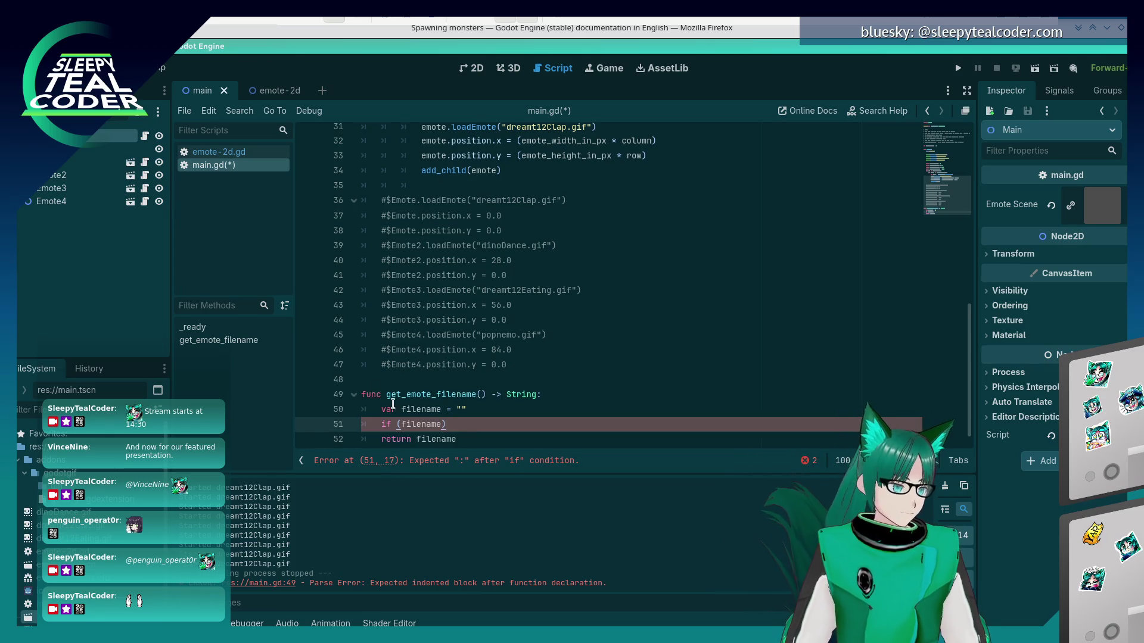
pyautogui.scroll(8, 445, 406)
pyautogui.scroll(-8, 444, 406)
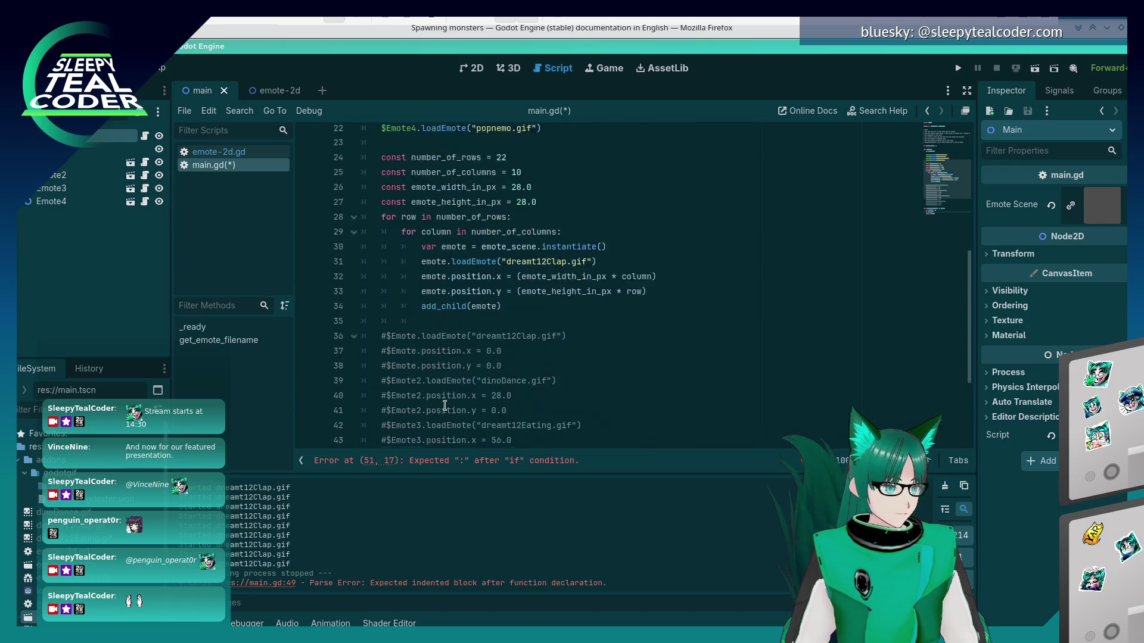
pyautogui.write('_indedx')
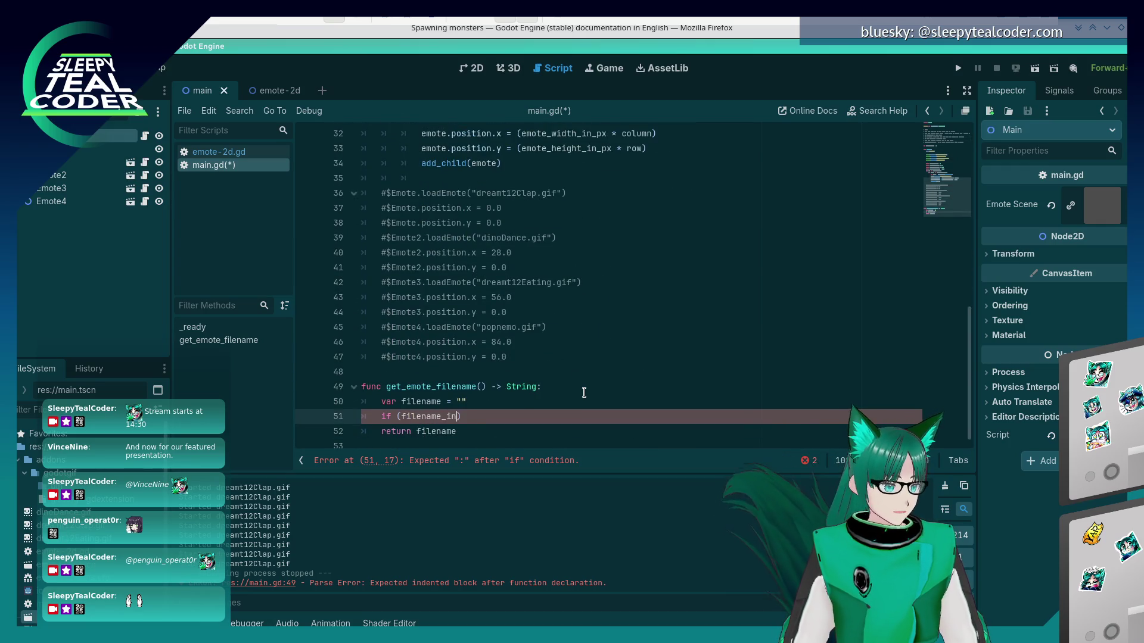
# - Rewrite line 51 as 'if filename_index == 0:' without parentheses
pyautogui.hotkey('shift', 'Home')
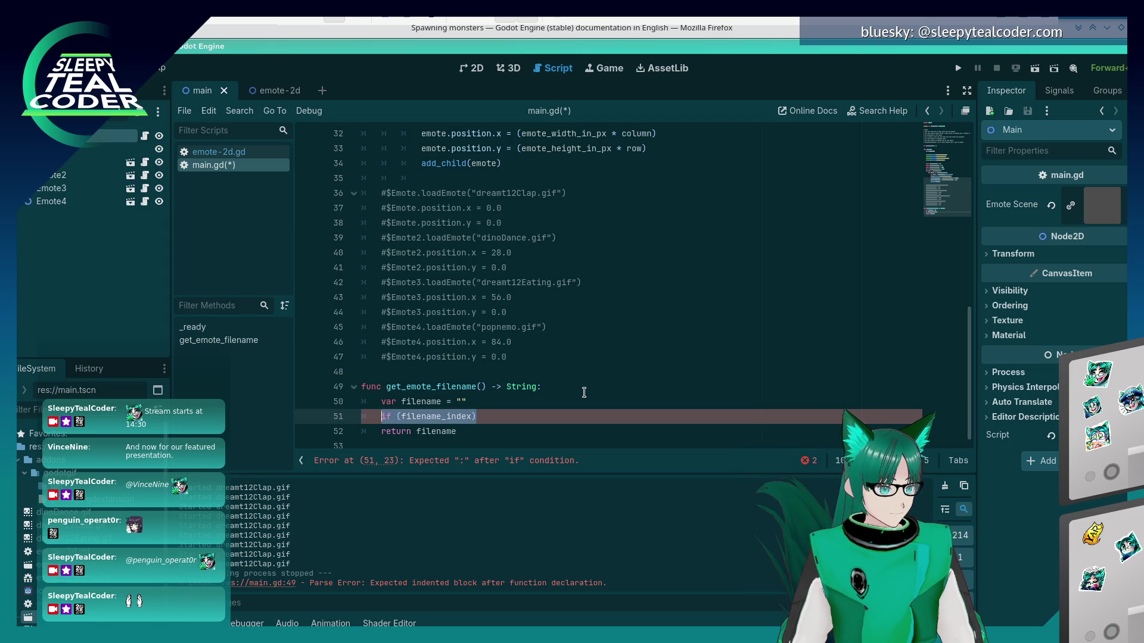
pyautogui.write('switc')
pyautogui.hotkey('ctrl', 'z')
pyautogui.hotkey('ctrl', 'z')
pyautogui.hotkey('ctrl', 'z')
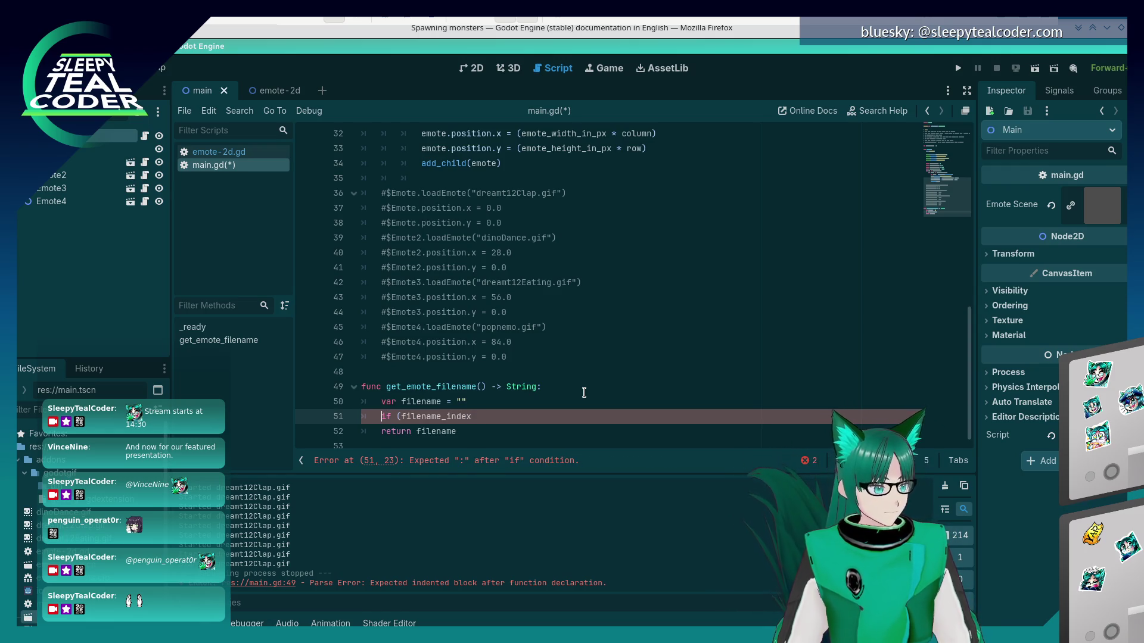
pyautogui.press('Right')
pyautogui.press('Right')
pyautogui.press('Right')
pyautogui.press('Delete')
pyautogui.press('End')
pyautogui.write('=')
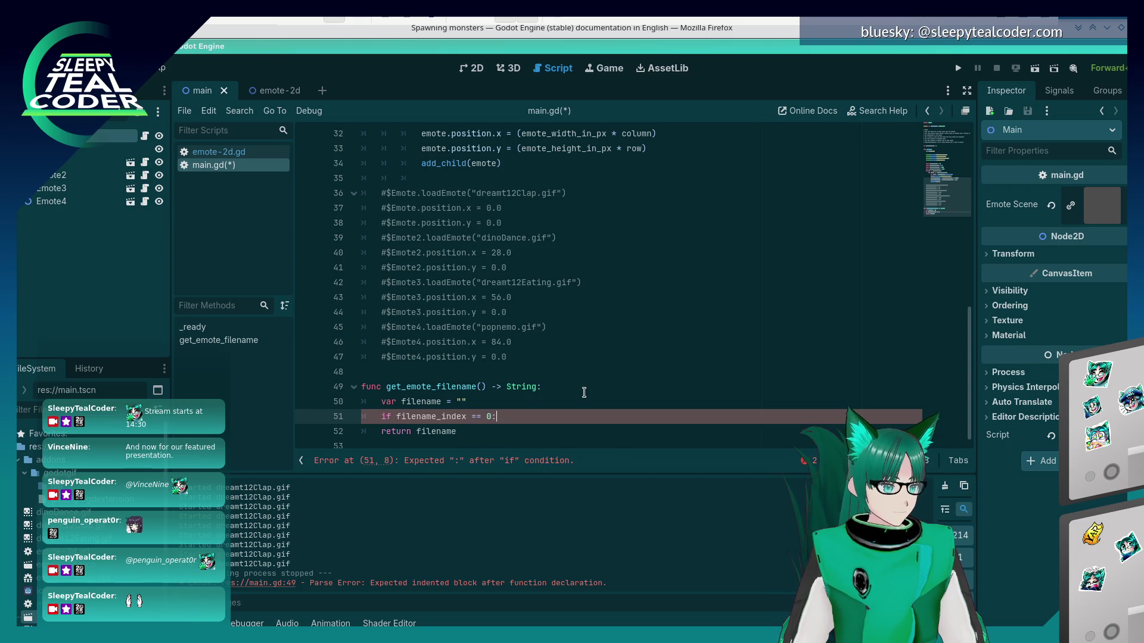
# - Duplicate the 'filename_index == 0' condition line into more branches
pyautogui.hotkey('shift', 'Home')
pyautogui.hotkey('ctrl', 'c')
pyautogui.press('End')
pyautogui.press('Return')
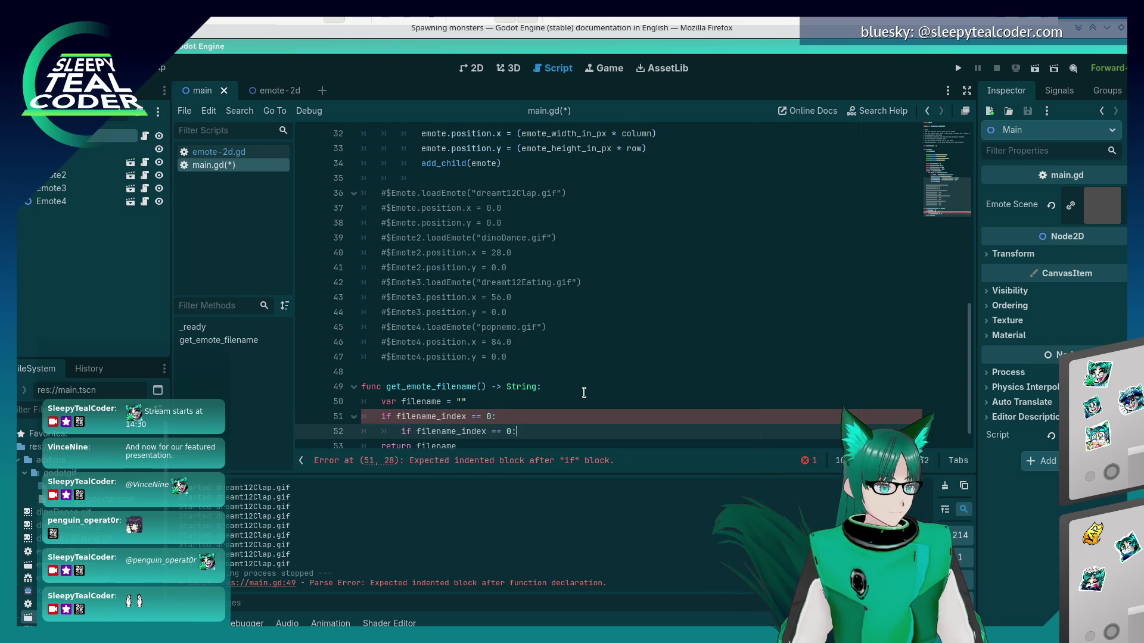
pyautogui.hotkey('ctrl', 'v')
pyautogui.press('Return')
pyautogui.hotkey('ctrl', 'v')
pyautogui.press('Return')
pyautogui.hotkey('ctrl', 'v')
pyautogui.press('Up')
pyautogui.press('Up')
# - Unindent the copied lines 52–54 and turn each into an elif branch
pyautogui.press('Home')
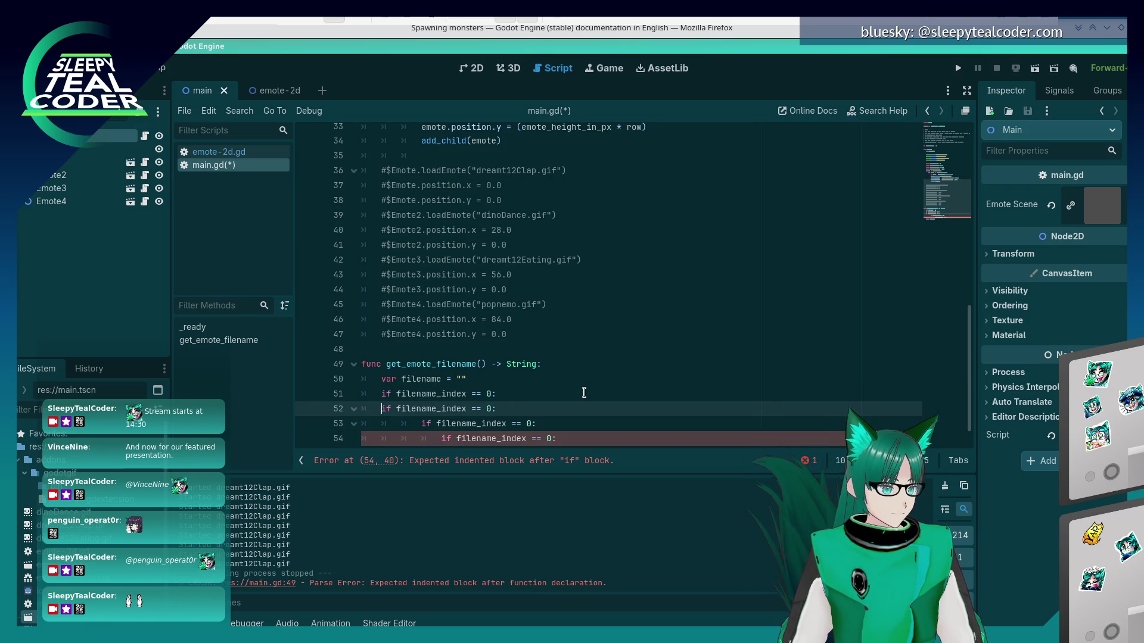
pyautogui.hotkey('shift', 'Tab')
pyautogui.write('el')
pyautogui.press('Escape')
pyautogui.press('Down')
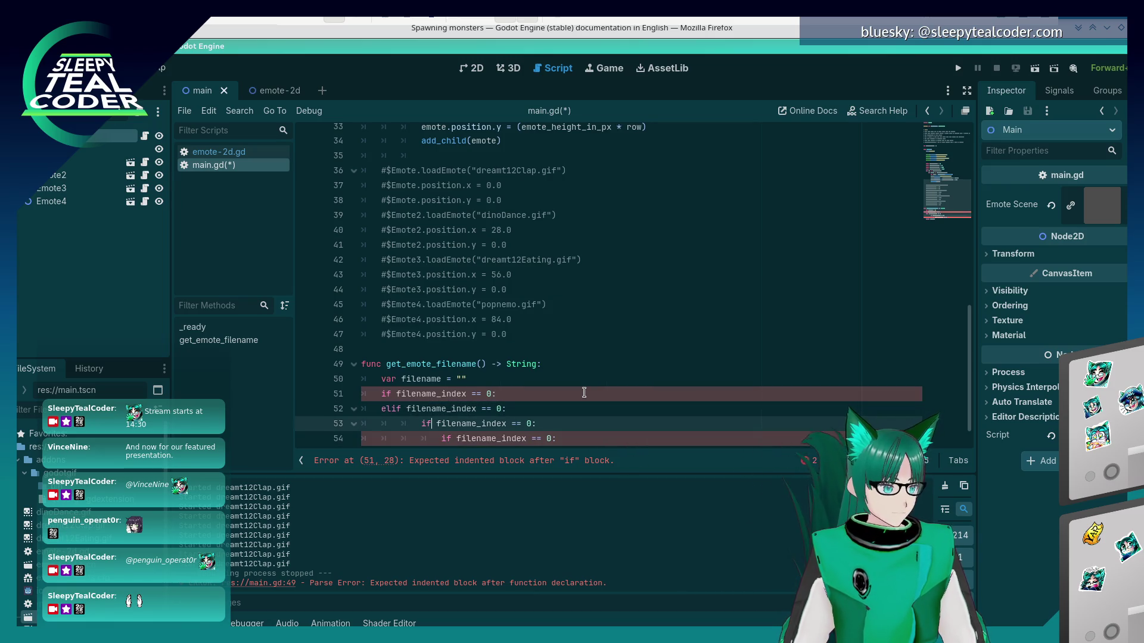
pyautogui.hotkey('shift', 'Tab')
pyautogui.write('el')
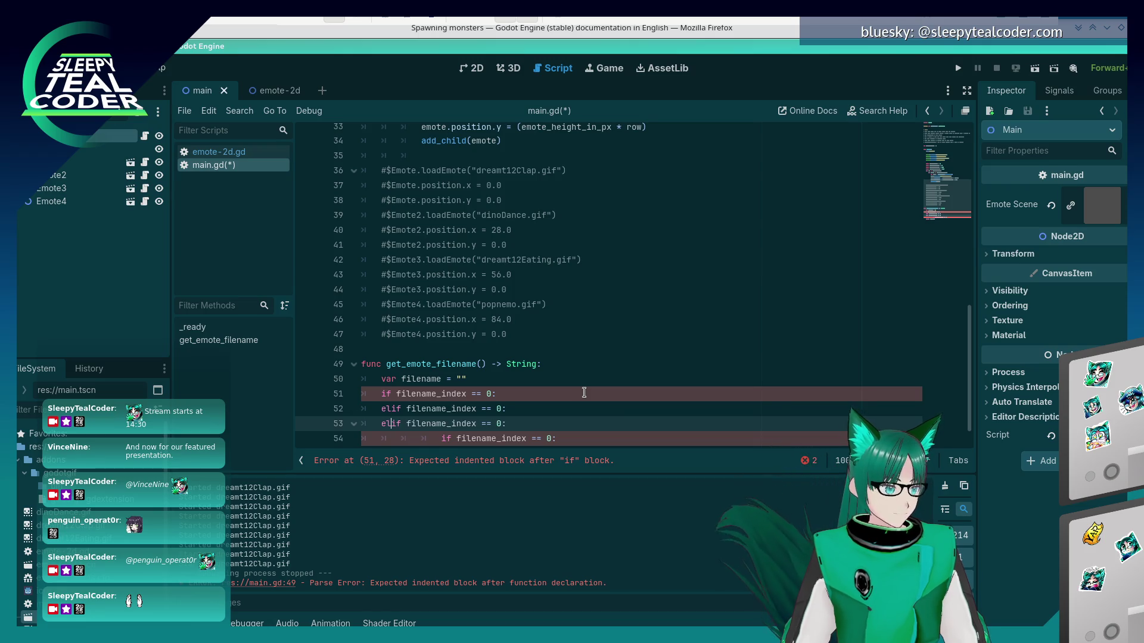
pyautogui.press('Escape')
pyautogui.press('Down')
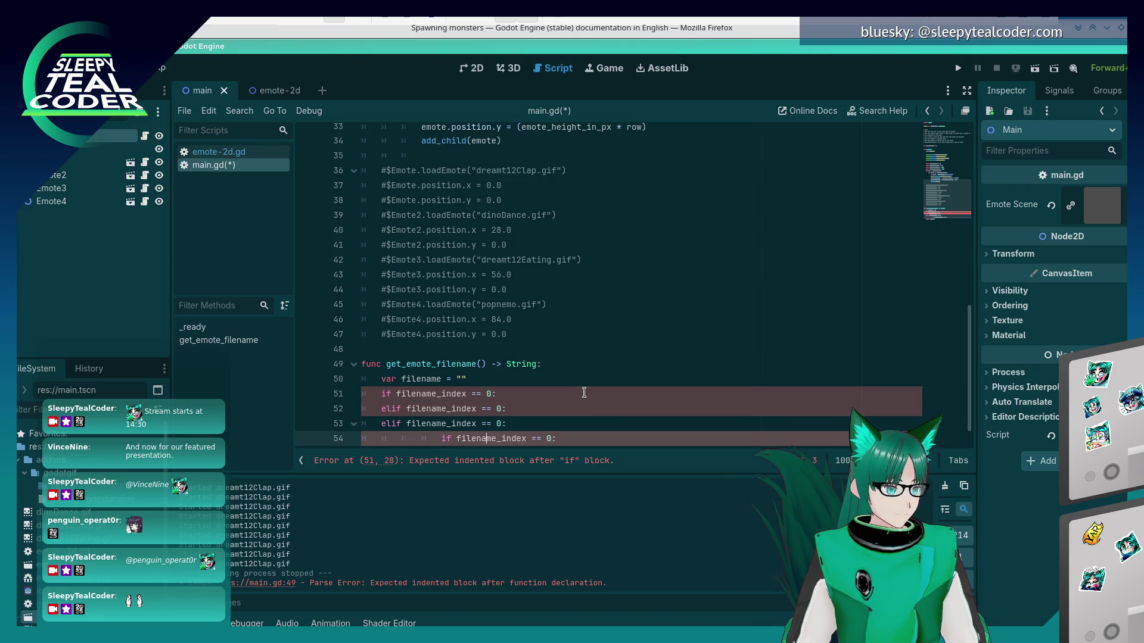
pyautogui.hotkey('shift', 'Tab')
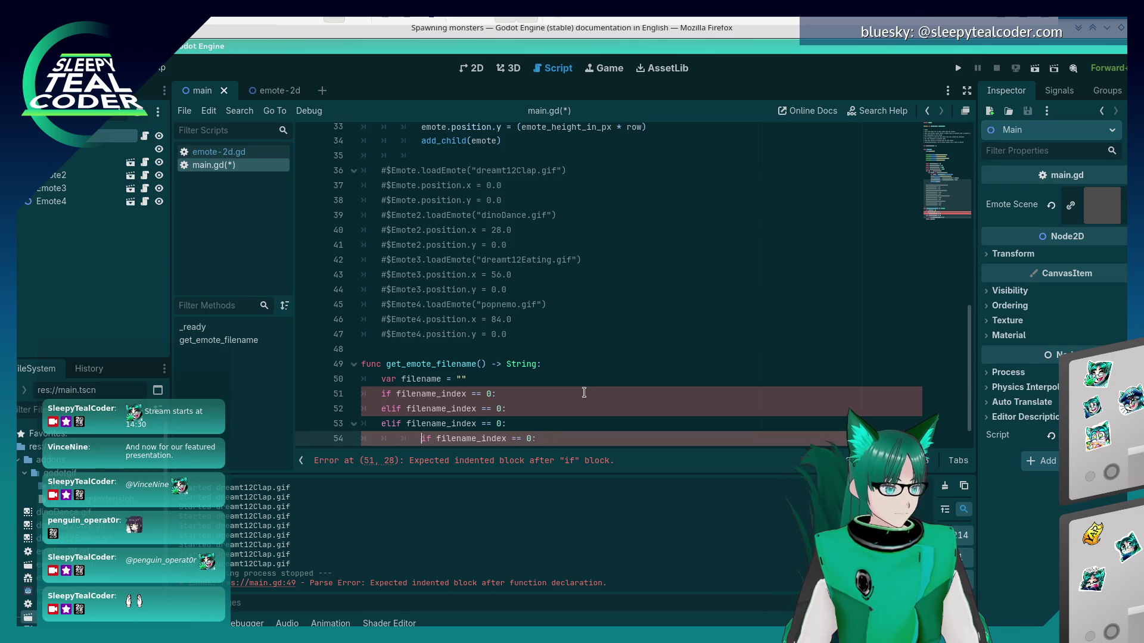
pyautogui.hotkey('shift', 'Tab')
pyautogui.write('el')
# - Renumber the elif comparisons to 1, 2 and 3
pyautogui.press('Up')
pyautogui.press('Up')
pyautogui.press('End')
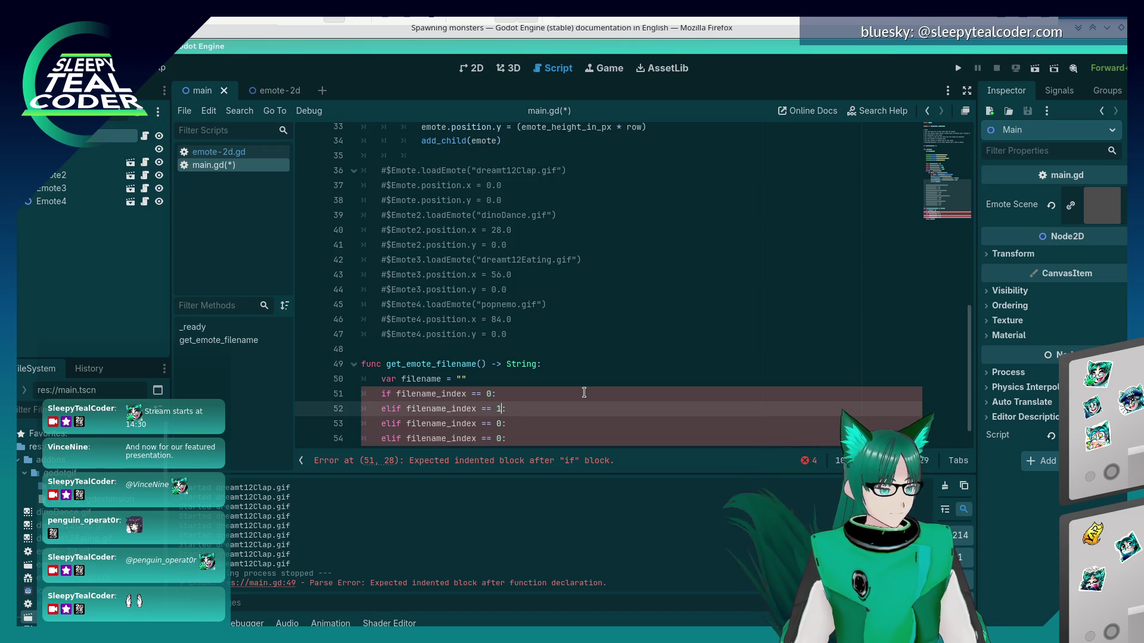
pyautogui.press('Down')
pyautogui.press('BackSpace')
pyautogui.write('2')
pyautogui.press('Down')
pyautogui.press('Left')
pyautogui.press('BackSpace')
pyautogui.press('Right')
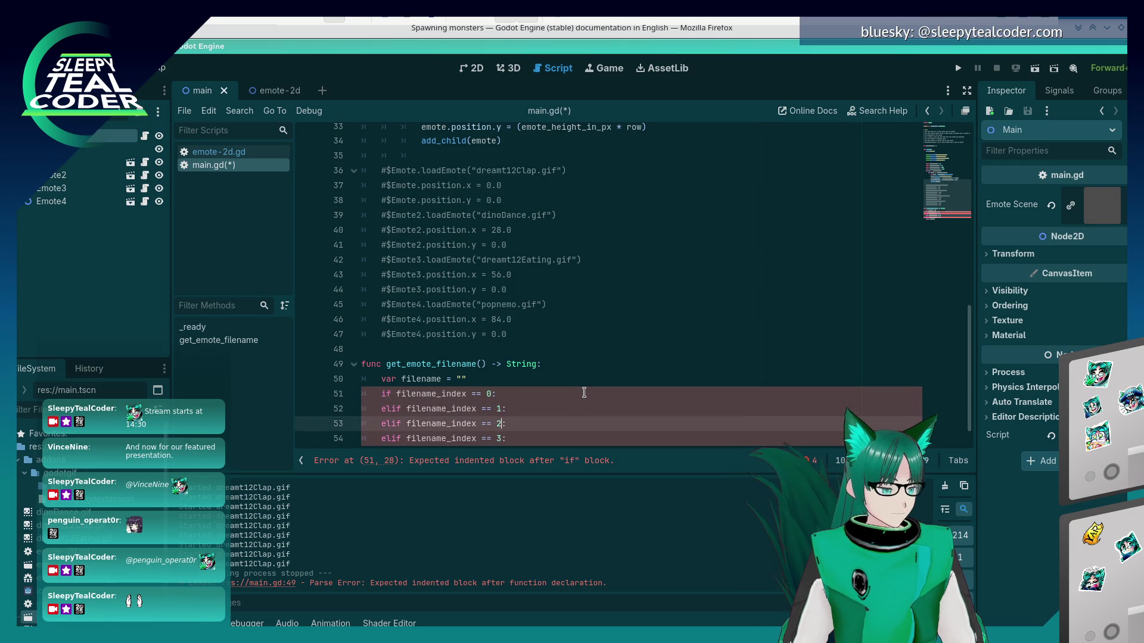
# - Below the chain, begin a wraparound check 'if (filename_index == 3)'
pyautogui.scroll(-1, 584, 393)
pyautogui.press('Return')
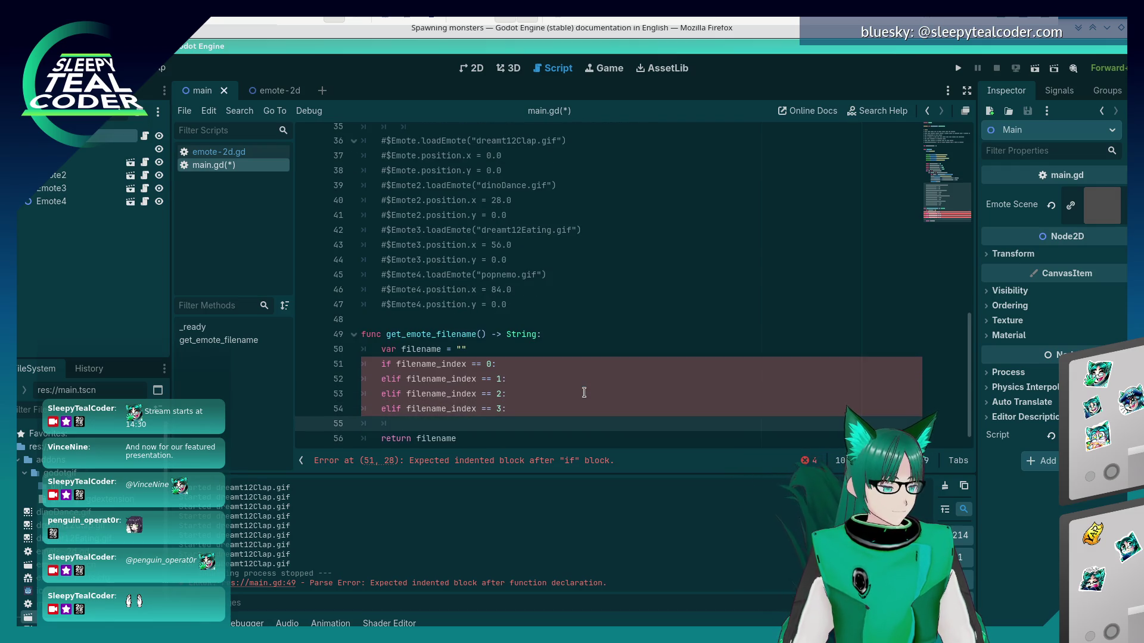
pyautogui.write('ame_index = 0')
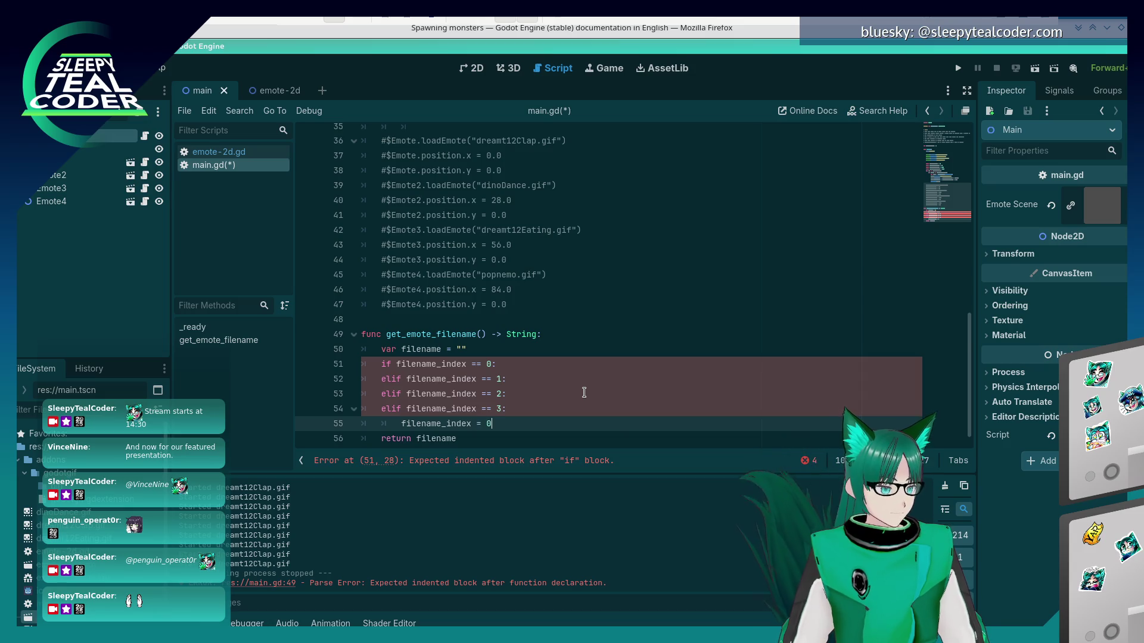
pyautogui.hotkey('shift', 'Home')
pyautogui.hotkey('ctrl', 'x')
pyautogui.press('Return')
pyautogui.write('if (fi')
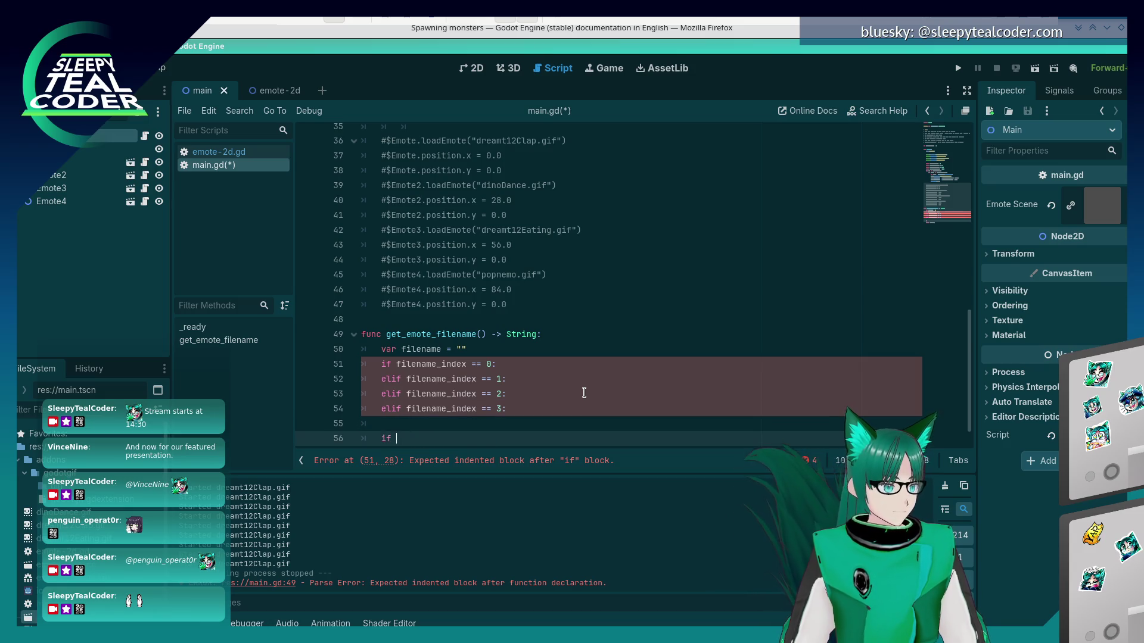
pyautogui.write('lename_index == 3')
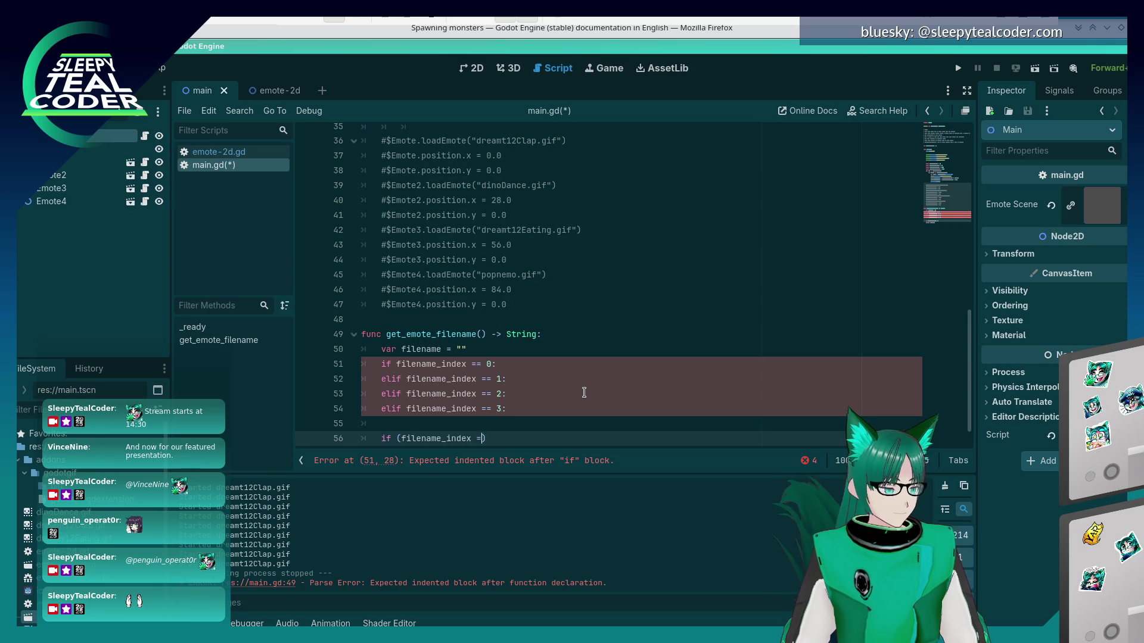
pyautogui.write(')')
# - Finish the wraparound check with a colon and a 'filename_index = 0' body
pyautogui.press('Return')
pyautogui.press('Tab')
pyautogui.write('filenam')
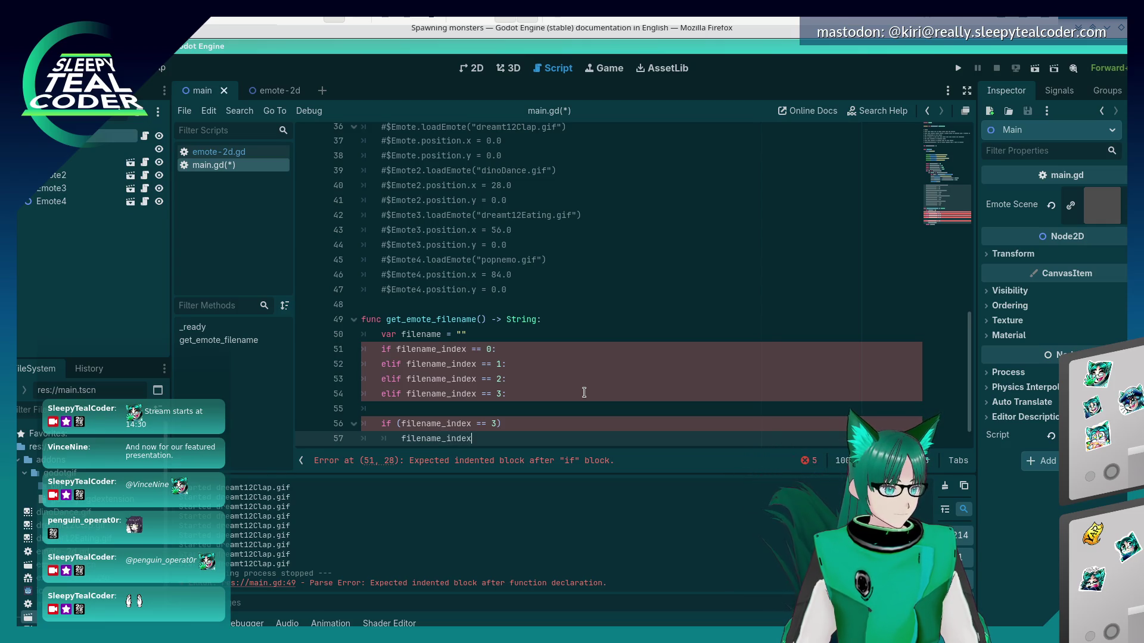
pyautogui.press('Up')
pyautogui.write(':')
# - Add an else branch with an indented filename_index line
pyautogui.press('Down')
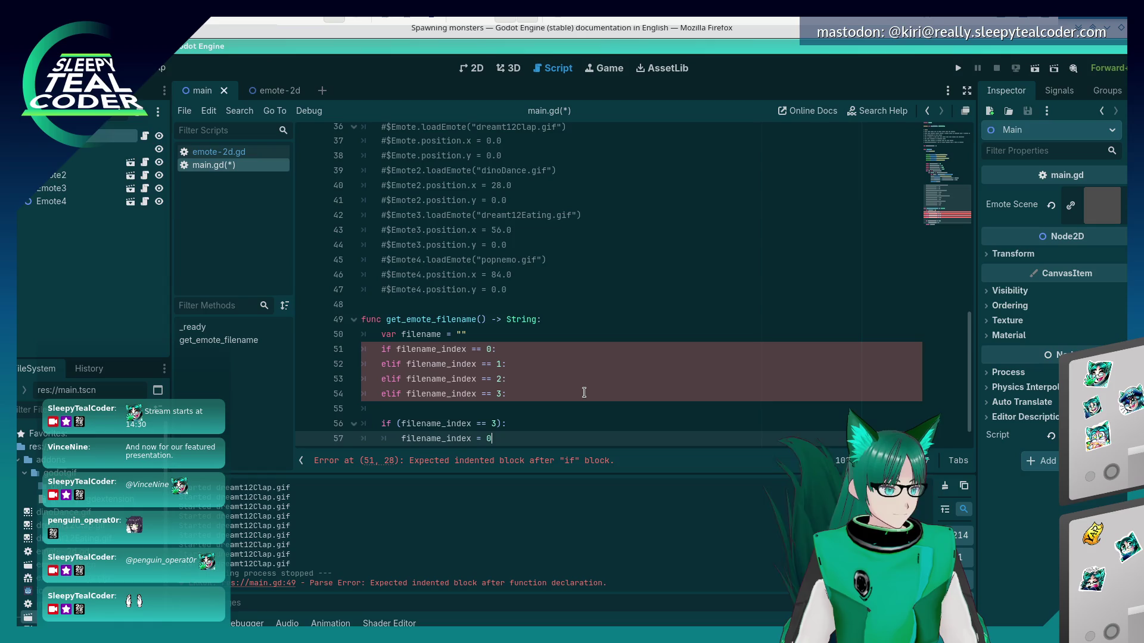
pyautogui.press('Return')
pyautogui.write('se')
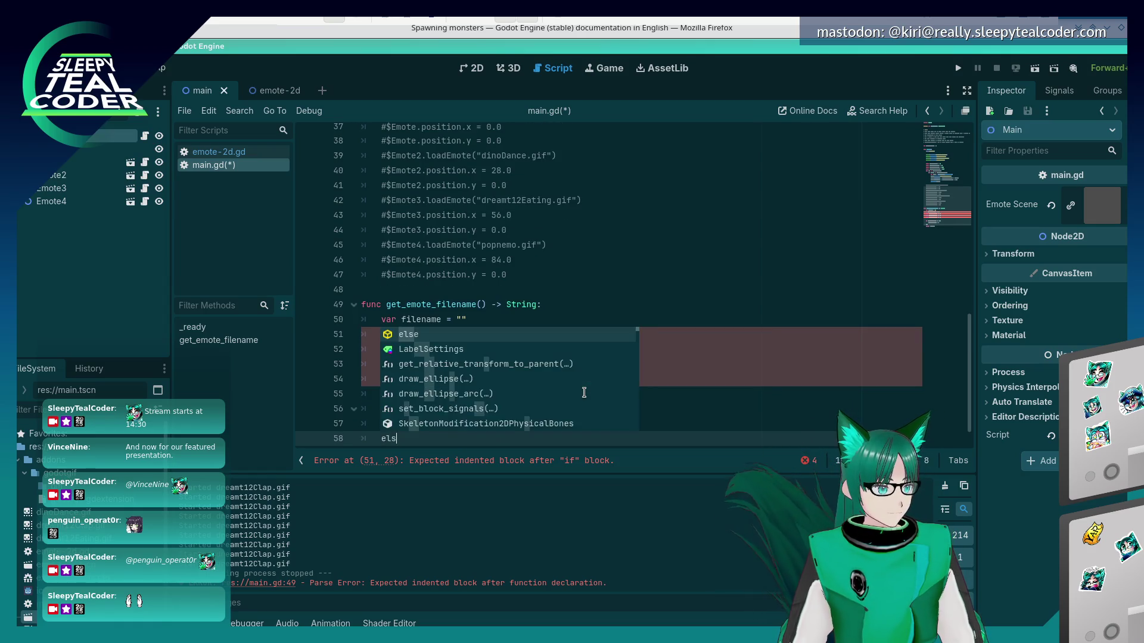
pyautogui.press('Return')
pyautogui.press('Tab')
pyautogui.write('fil')
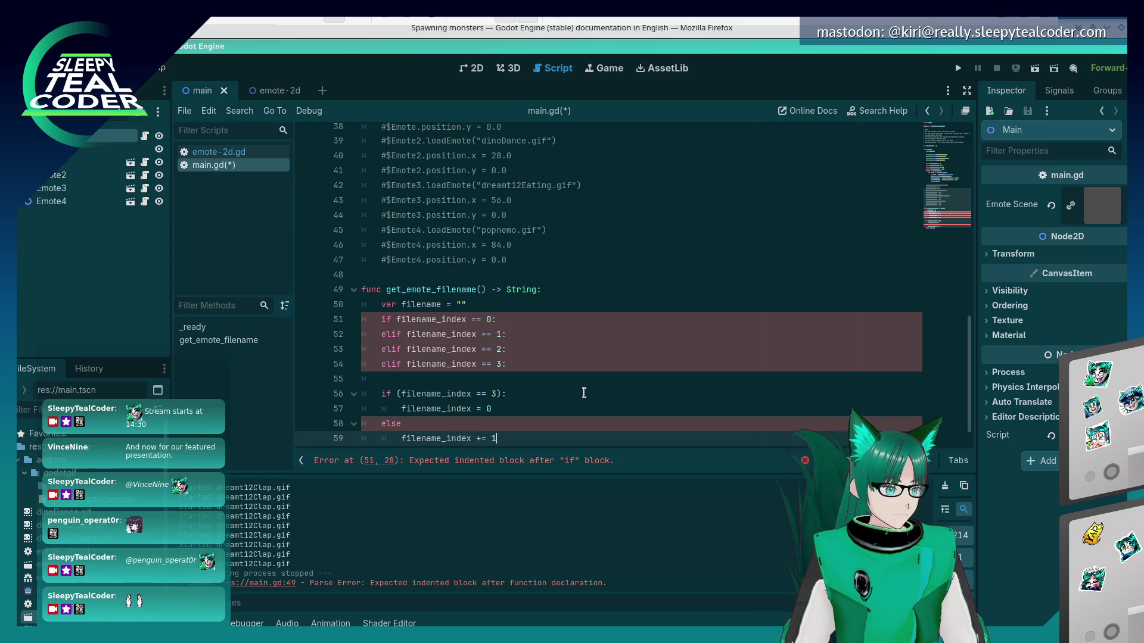
pyautogui.scroll(-1, 584, 393)
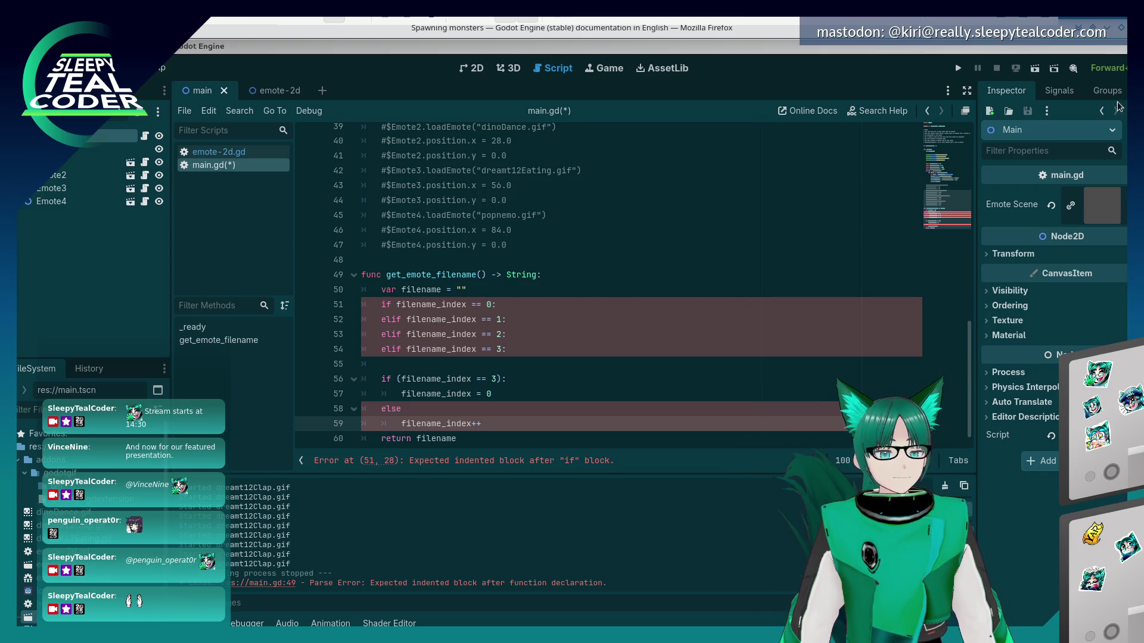
# - Add the colon after else and complete 'filename_index += 1', then open a body line under branch 0
pyautogui.click(572, 289)
pyautogui.click(508, 394)
pyautogui.scroll(-1, 508, 394)
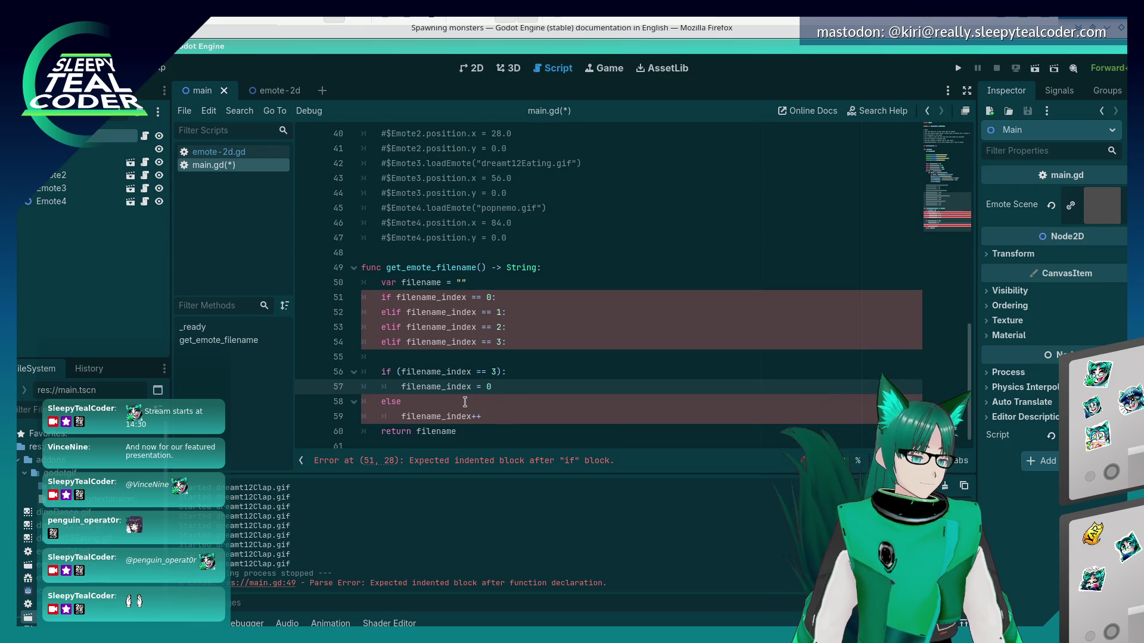
pyautogui.click(466, 402)
pyautogui.rightClick(468, 401)
pyautogui.press('Escape')
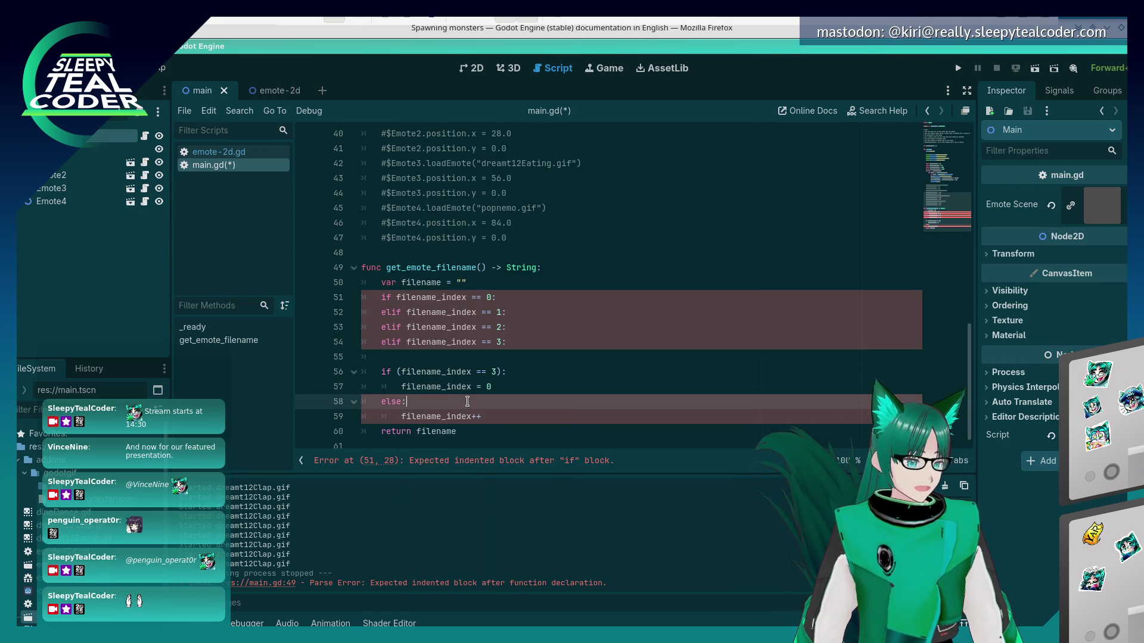
pyautogui.write(':')
pyautogui.press('Up')
pyautogui.press('Up')
pyautogui.press('Down')
pyautogui.press('Down')
pyautogui.press('Down')
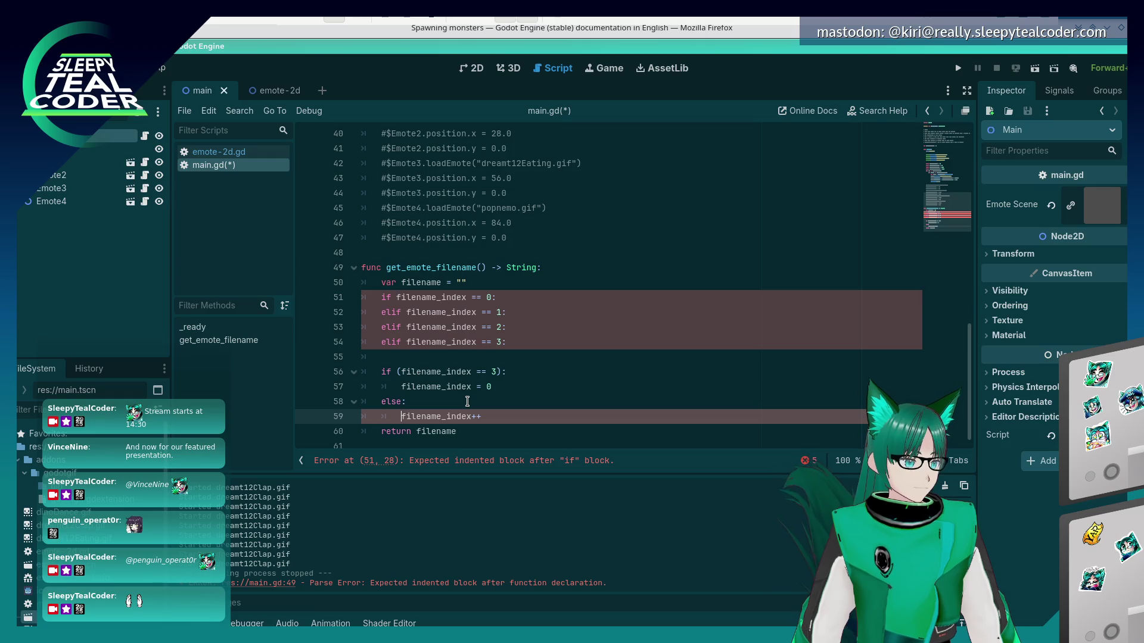
pyautogui.write('= 1')
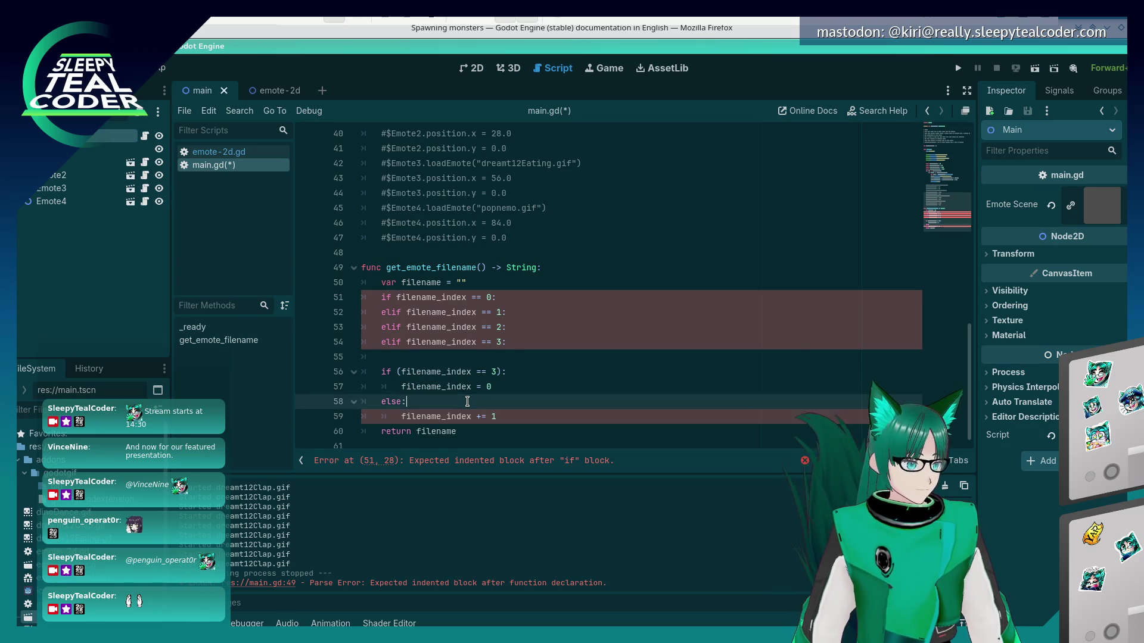
pyautogui.press('Up')
pyautogui.press('Up')
pyautogui.press('Up')
pyautogui.press('Return')
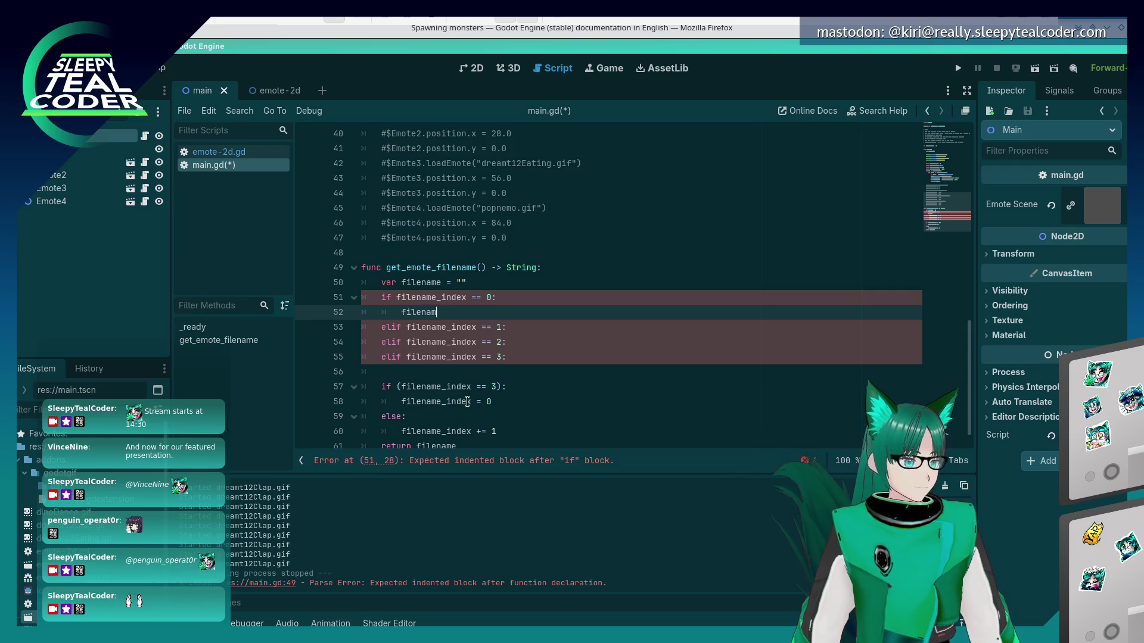
# - Assign dreamt12Clap.gif in the index 0 branch and copy that assignment under index 1
pyautogui.scroll(6, 468, 402)
pyautogui.click(478, 342)
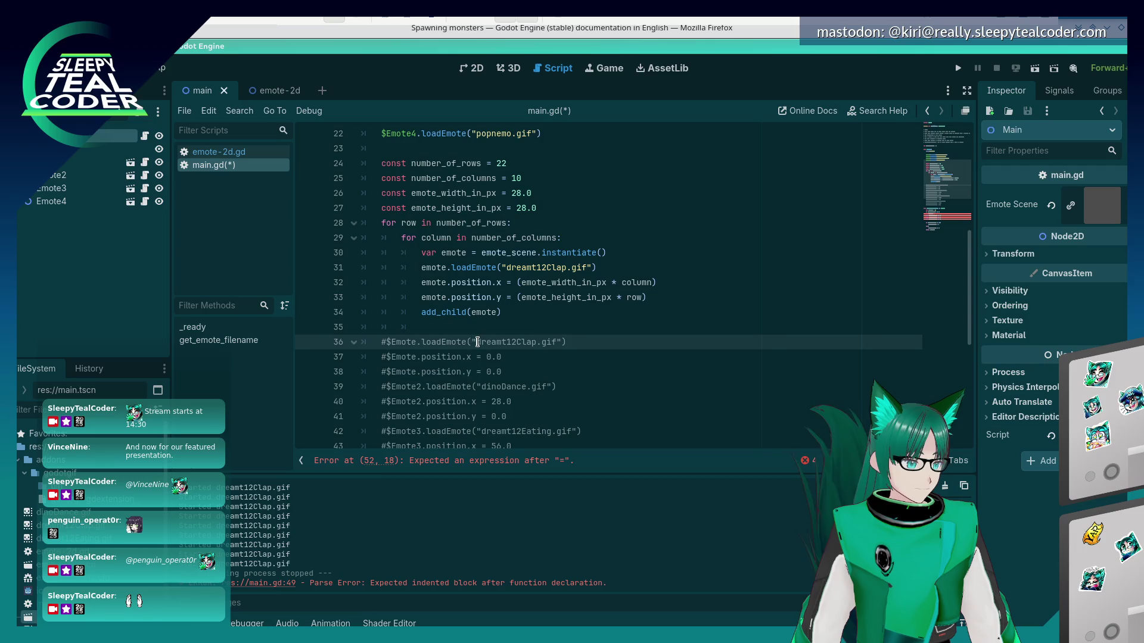
pyautogui.moveTo(532, 346); pyautogui.dragTo(556, 339)
pyautogui.scroll(-6, 477, 371)
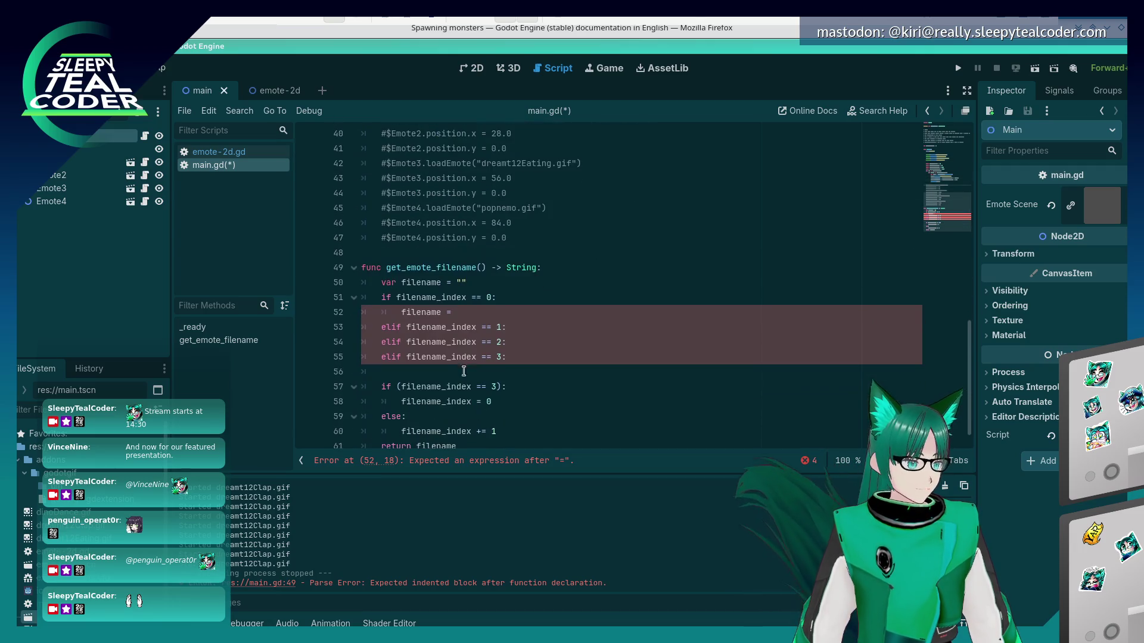
pyautogui.click(474, 314)
pyautogui.press('End')
pyautogui.hotkey('shift', 'Home')
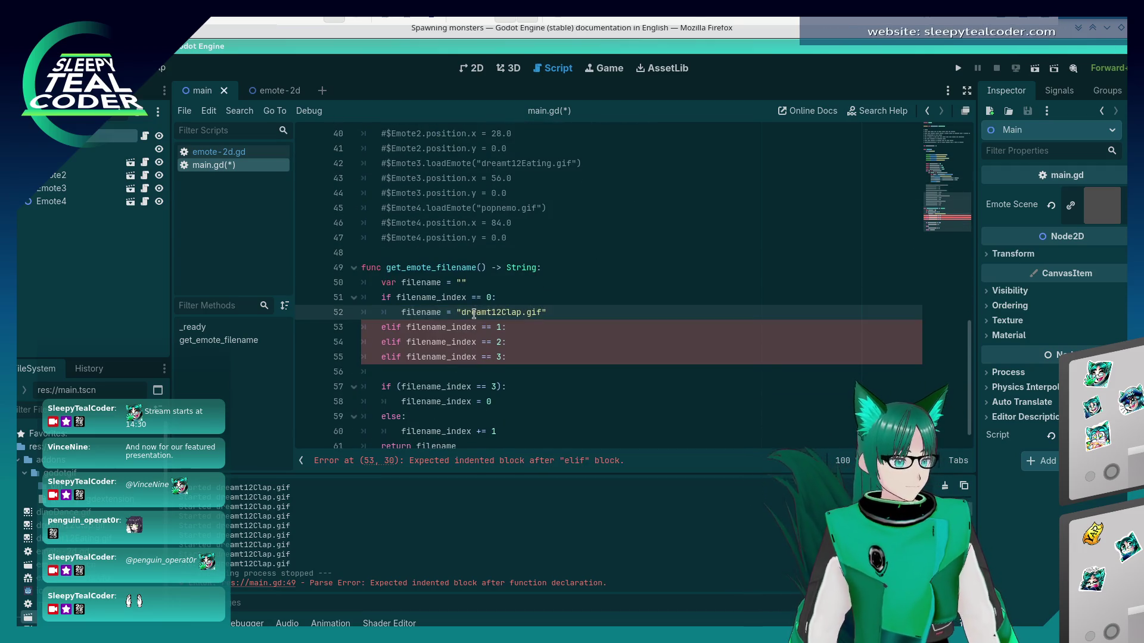
pyautogui.hotkey('ctrl', 'c')
pyautogui.press('Down')
pyautogui.press('End')
pyautogui.press('Return')
pyautogui.hotkey('ctrl', 'v')
# - Change the index 1 branch's file name to dinoDance.gif
pyautogui.scroll(3, 517, 344)
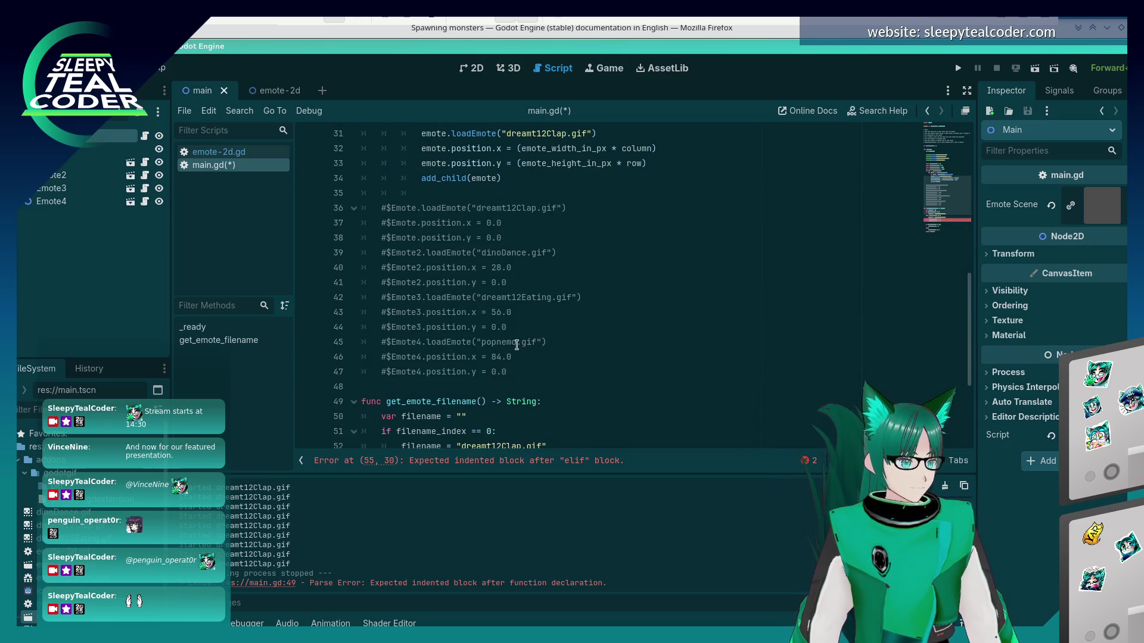
pyautogui.moveTo(480, 254); pyautogui.dragTo(539, 256)
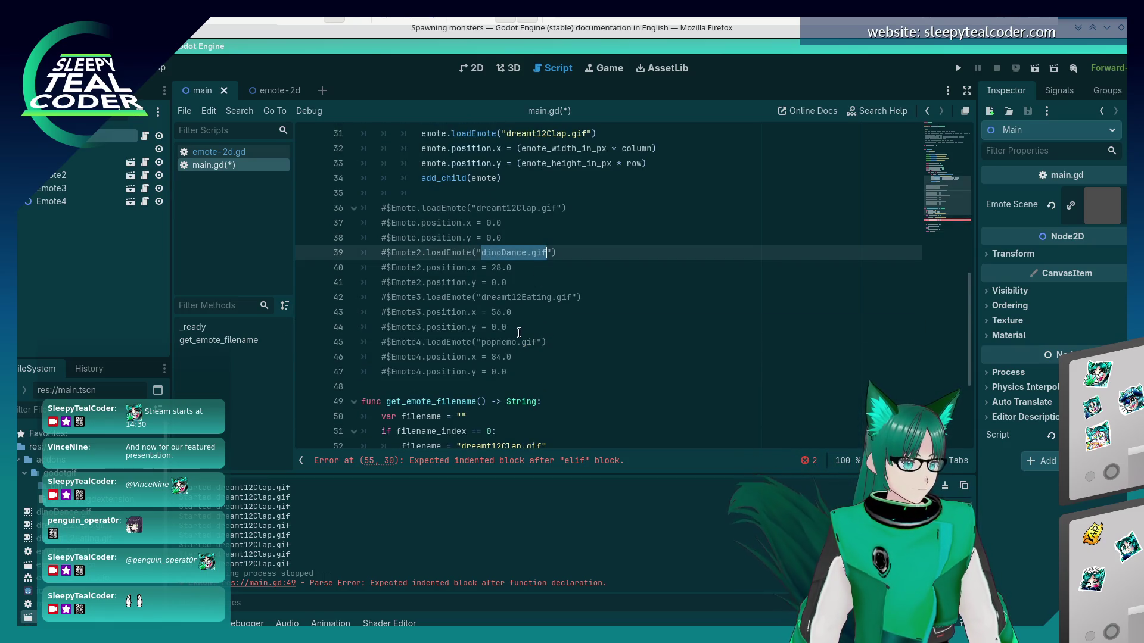
pyautogui.scroll(-4, 519, 333)
pyautogui.moveTo(459, 315); pyautogui.dragTo(539, 315)
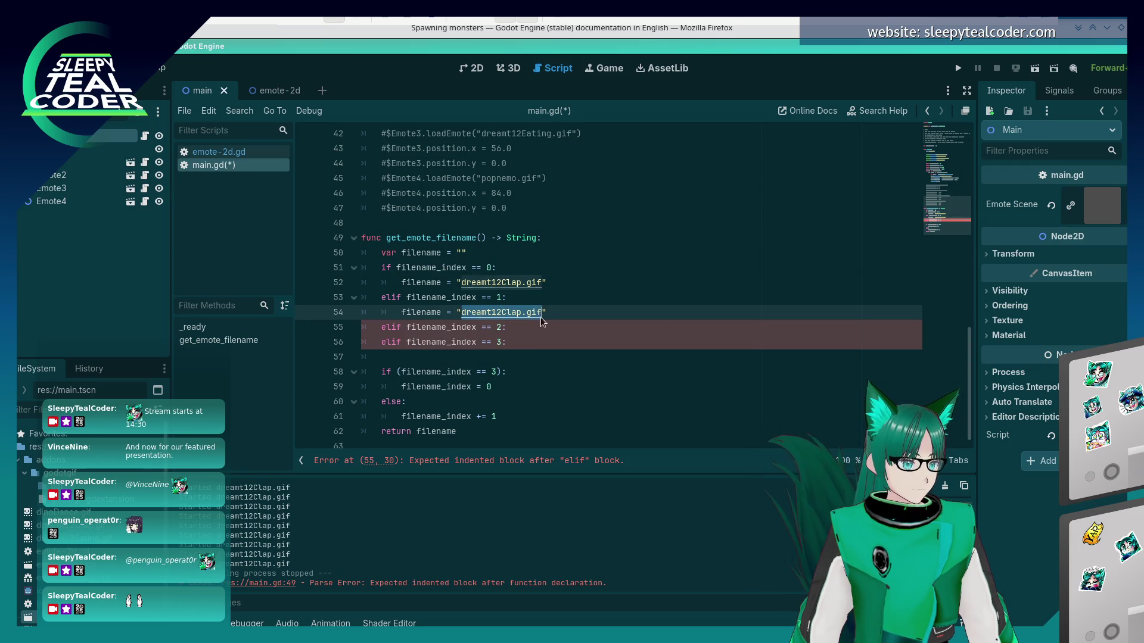
pyautogui.hotkey('ctrl', 'v')
# - Add a filename assignment of dreamt12Eating.gif under the index 2 branch
pyautogui.click(532, 328)
pyautogui.press('Return')
pyautogui.write('f')
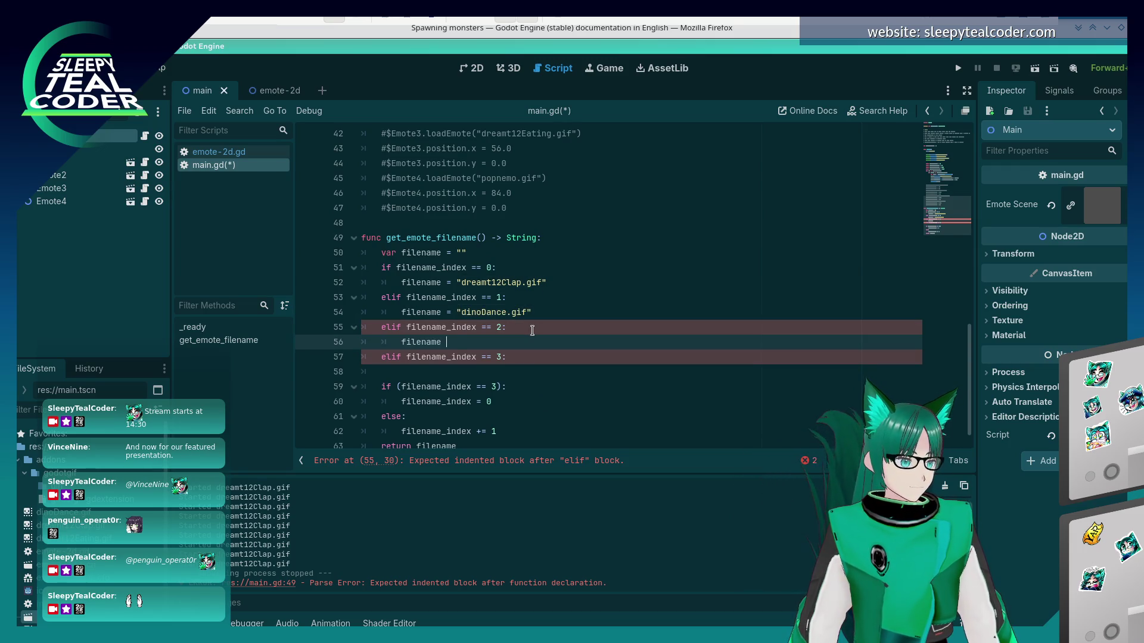
pyautogui.write('=')
pyautogui.moveTo(468, 178); pyautogui.dragTo(466, 193)
pyautogui.scroll(3, 494, 260)
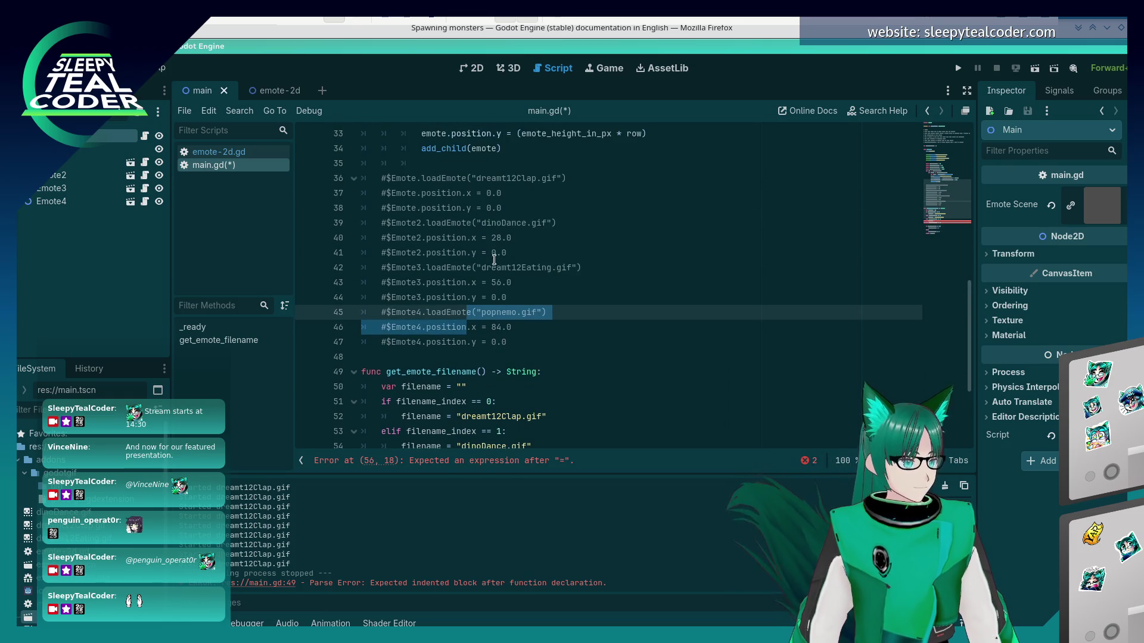
pyautogui.click(484, 266)
pyautogui.scroll(-3, 493, 325)
pyautogui.click(494, 324)
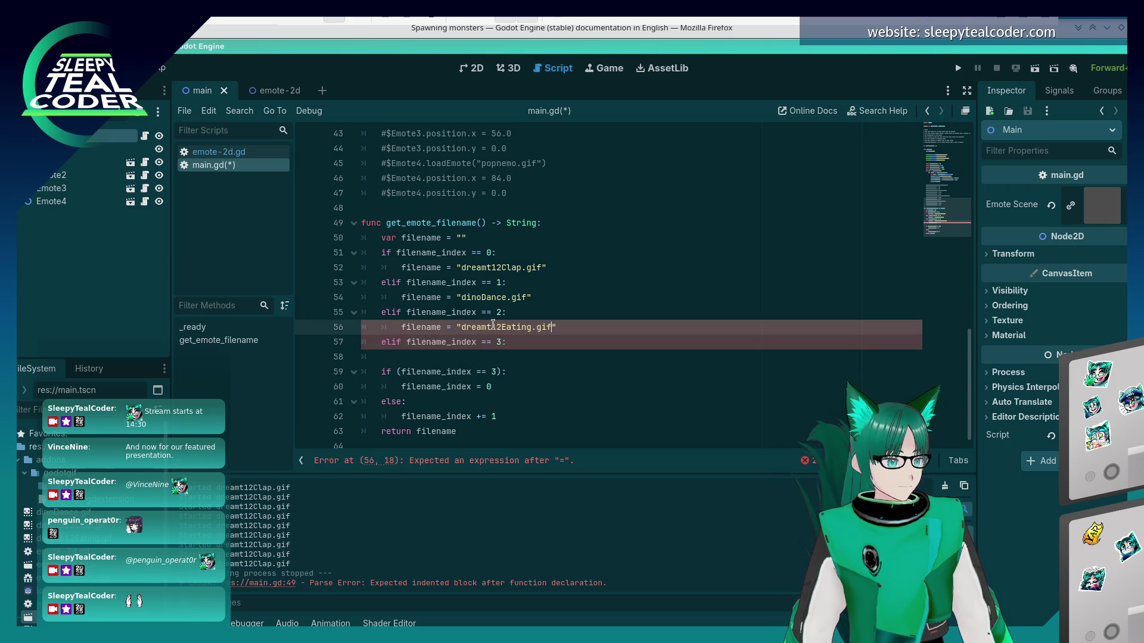
# - Assign popnemo.gif under the index 3 branch and save main.gd
pyautogui.press('Down')
pyautogui.press('Return')
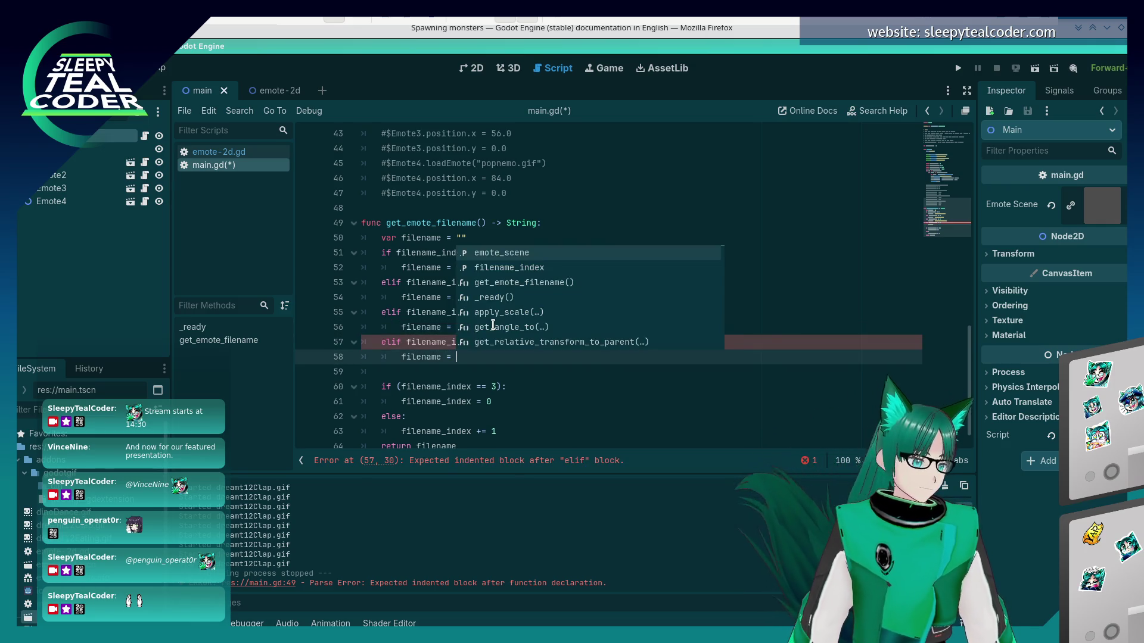
pyautogui.click(447, 163)
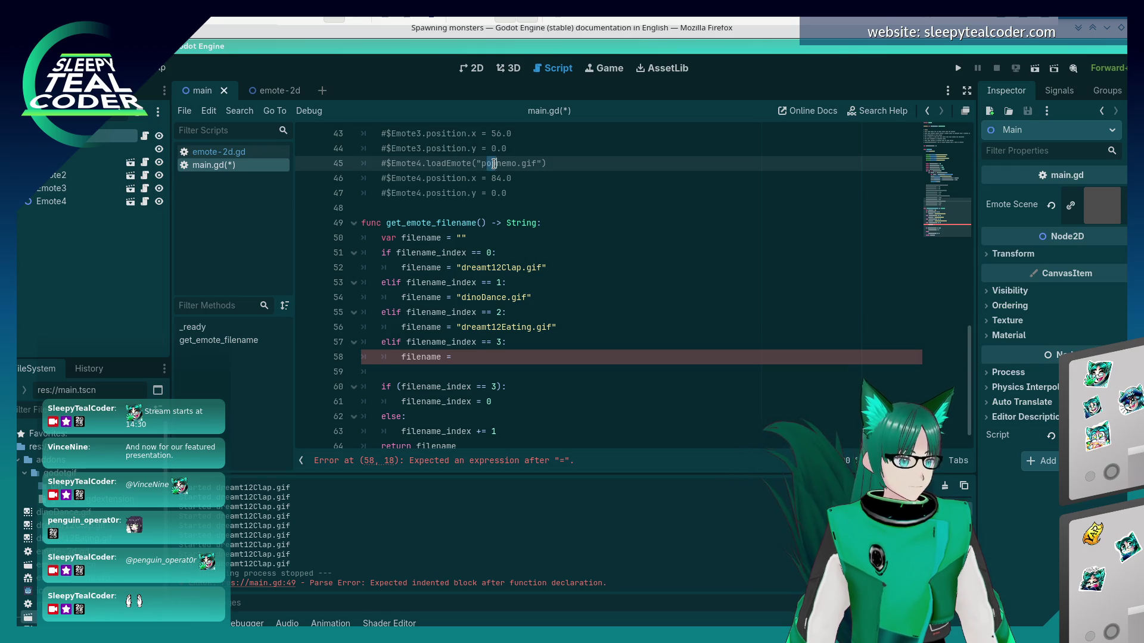
pyautogui.click(460, 351)
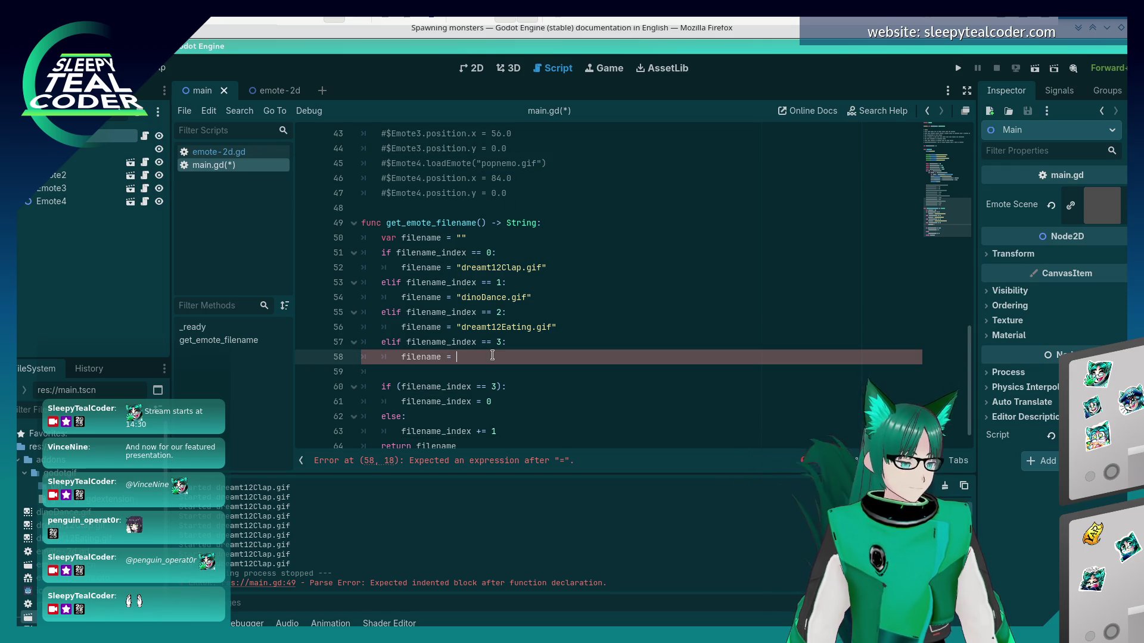
pyautogui.hotkey('ctrl', 's')
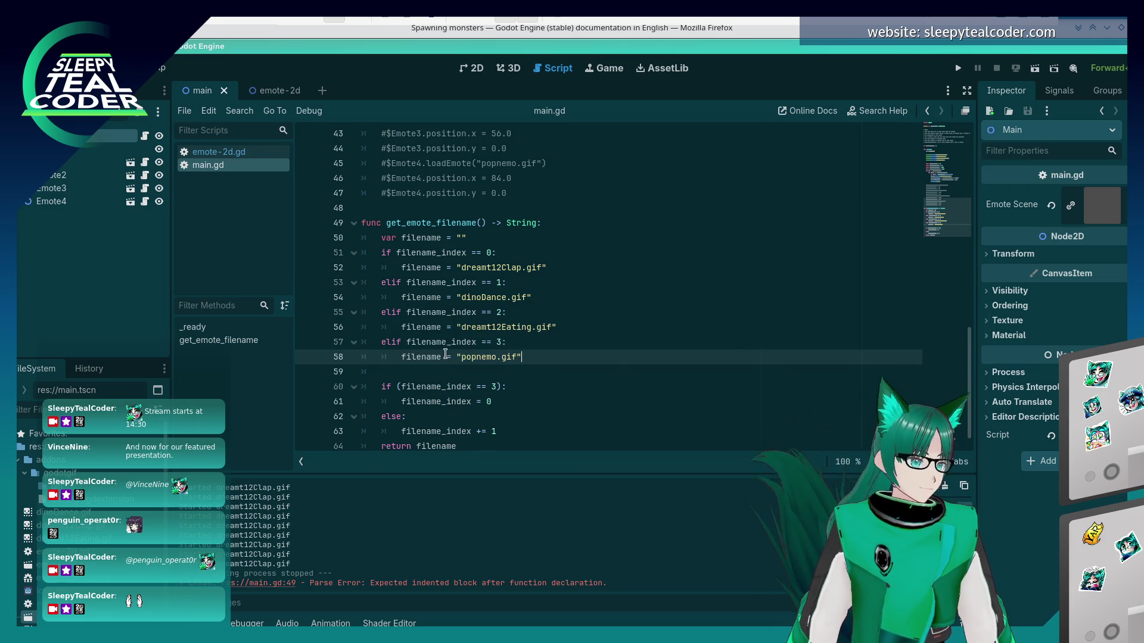
pyautogui.click(492, 253)
pyautogui.scroll(-1, 495, 245)
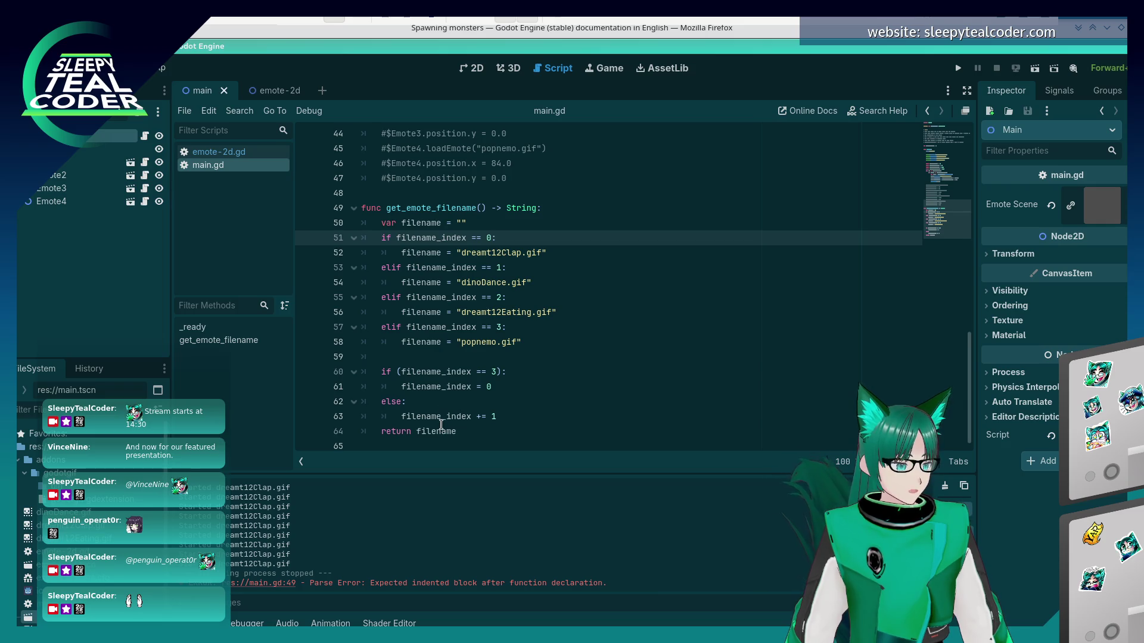
pyautogui.scroll(6, 490, 429)
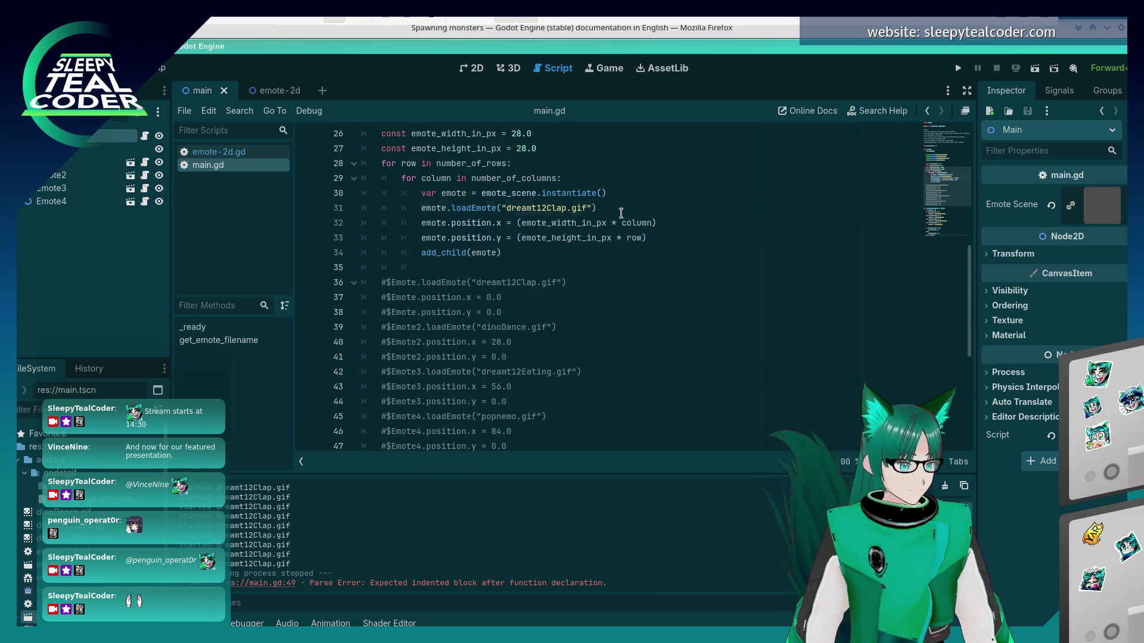
# - Replace "dreamt12Clap.gif" in emote.loadEmote with get_emote_filename()
pyautogui.click(620, 213)
pyautogui.moveTo(543, 212); pyautogui.dragTo(501, 213)
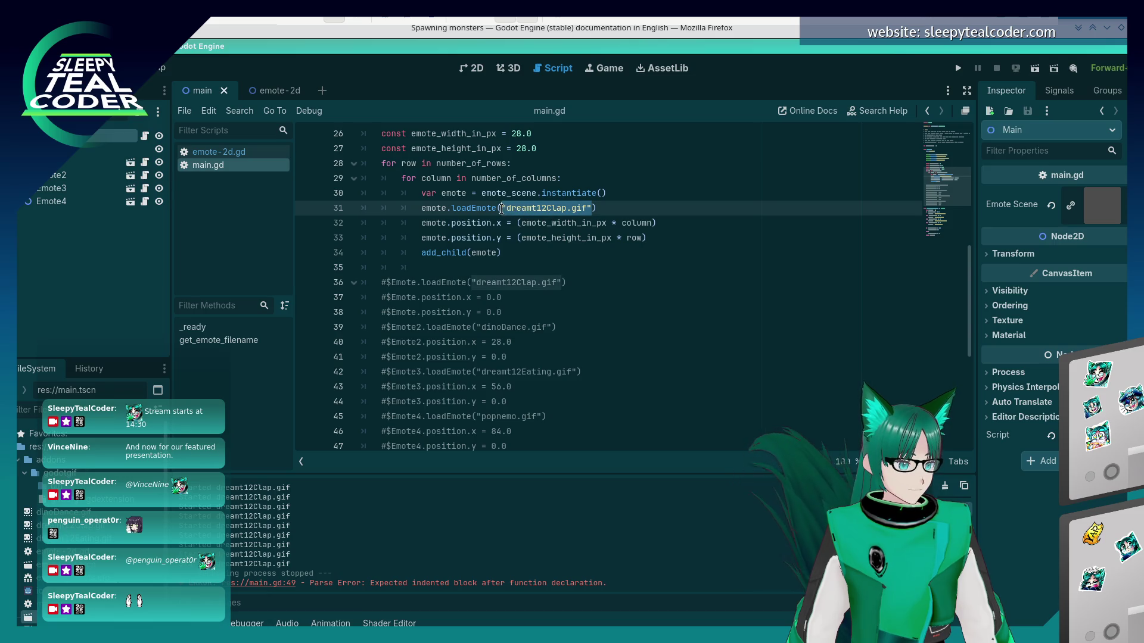
pyautogui.scroll(-2, 539, 281)
pyautogui.scroll(5, 538, 281)
pyautogui.write('get_emote_filename(')
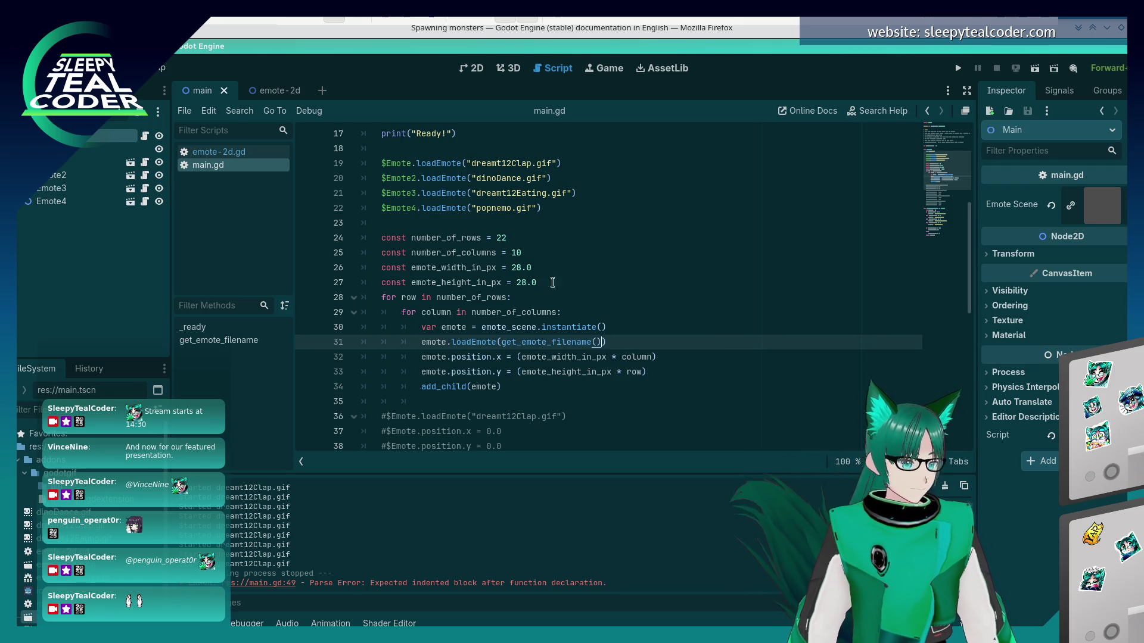
pyautogui.click(592, 292)
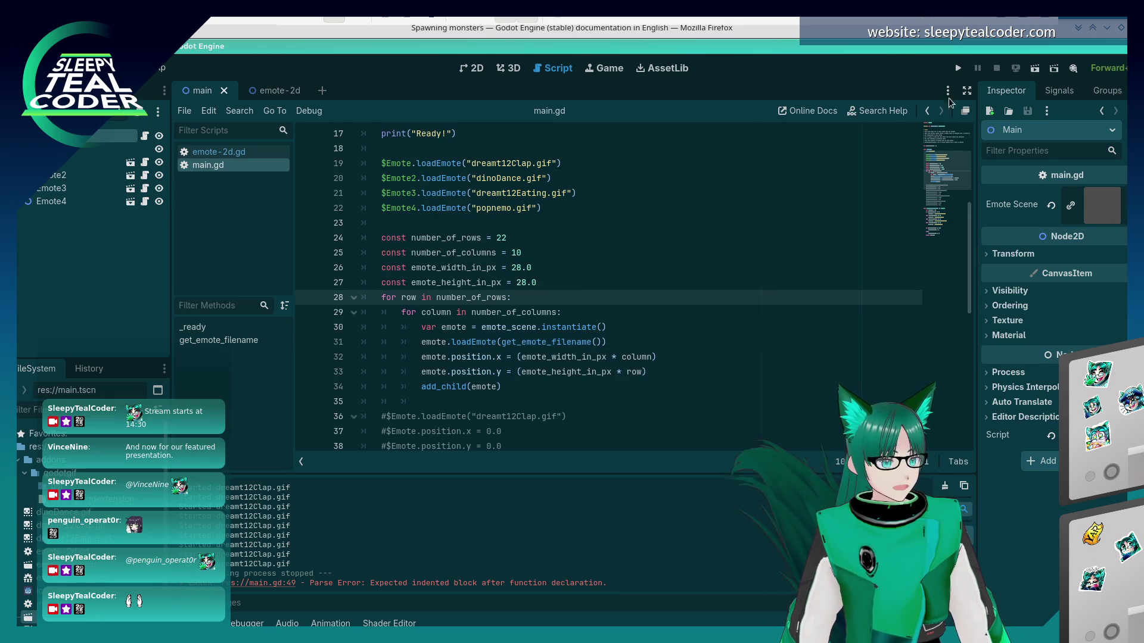
# - Run the project and stretch the game window taller to see the mixed emotes
pyautogui.click(958, 69)
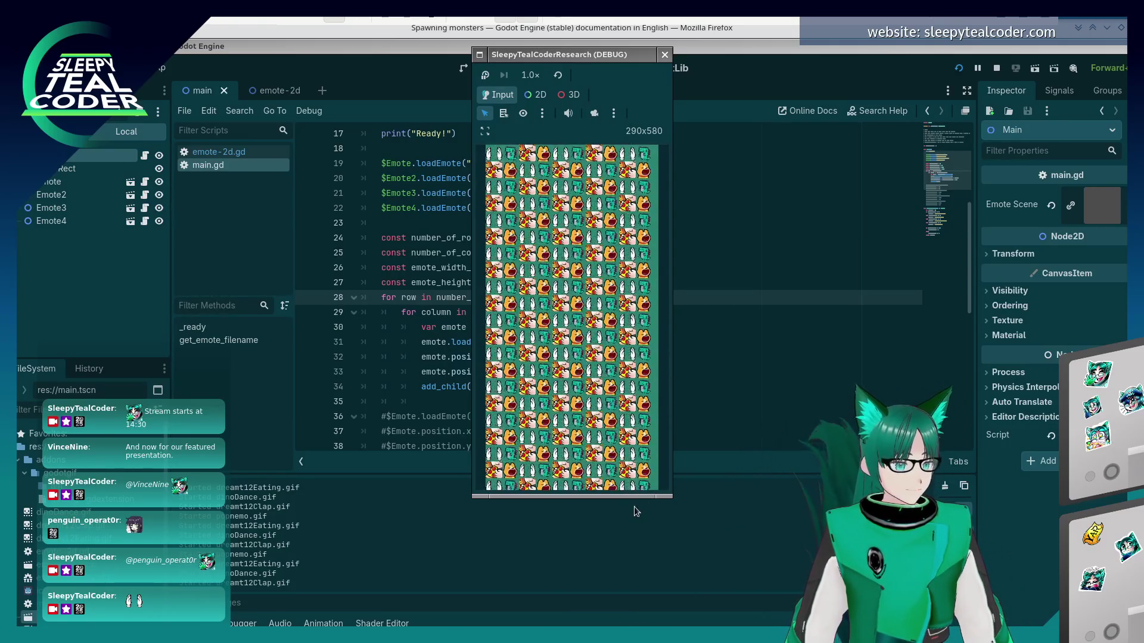
pyautogui.moveTo(640, 501); pyautogui.dragTo(626, 521)
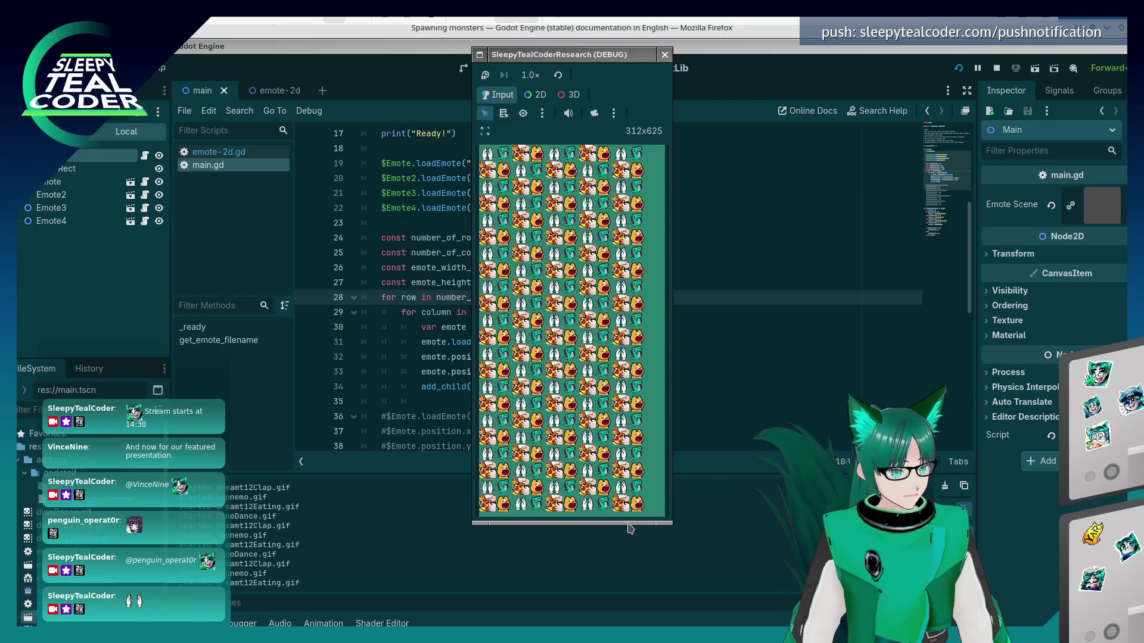
pyautogui.moveTo(628, 524); pyautogui.dragTo(626, 580)
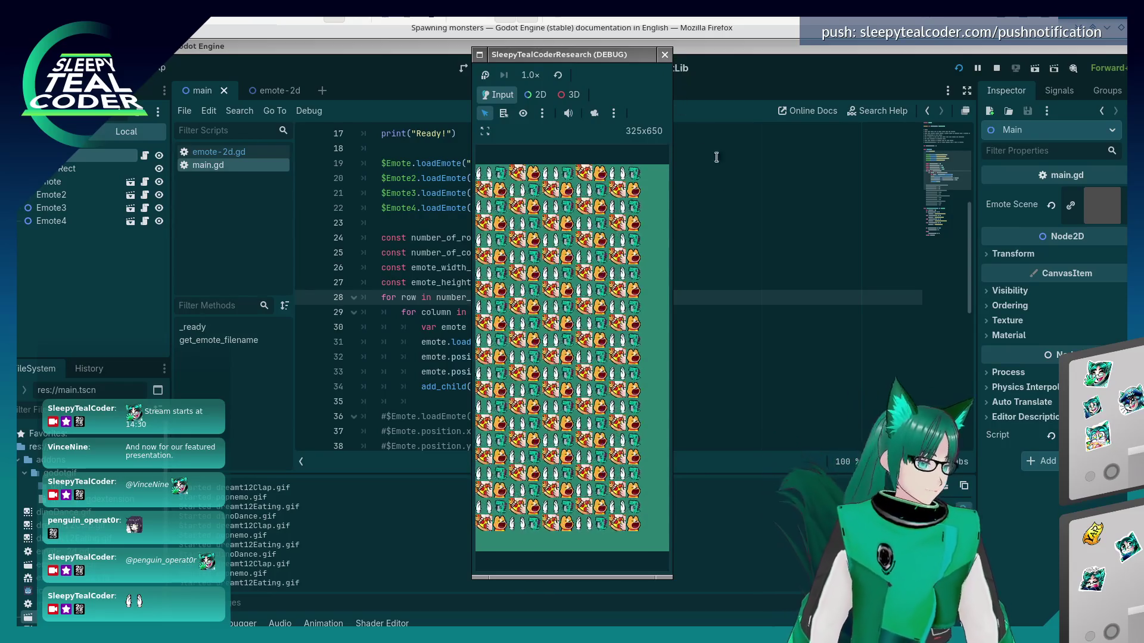
# - Change number_of_rows to 23 in main.gd
pyautogui.click(729, 203)
pyautogui.click(511, 240)
pyautogui.press('BackSpace')
pyautogui.write('3')
pyautogui.press('Down')
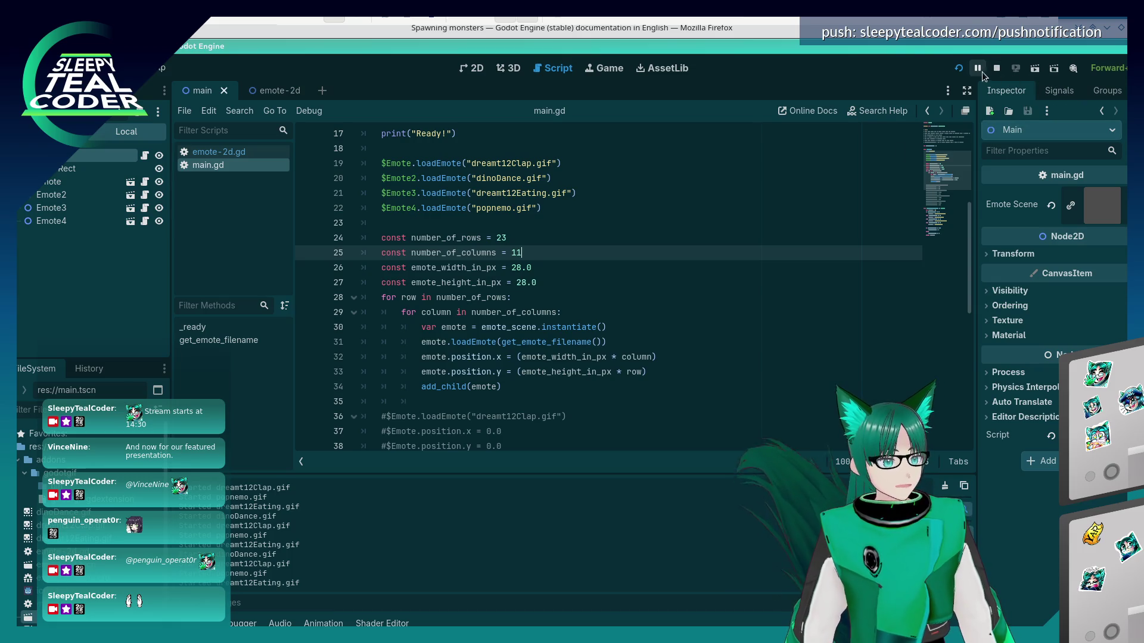
# - Run the game showing the 23×11 emote grid in an enlarged window, then stop it
pyautogui.press('F5')
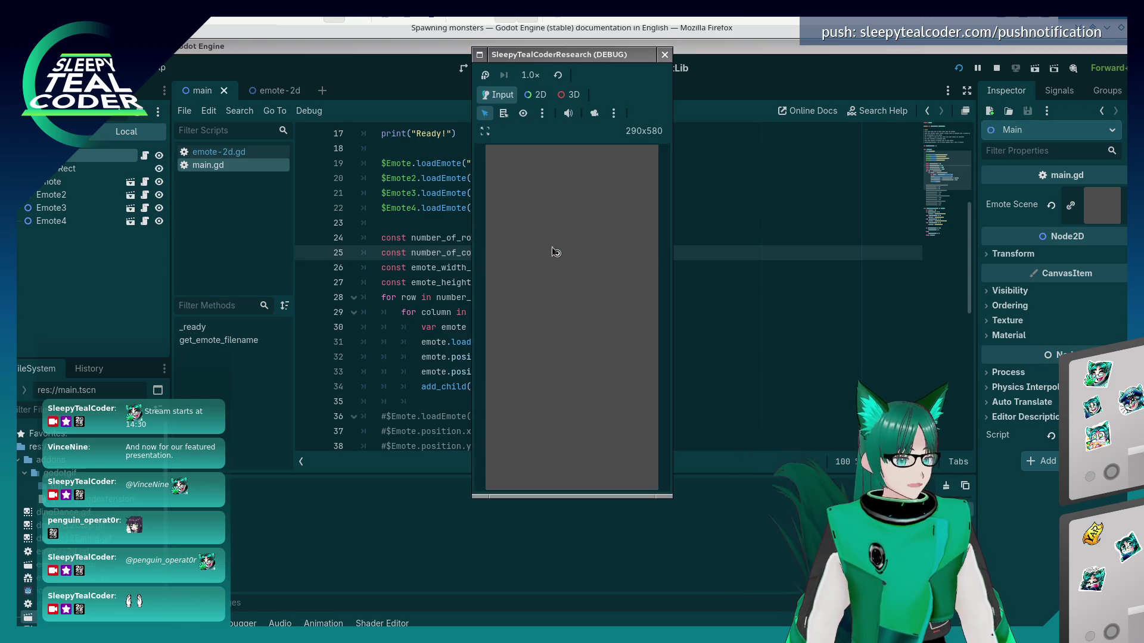
pyautogui.moveTo(660, 501); pyautogui.dragTo(680, 518)
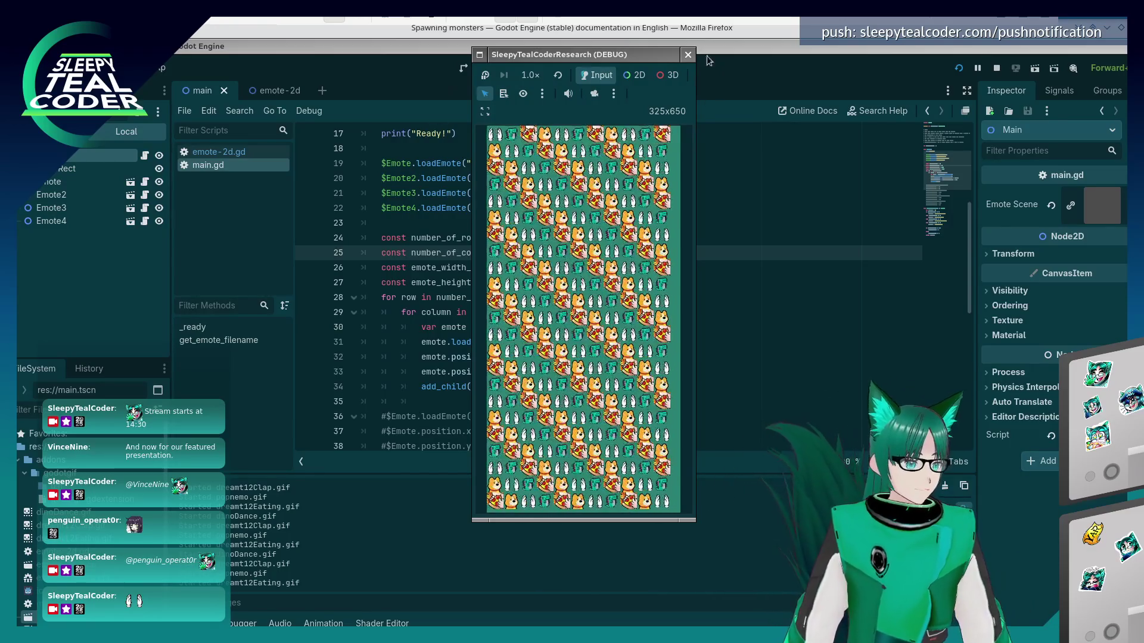
pyautogui.press('F8')
pyautogui.click(59, 68)
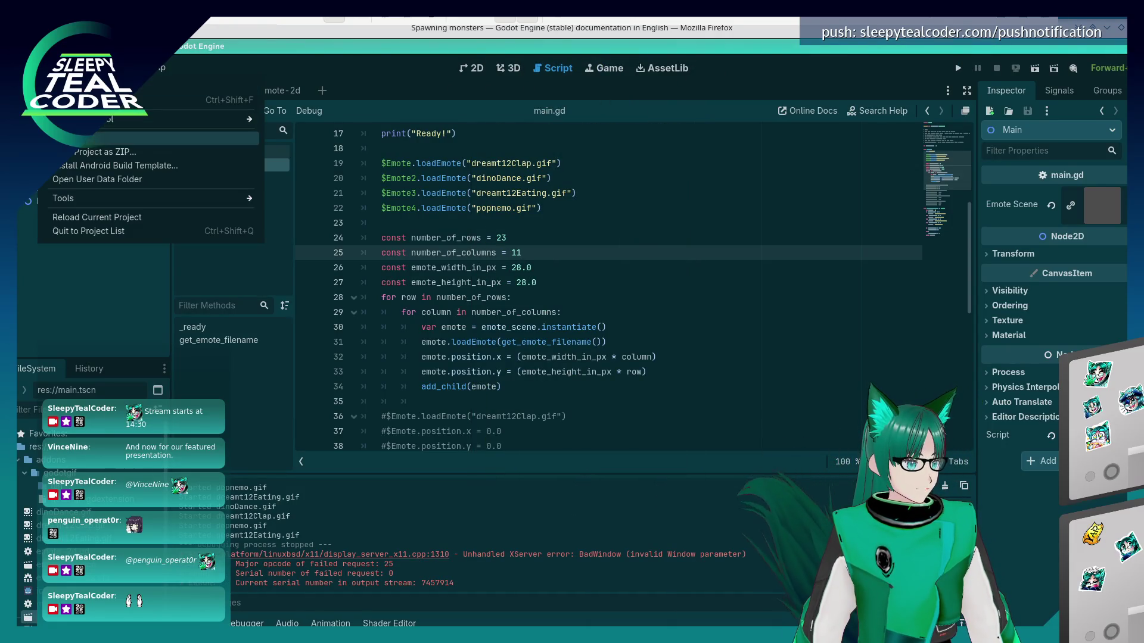
# - Export all presets as a Linux release build, close the Export window, and switch to Konsole
pyautogui.click(89, 137)
pyautogui.click(753, 599)
pyautogui.click(639, 333)
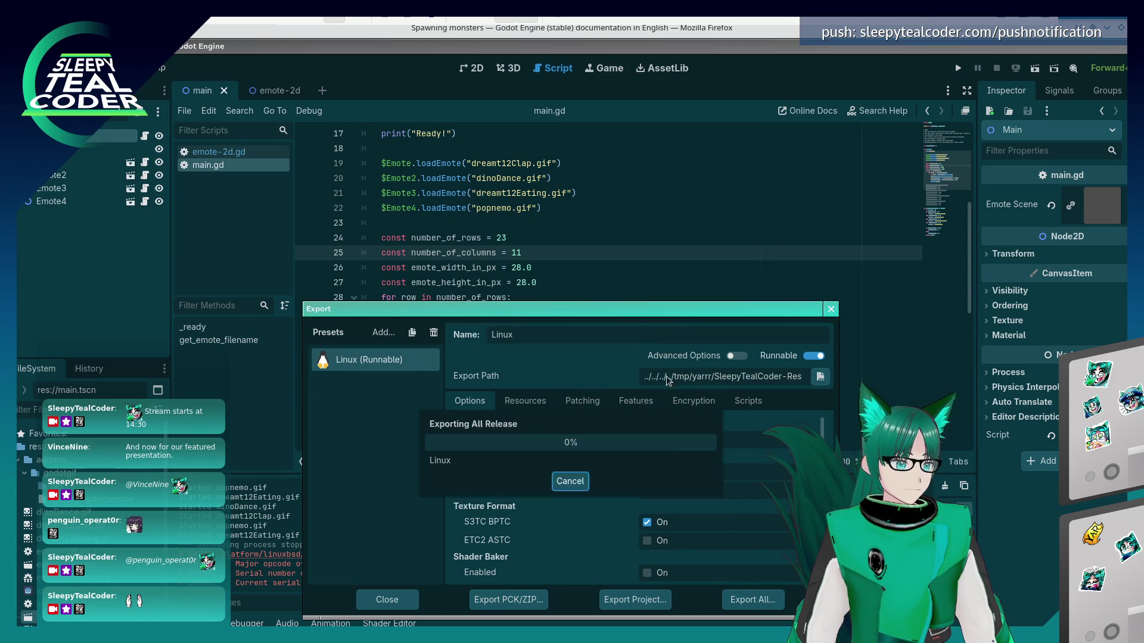
pyautogui.click(831, 310)
pyautogui.hotkey('alt', 'Tab')
pyautogui.hotkey('alt', 'Tab')
pyautogui.hotkey('alt', 'Tab')
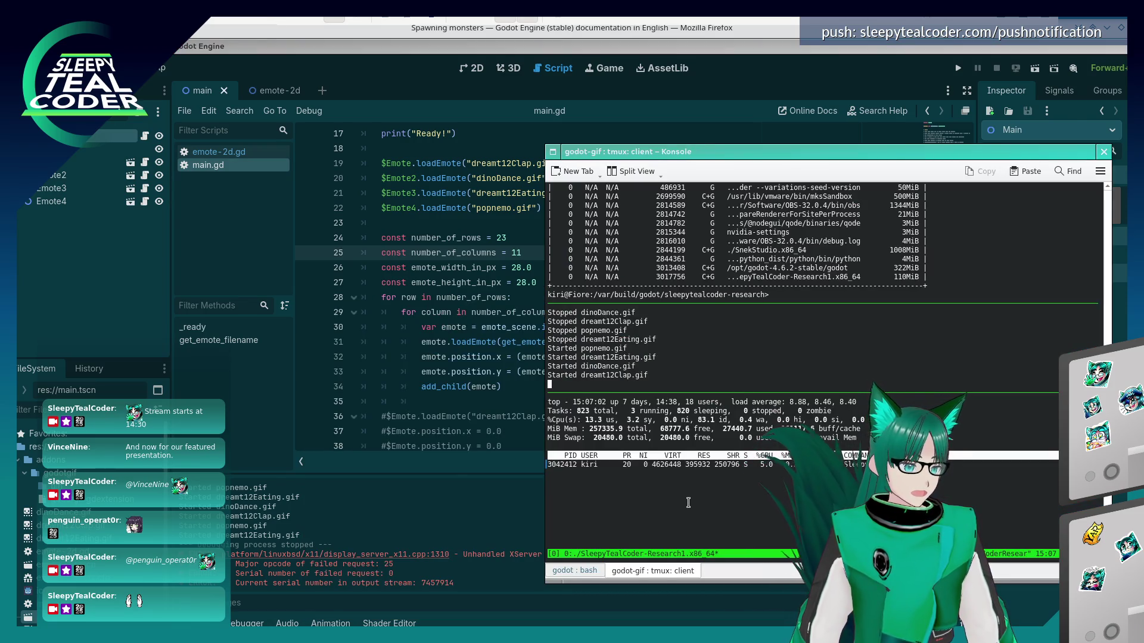
# - Stop the old build and rerun ./SleepyTealCoder-Research1.x86_64 from Konsole
pyautogui.hotkey('ctrl', 'c')
pyautogui.press('Up')
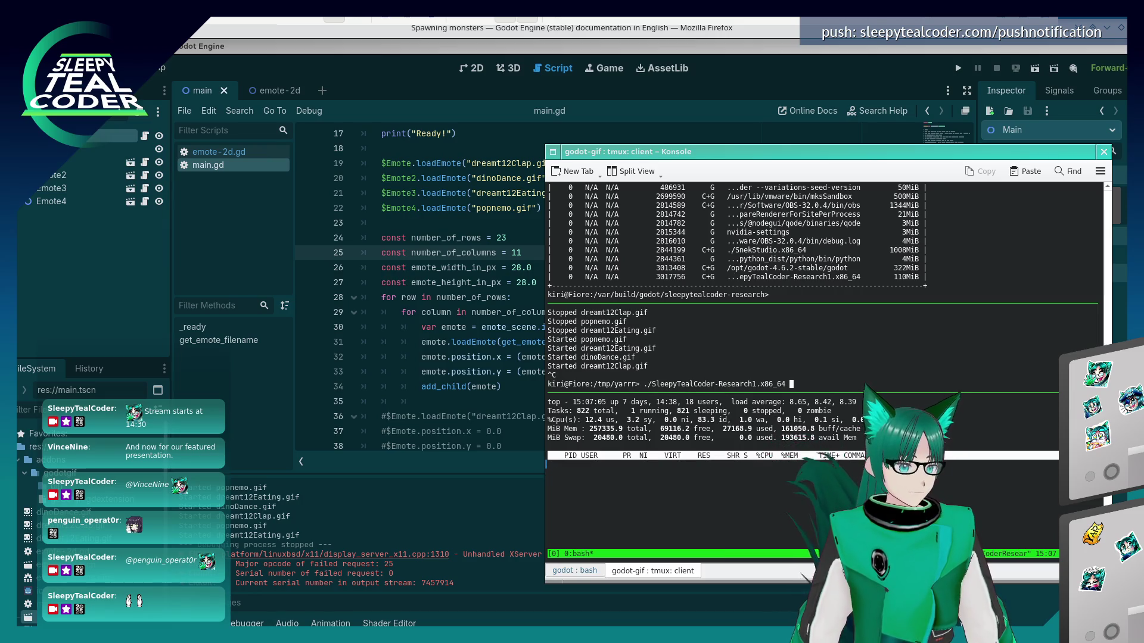
pyautogui.press('Return')
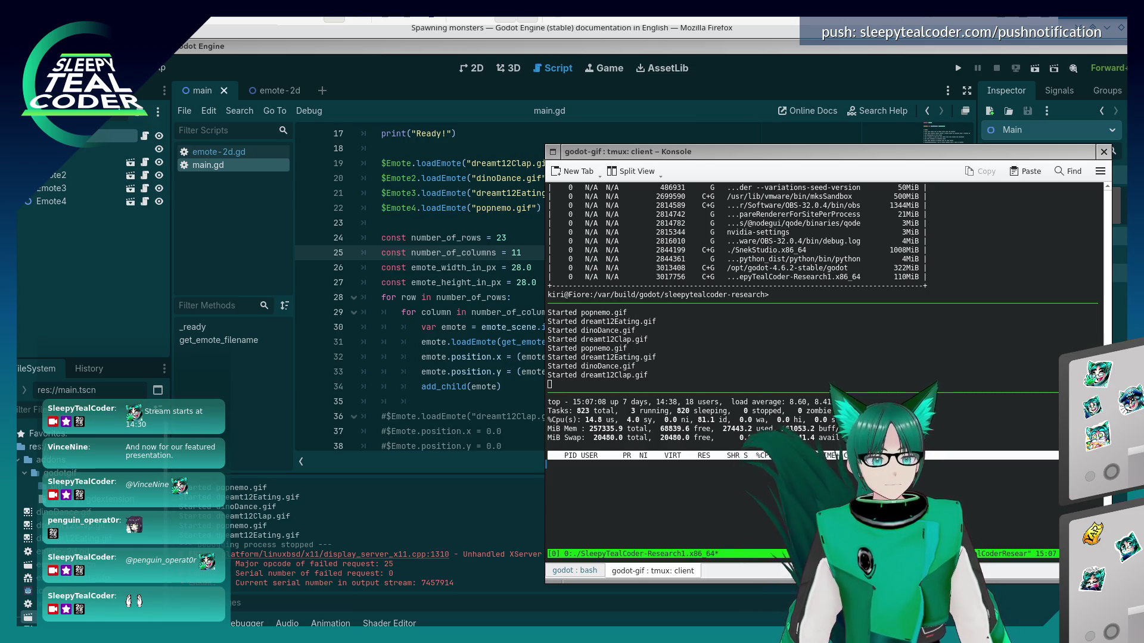
# - Place the emote grid game window on the left with Konsole beside it
pyautogui.moveTo(732, 157)
pyautogui.mouseDown()
pyautogui.moveTo(405, 103)
pyautogui.moveTo(405, 67)
pyautogui.mouseUp()
pyautogui.click(872, 361)
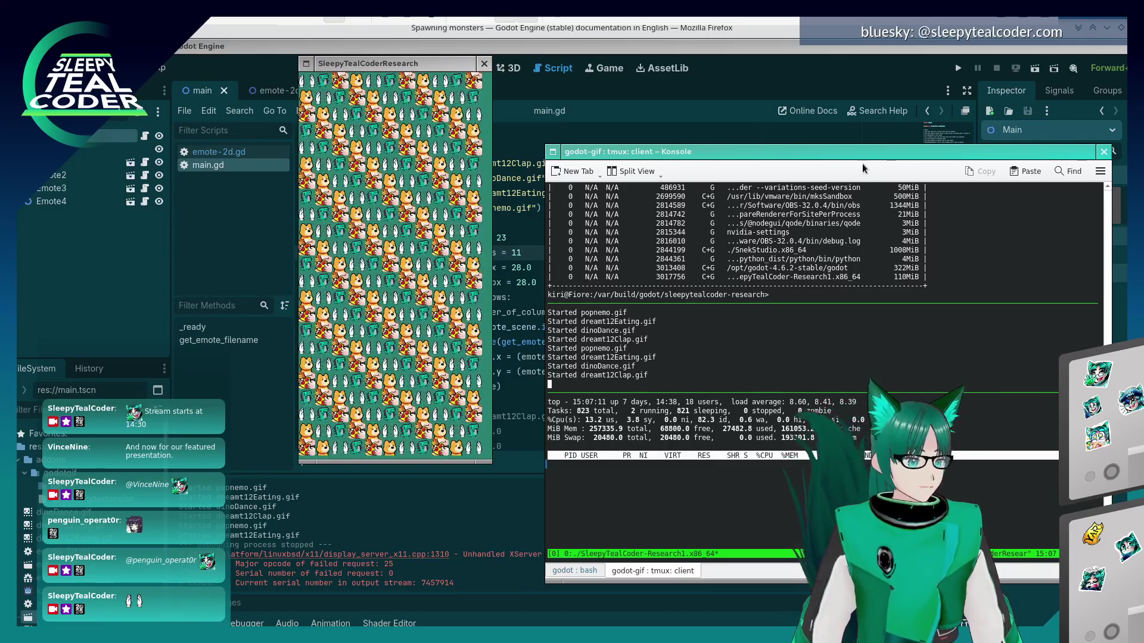
pyautogui.moveTo(840, 155); pyautogui.dragTo(788, 148)
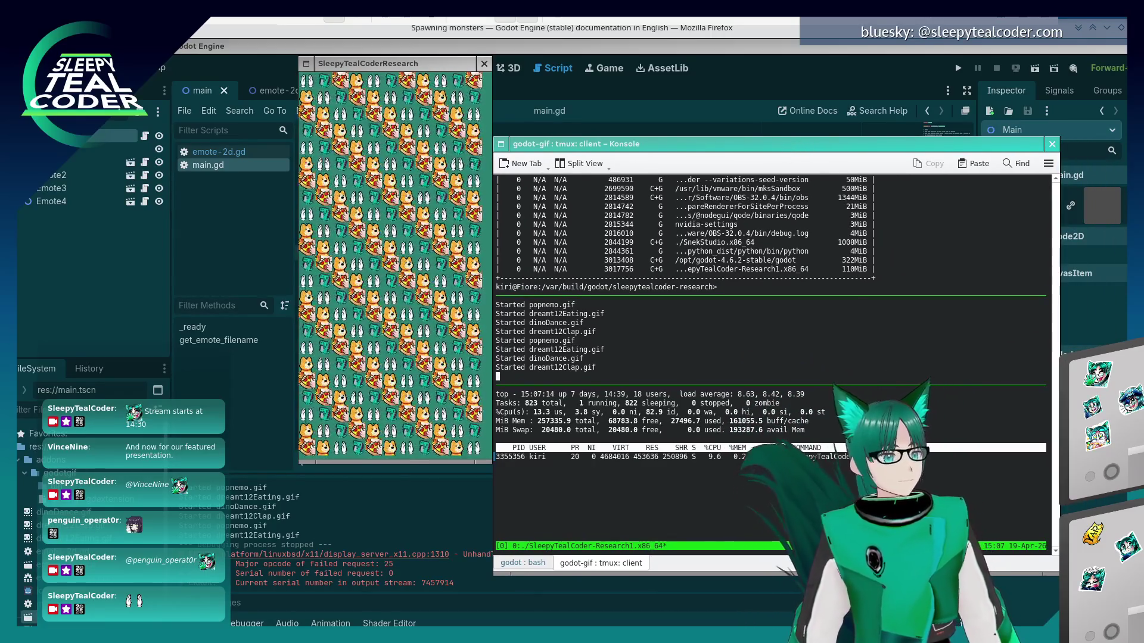
pyautogui.moveTo(363, 65); pyautogui.dragTo(295, 68)
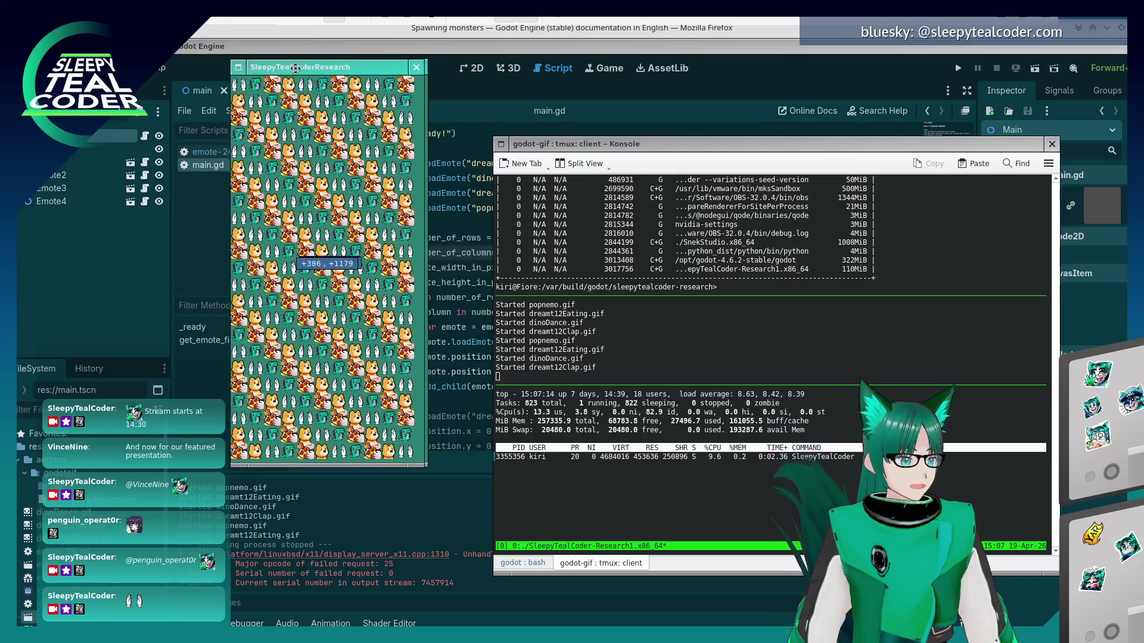
pyautogui.moveTo(596, 143); pyautogui.dragTo(522, 123)
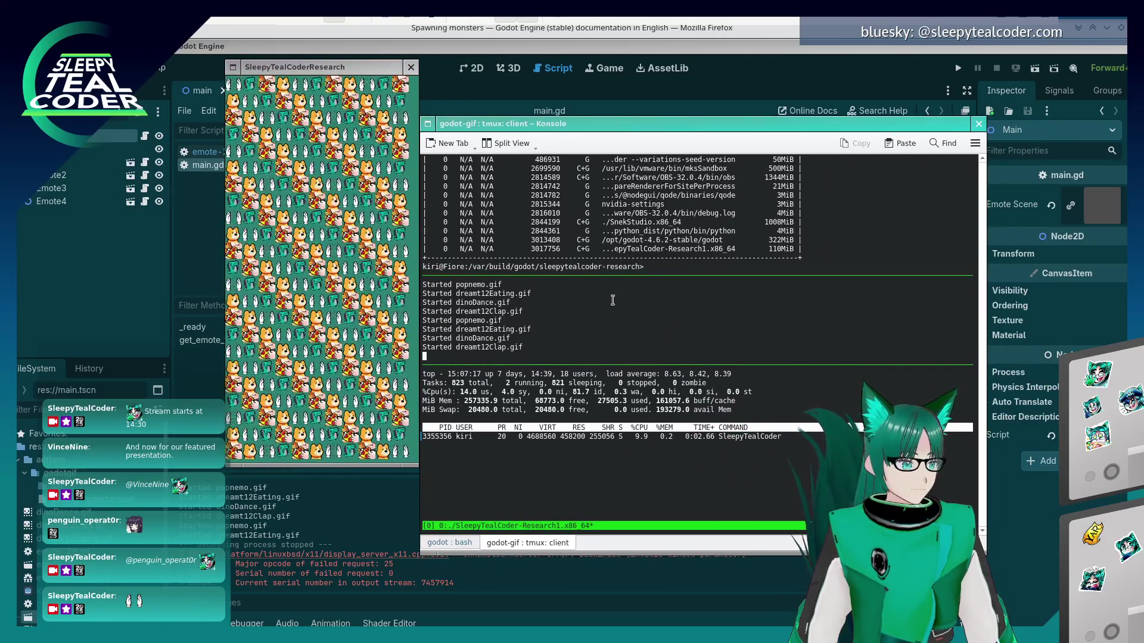
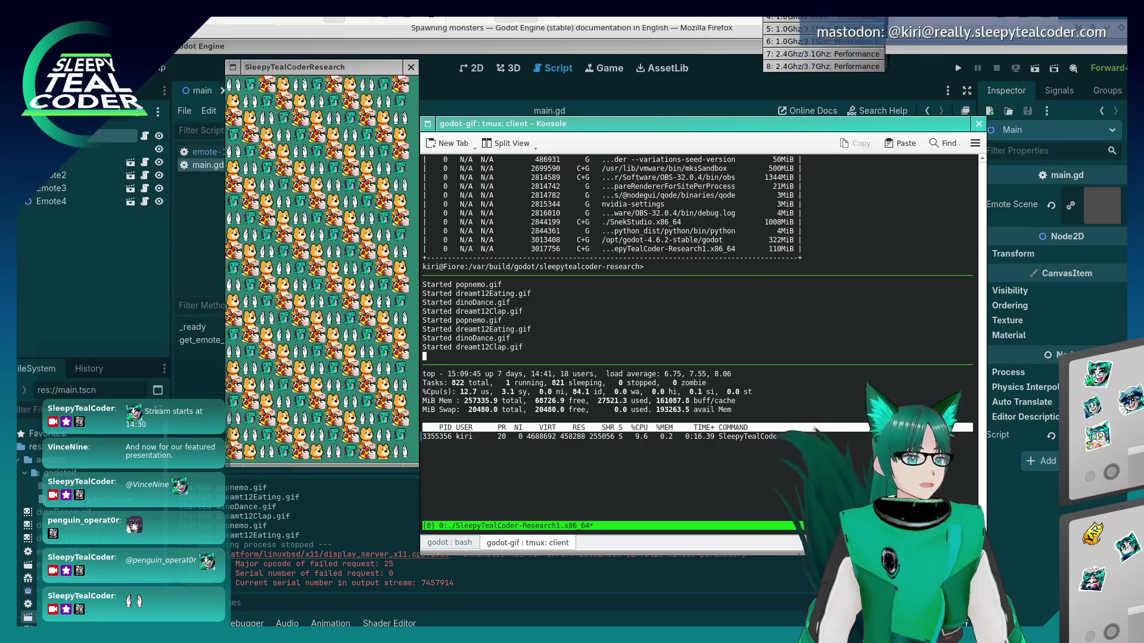
# - Bring up the Processor Speed chooser with its nine presets and place it over the Konsole terminal
pyautogui.moveTo(751, 27)
pyautogui.mouseDown()
pyautogui.moveTo(764, 272)
pyautogui.moveTo(756, 261)
pyautogui.moveTo(812, 252)
pyautogui.moveTo(808, 283)
pyautogui.mouseUp()
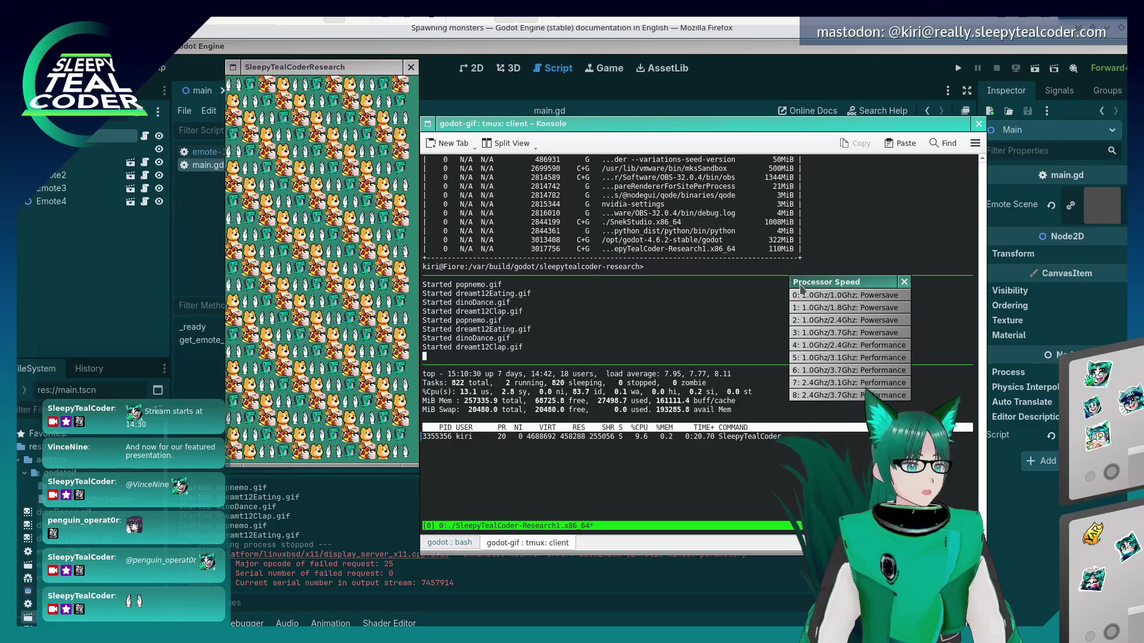
# - Pick the first processor speed preset, then move the Konsole window beside the emote grid
pyautogui.click(803, 295)
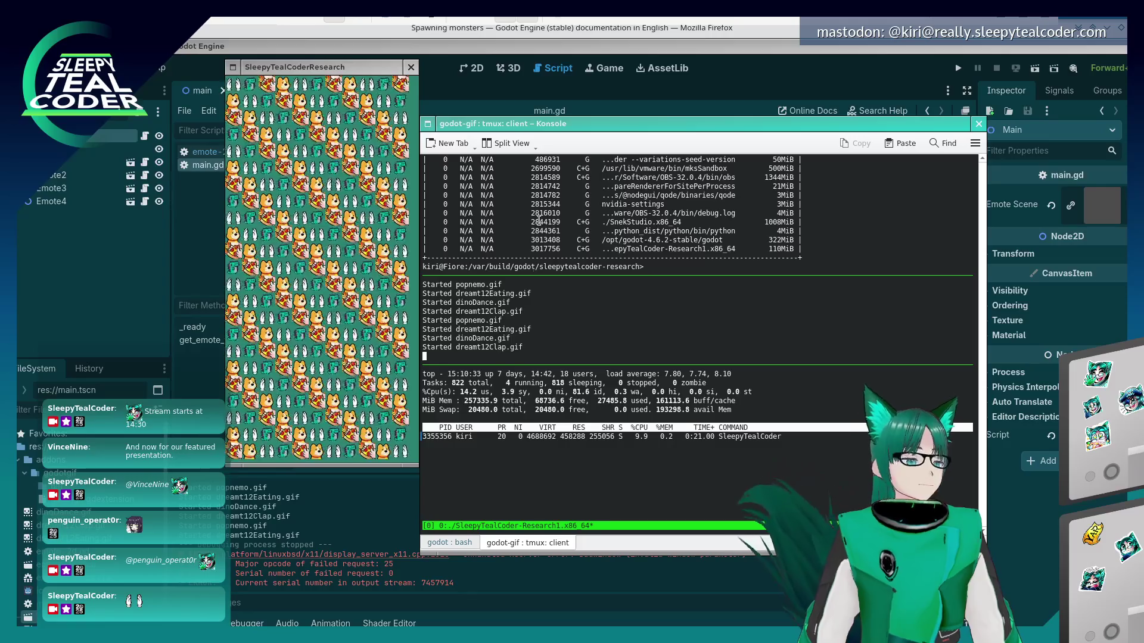
pyautogui.click(354, 318)
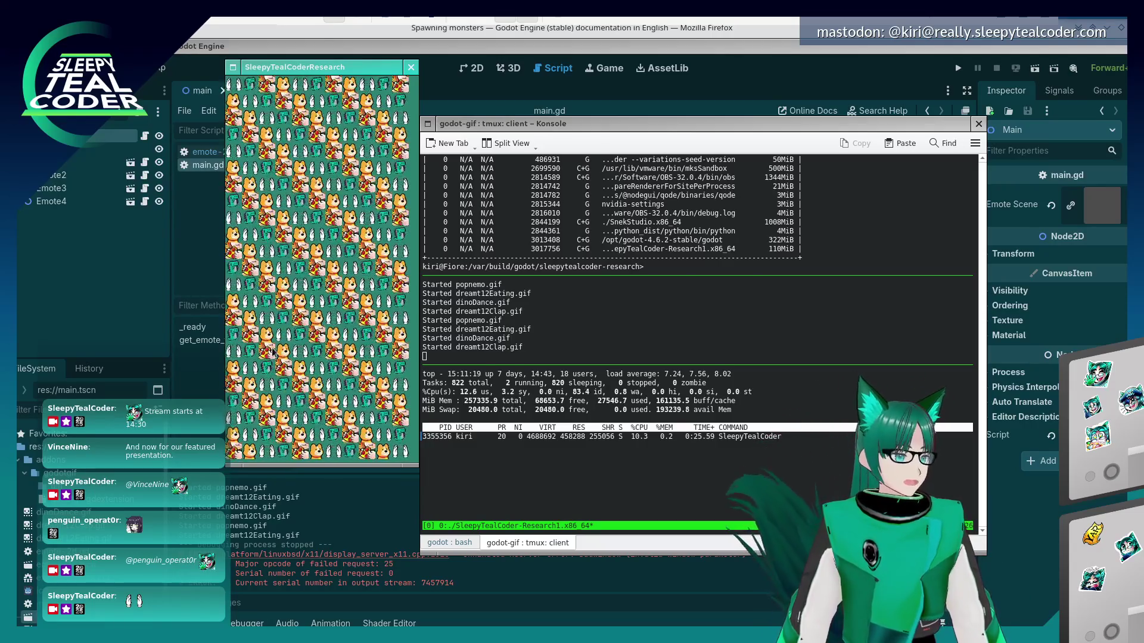
pyautogui.click(627, 429)
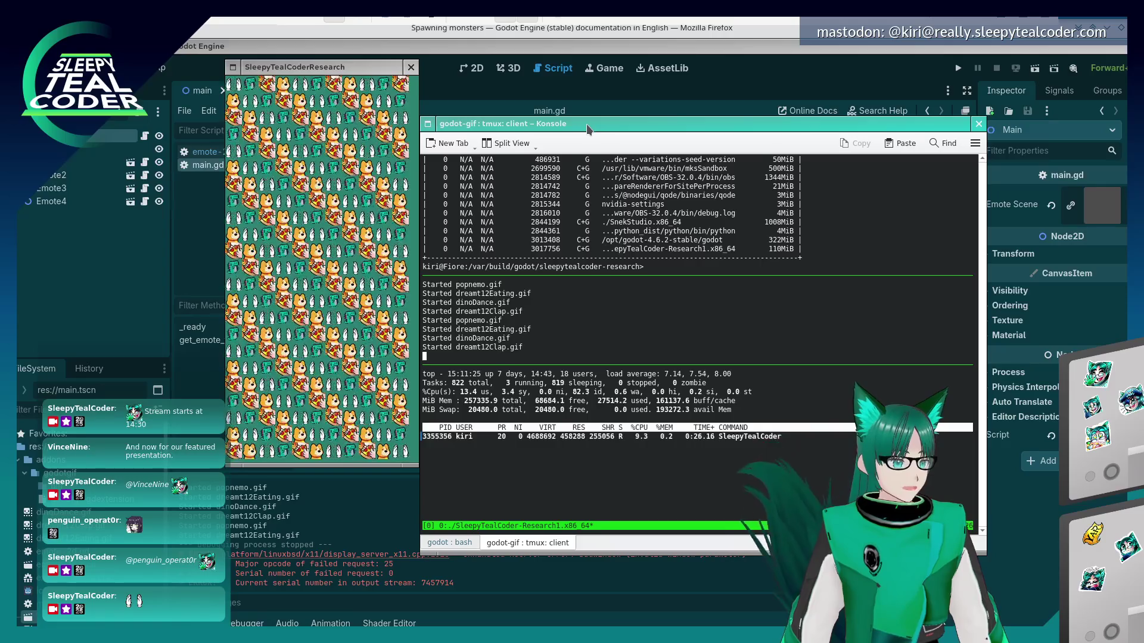
pyautogui.moveTo(587, 127)
pyautogui.mouseDown()
pyautogui.moveTo(491, 123)
pyautogui.moveTo(629, 116)
pyautogui.mouseUp()
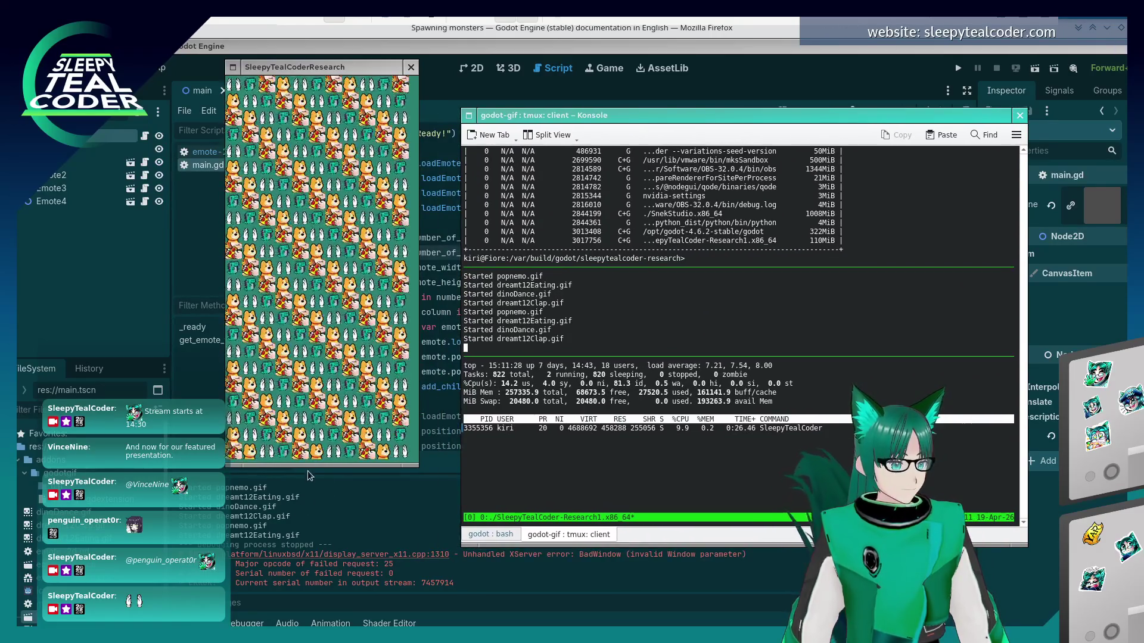
# - Shrink the emote window so most emotes go off-screen, stretch it back, then switch to the prompt pane
pyautogui.moveTo(308, 470); pyautogui.dragTo(288, 262)
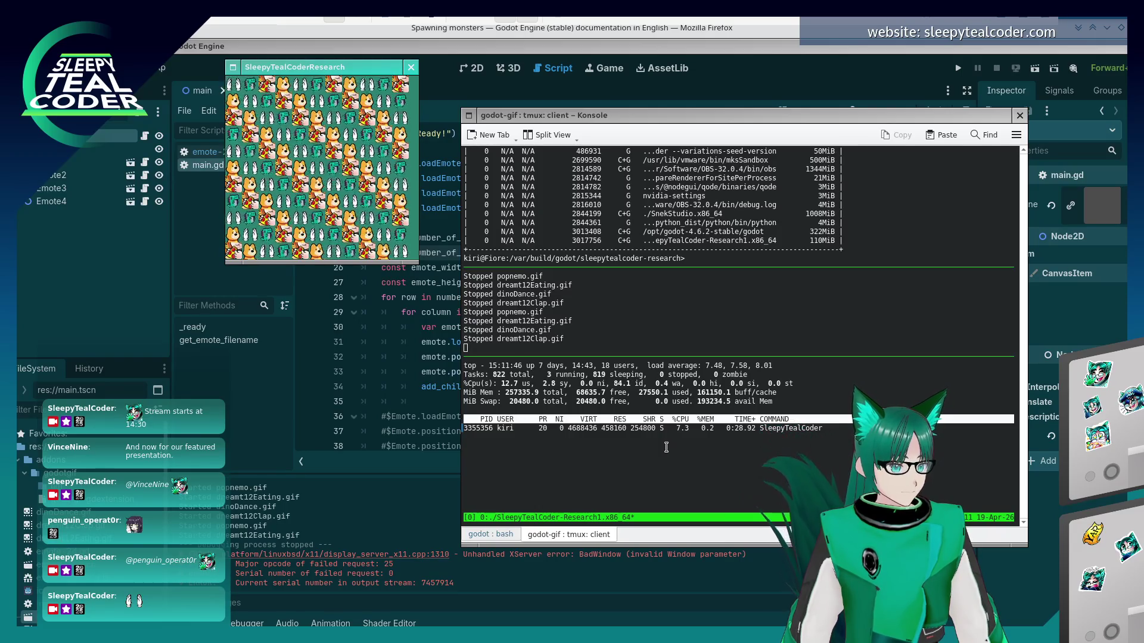
pyautogui.moveTo(323, 267); pyautogui.dragTo(337, 116)
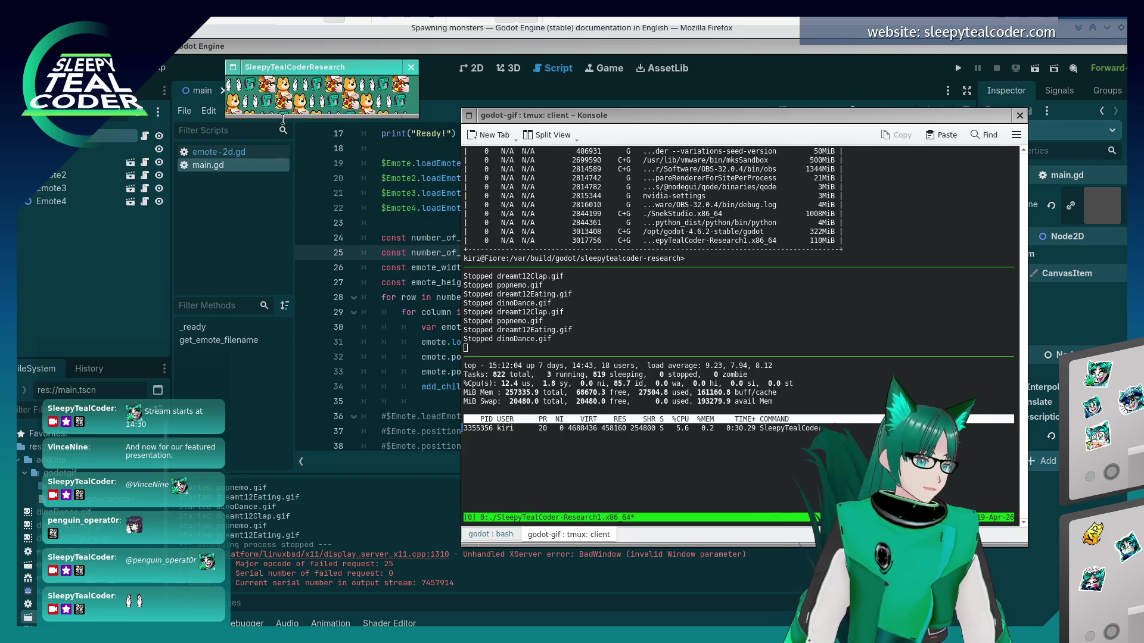
pyautogui.moveTo(283, 122)
pyautogui.mouseDown()
pyautogui.moveTo(284, 502)
pyautogui.moveTo(290, 465)
pyautogui.mouseUp()
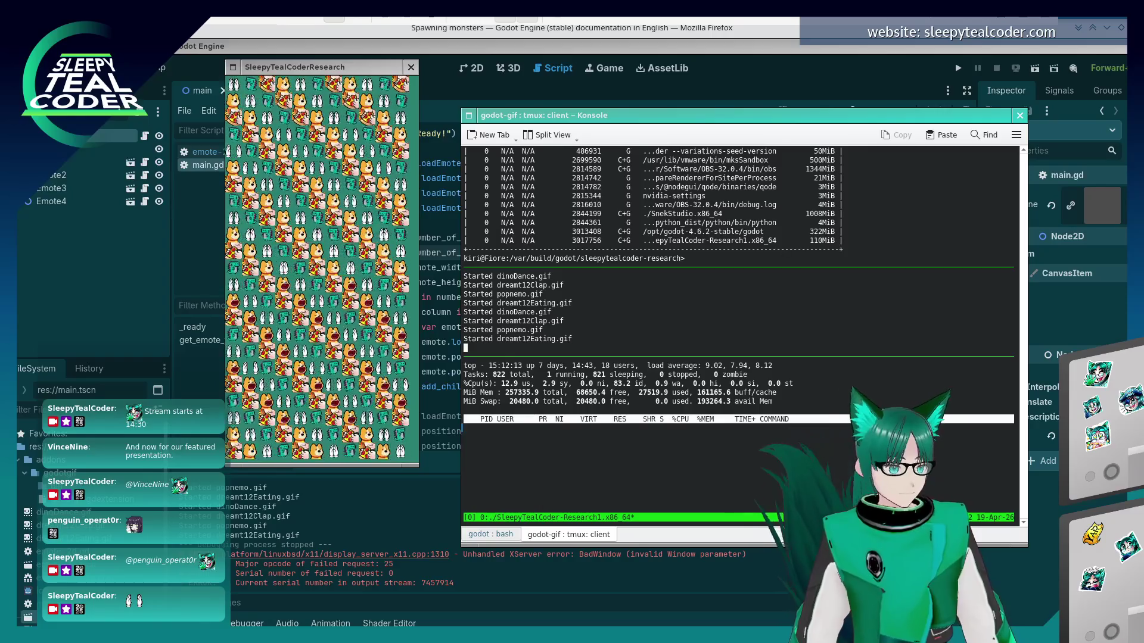
pyautogui.hotkey('ctrl', 'b')
pyautogui.press('Up')
# - Run nvidia-smi in the terminal, then close the running emote window
pyautogui.write('nvi')
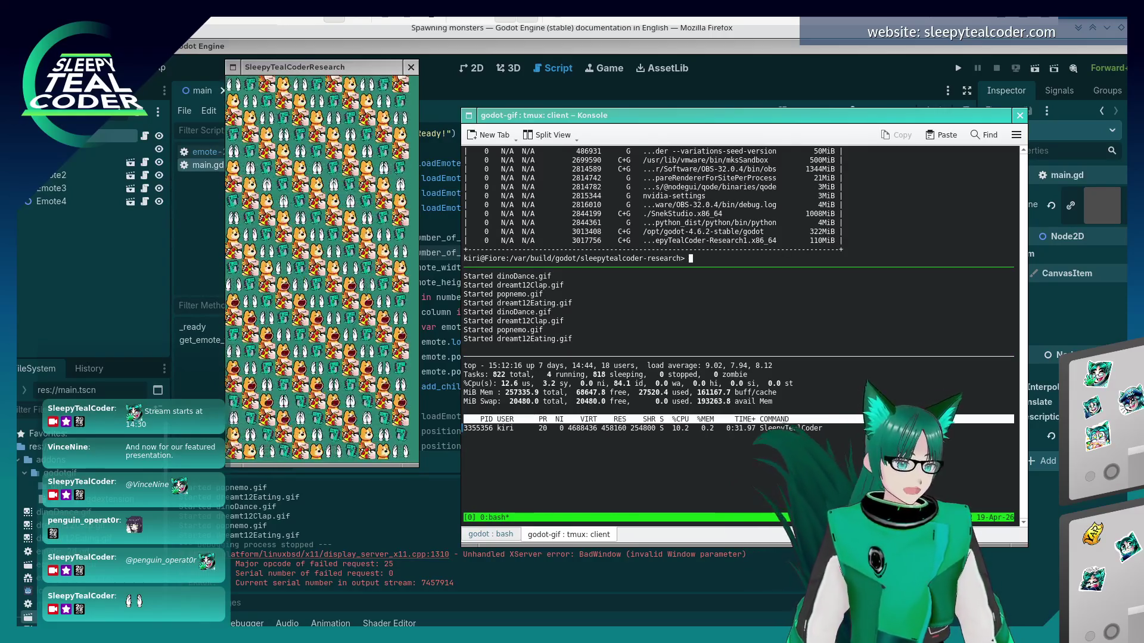
pyautogui.write('dia-smi')
pyautogui.press('Return')
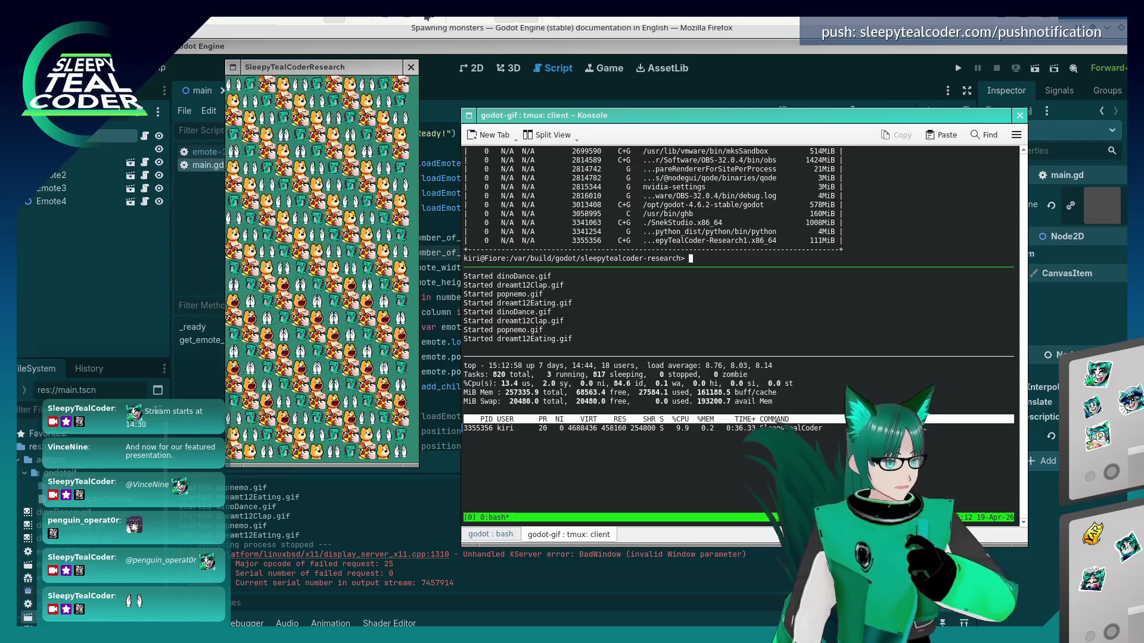
pyautogui.click(411, 67)
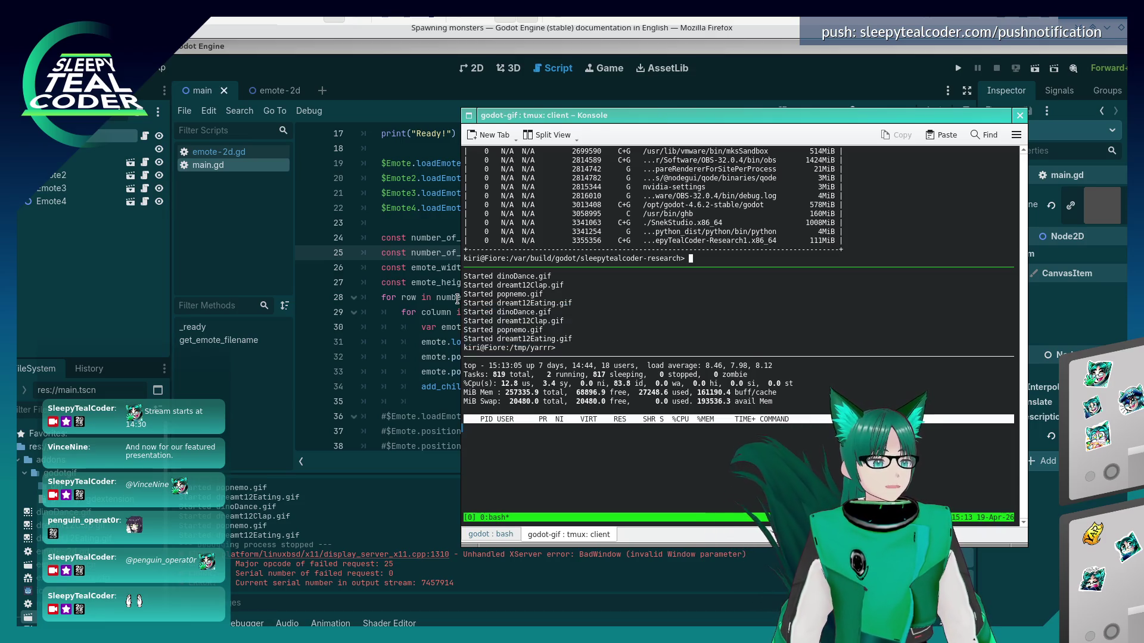
# - Delete the commented-out emote lines 36–47 from main.gd
pyautogui.click(395, 282)
pyautogui.scroll(-3, 525, 295)
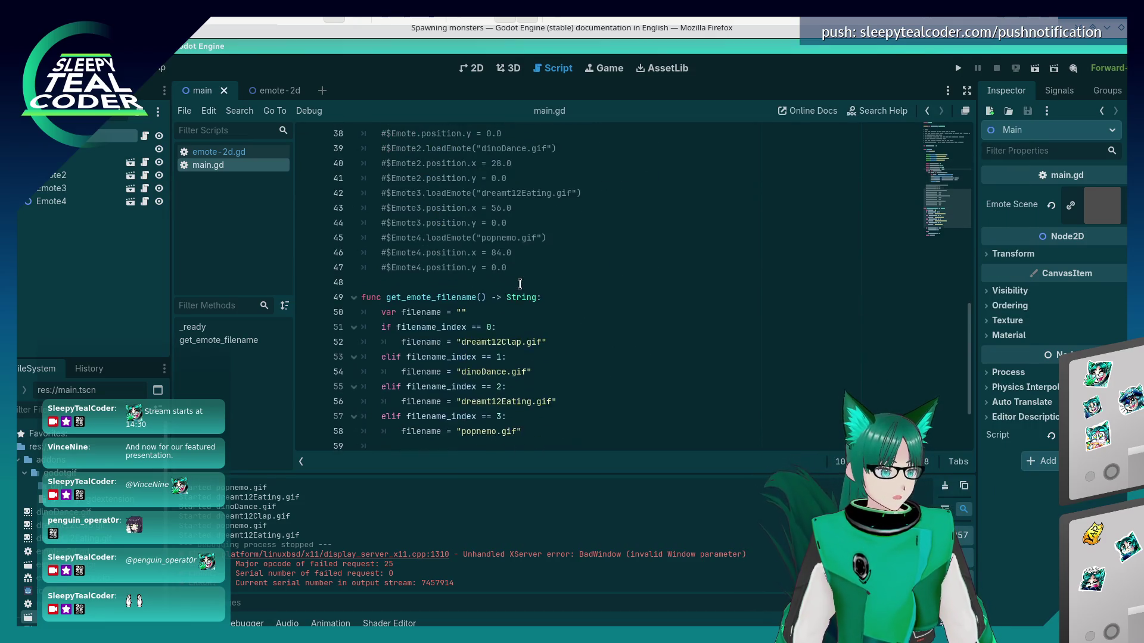
pyautogui.scroll(-1, 527, 432)
pyautogui.moveTo(509, 404); pyautogui.dragTo(361, 238)
pyautogui.press('BackSpace')
pyautogui.press('BackSpace')
pyautogui.press('Delete')
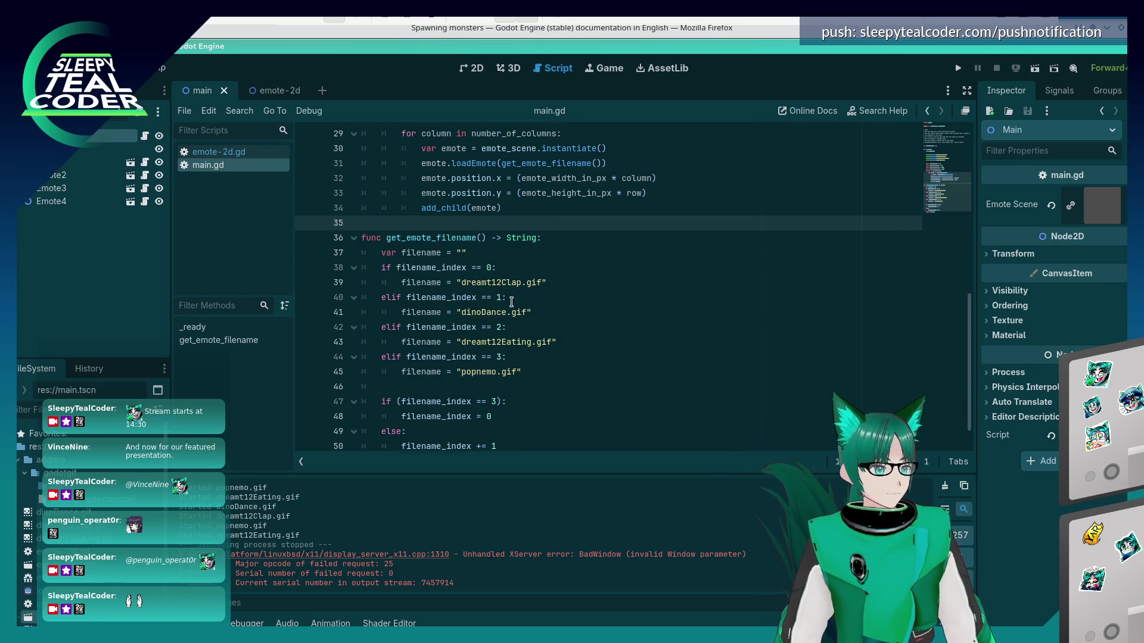
pyautogui.scroll(3, 513, 301)
pyautogui.scroll(6, 502, 338)
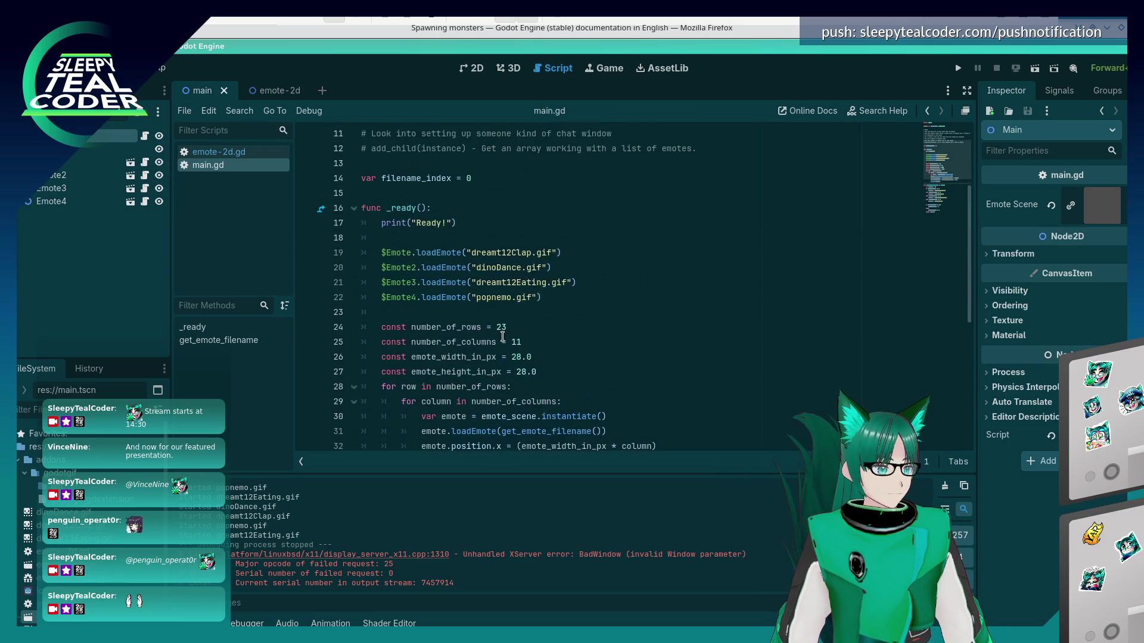
pyautogui.scroll(-5, 502, 337)
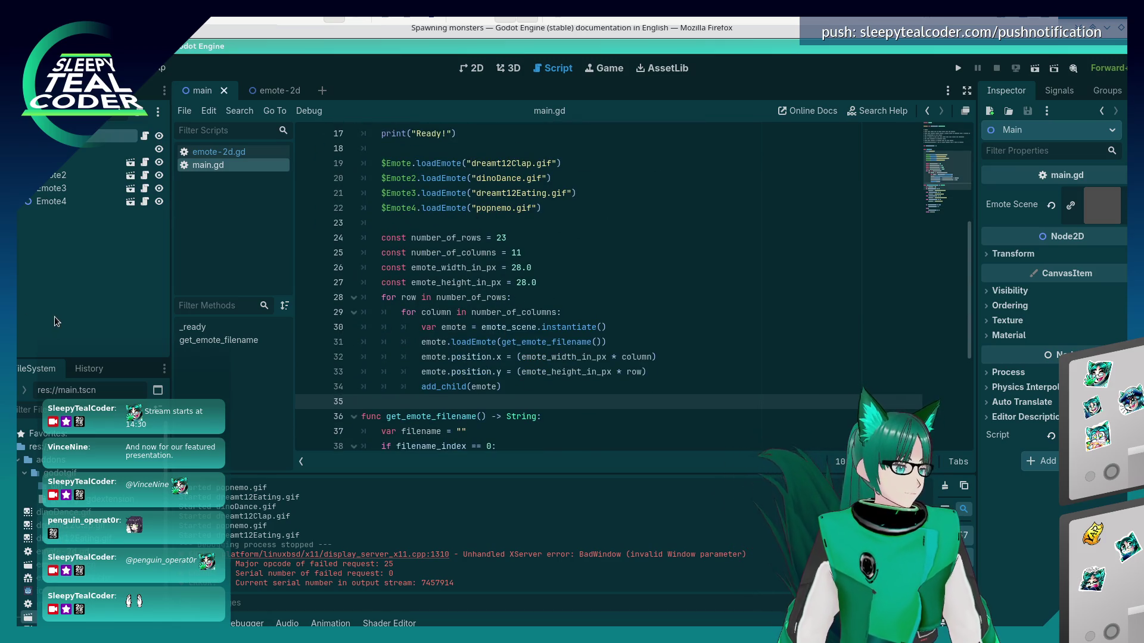
pyautogui.scroll(-1, 29, 509)
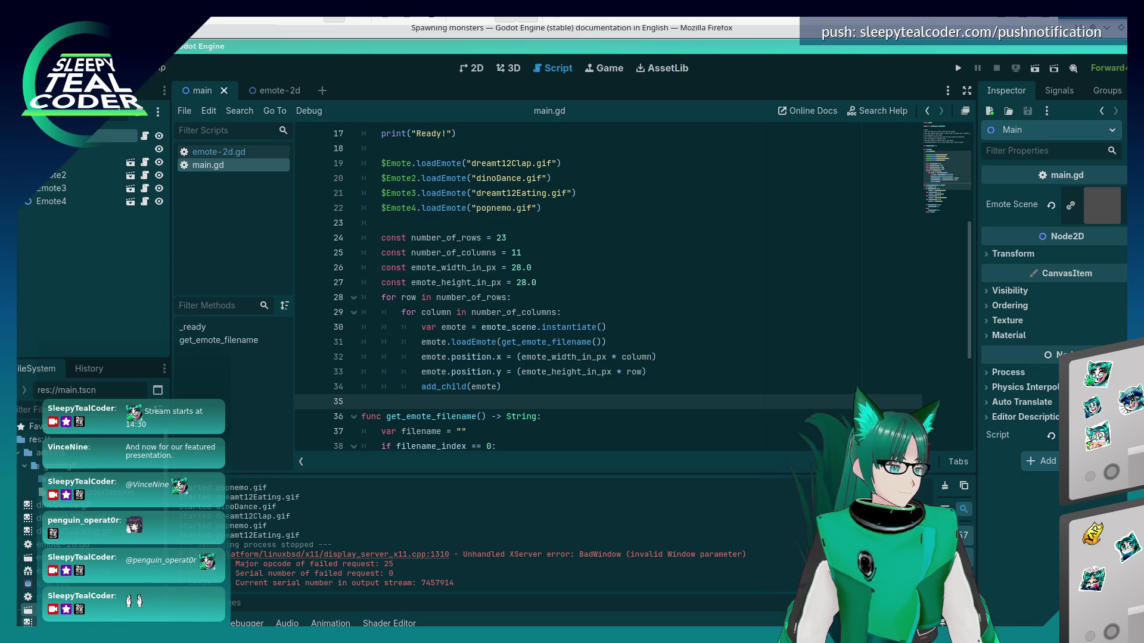
# - Open the main-2d.tscn scene from the FileSystem dock
pyautogui.click(27, 609)
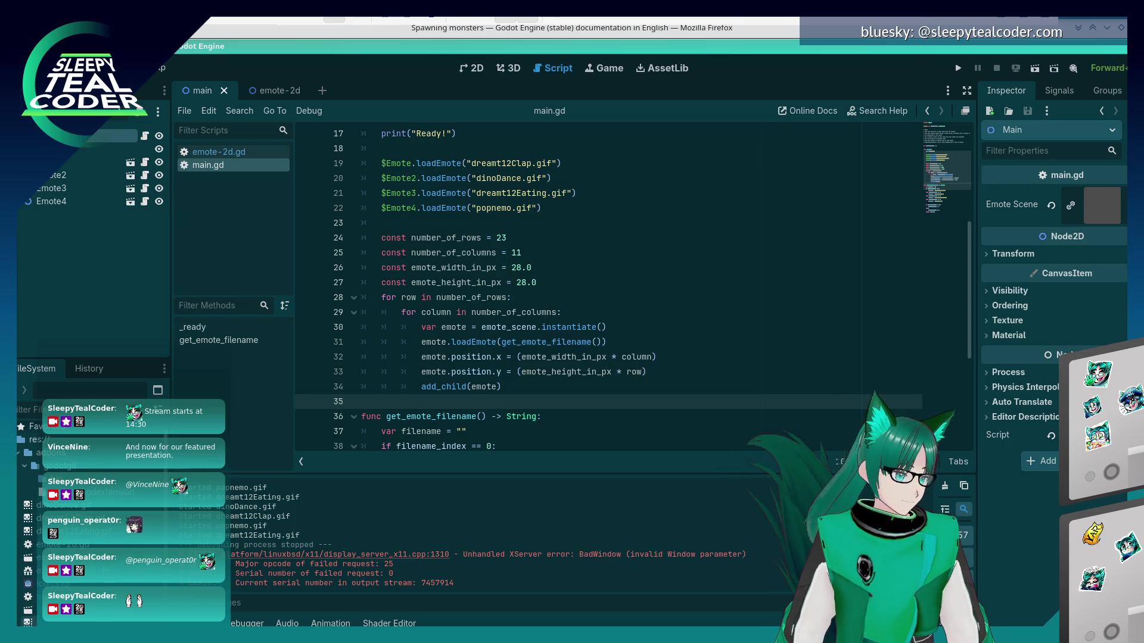
pyautogui.click(28, 609)
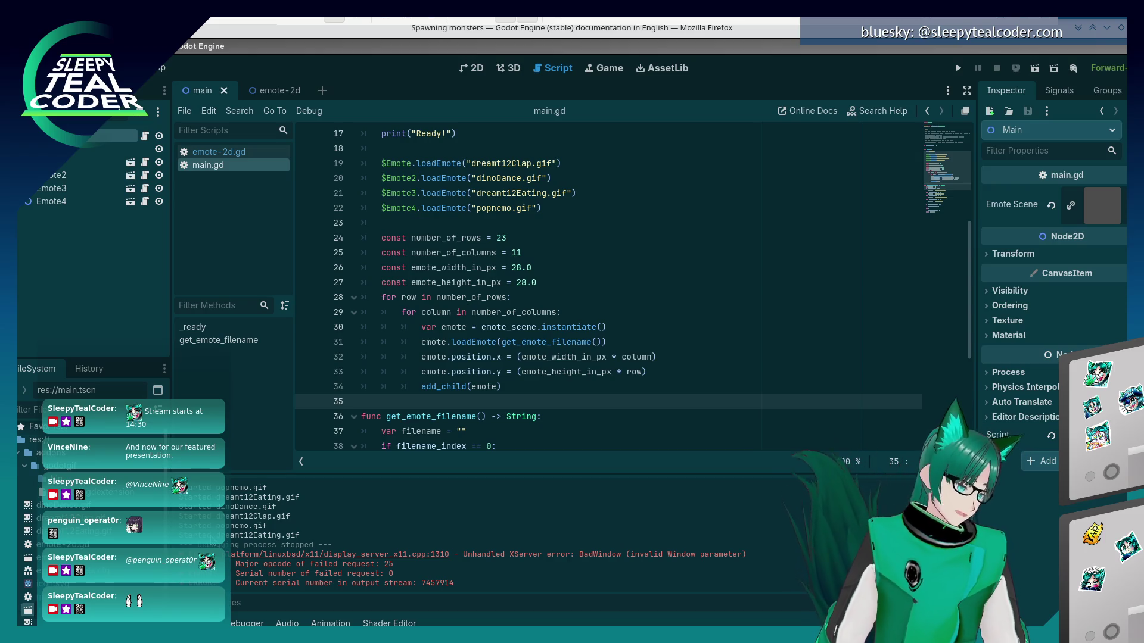
pyautogui.doubleClick(28, 597)
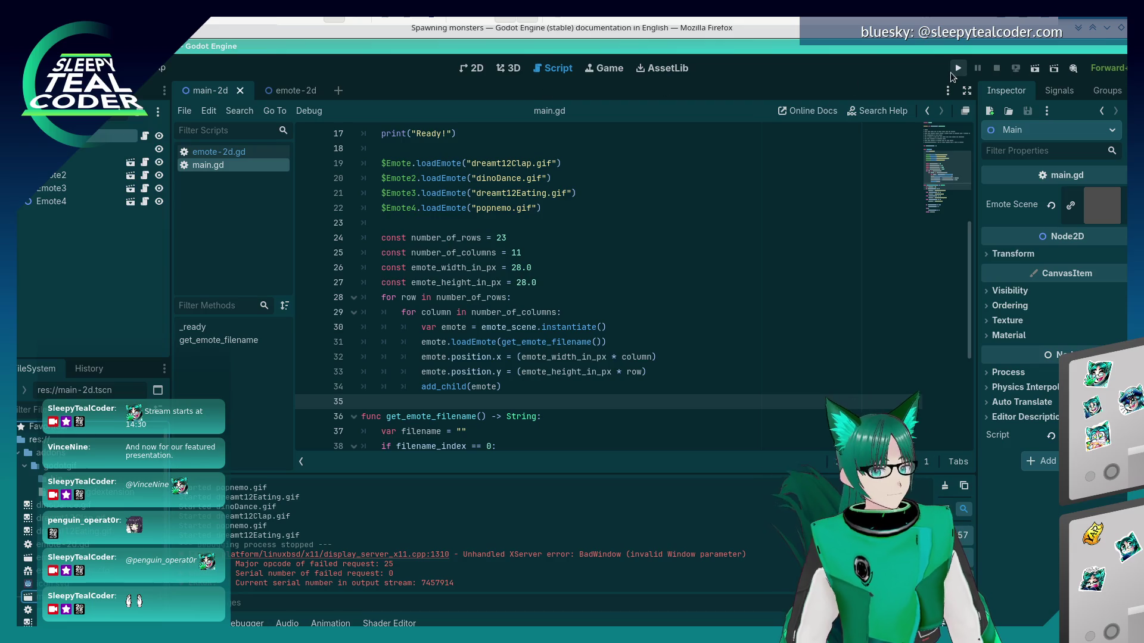
# - Test-run the project, then create a new 3D scene whose Node3D root is named Main-3D
pyautogui.click(958, 67)
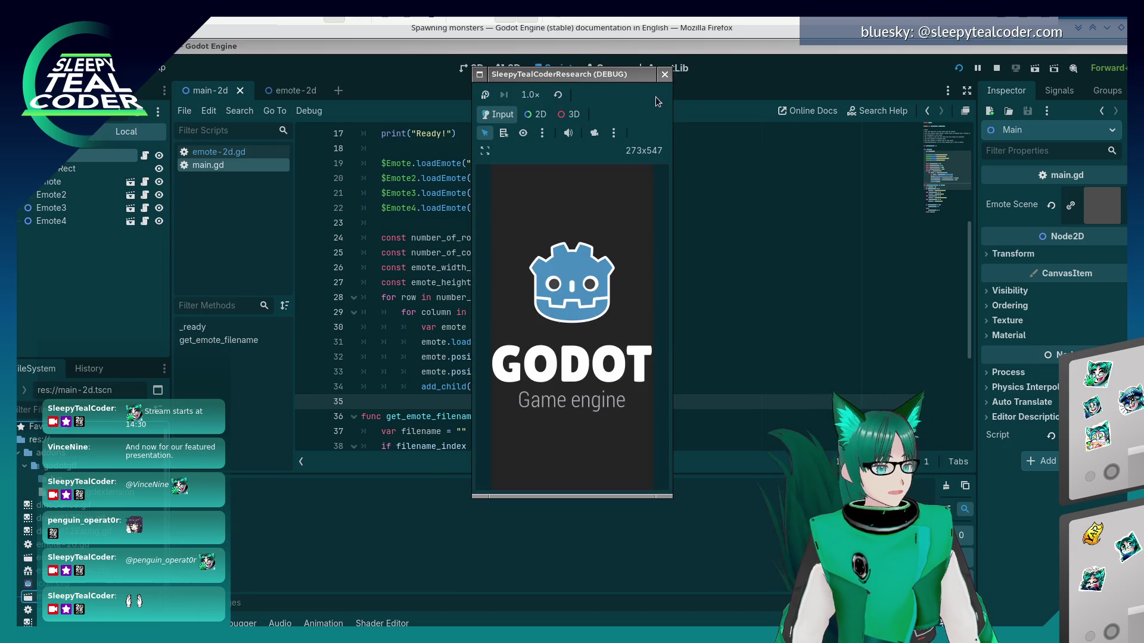
pyautogui.click(665, 76)
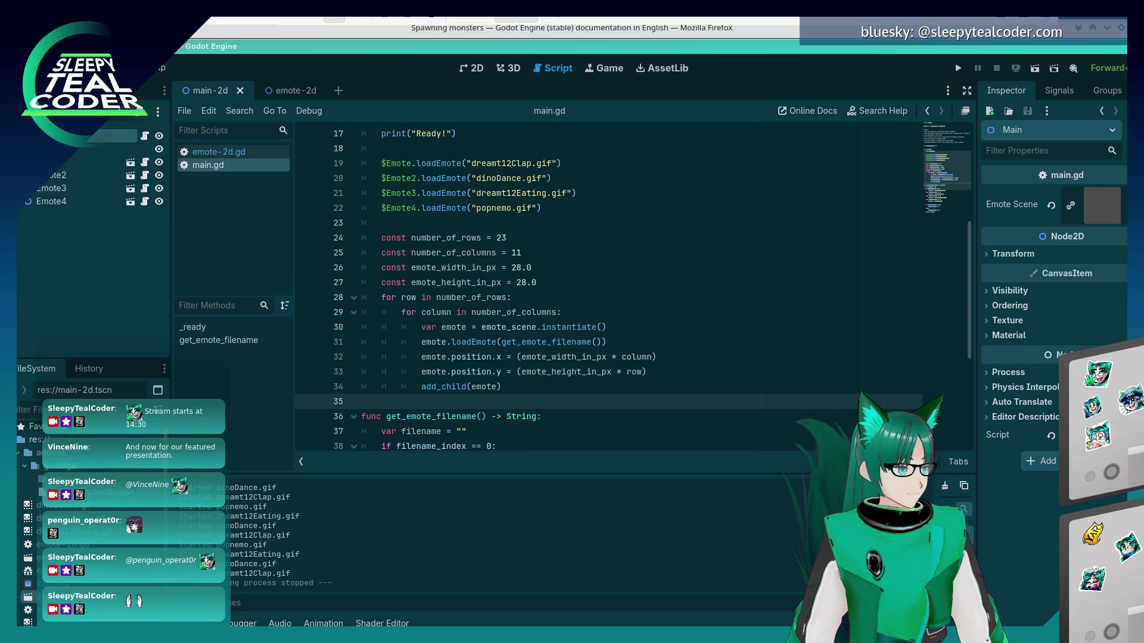
pyautogui.click(26, 68)
pyautogui.click(89, 86)
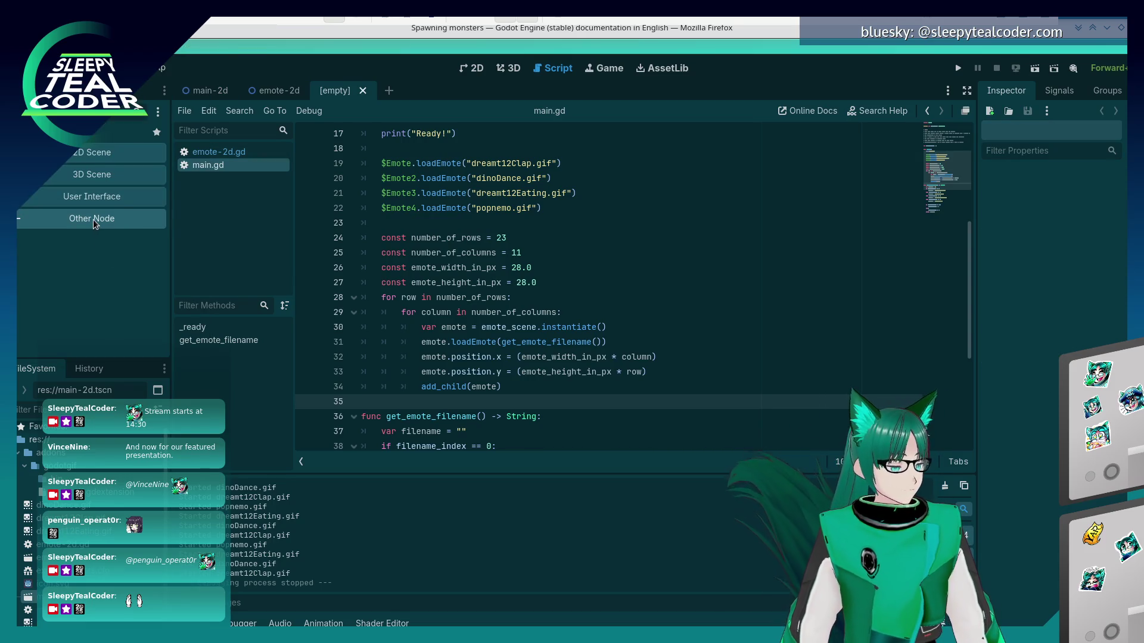
pyautogui.click(87, 177)
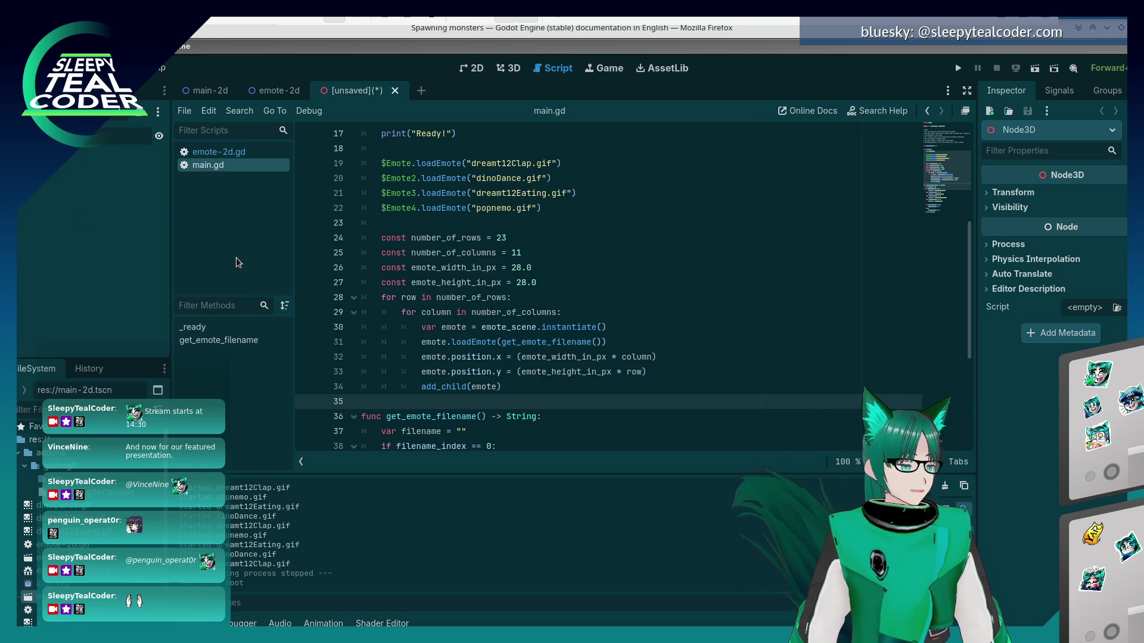
pyautogui.press('Return')
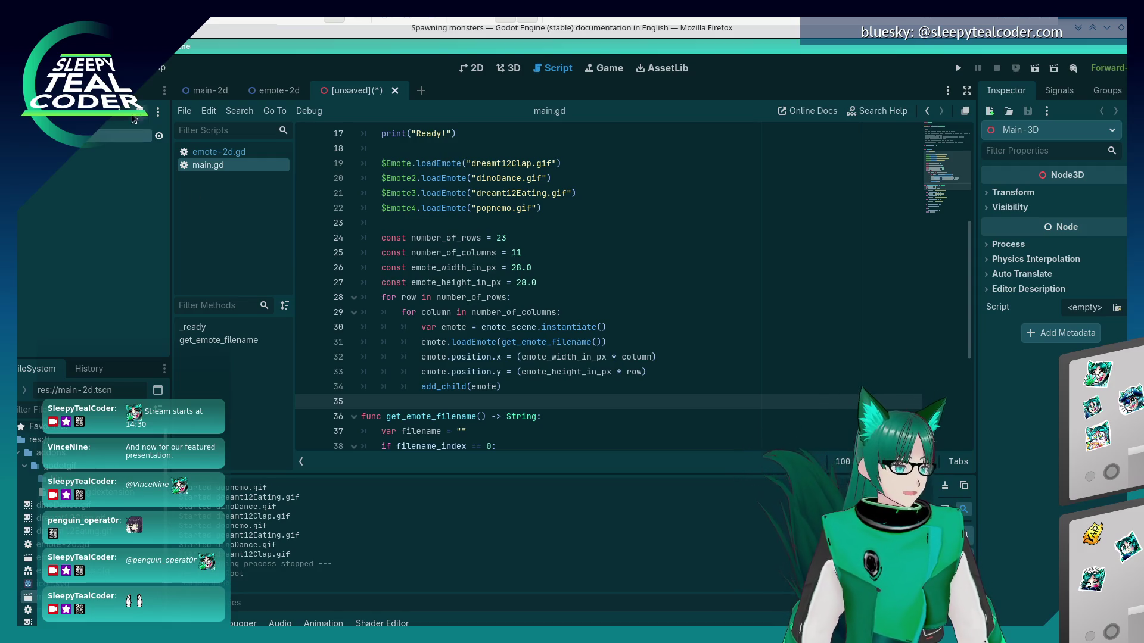
pyautogui.rightClick(84, 143)
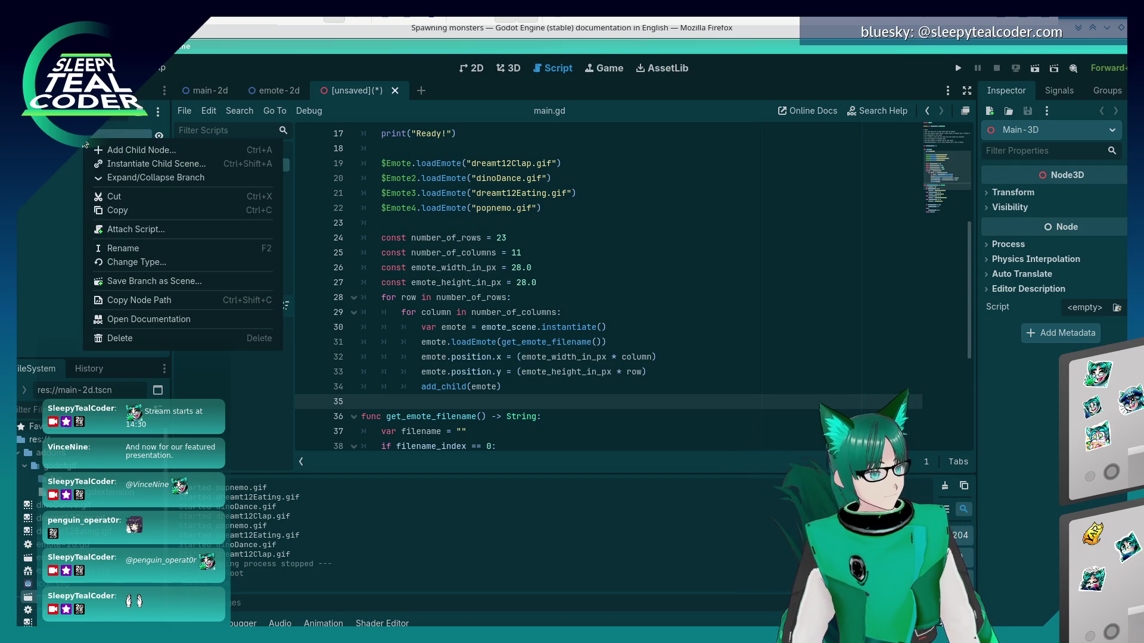
# - Open the Create New Node dialog and browse the 3D node types
pyautogui.click(118, 152)
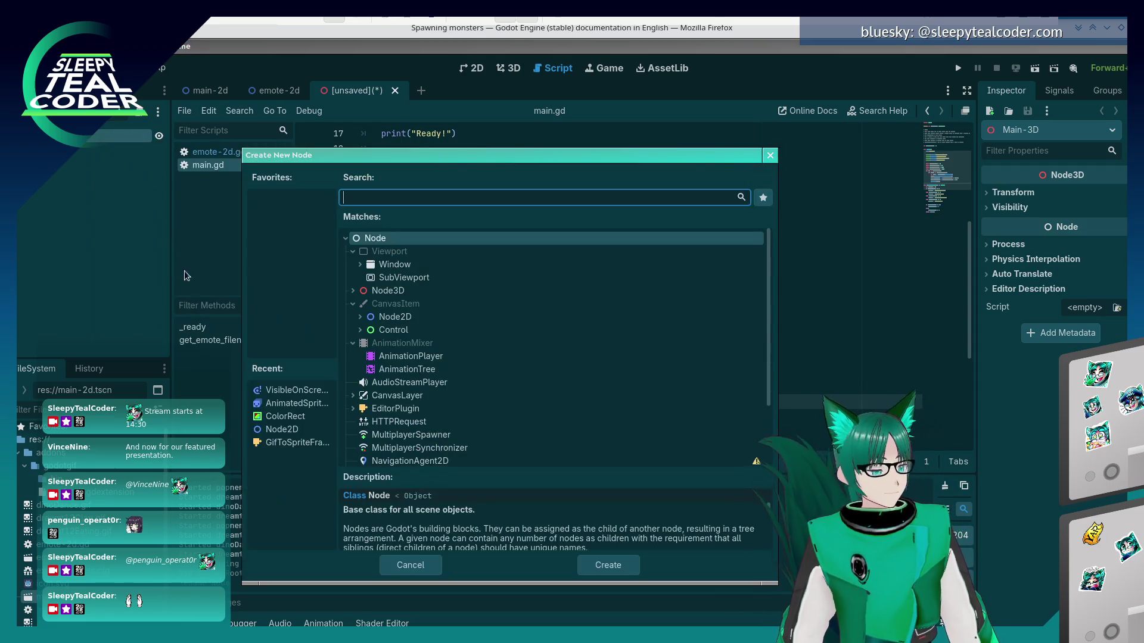
pyautogui.click(353, 290)
pyautogui.scroll(-5, 478, 388)
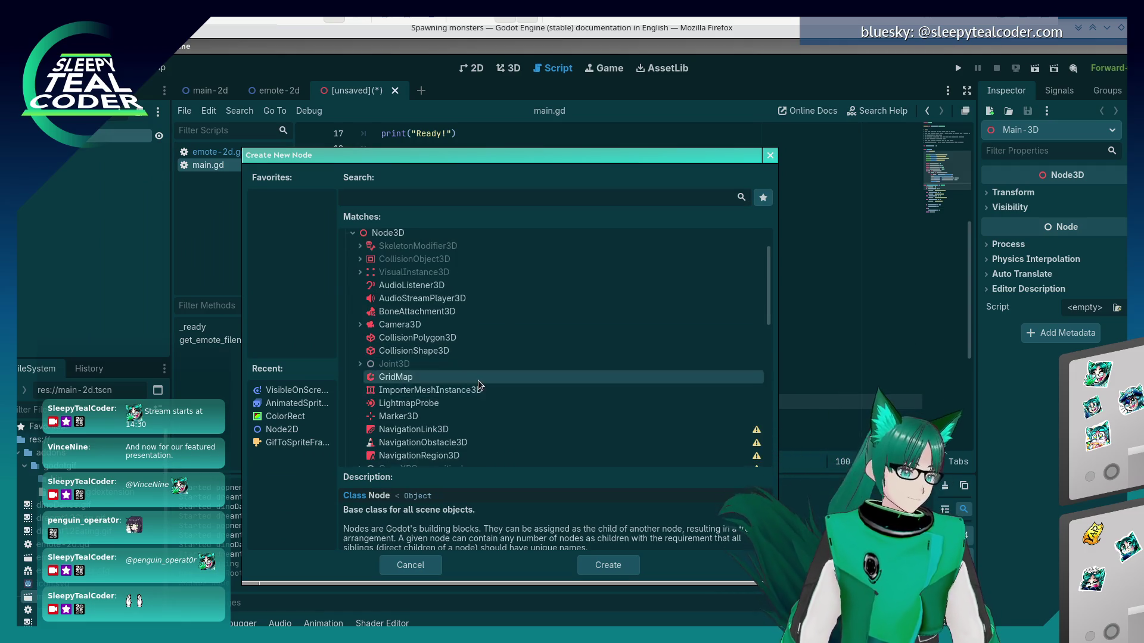
pyautogui.scroll(-9, 477, 382)
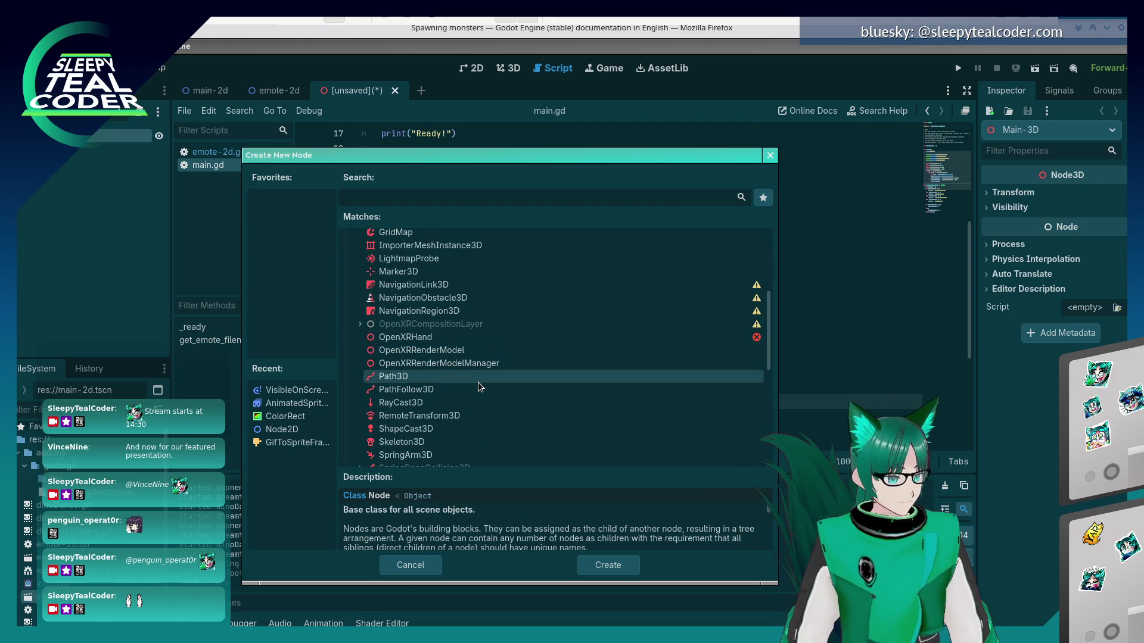
pyautogui.scroll(5, 477, 381)
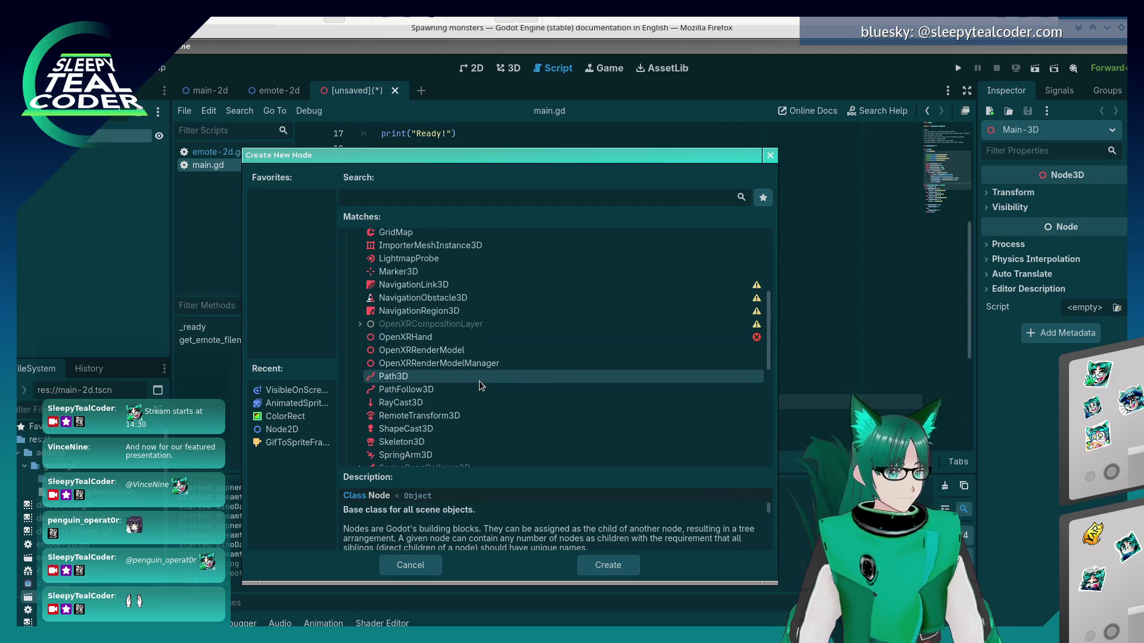
pyautogui.scroll(3, 460, 321)
pyautogui.scroll(3, 459, 320)
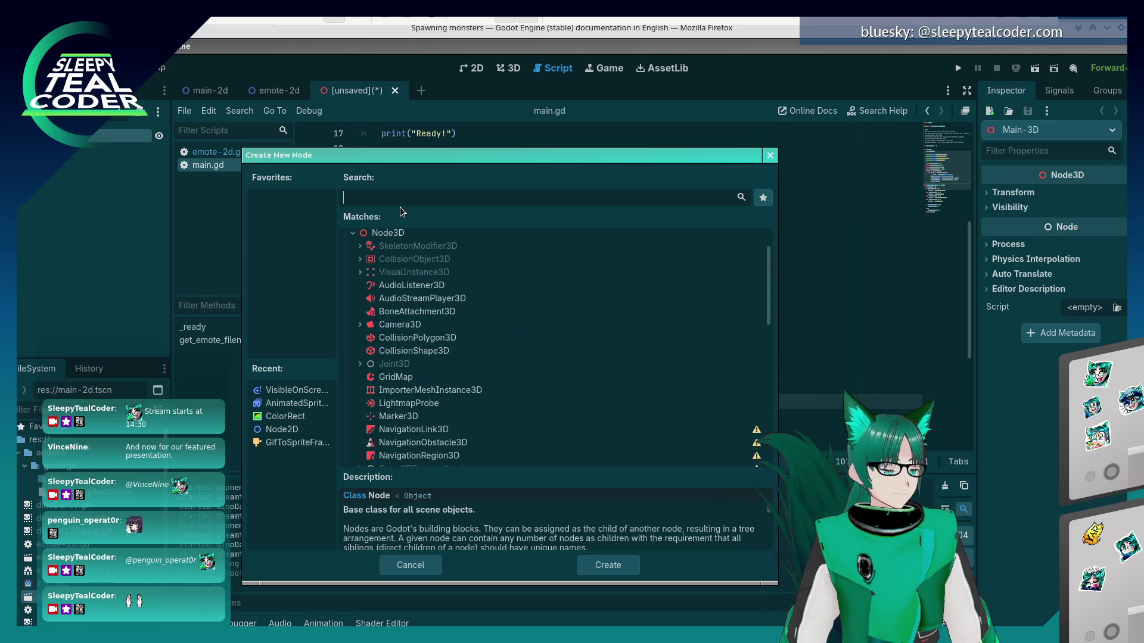
# - Search for 'Sprite' and add an AnimatedSprite3D child under Main-3D
pyautogui.write('Spire')
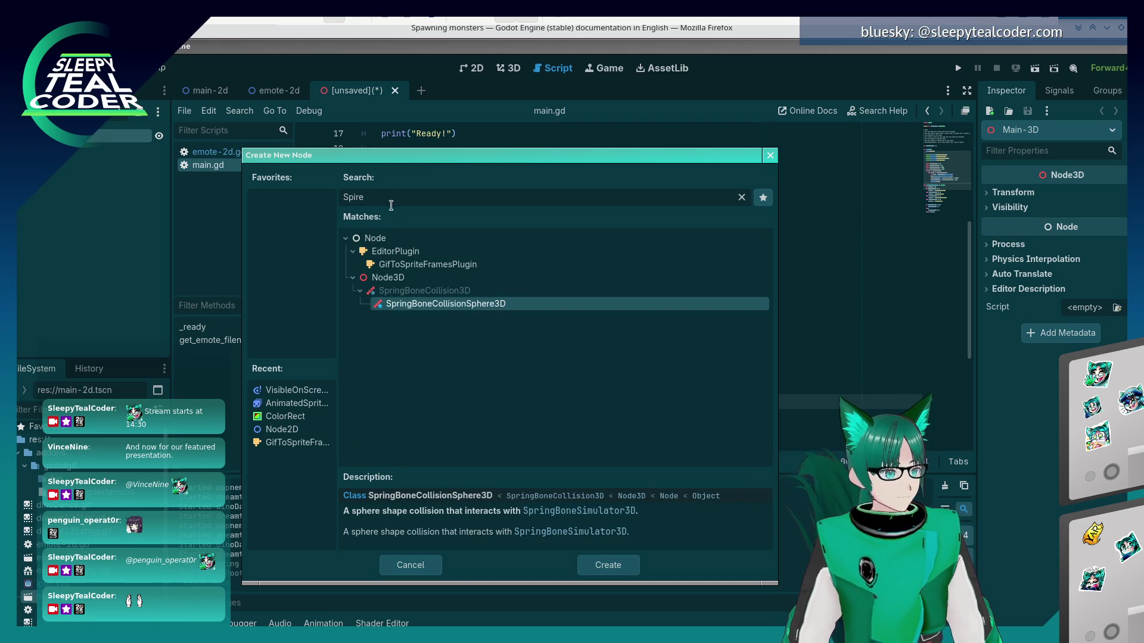
pyautogui.press('BackSpace')
pyautogui.write('te')
pyautogui.press('BackSpace')
pyautogui.press('BackSpace')
pyautogui.press('BackSpace')
pyautogui.write('rite')
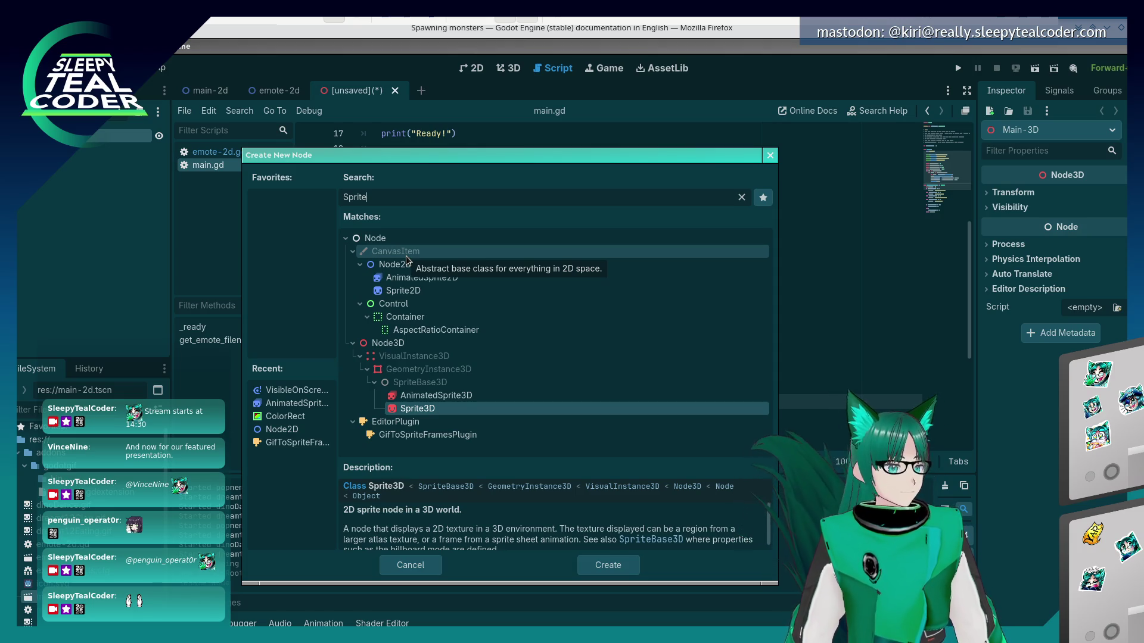
pyautogui.click(453, 396)
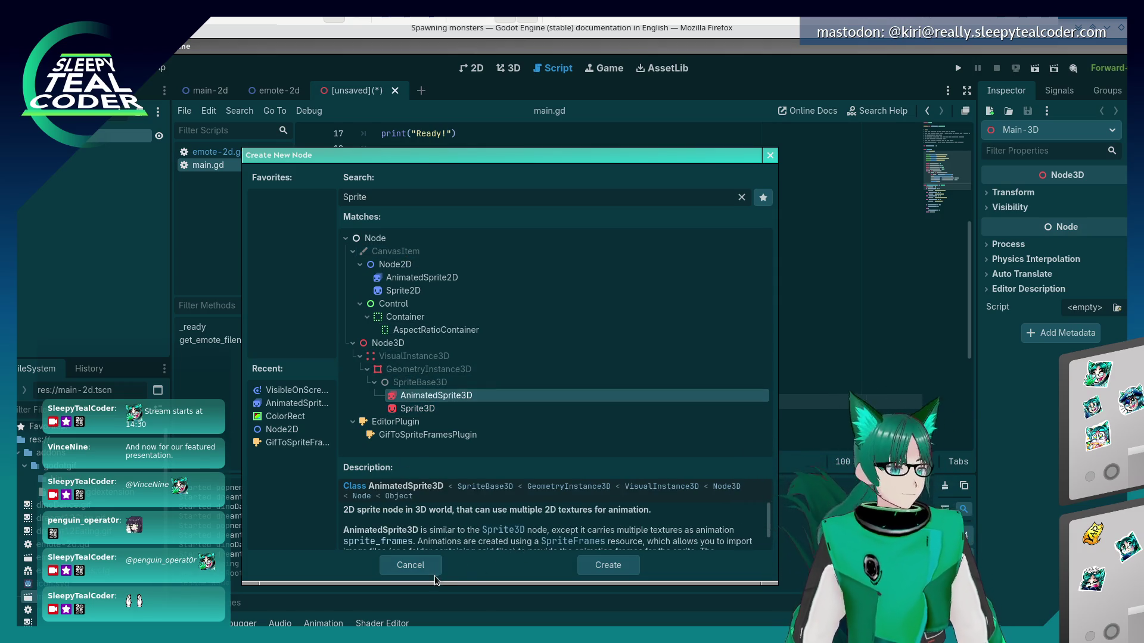
pyautogui.doubleClick(444, 397)
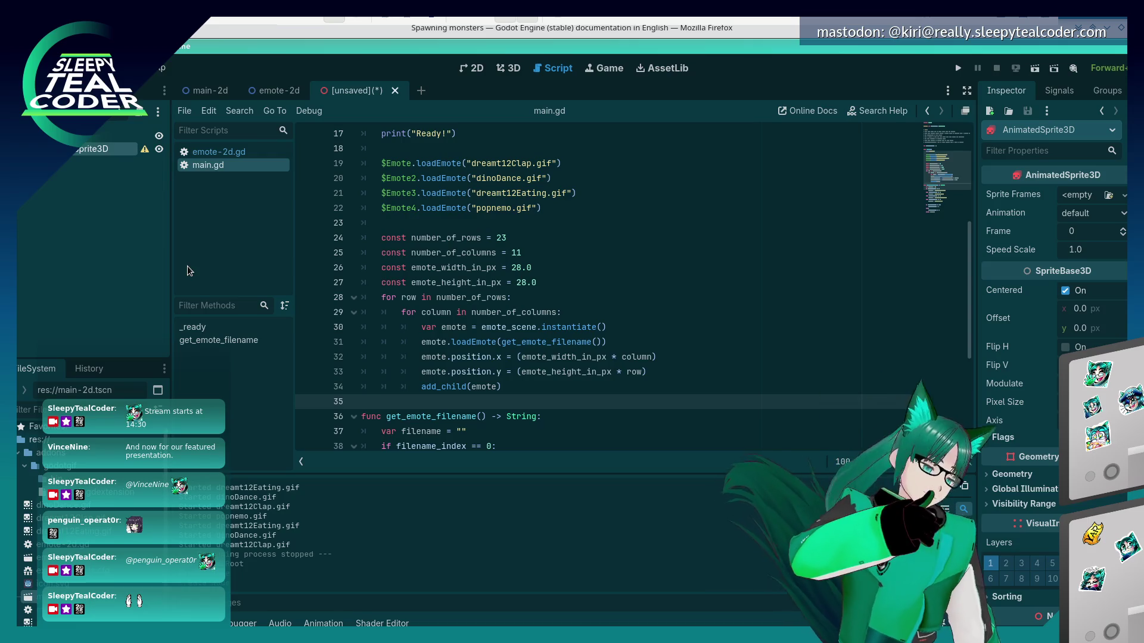
pyautogui.click(120, 168)
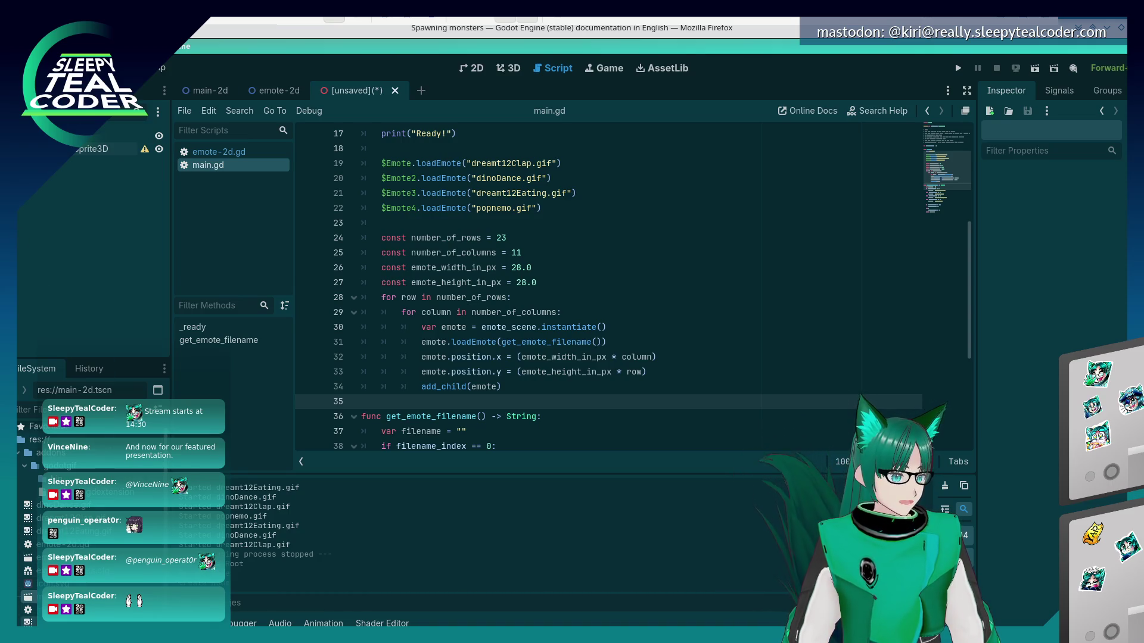
# - Start another new scene with a 3D root node
pyautogui.rightClick(83, 537)
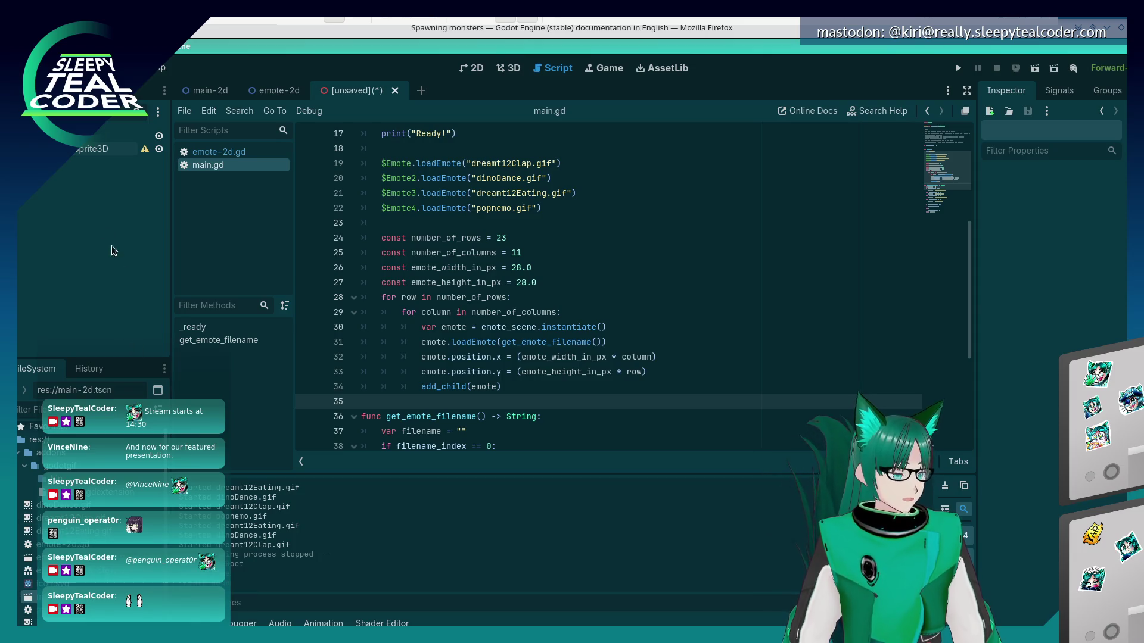
pyautogui.click(30, 68)
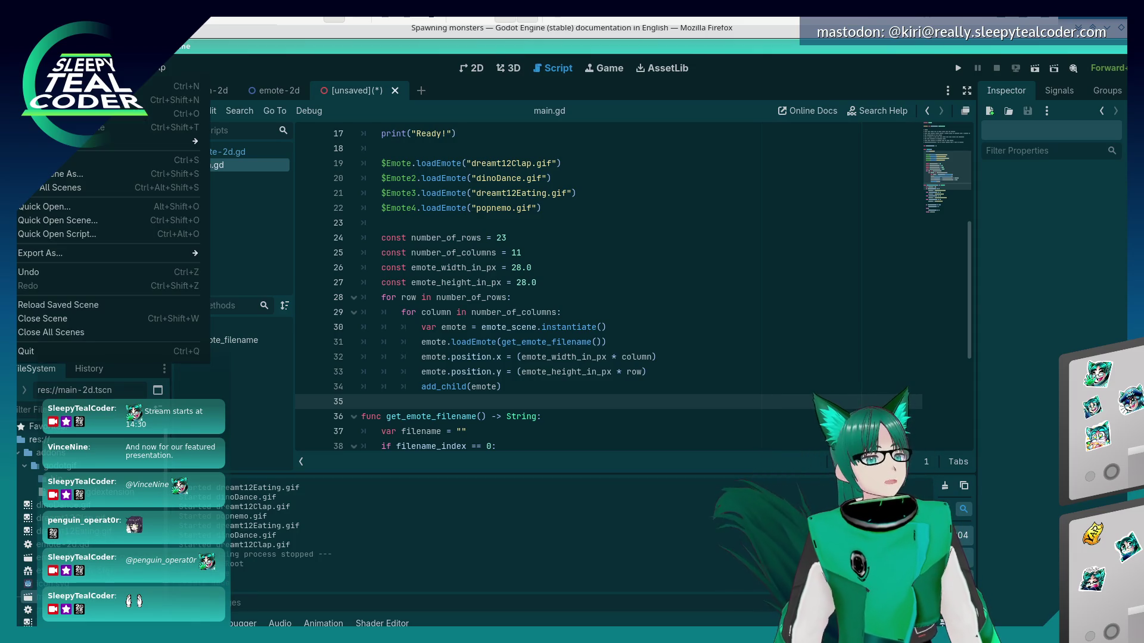
pyautogui.hotkey('ctrl', 'n')
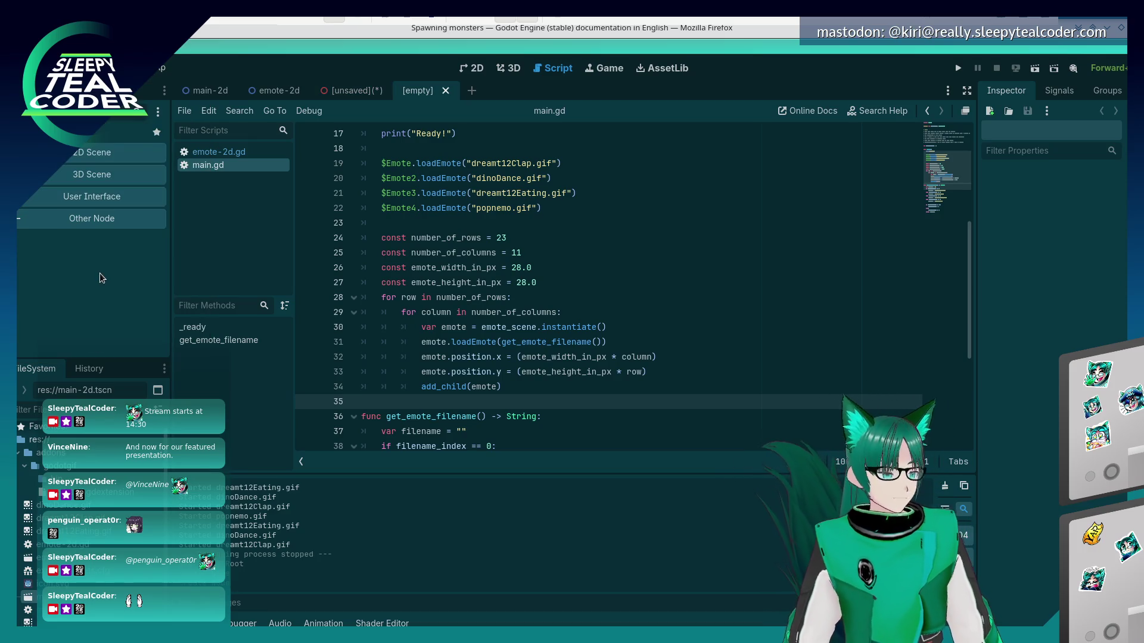
pyautogui.click(56, 173)
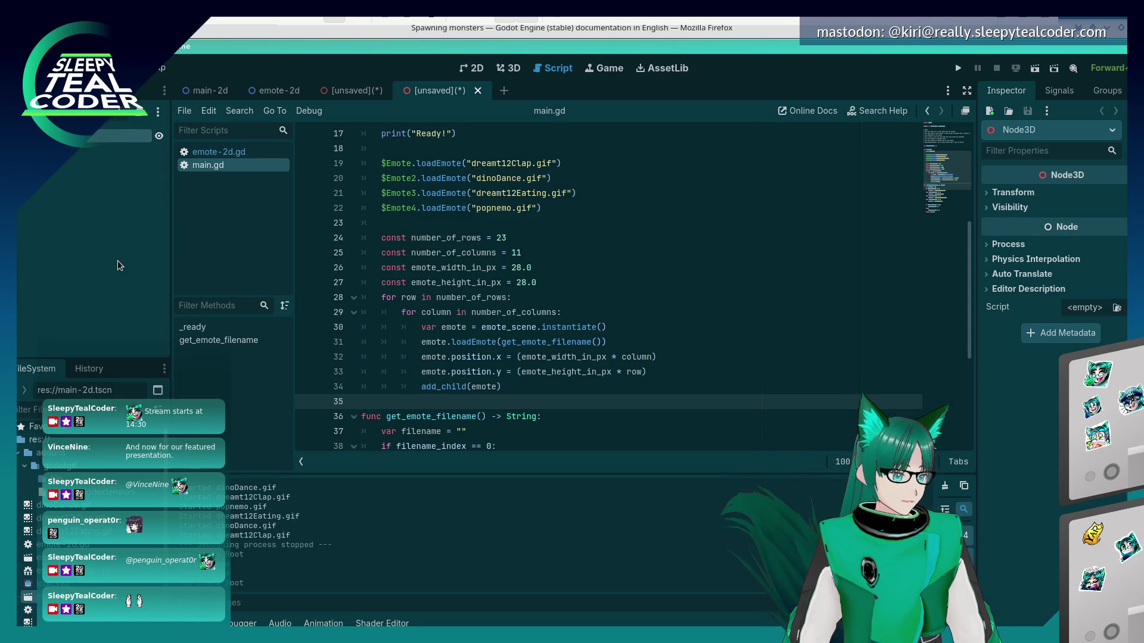
# - Save the AnimatedSprite3D scene as main-3d.tscn
pyautogui.hotkey('ctrl', 's')
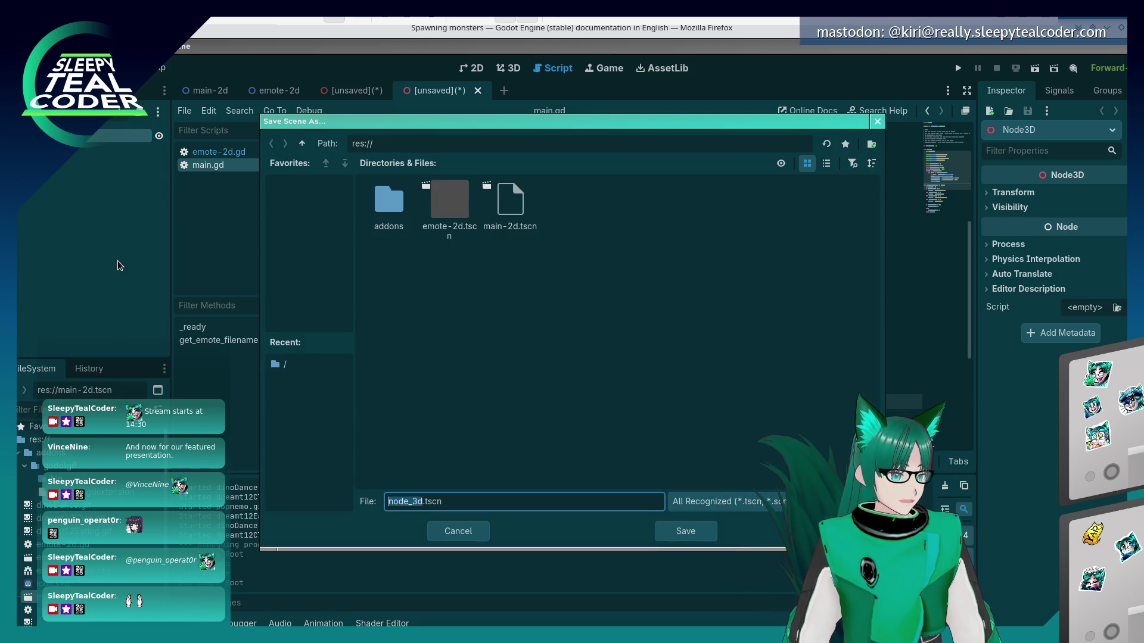
pyautogui.click(259, 137)
pyautogui.click(352, 90)
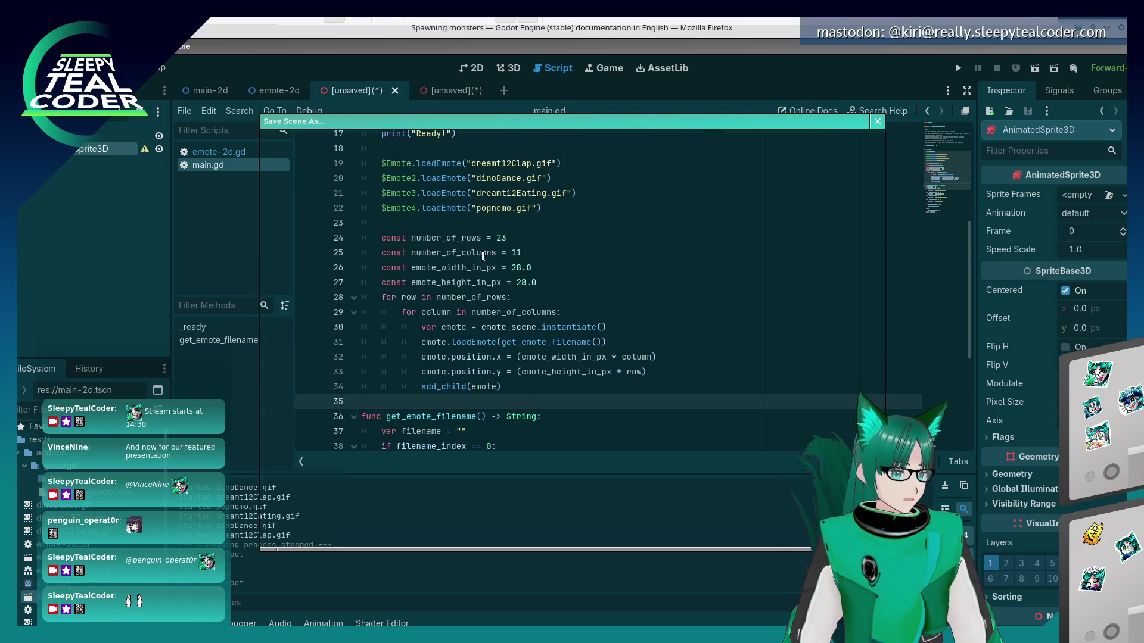
pyautogui.write('main-3d')
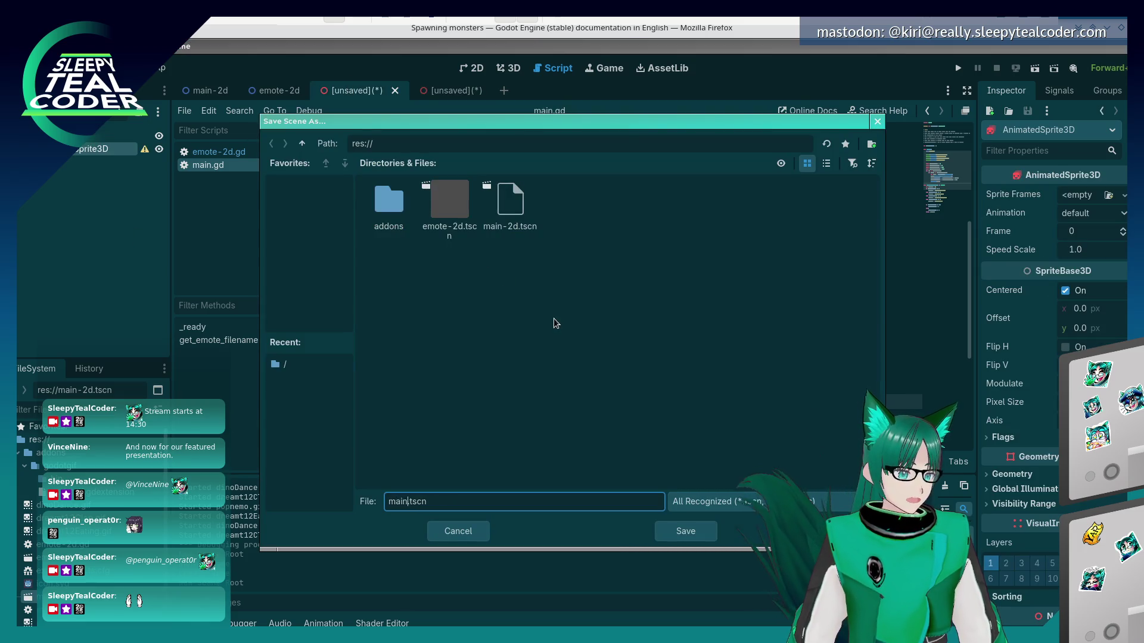
pyautogui.press('Return')
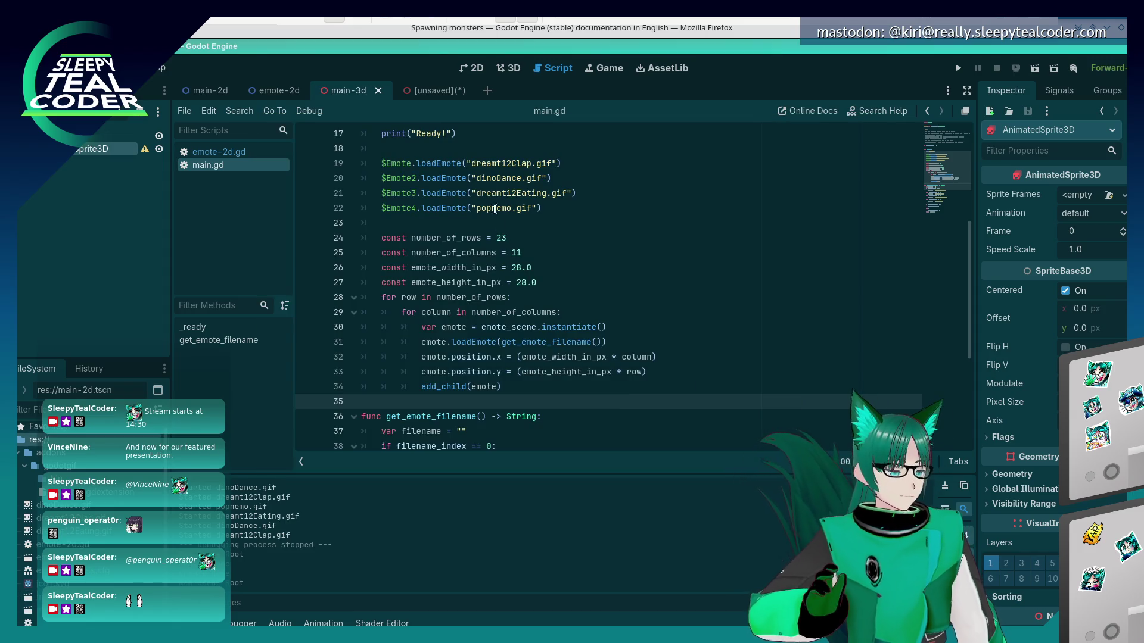
# - Save the empty 3D scene as emote-3d.tscn
pyautogui.click(428, 90)
pyautogui.hotkey('ctrl', 's')
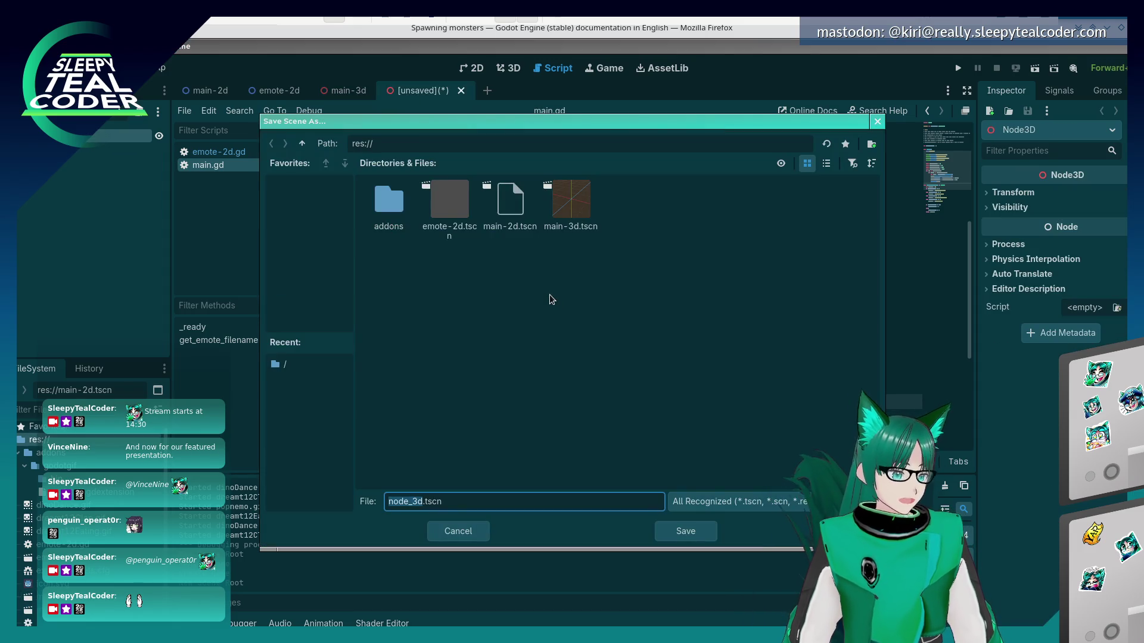
pyautogui.write('emote-')
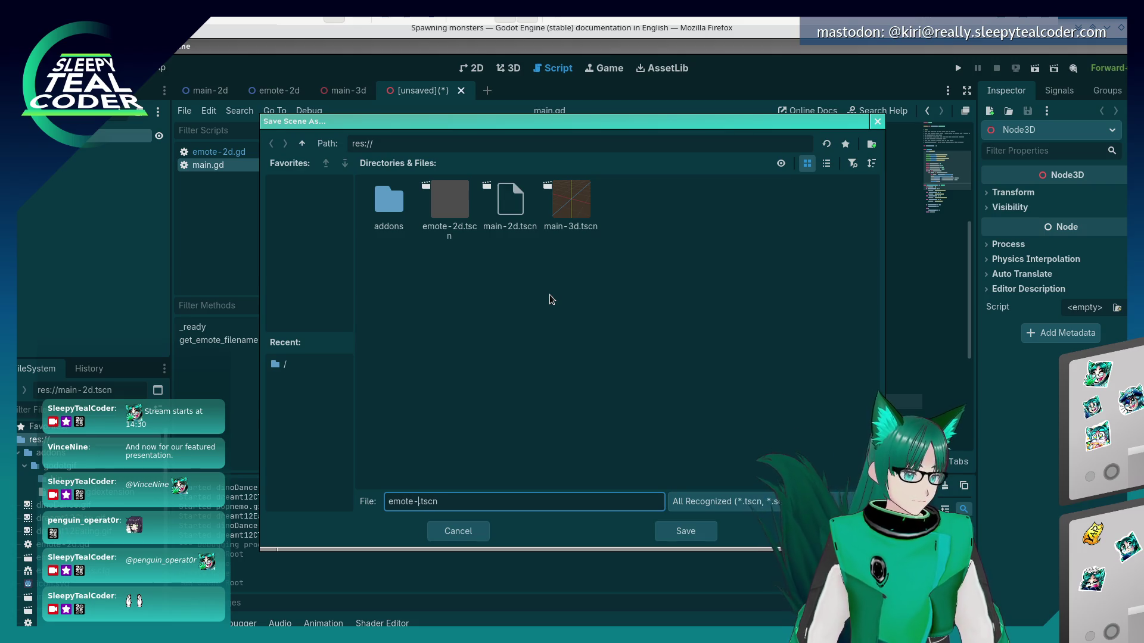
pyautogui.write('3d')
pyautogui.press('Return')
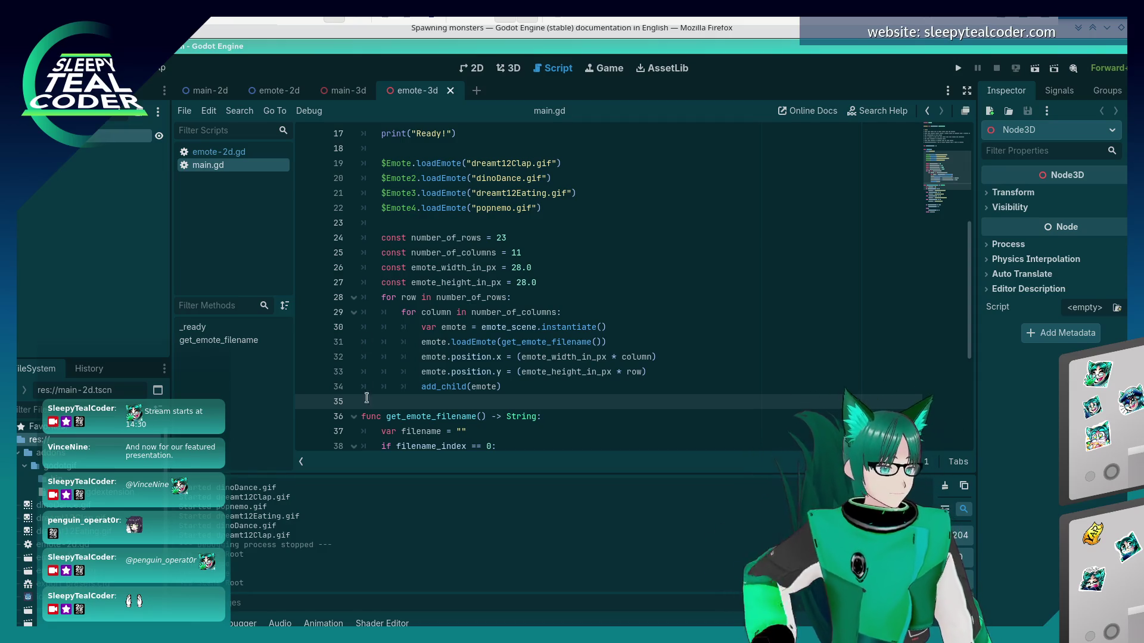
# - Show the main-3d scene in the 3D workspace with its AnimatedSprite3D at the origin
pyautogui.scroll(-5, 472, 371)
pyautogui.scroll(10, 472, 370)
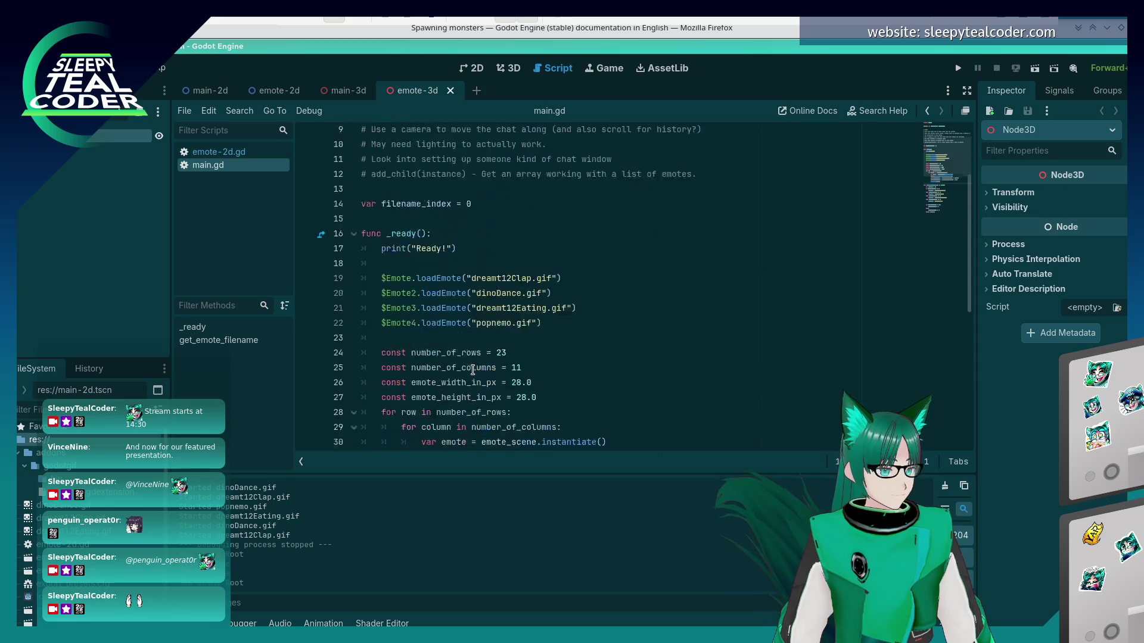
pyautogui.click(349, 92)
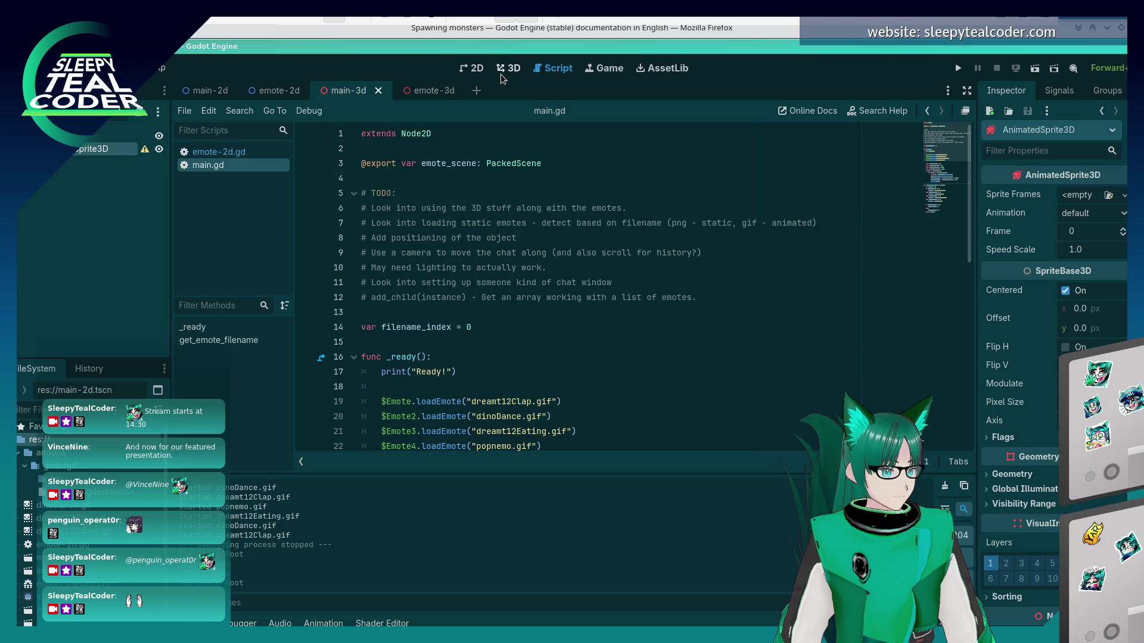
pyautogui.click(508, 67)
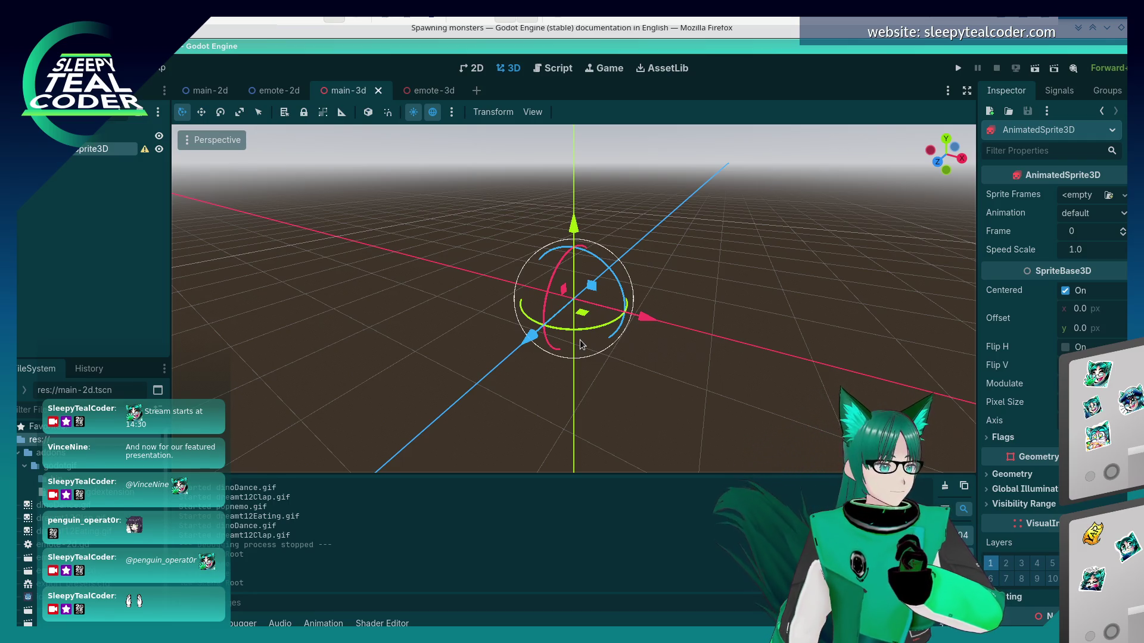
# - In the emote-3d scene, rename the root node to Emote3D
pyautogui.click(418, 90)
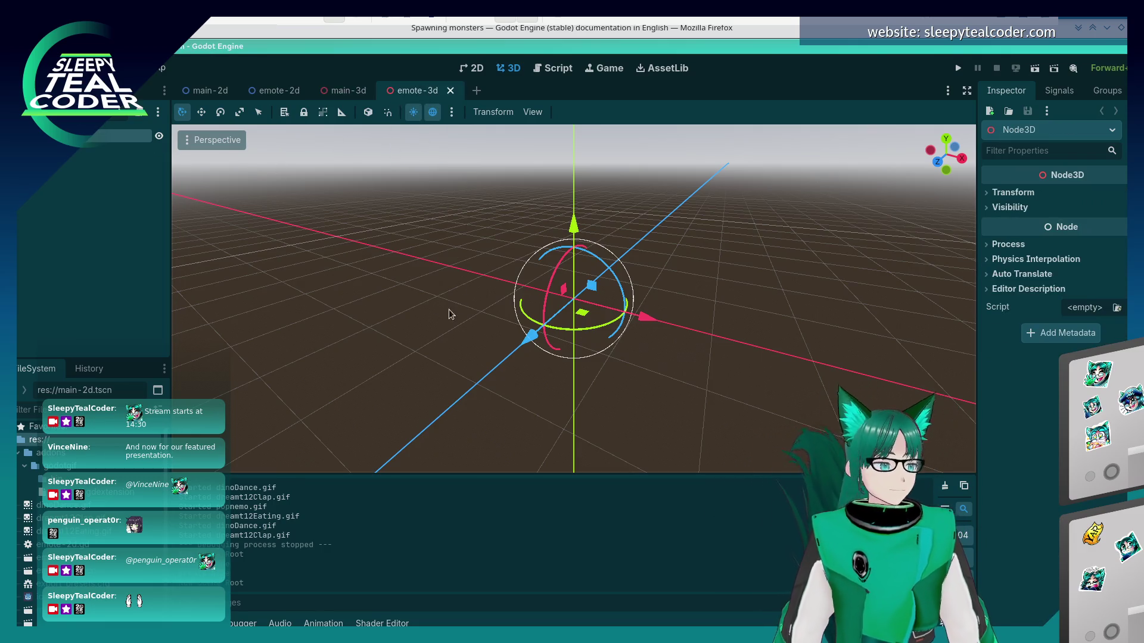
pyautogui.rightClick(65, 135)
pyautogui.press('Escape')
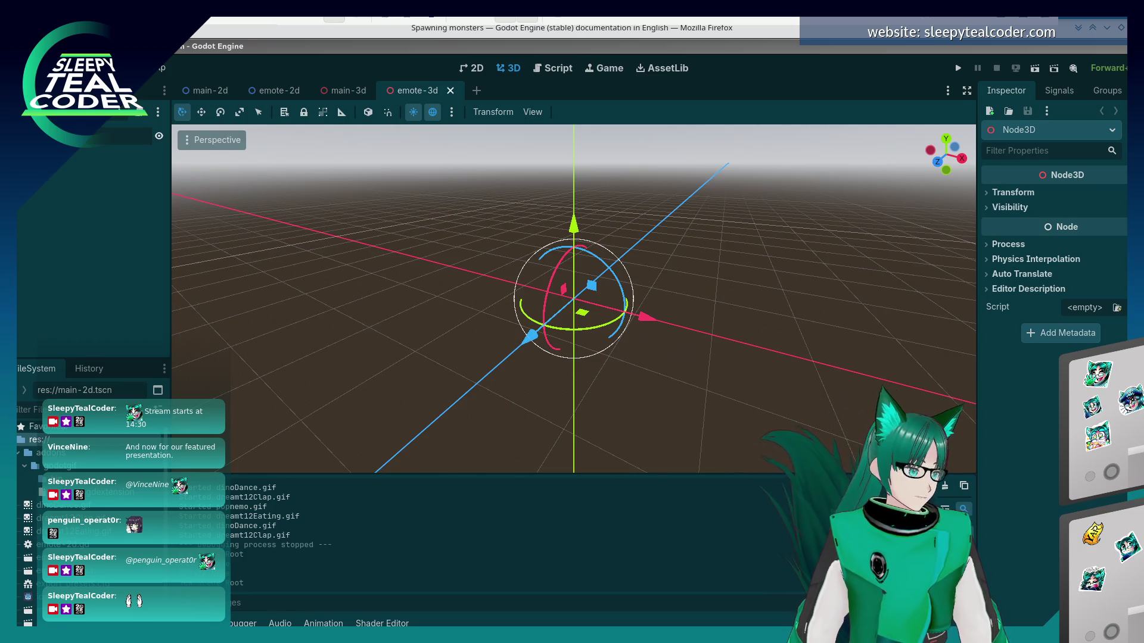
pyautogui.press('Return')
# - Add an AnimatedSprite3D child node under Emote3D
pyautogui.rightClick(59, 138)
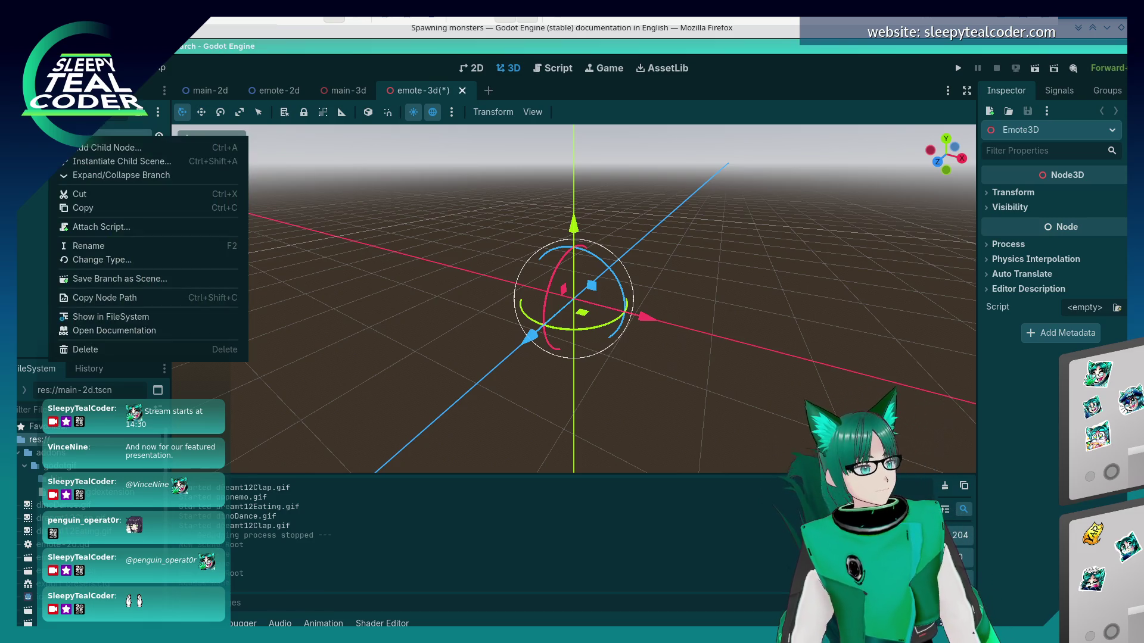
pyautogui.click(66, 148)
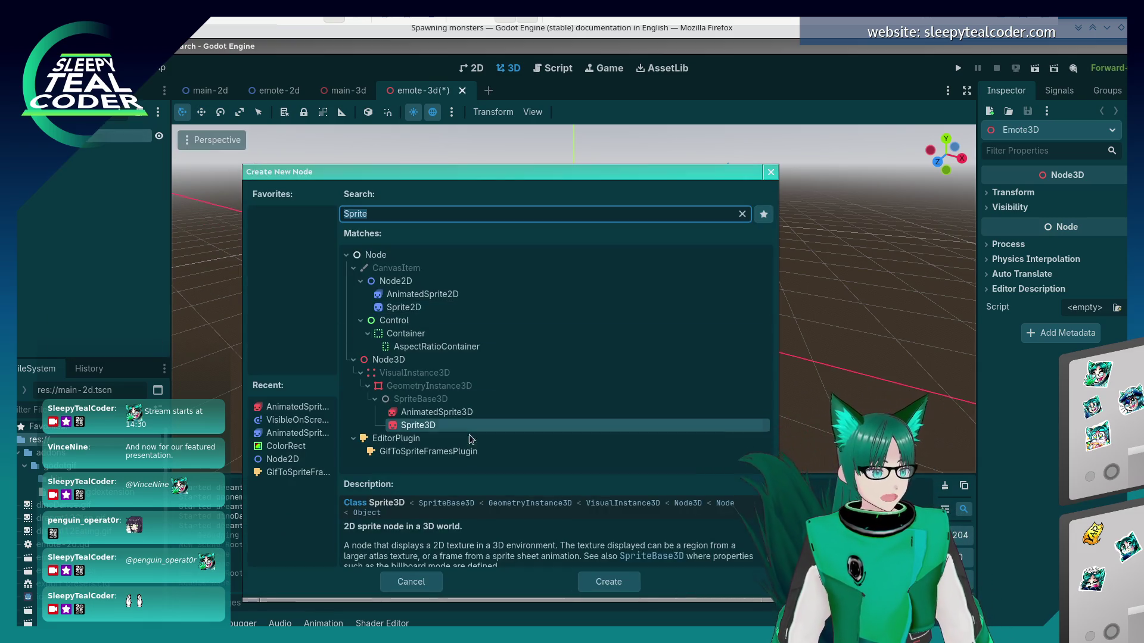
pyautogui.click(441, 413)
pyautogui.click(624, 587)
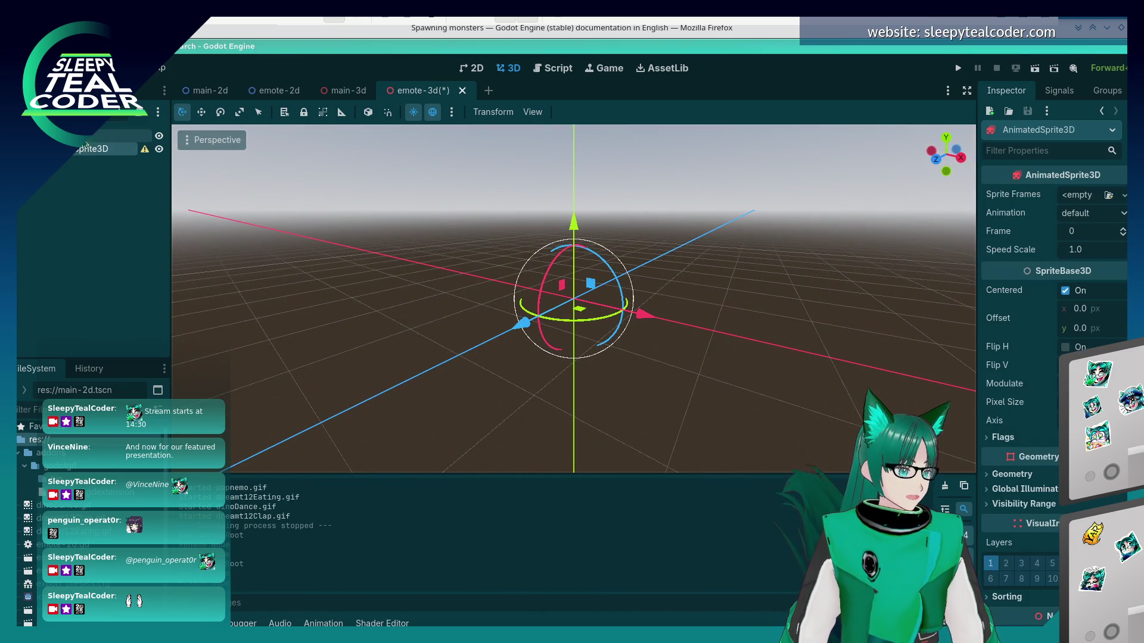
# - Nudge the AnimatedSprite3D slightly along the X axis
pyautogui.click(89, 136)
pyautogui.click(126, 148)
pyautogui.moveTo(645, 315)
pyautogui.mouseDown()
pyautogui.moveTo(699, 331)
pyautogui.moveTo(655, 317)
pyautogui.mouseUp()
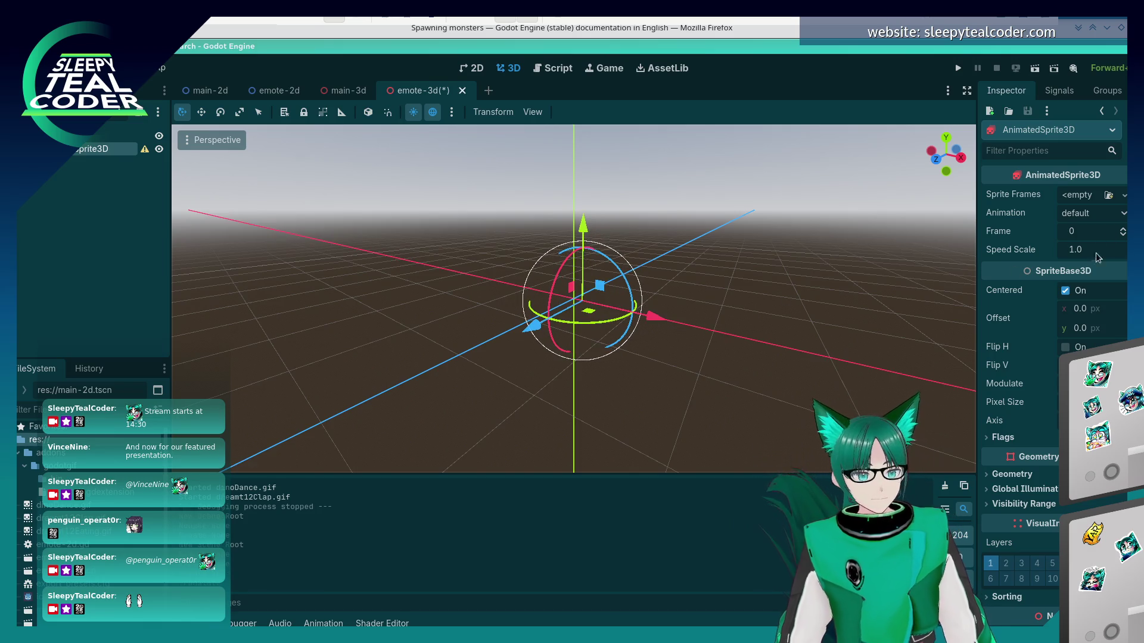
pyautogui.click(1108, 197)
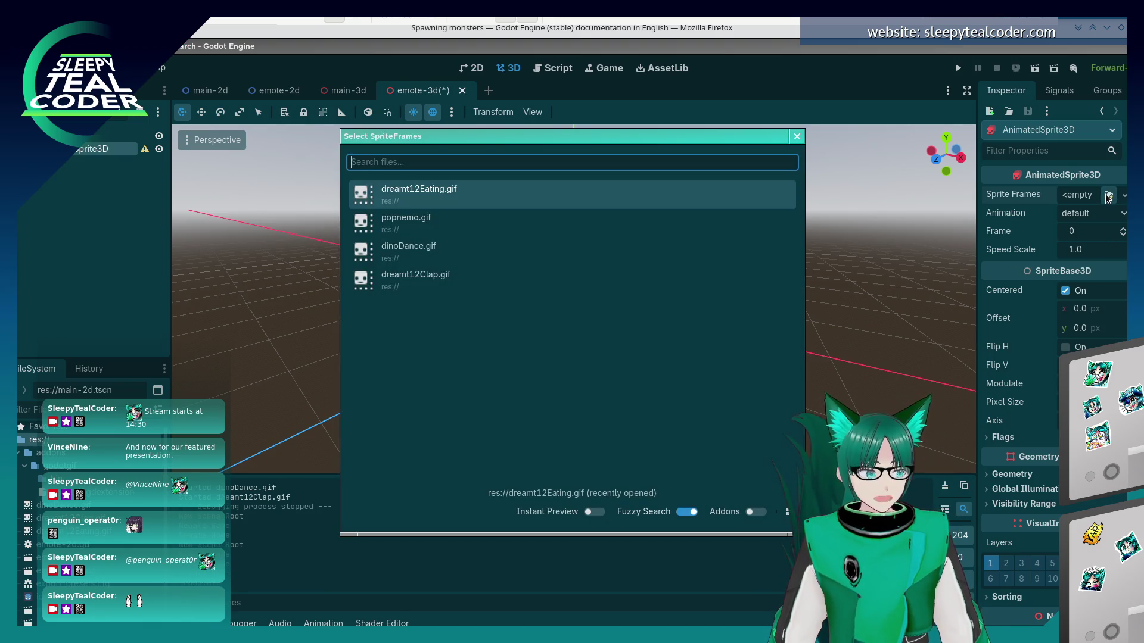
pyautogui.doubleClick(532, 225)
pyautogui.click(518, 208)
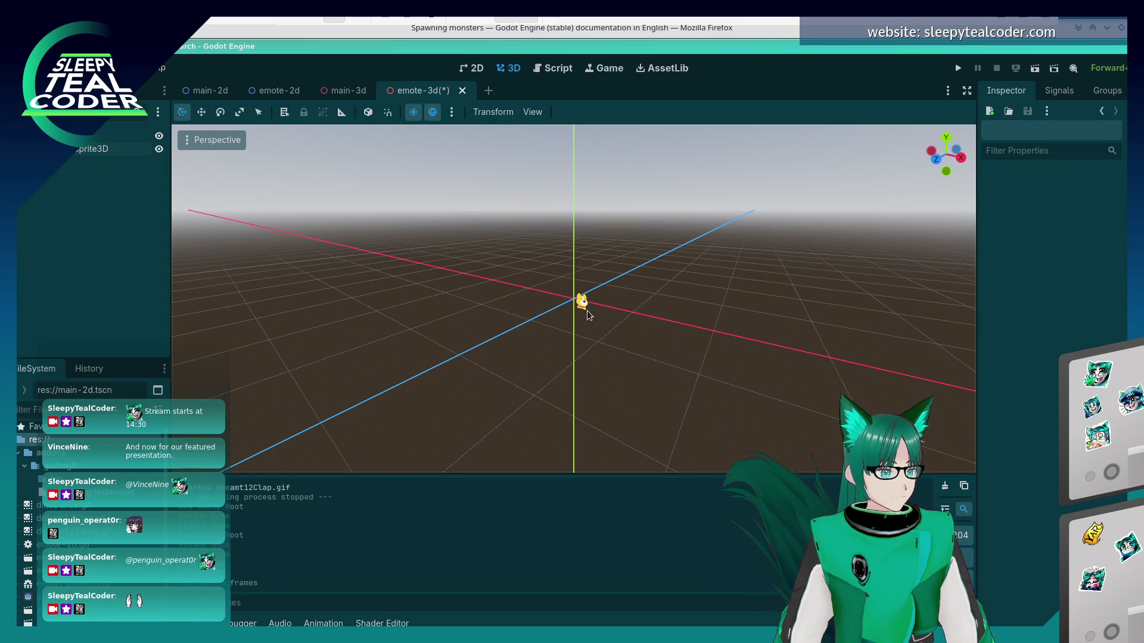
pyautogui.moveTo(519, 208)
pyautogui.mouseDown()
pyautogui.moveTo(626, 319)
pyautogui.moveTo(602, 302)
pyautogui.moveTo(587, 333)
pyautogui.mouseUp()
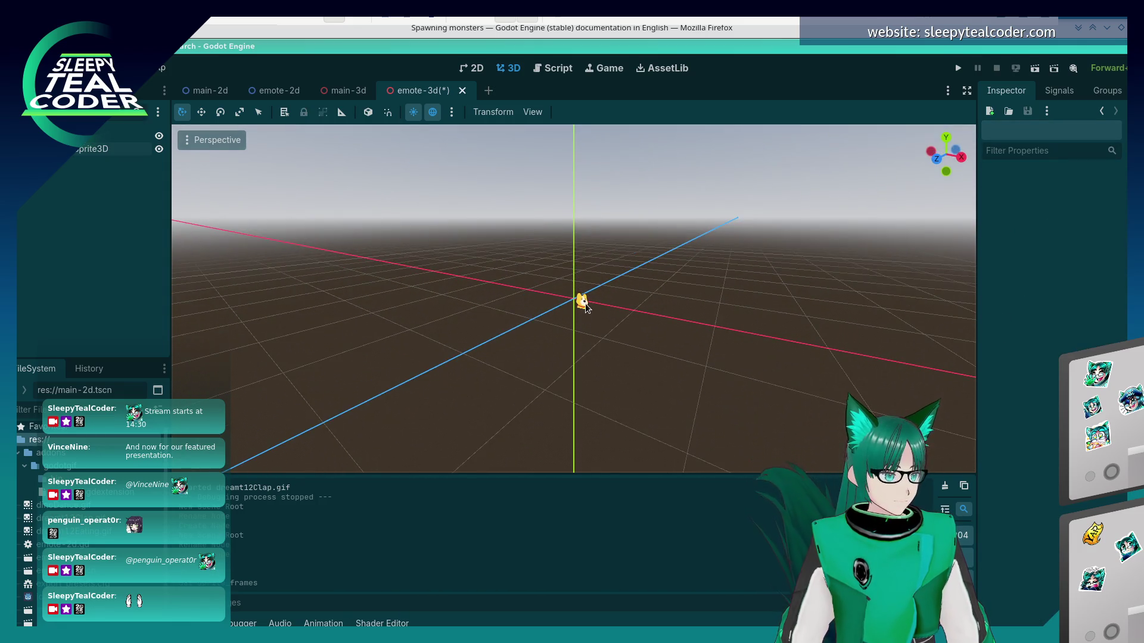
pyautogui.click(587, 307)
pyautogui.moveTo(583, 201); pyautogui.dragTo(583, 189)
pyautogui.click(605, 343)
pyautogui.moveTo(606, 343)
pyautogui.mouseDown()
pyautogui.moveTo(588, 406)
pyautogui.moveTo(599, 356)
pyautogui.moveTo(585, 355)
pyautogui.mouseUp()
pyautogui.click(598, 356)
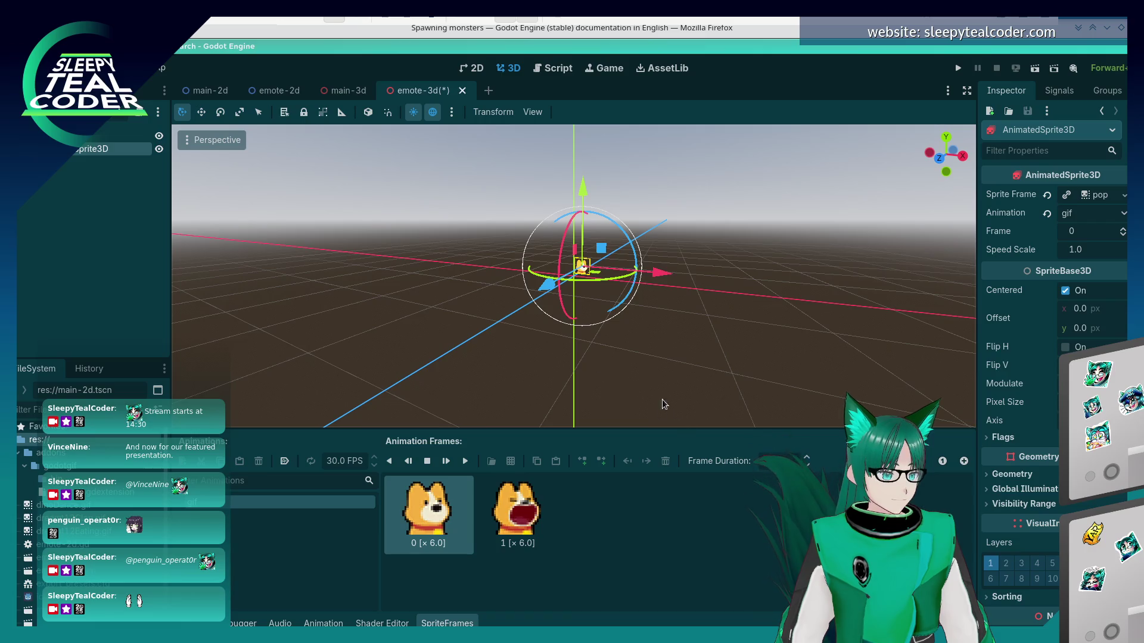
pyautogui.moveTo(619, 388)
pyautogui.mouseDown()
pyautogui.moveTo(511, 370)
pyautogui.moveTo(684, 345)
pyautogui.moveTo(634, 362)
pyautogui.moveTo(602, 341)
pyautogui.moveTo(684, 329)
pyautogui.moveTo(542, 337)
pyautogui.moveTo(419, 325)
pyautogui.moveTo(737, 302)
pyautogui.moveTo(585, 376)
pyautogui.moveTo(566, 370)
pyautogui.mouseUp()
pyautogui.click(590, 345)
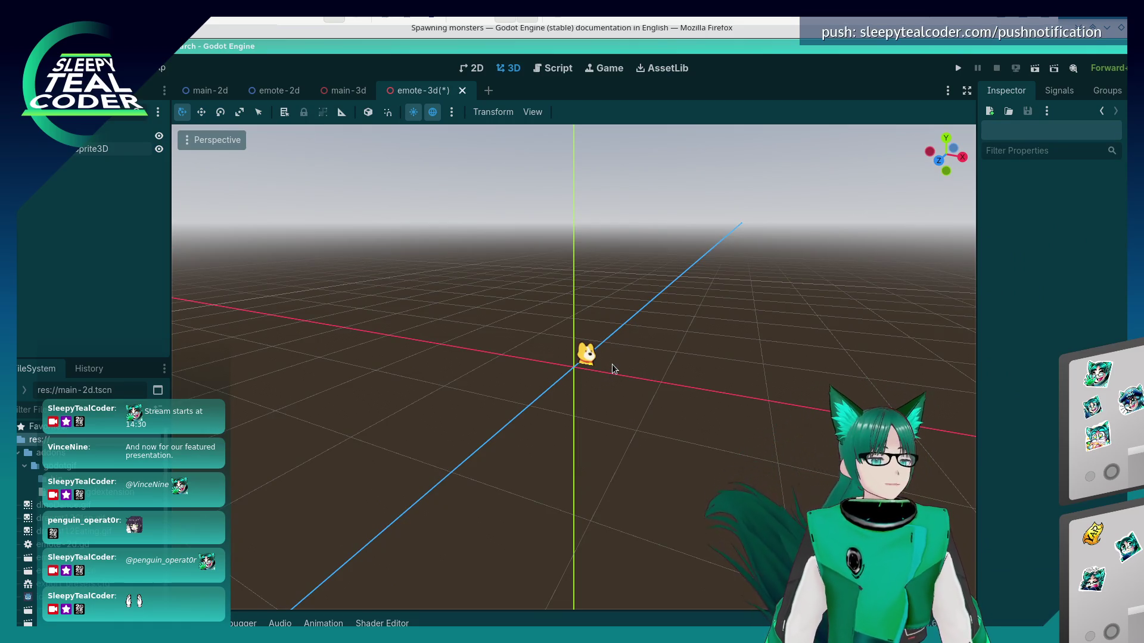
pyautogui.click(588, 356)
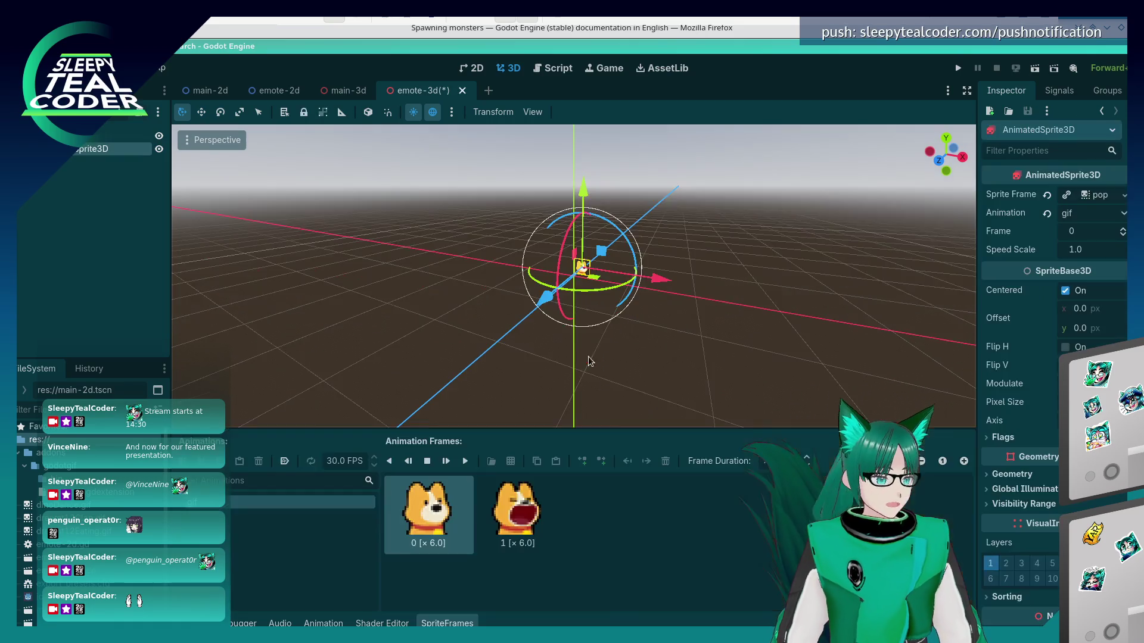
pyautogui.click(645, 342)
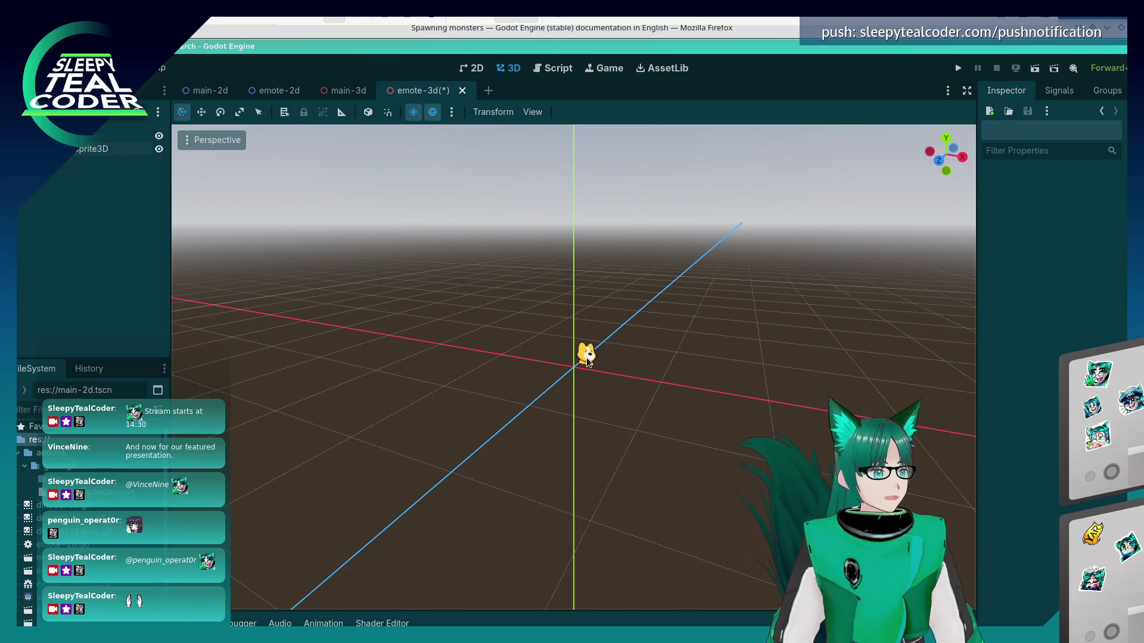
pyautogui.click(586, 357)
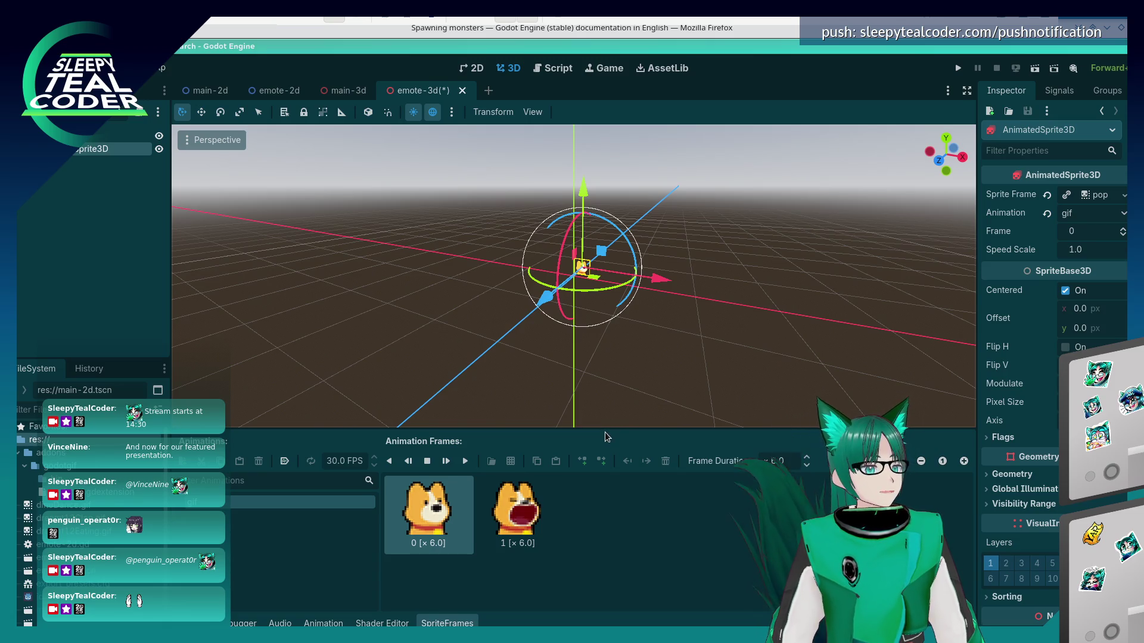
pyautogui.click(621, 345)
pyautogui.click(587, 354)
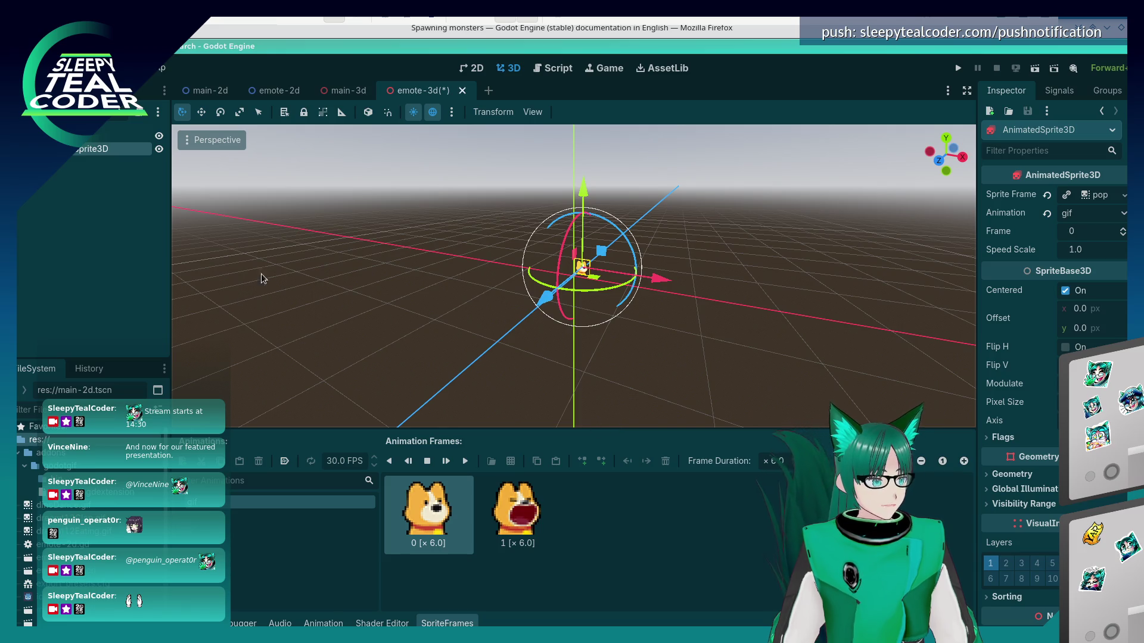
pyautogui.click(617, 330)
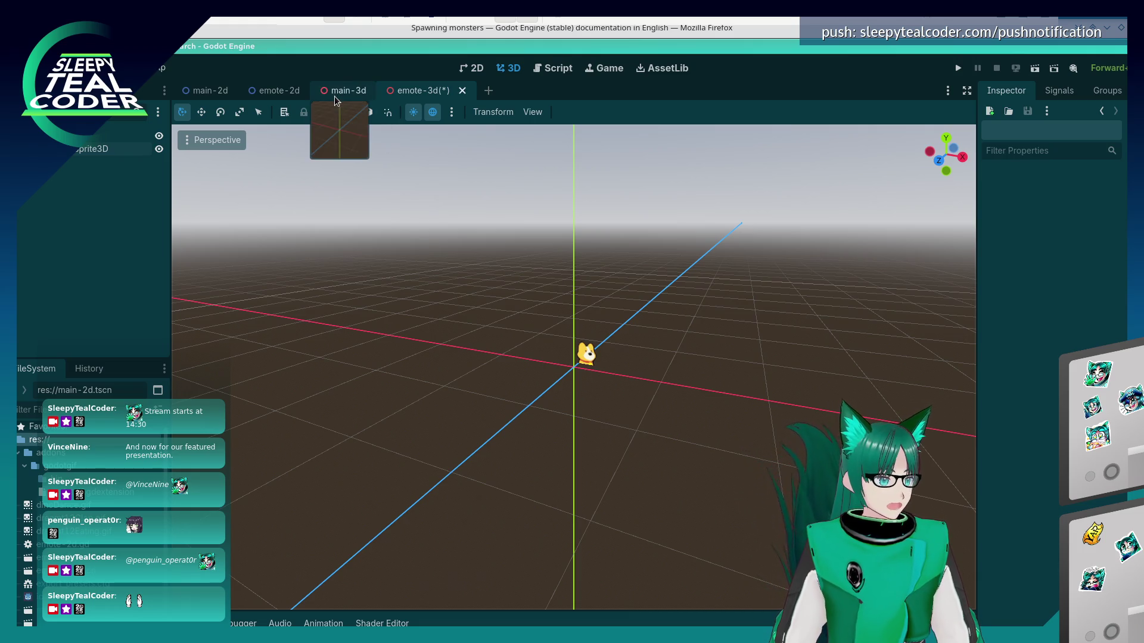
# - Save emote-3d and delete the AnimatedSprite3D node from the main-3d scene
pyautogui.hotkey('ctrl', 's')
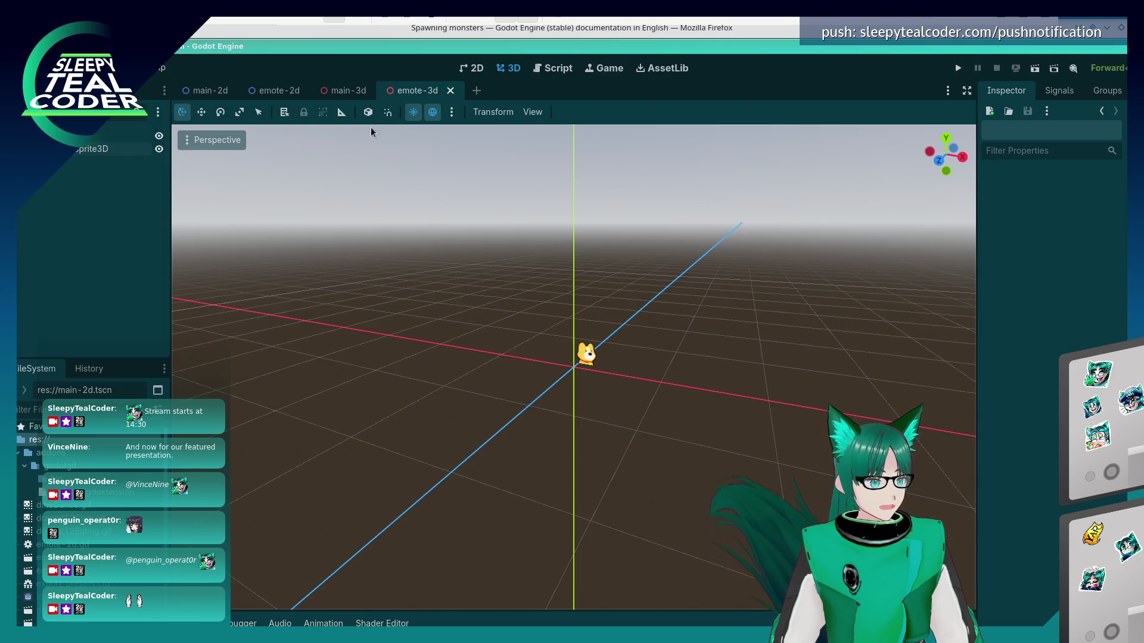
pyautogui.click(349, 90)
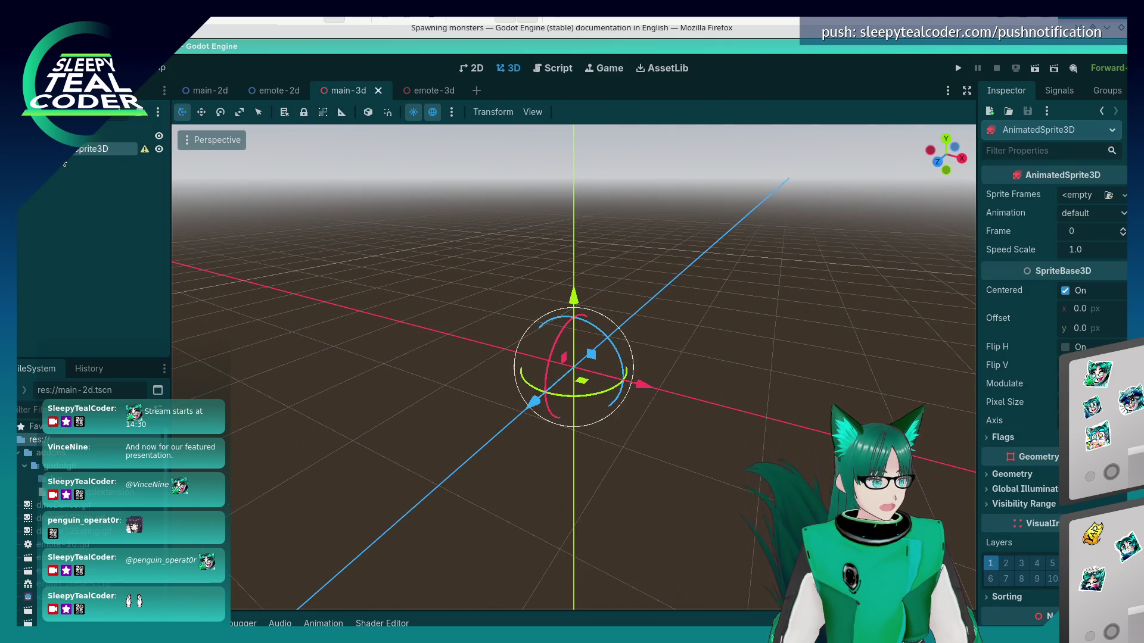
pyautogui.press('Delete')
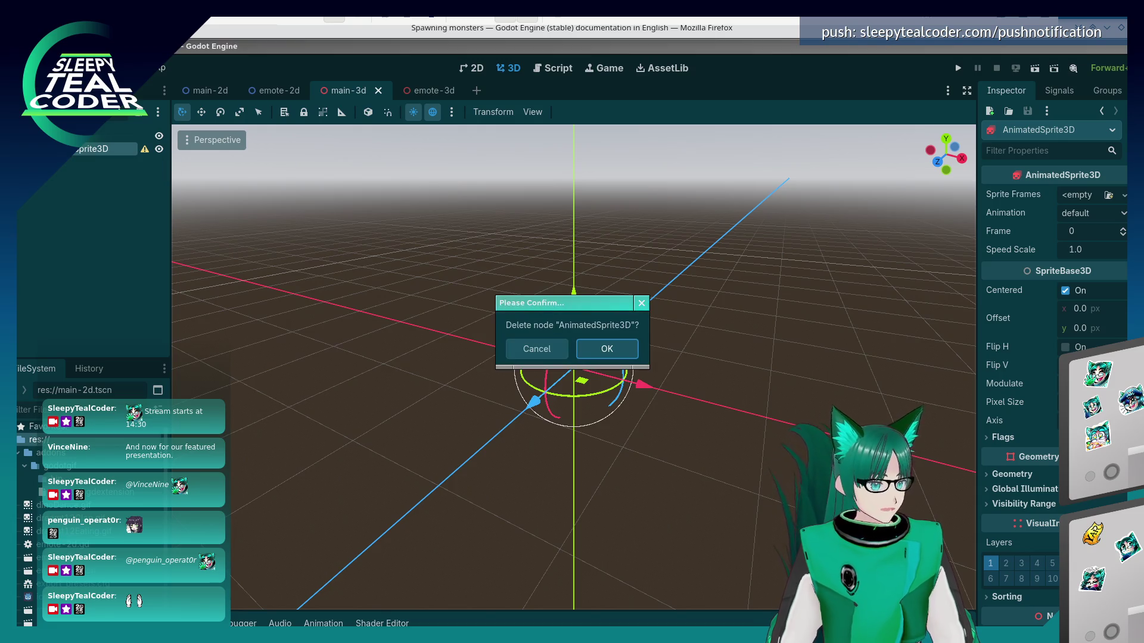
pyautogui.press('Return')
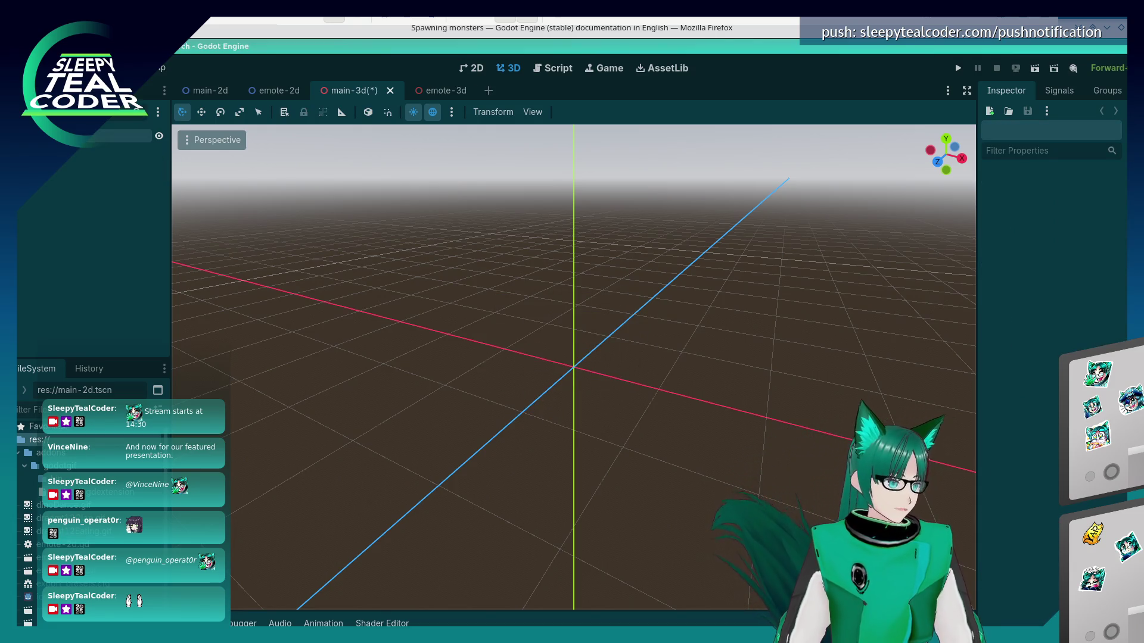
# - Instance emote-3d.tscn as an Emote3D child of the Main-3D root
pyautogui.rightClick(59, 137)
pyautogui.click(113, 147)
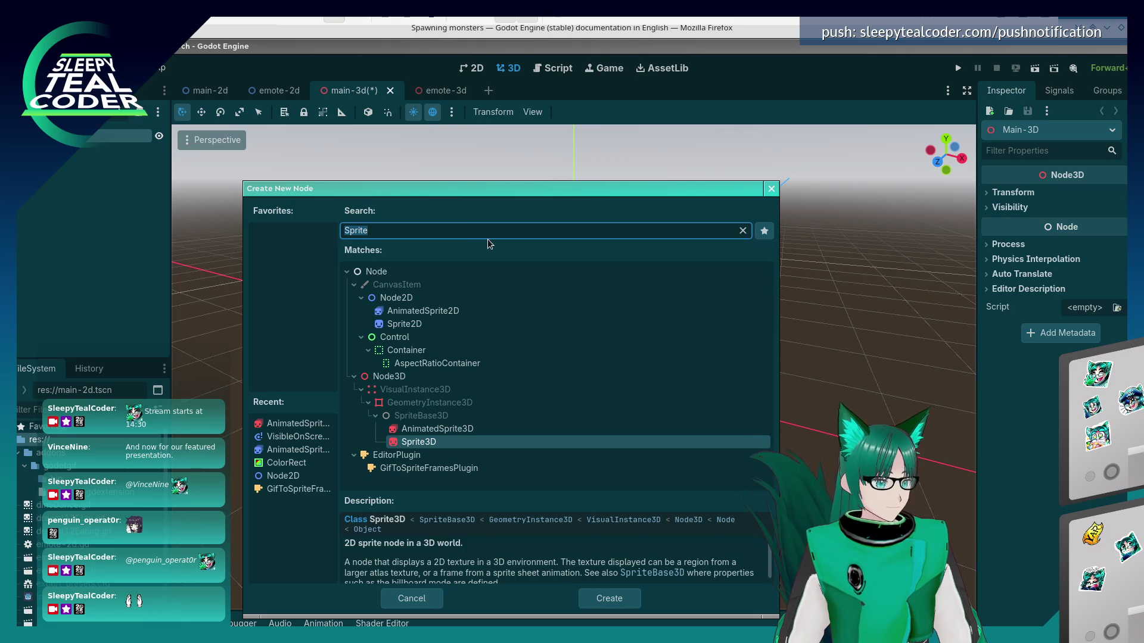
pyautogui.press('Escape')
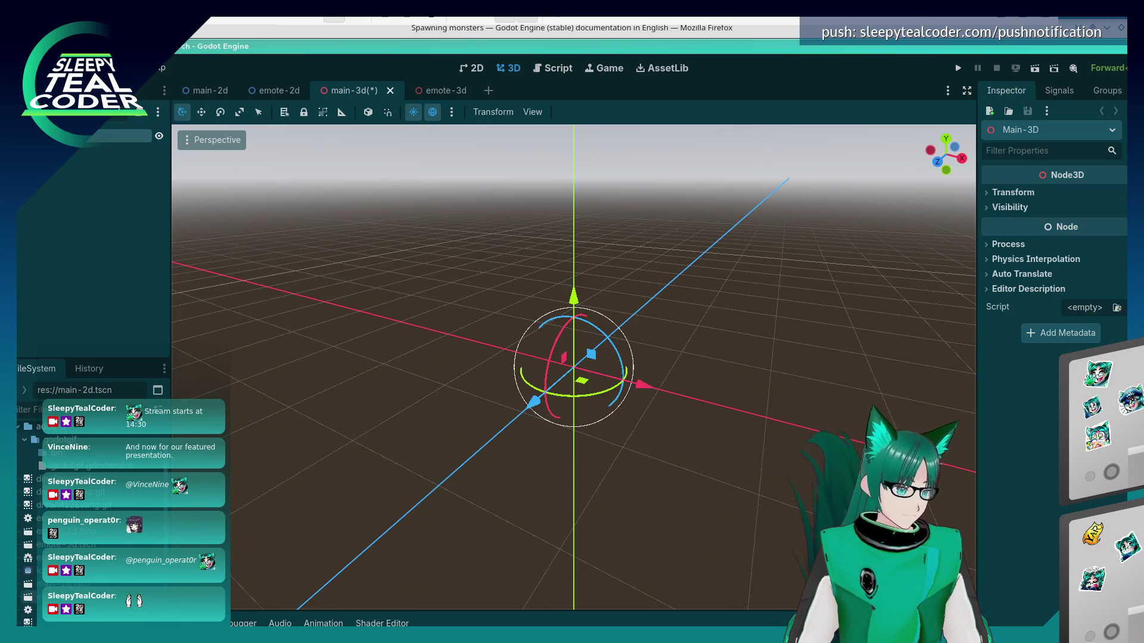
pyautogui.click(65, 544)
pyautogui.moveTo(65, 544); pyautogui.dragTo(64, 166)
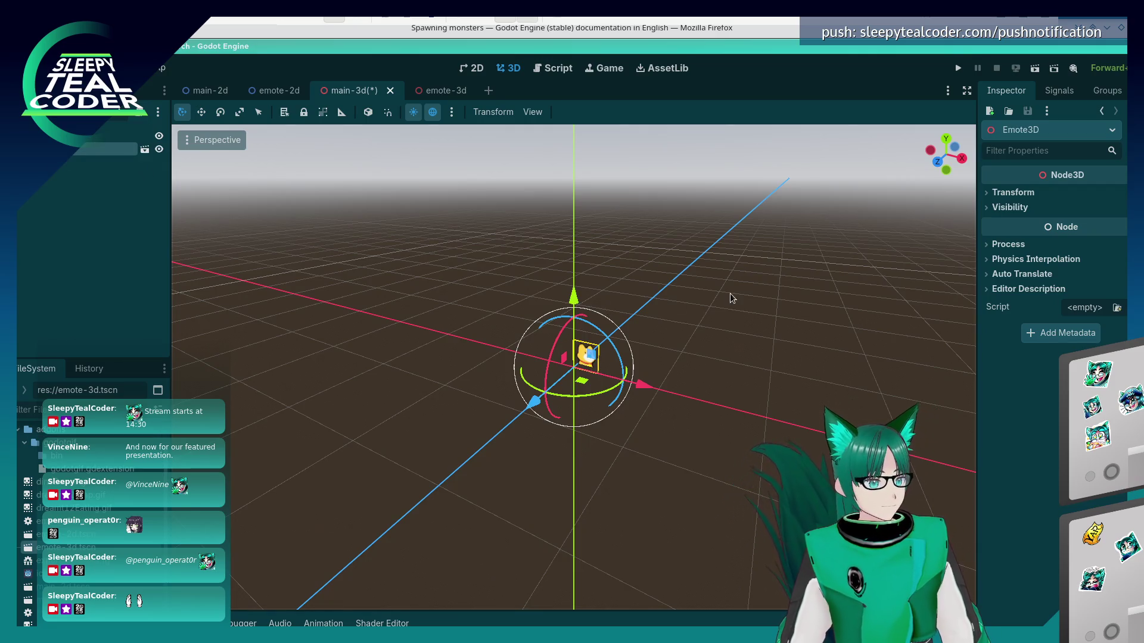
pyautogui.click(574, 388)
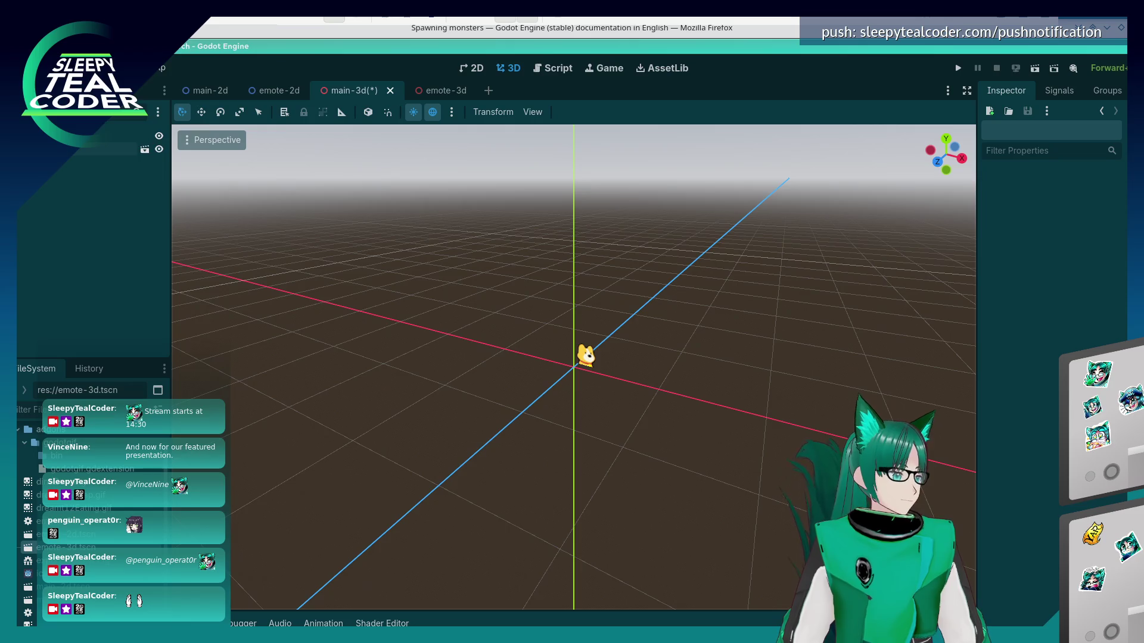
pyautogui.click(26, 68)
# - Change Application > Run > Main Scene to res://main-3d.tscn, then run the project
pyautogui.moveTo(53, 68)
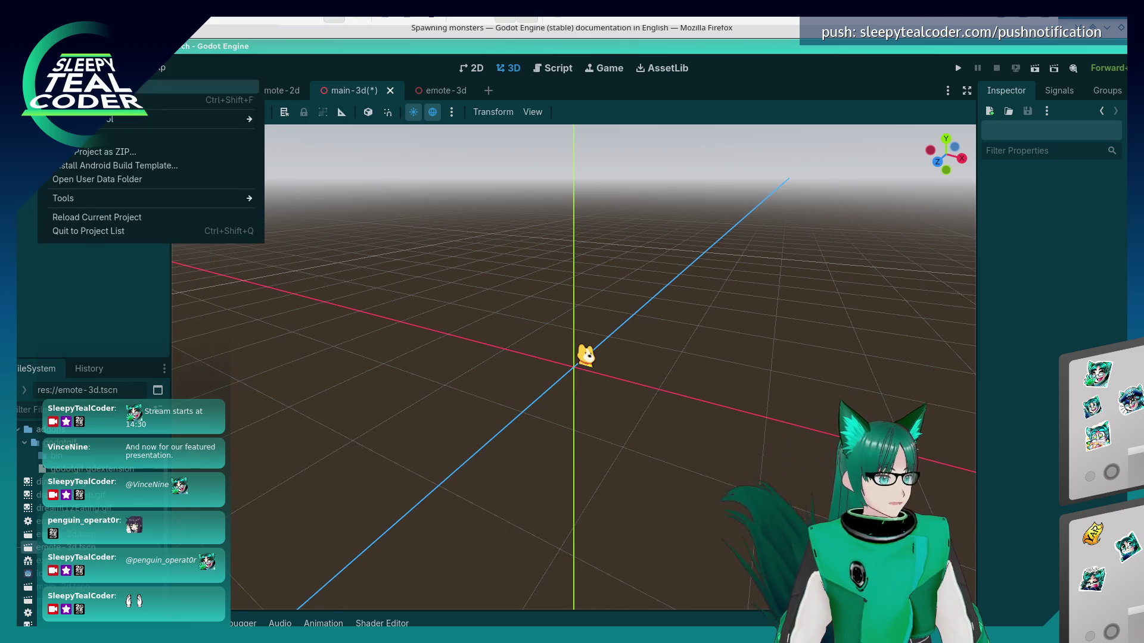
pyautogui.click(89, 87)
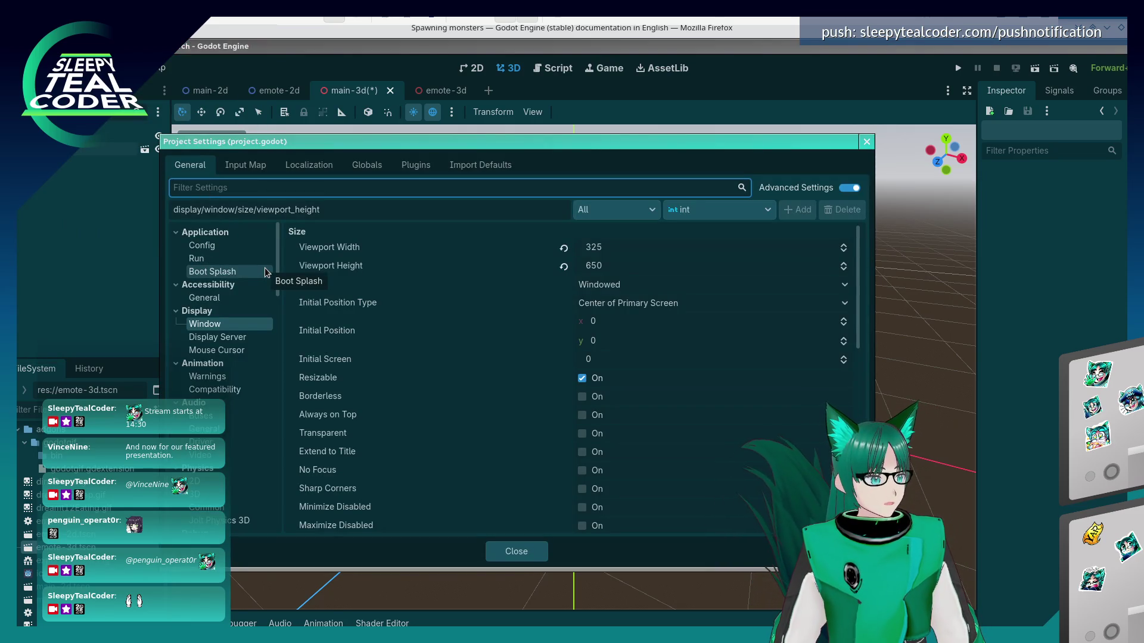
pyautogui.click(224, 247)
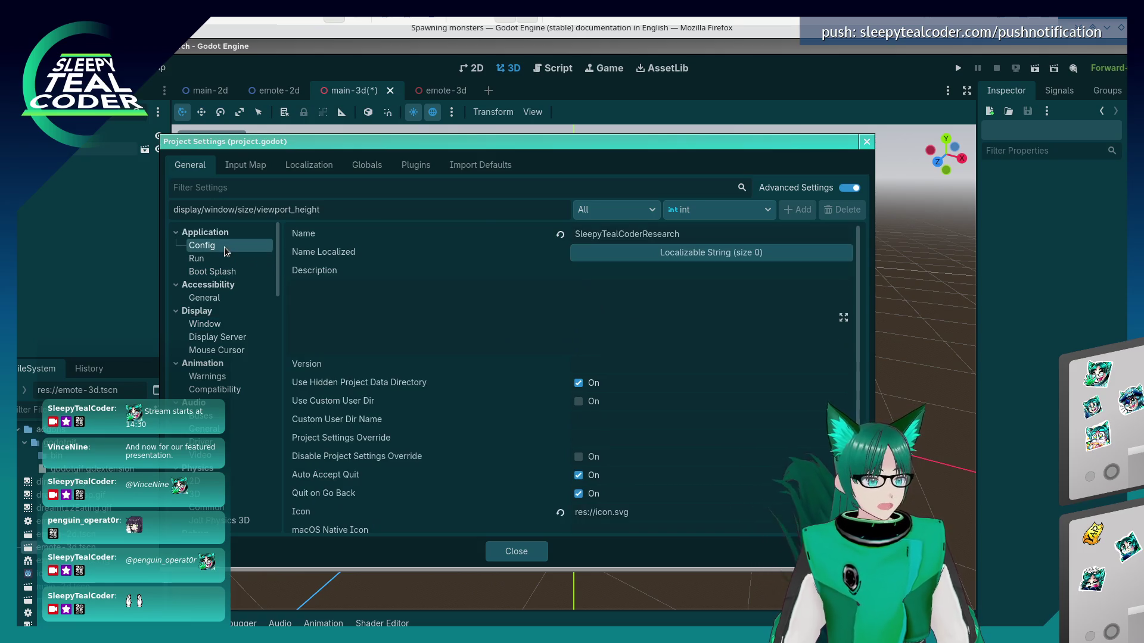
pyautogui.click(225, 273)
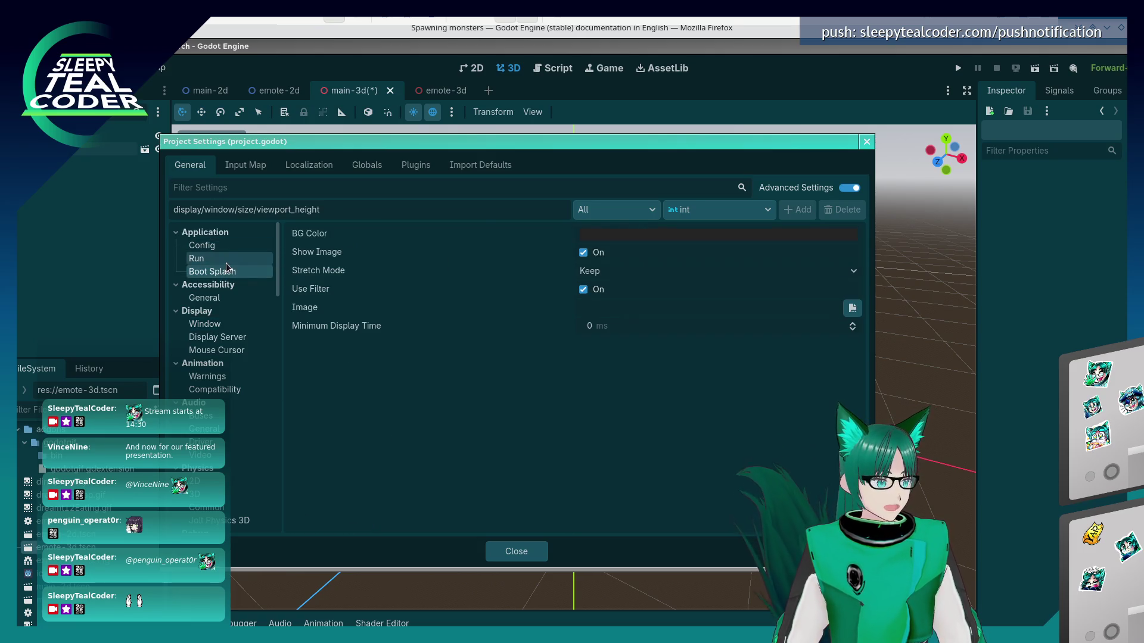
pyautogui.click(227, 262)
pyautogui.click(630, 234)
pyautogui.press('BackSpace')
pyautogui.write('3d.tscn')
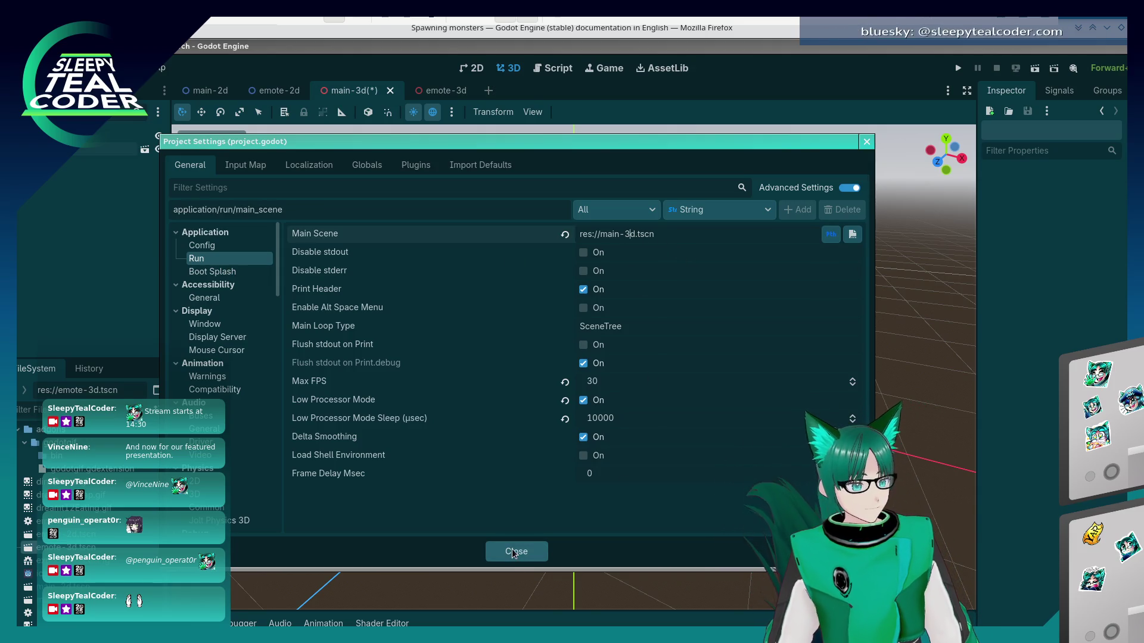
pyautogui.click(516, 551)
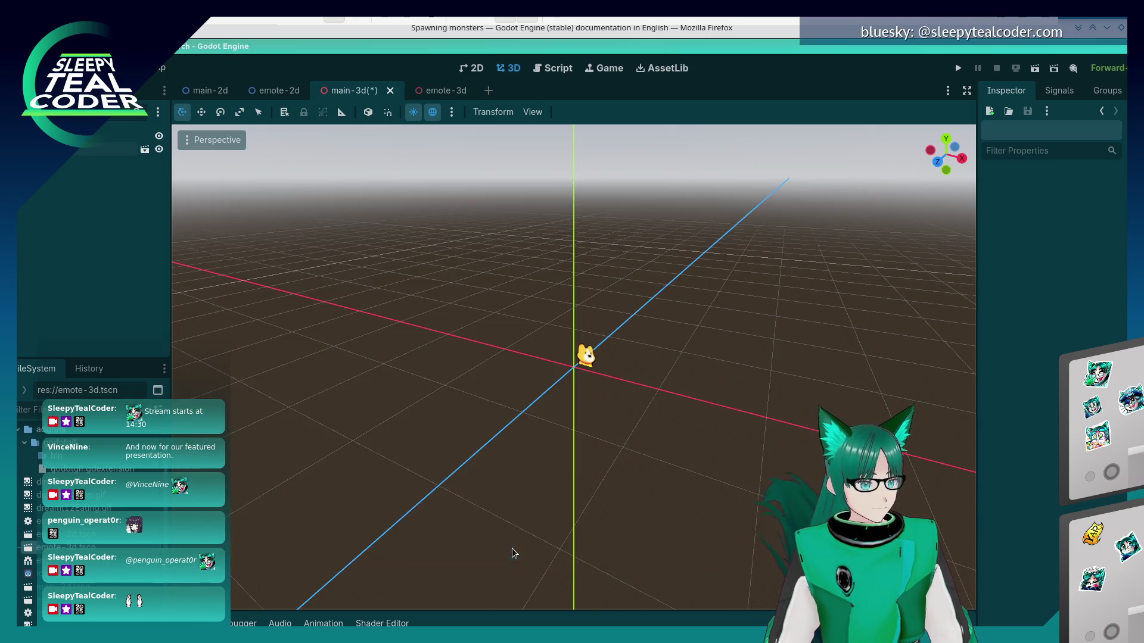
pyautogui.click(957, 68)
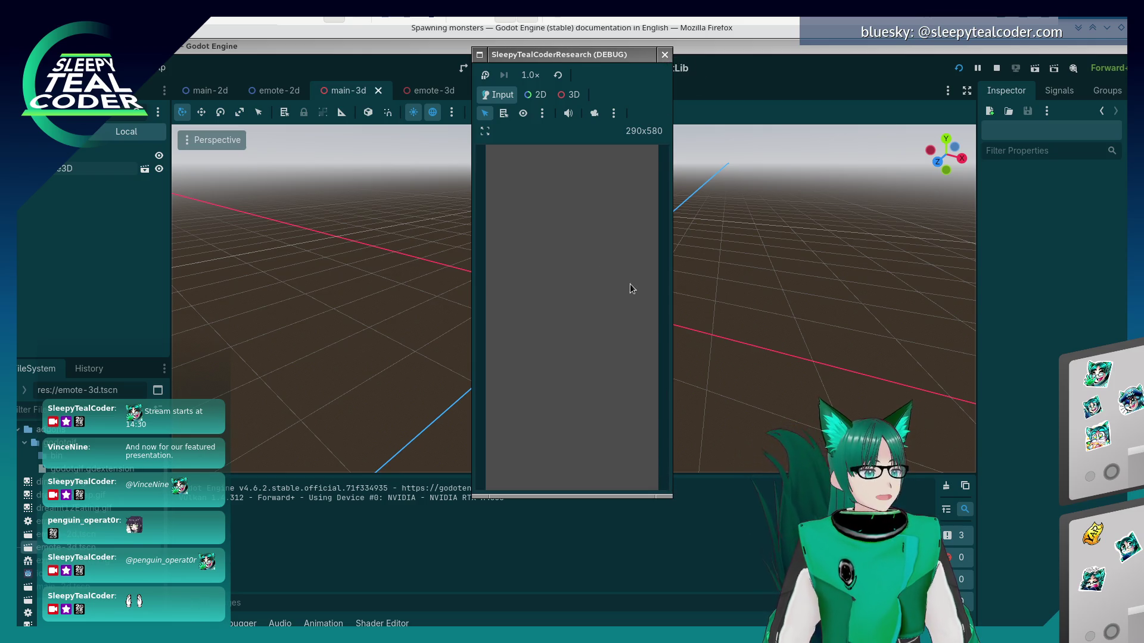
# - Inspect the running game in 3D mode, stop it, and tilt the editor view onto the grid
pyautogui.click(570, 97)
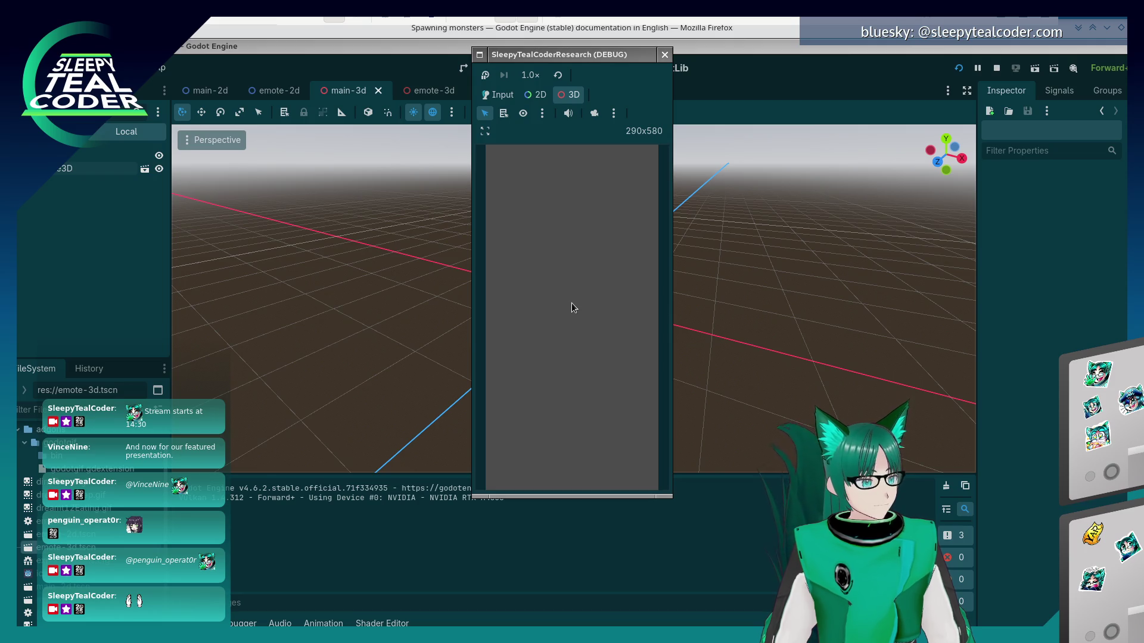
pyautogui.click(665, 54)
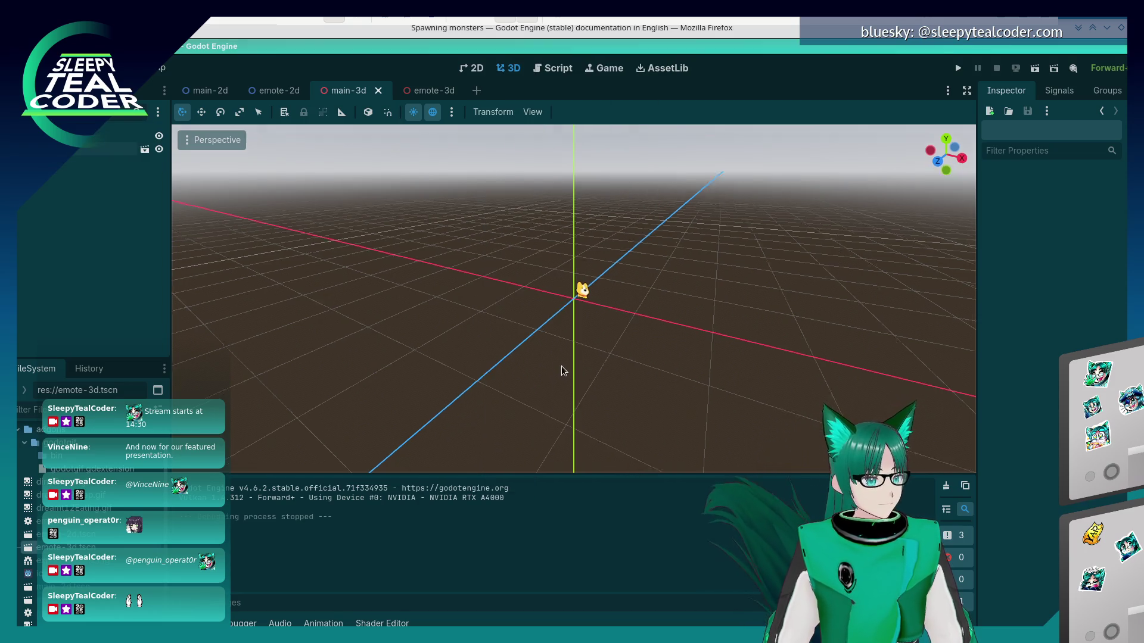
pyautogui.moveTo(609, 322)
pyautogui.mouseDown()
pyautogui.moveTo(633, 358)
pyautogui.moveTo(614, 363)
pyautogui.mouseUp()
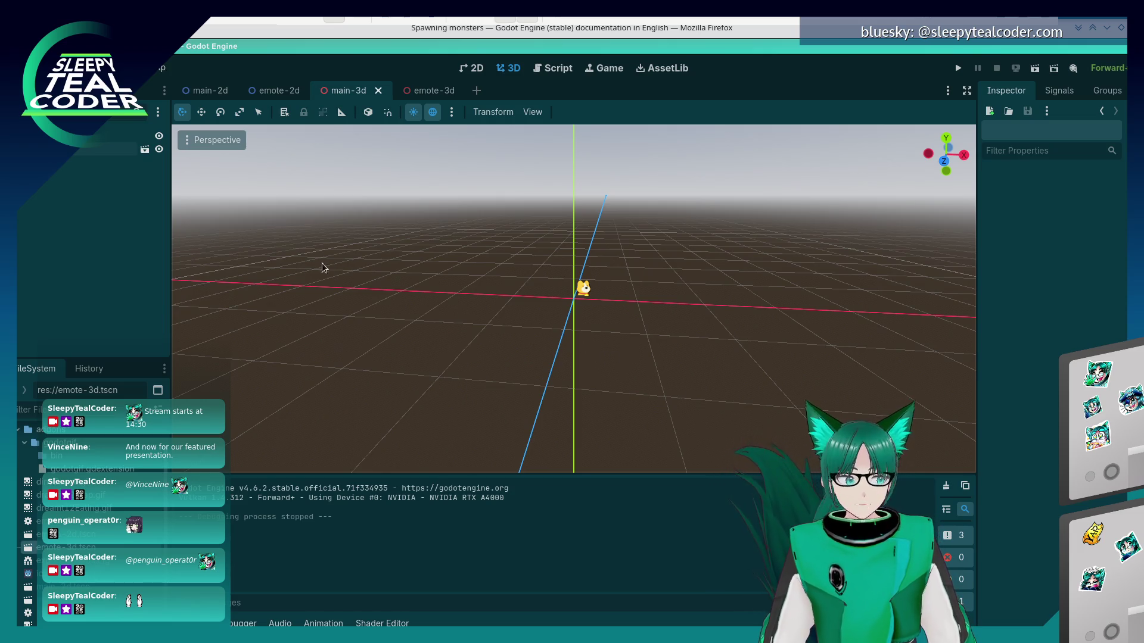
# - Add a Camera3D child node to main-3d, orbit to view it, and test-run the game
pyautogui.rightClick(58, 148)
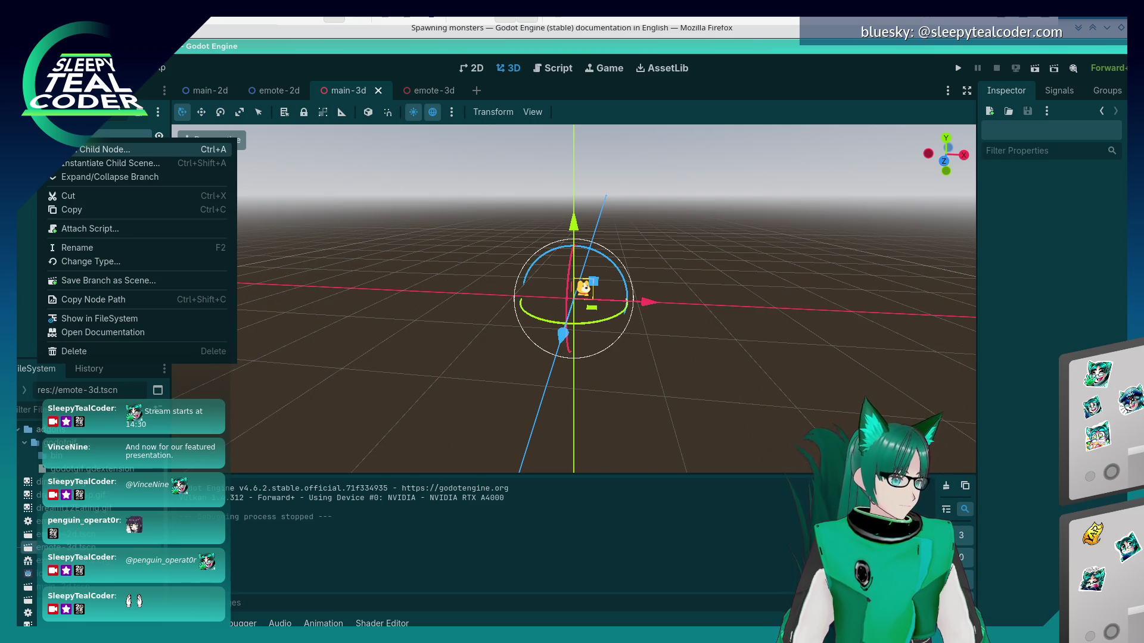
pyautogui.click(164, 151)
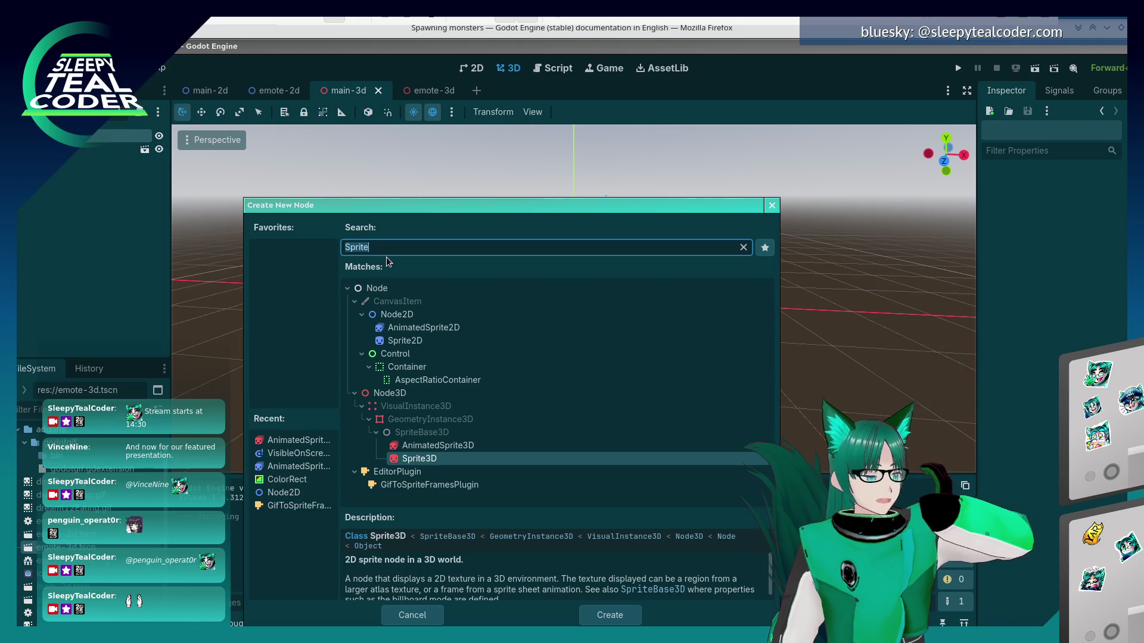
pyautogui.write('camera')
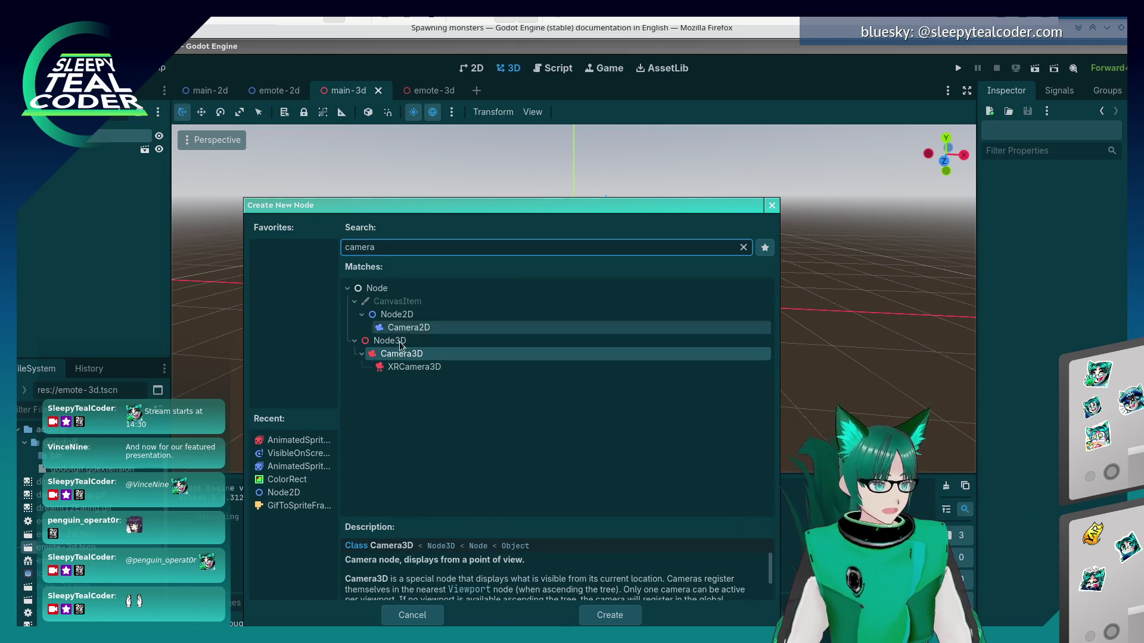
pyautogui.click(390, 354)
pyautogui.doubleClick(390, 354)
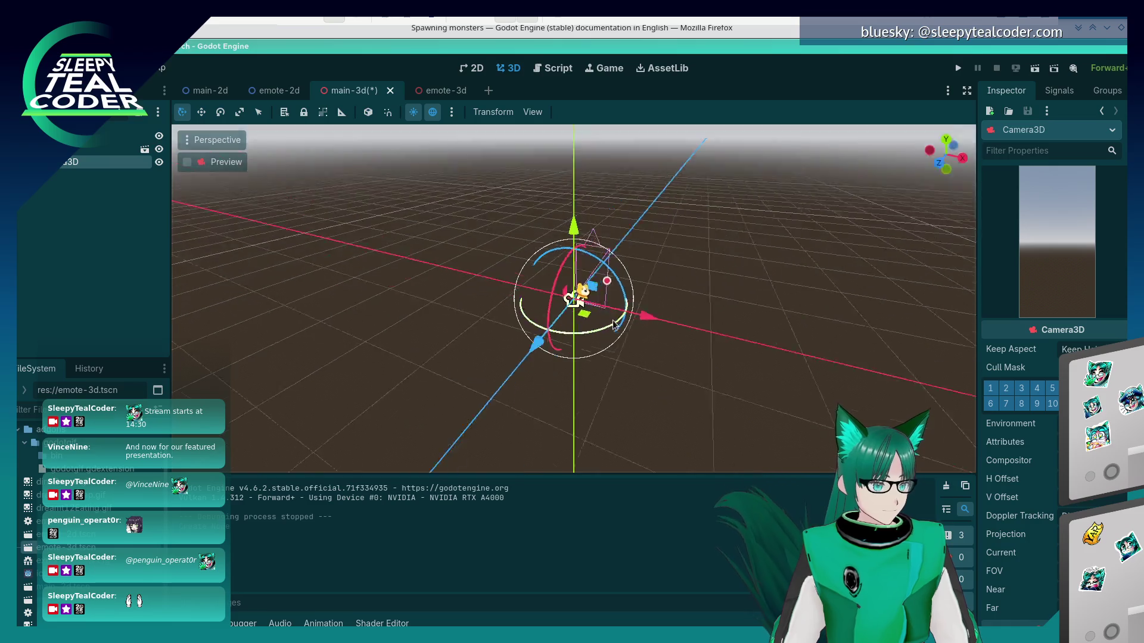
pyautogui.moveTo(646, 299)
pyautogui.mouseDown()
pyautogui.moveTo(454, 320)
pyautogui.moveTo(637, 340)
pyautogui.mouseUp()
pyautogui.click(814, 284)
# - Run the scene, then select the Camera3D and pull it back along its Z axis
pyautogui.press('F5')
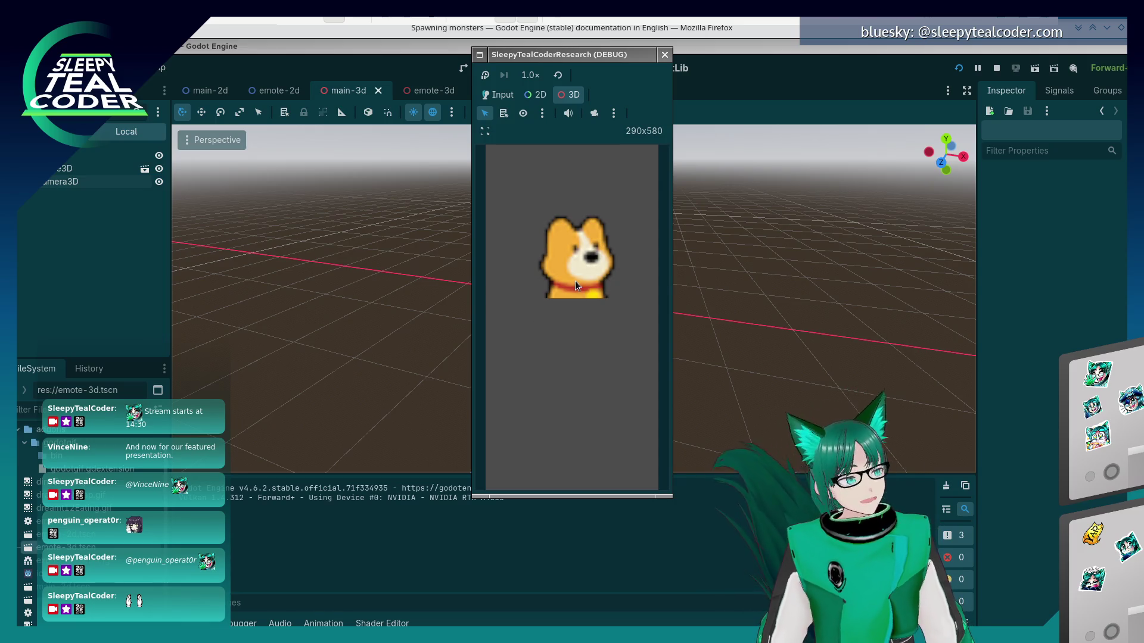
pyautogui.click(665, 55)
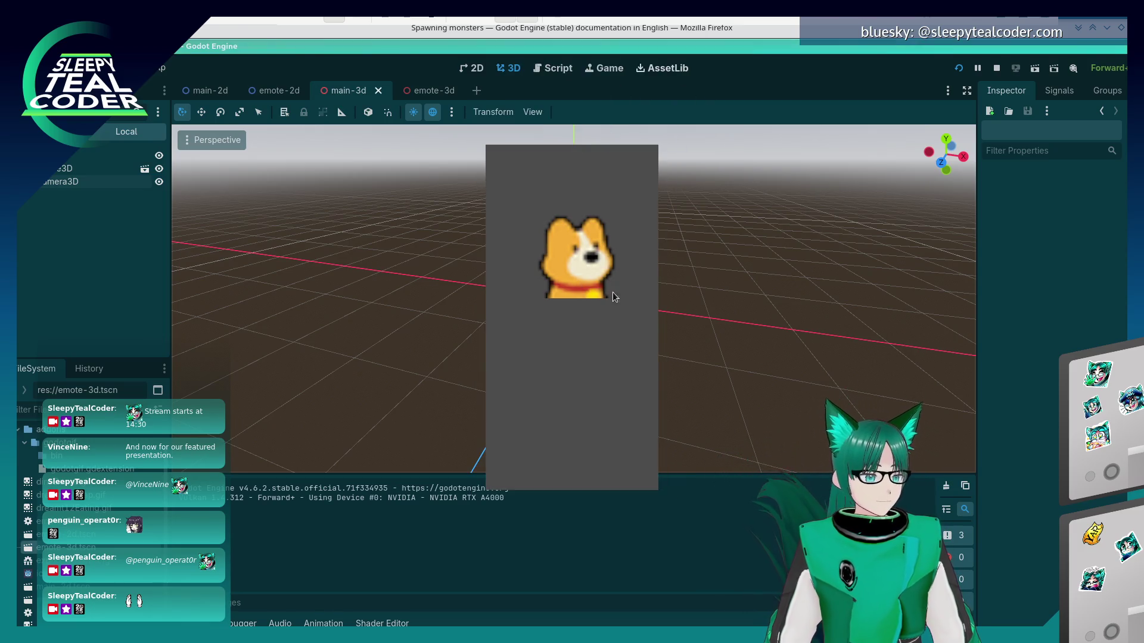
pyautogui.click(548, 303)
pyautogui.press('f')
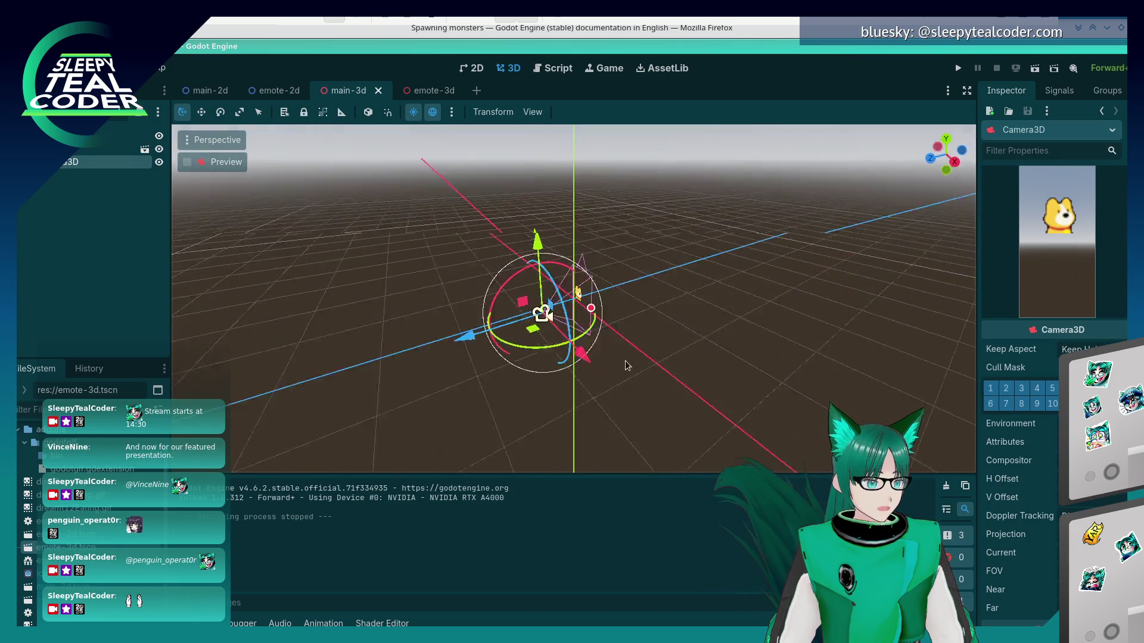
pyautogui.moveTo(581, 362)
pyautogui.mouseDown()
pyautogui.moveTo(559, 448)
pyautogui.moveTo(572, 442)
pyautogui.mouseUp()
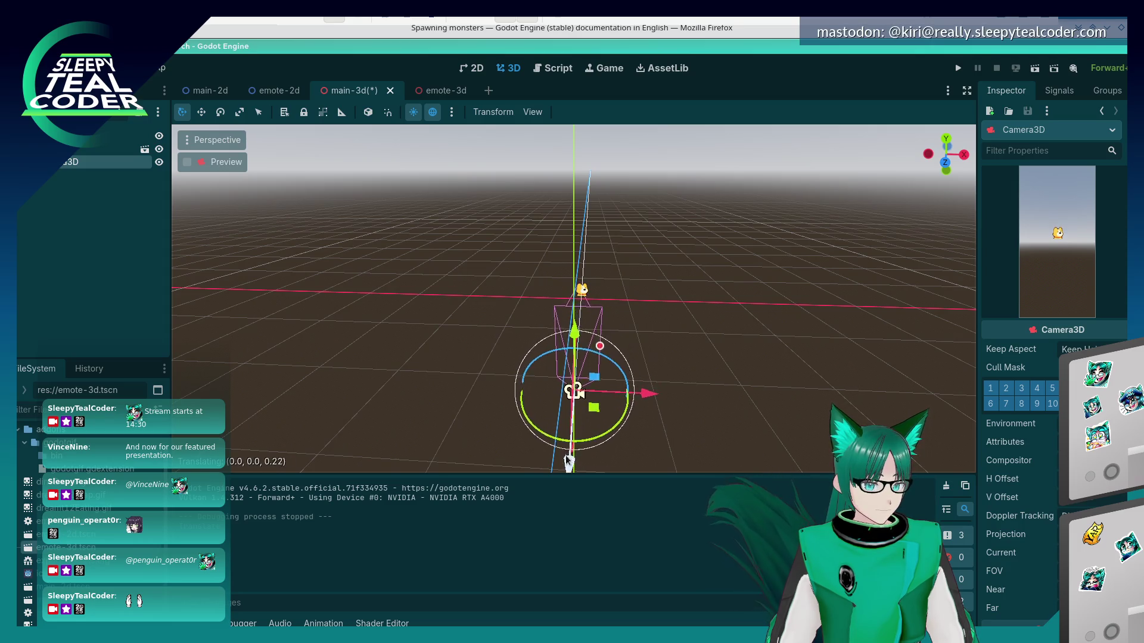
pyautogui.click(695, 332)
pyautogui.moveTo(694, 332)
pyautogui.mouseDown()
pyautogui.moveTo(612, 317)
pyautogui.moveTo(675, 344)
pyautogui.mouseUp()
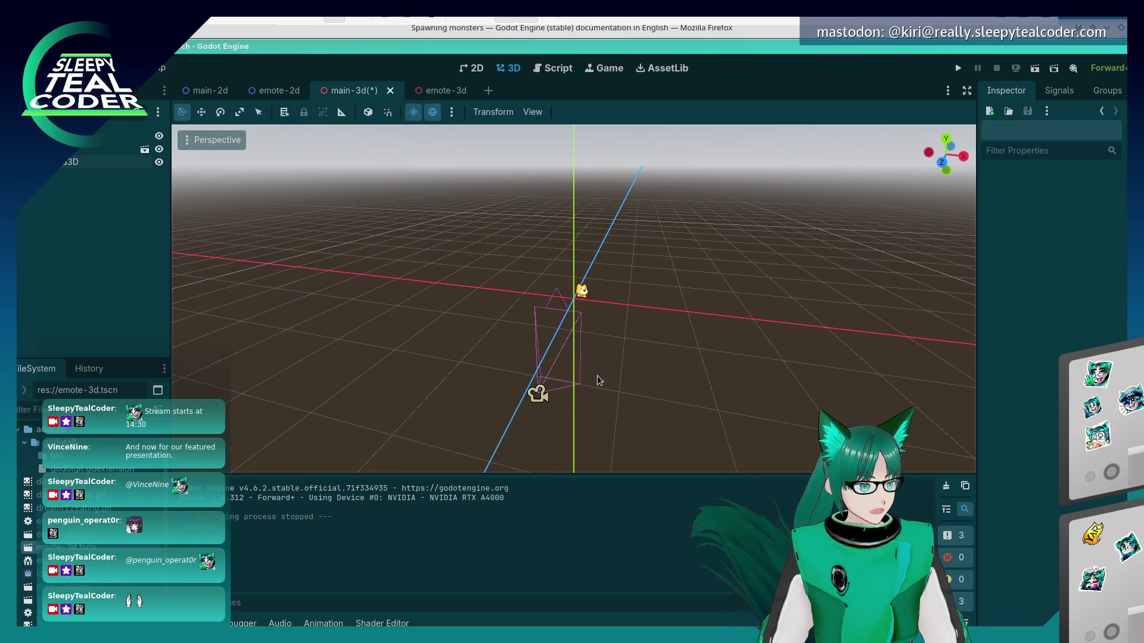
pyautogui.moveTo(658, 305); pyautogui.dragTo(646, 316)
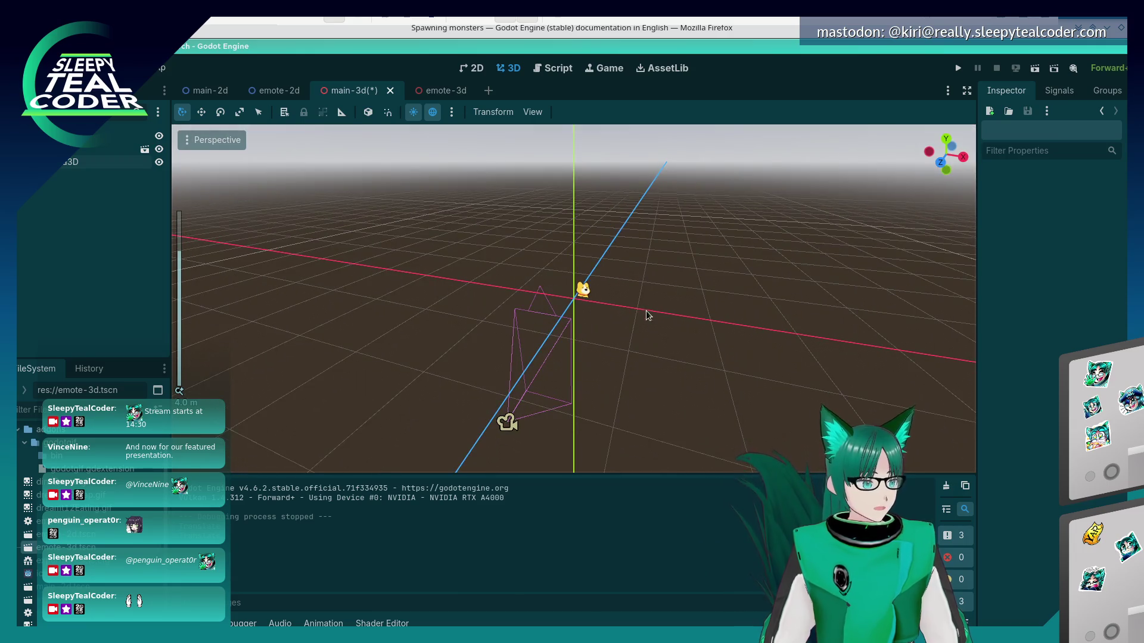
# - Rerun the game to confirm the smaller dog emote, then stop it
pyautogui.click(958, 68)
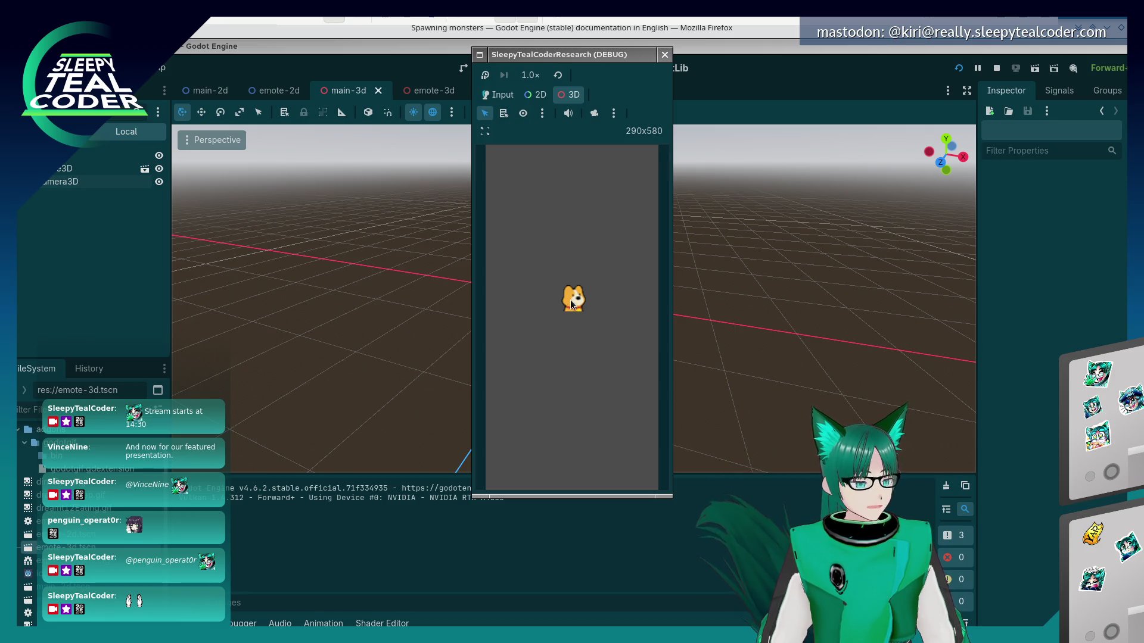
pyautogui.click(570, 299)
pyautogui.click(566, 352)
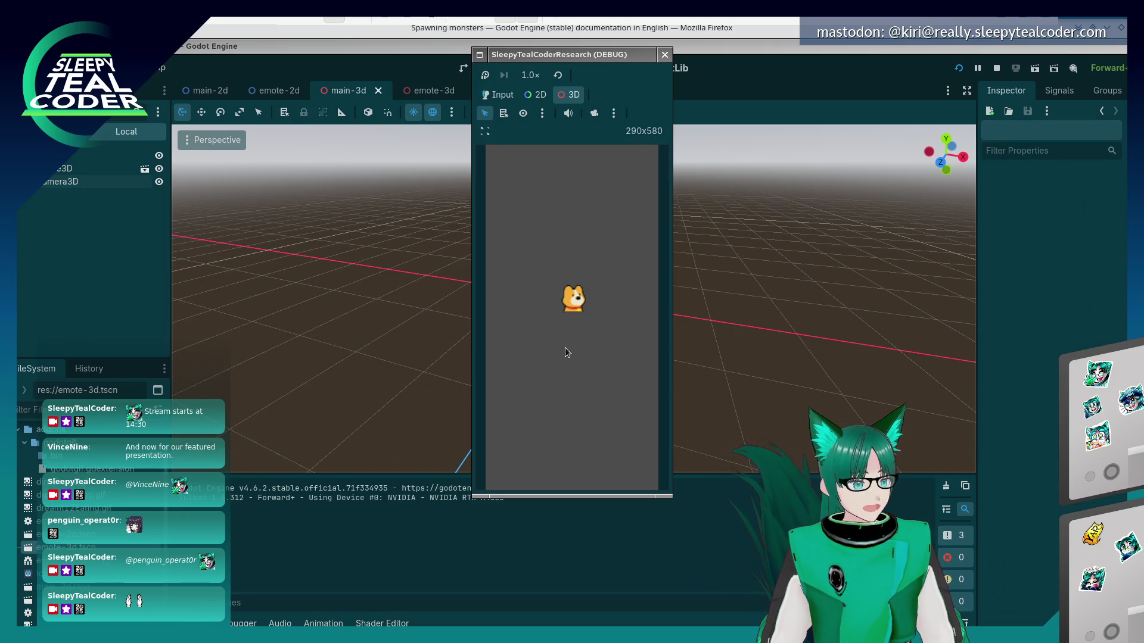
pyautogui.click(664, 54)
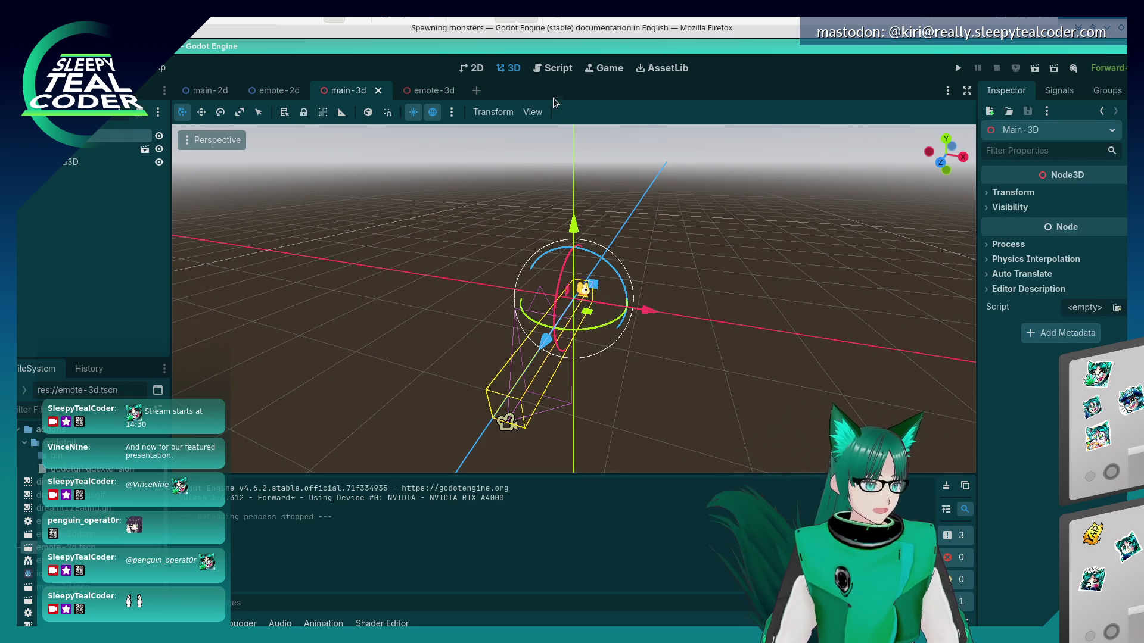
pyautogui.click(552, 67)
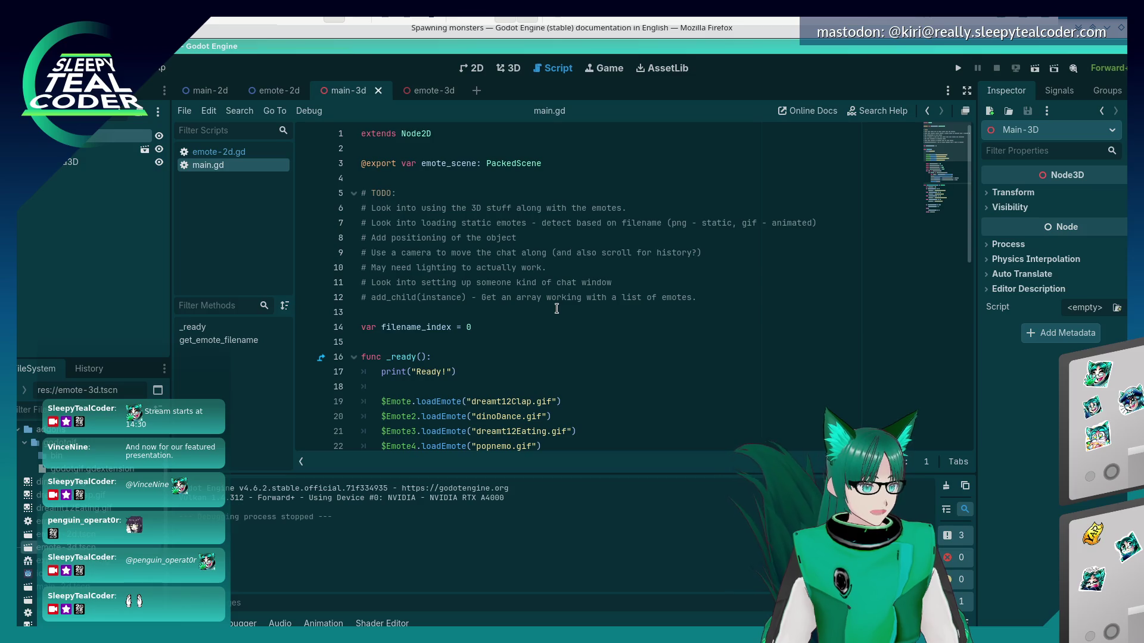
# - Attach a new main_3d.gd script to the Main-3D root node
pyautogui.rightClick(98, 136)
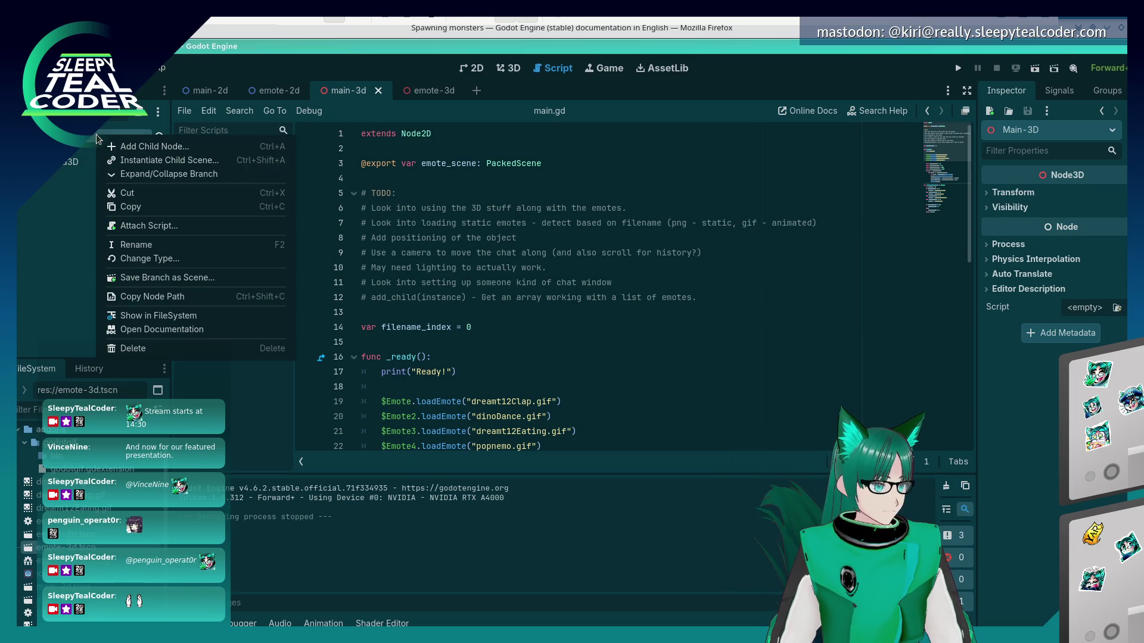
pyautogui.click(134, 228)
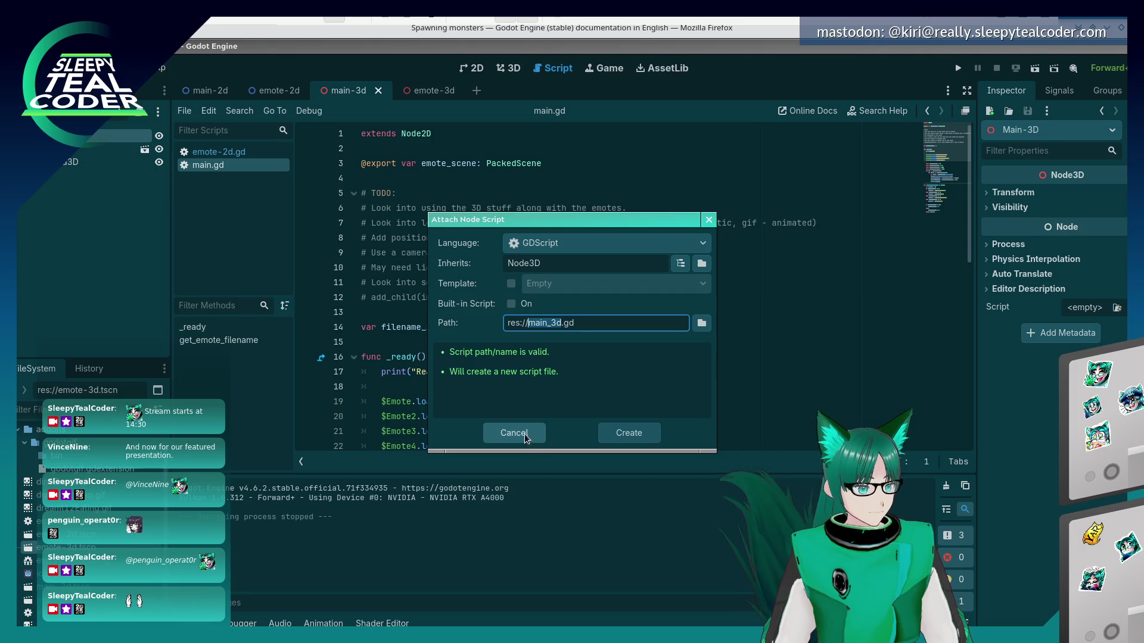
pyautogui.click(654, 434)
pyautogui.click(502, 192)
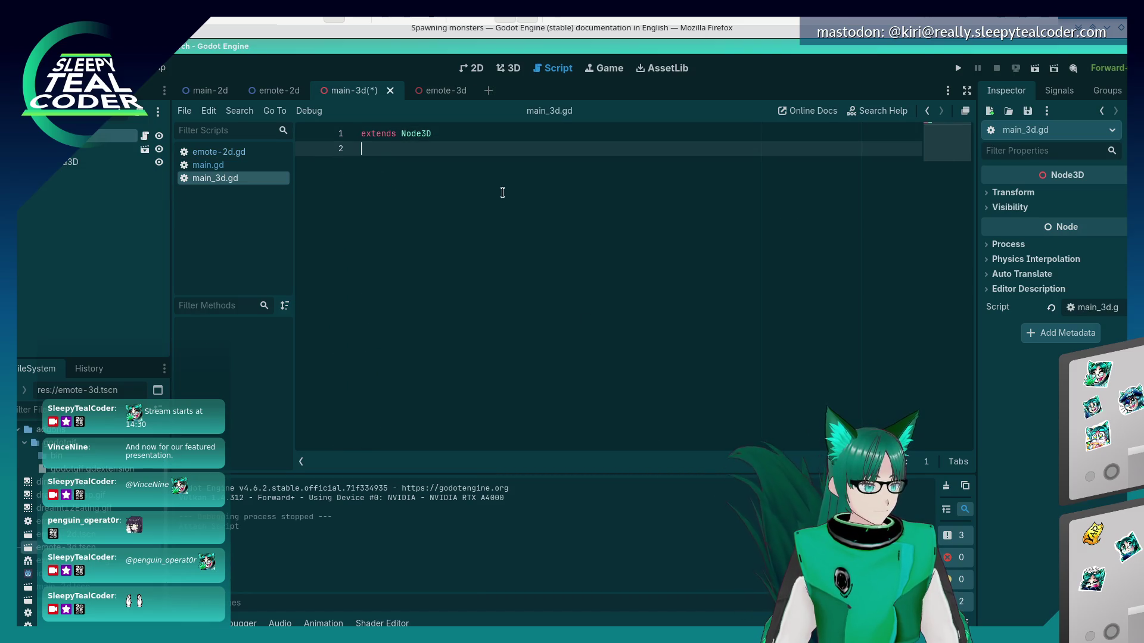
pyautogui.click(434, 87)
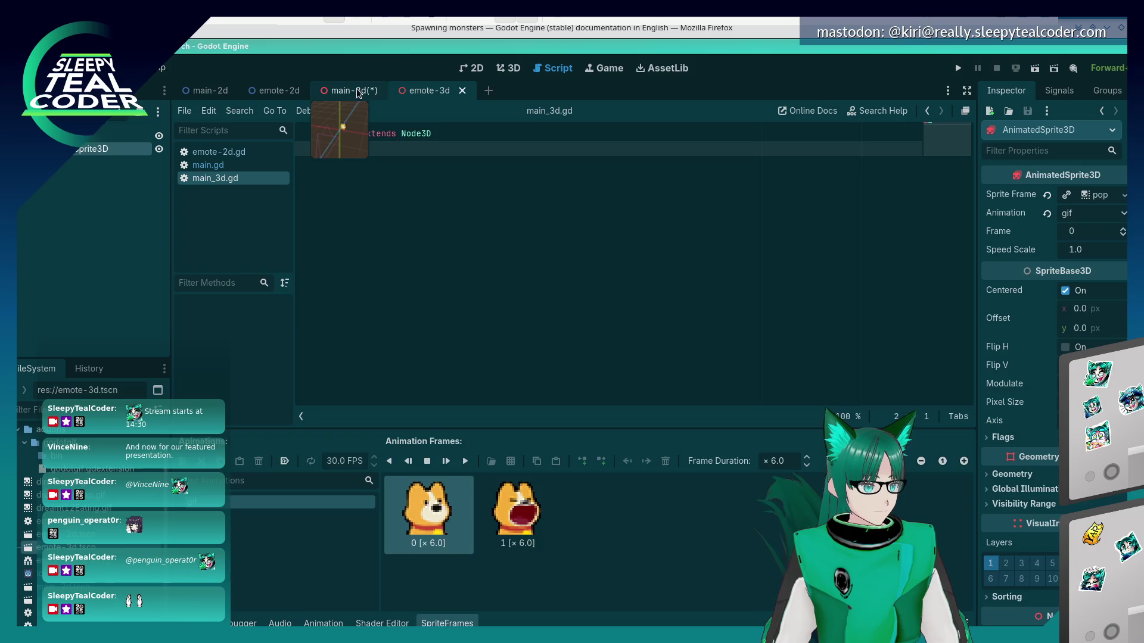
pyautogui.click(348, 90)
# - Write _ready() calling $Emote3D.play(), save, and run to hit the nonexistent 'play' error
pyautogui.press('Return')
pyautogui.write('func _re')
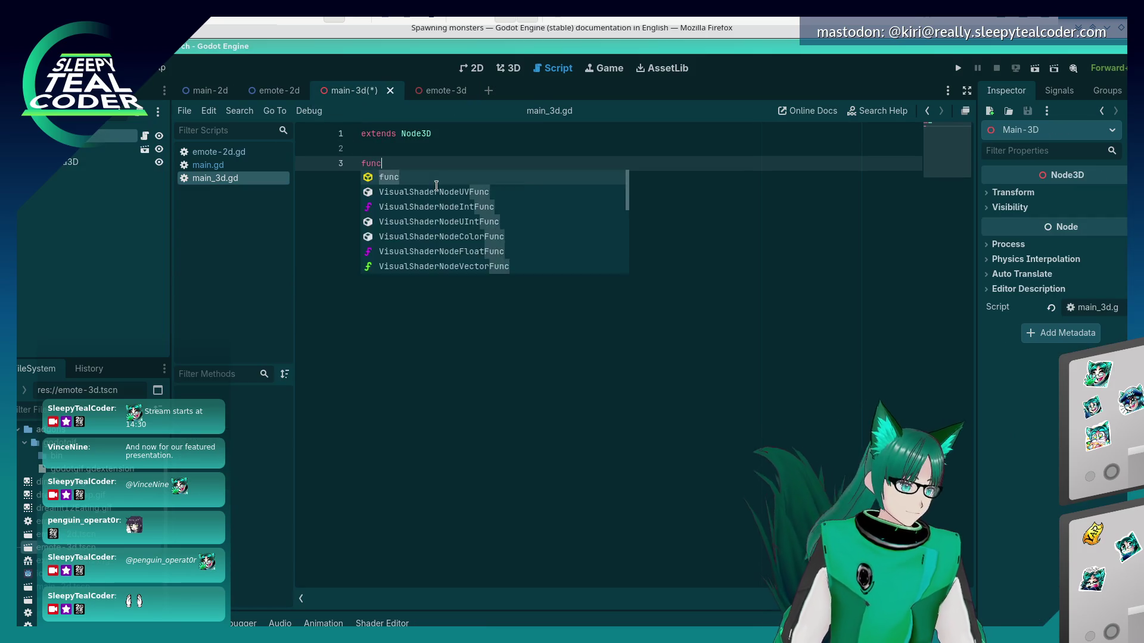
pyautogui.press('Return')
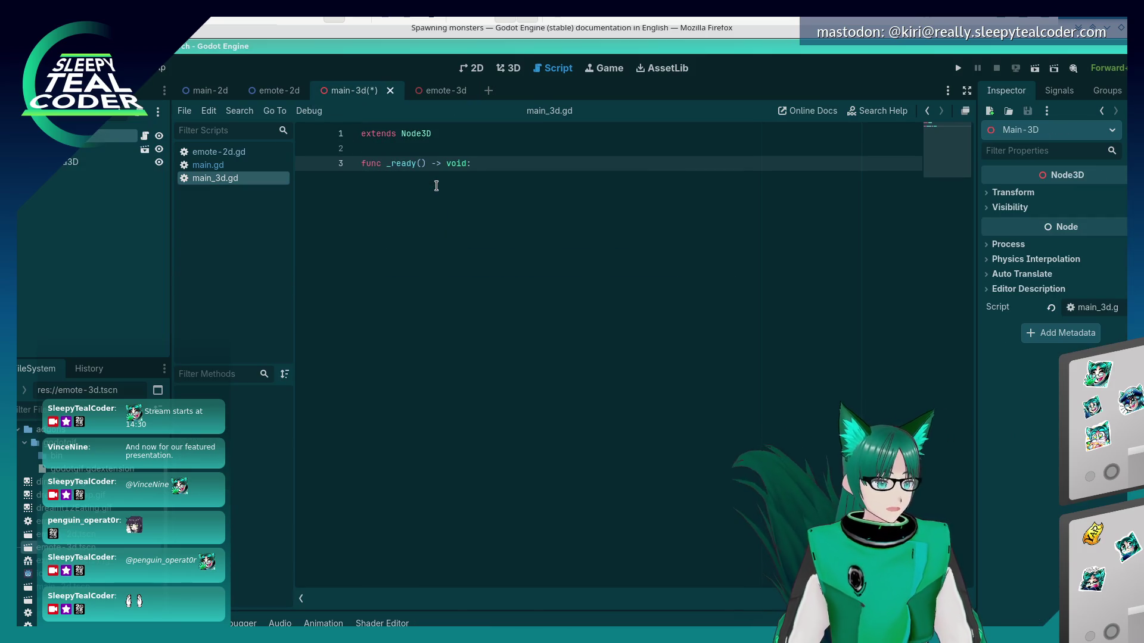
pyautogui.press('Return')
pyautogui.write('Em')
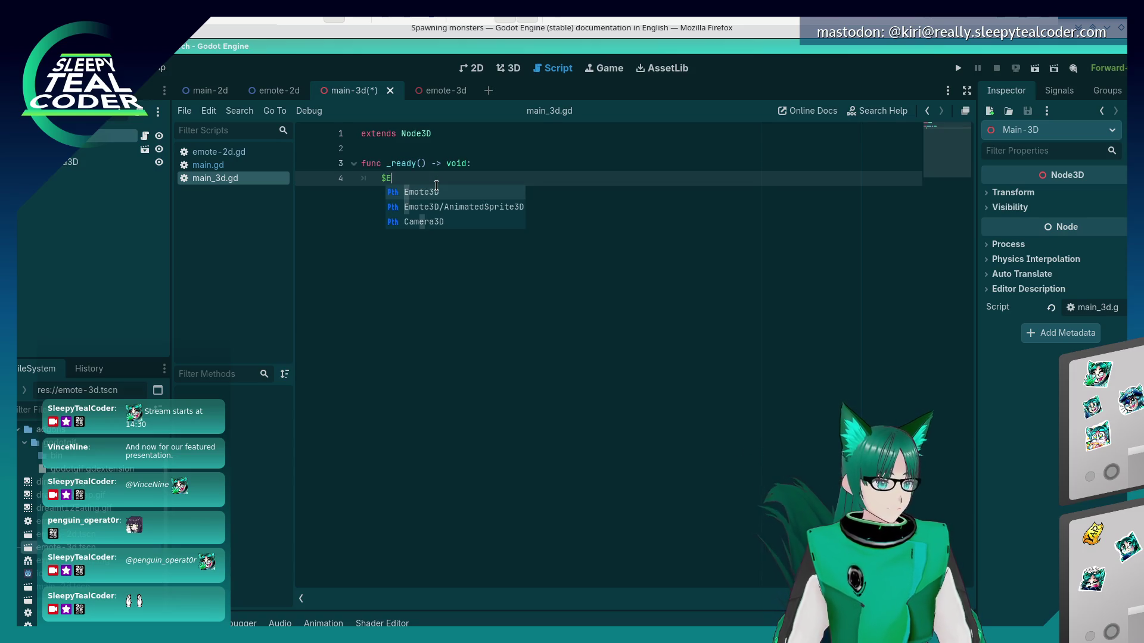
pyautogui.press('Return')
pyautogui.write('.play(')
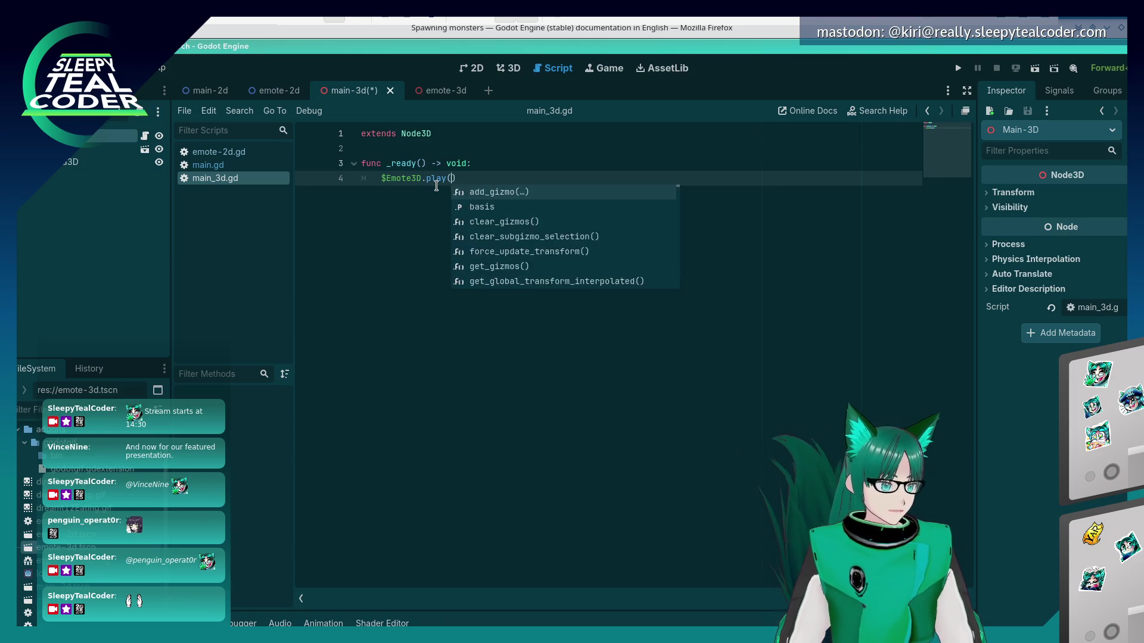
pyautogui.press('Return')
pyautogui.hotkey('ctrl', 's')
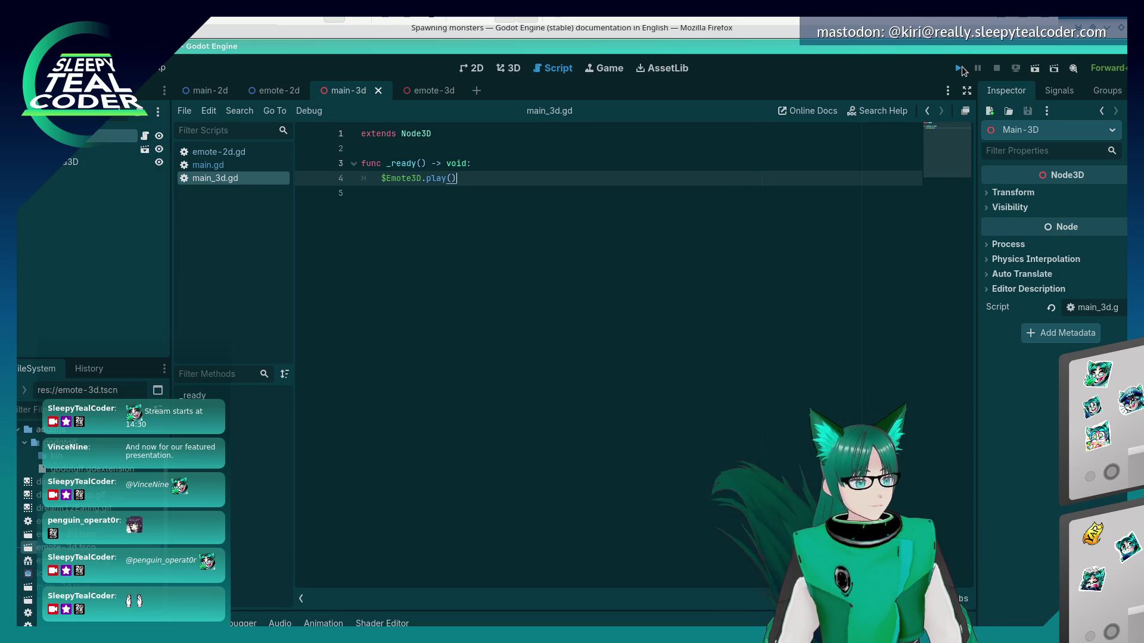
pyautogui.click(960, 67)
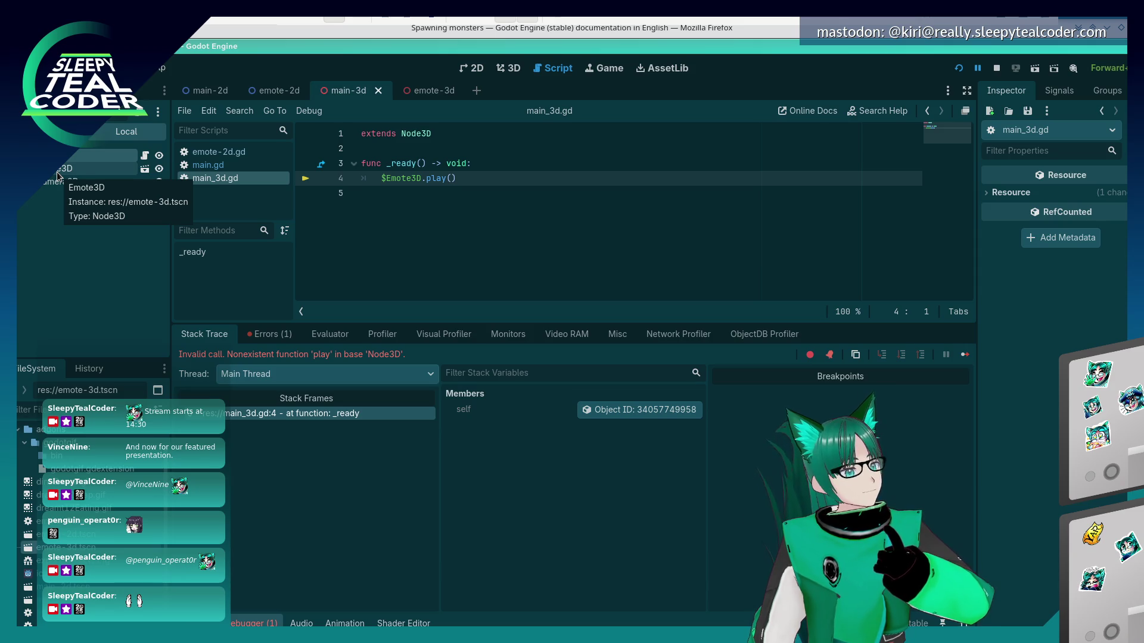
pyautogui.click(481, 177)
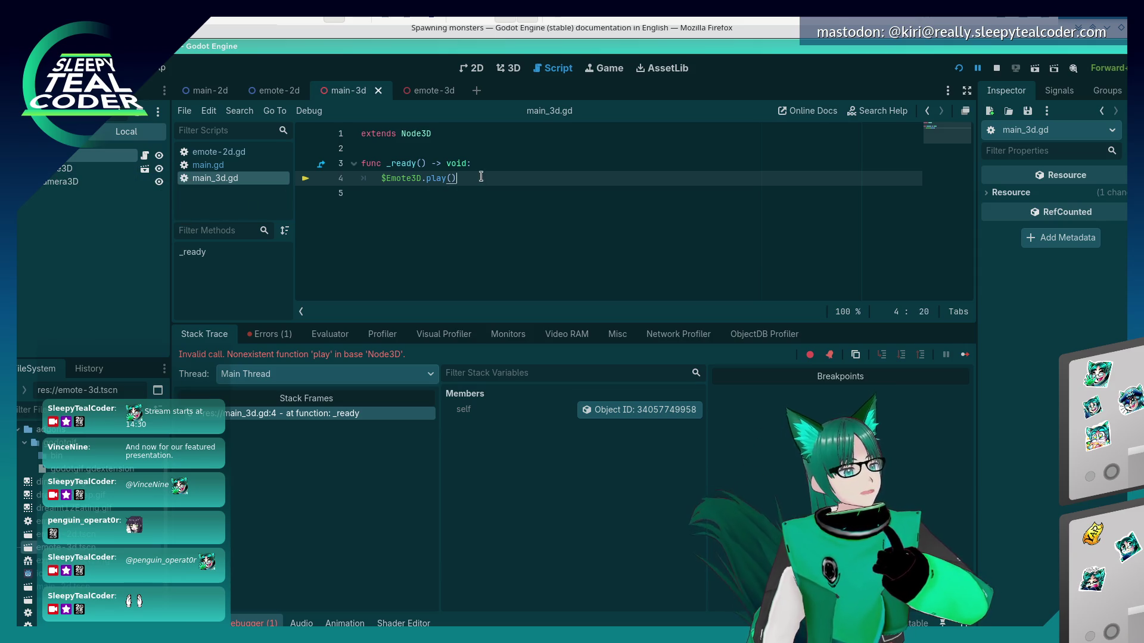
# - Delete the _ready function from main_3d.gd and attach a new emote_3d.gd script to Emote3D
pyautogui.moveTo(481, 177); pyautogui.dragTo(317, 166)
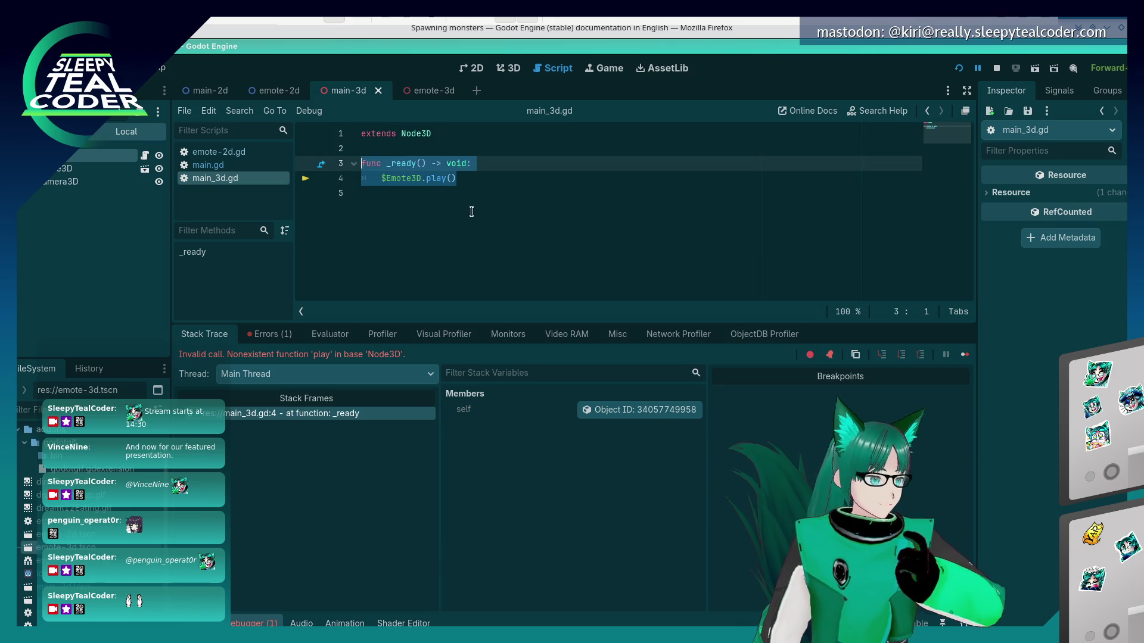
pyautogui.press('BackSpace')
pyautogui.press('BackSpace')
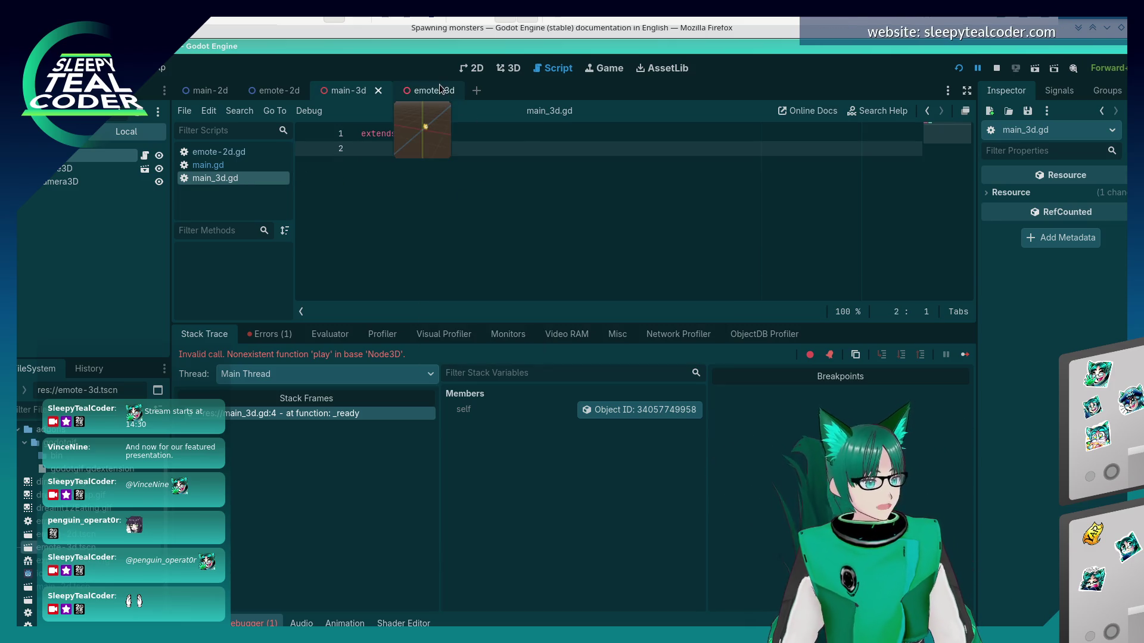
pyautogui.click(438, 87)
pyautogui.rightClick(58, 170)
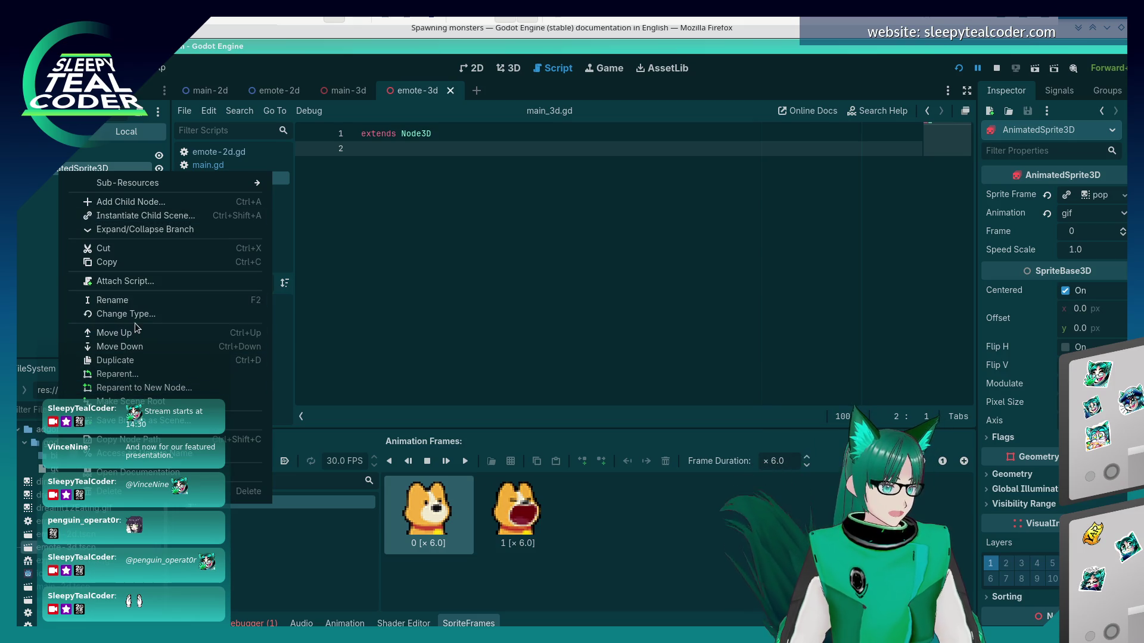
pyautogui.click(51, 154)
pyautogui.rightClick(49, 150)
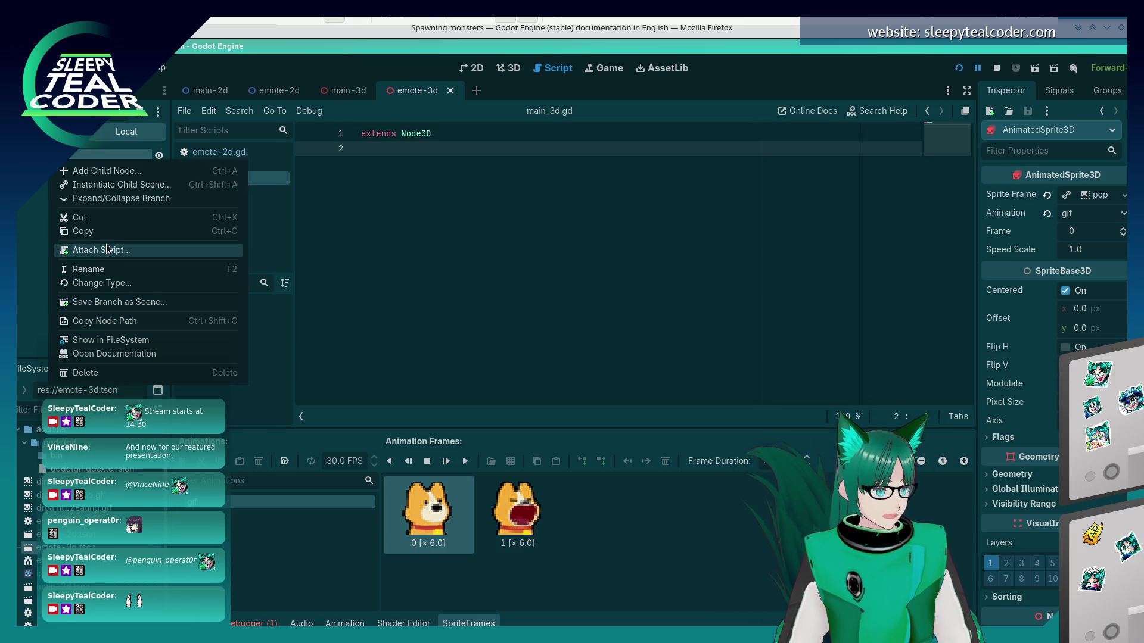
pyautogui.click(107, 249)
pyautogui.click(615, 437)
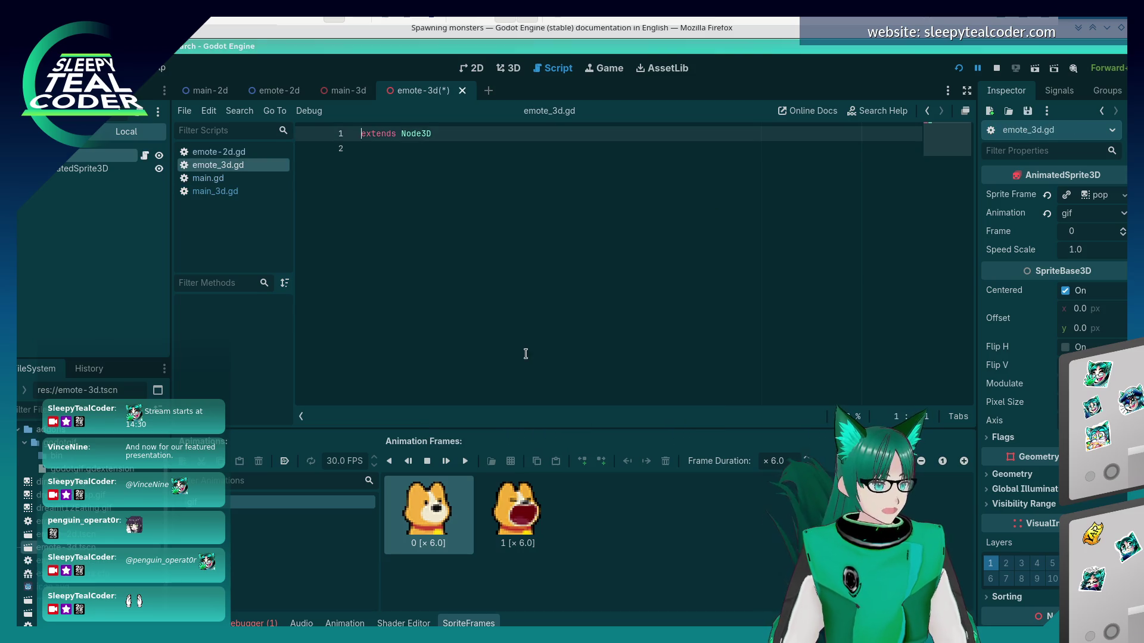
# - Start a _ready function in emote_3d.gd referencing $AnimatedSprite3D
pyautogui.press('Return')
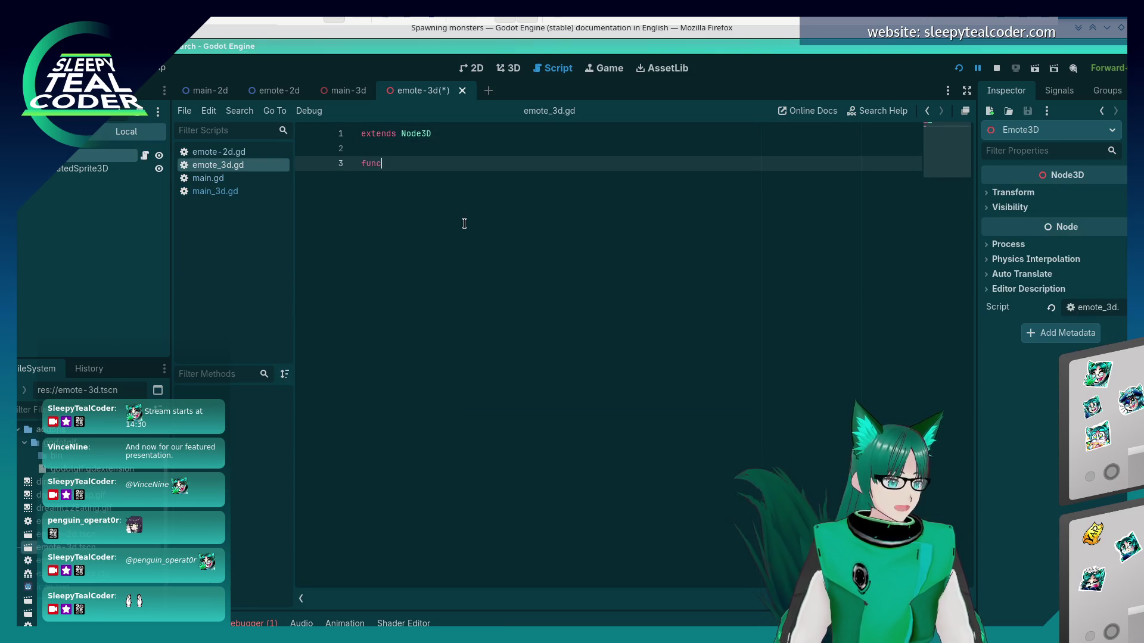
pyautogui.write('eady')
pyautogui.press('Return')
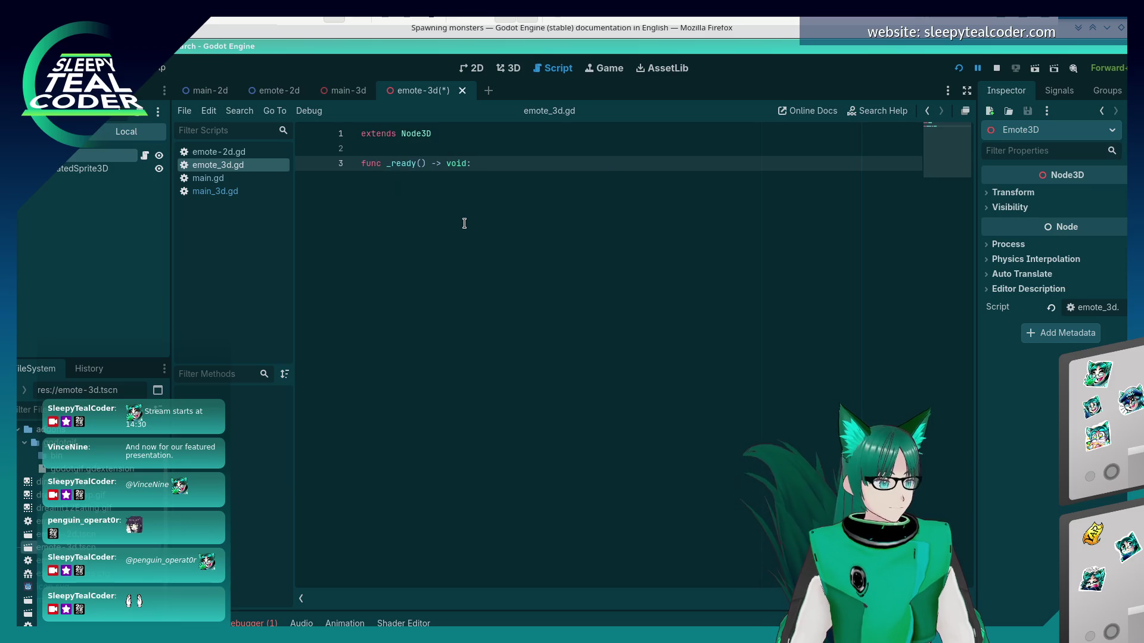
pyautogui.press('Return')
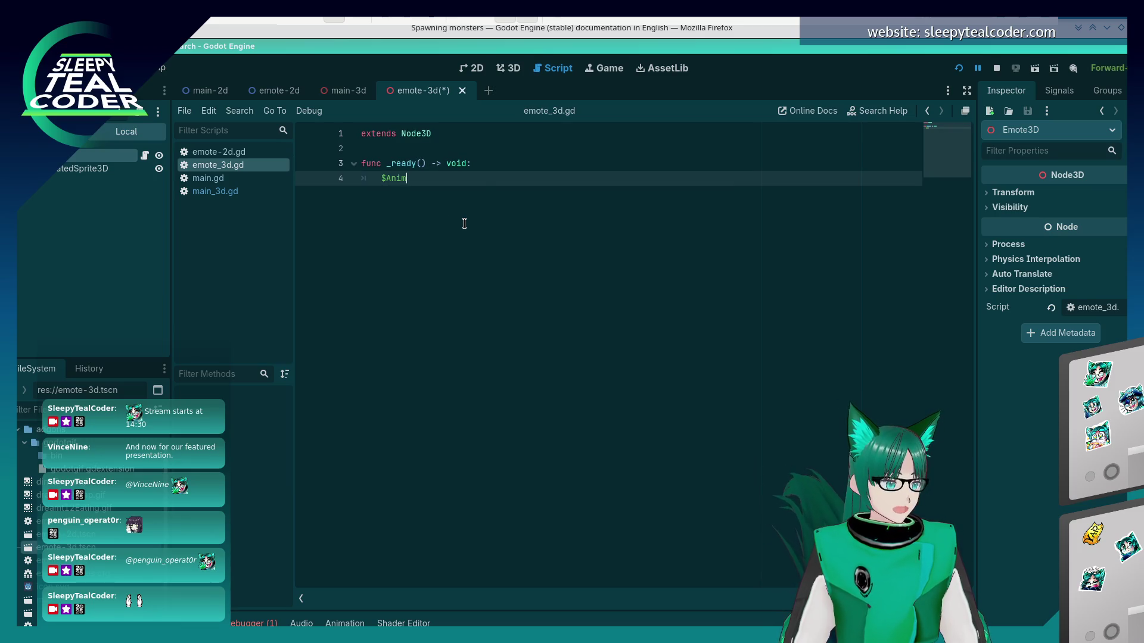
pyautogui.press('Return')
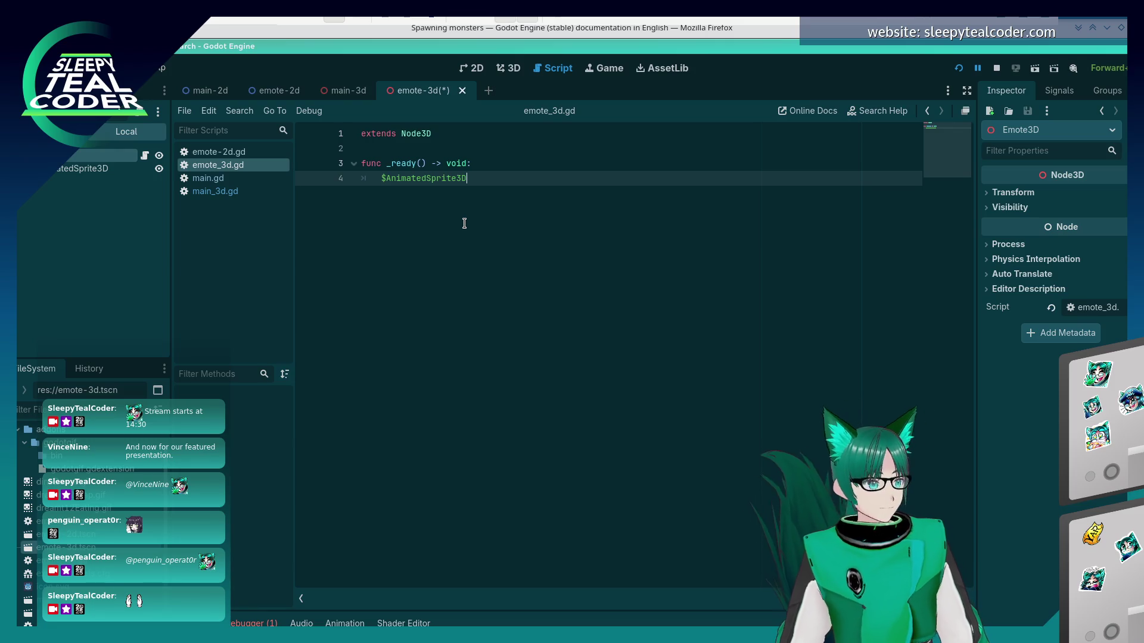
# - Rename the sprite node to EmotePicture3D, make line 4 call $EmotePicture3D.play(), and save
pyautogui.rightClick(64, 169)
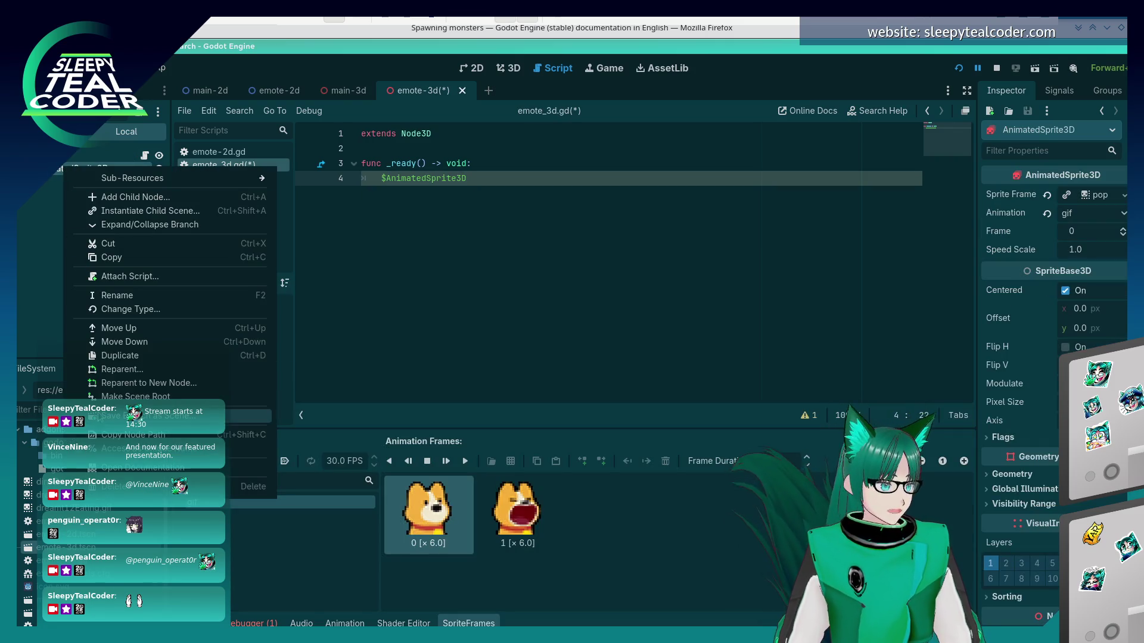
pyautogui.click(116, 300)
pyautogui.write('ProfilePictu')
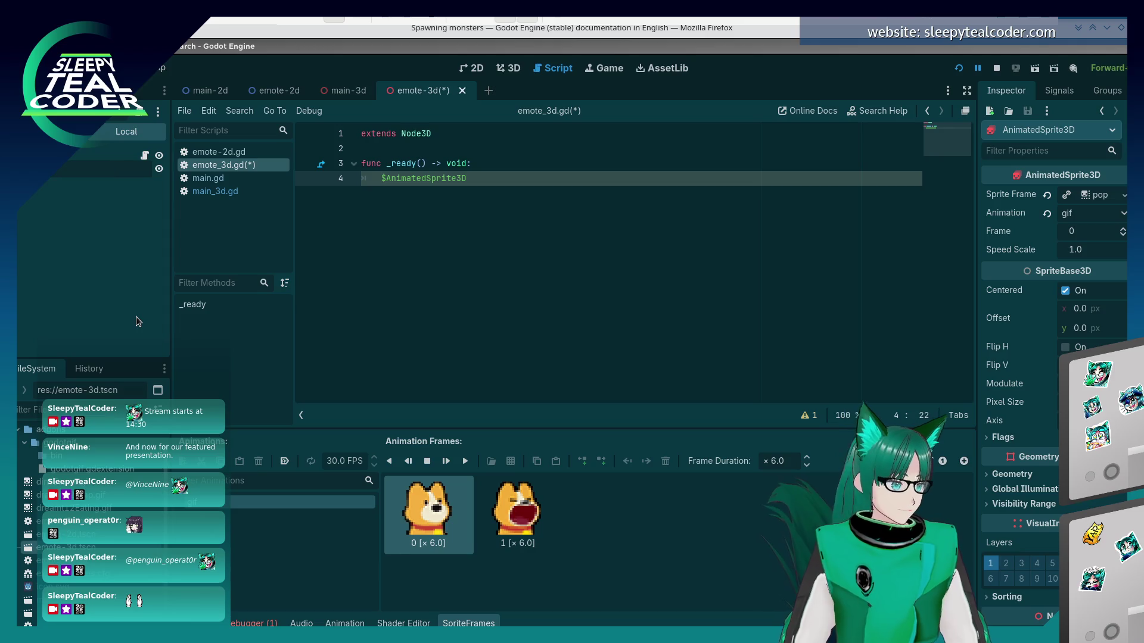
pyautogui.write('re3D')
pyautogui.press('Return')
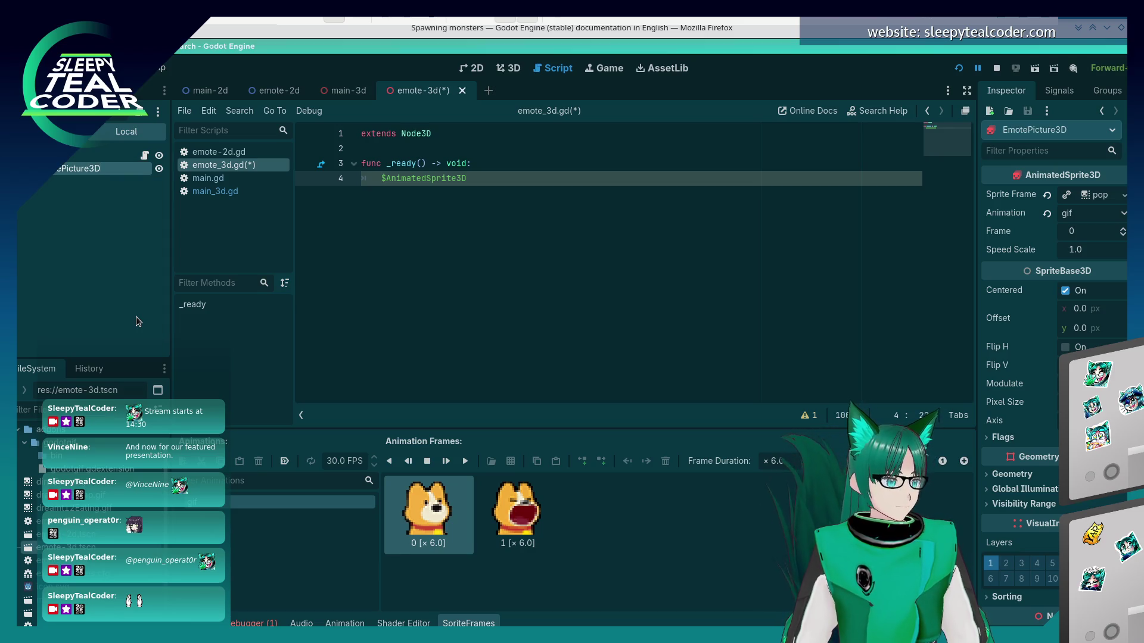
pyautogui.doubleClick(418, 178)
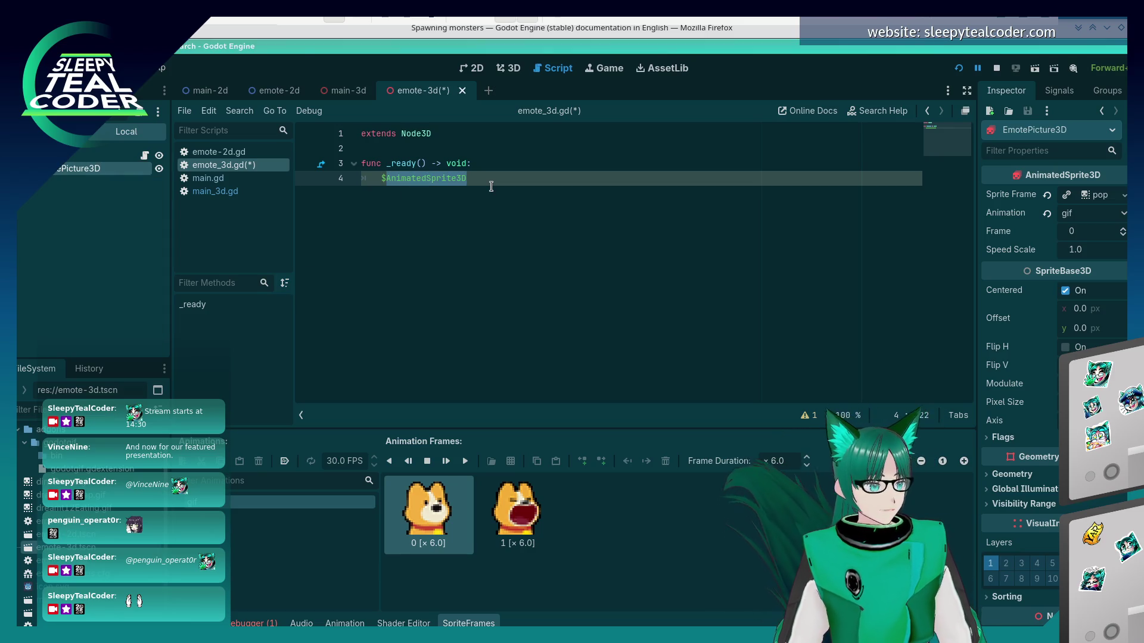
pyautogui.write('EmotePicture3D.play')
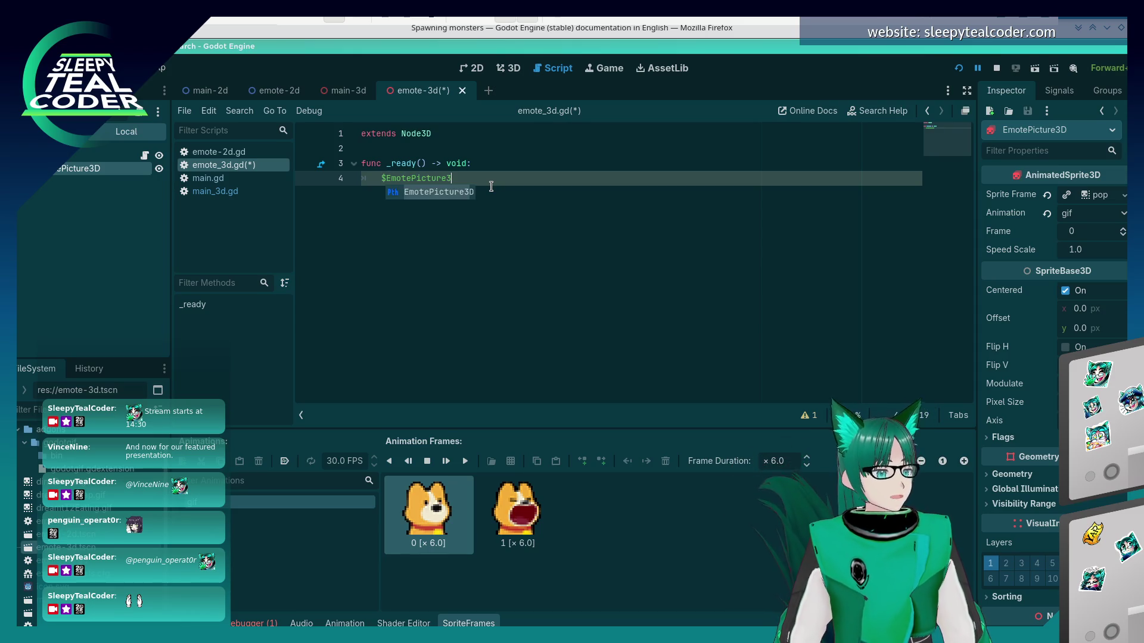
pyautogui.press('Return')
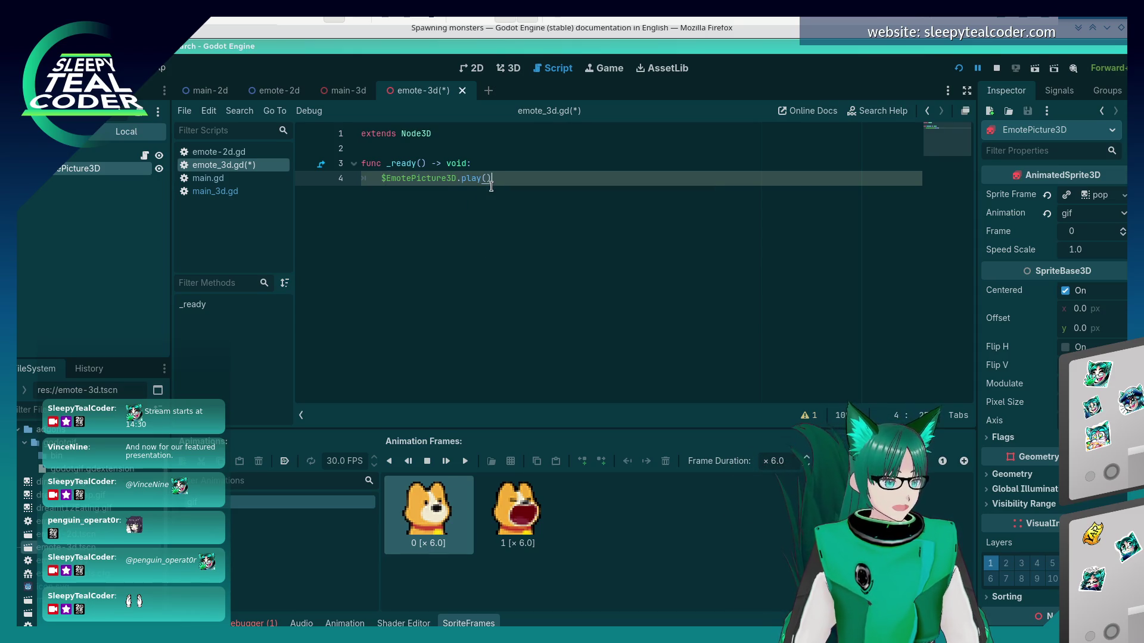
pyautogui.hotkey('ctrl', 's')
# - Run the game to see the corgi emote, stop it, and return to main-3d in 3D view
pyautogui.click(958, 67)
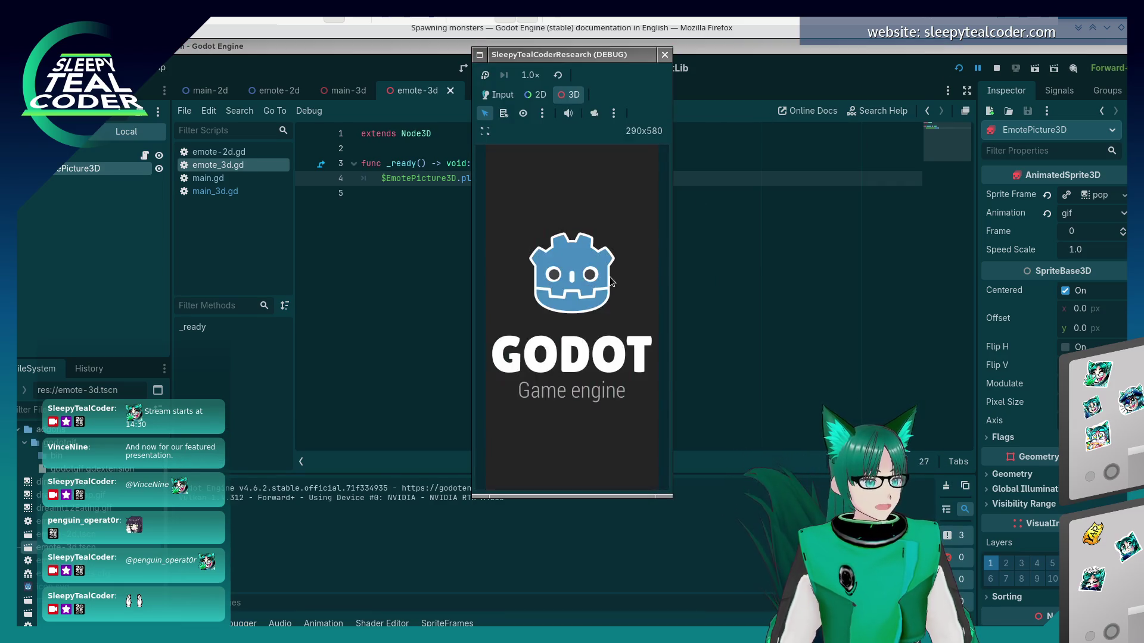
pyautogui.click(574, 306)
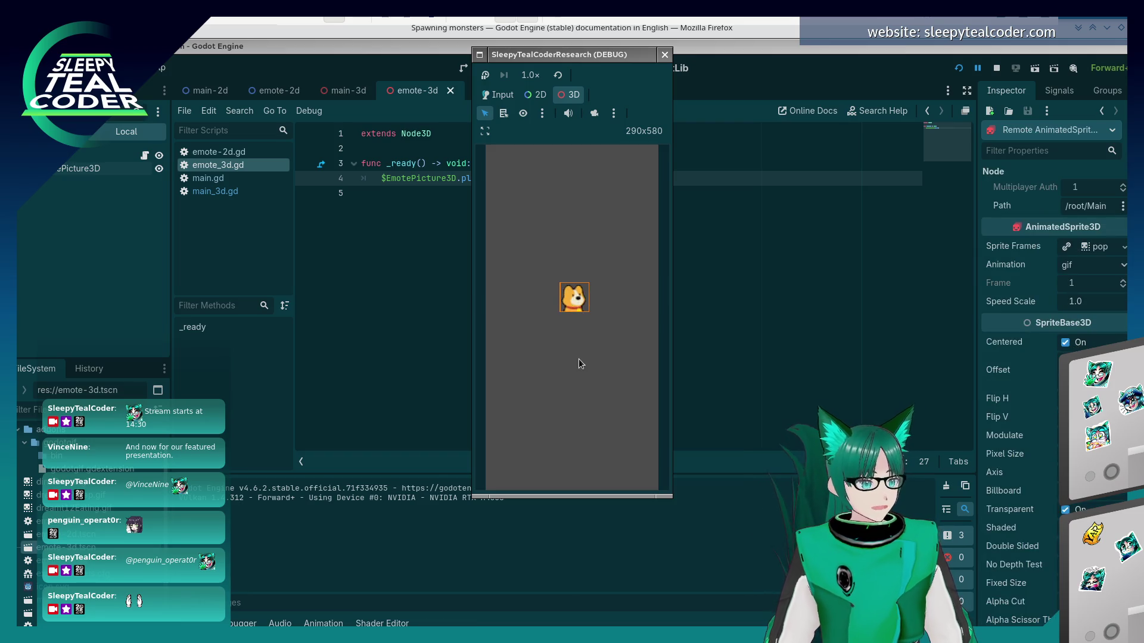
pyautogui.click(665, 55)
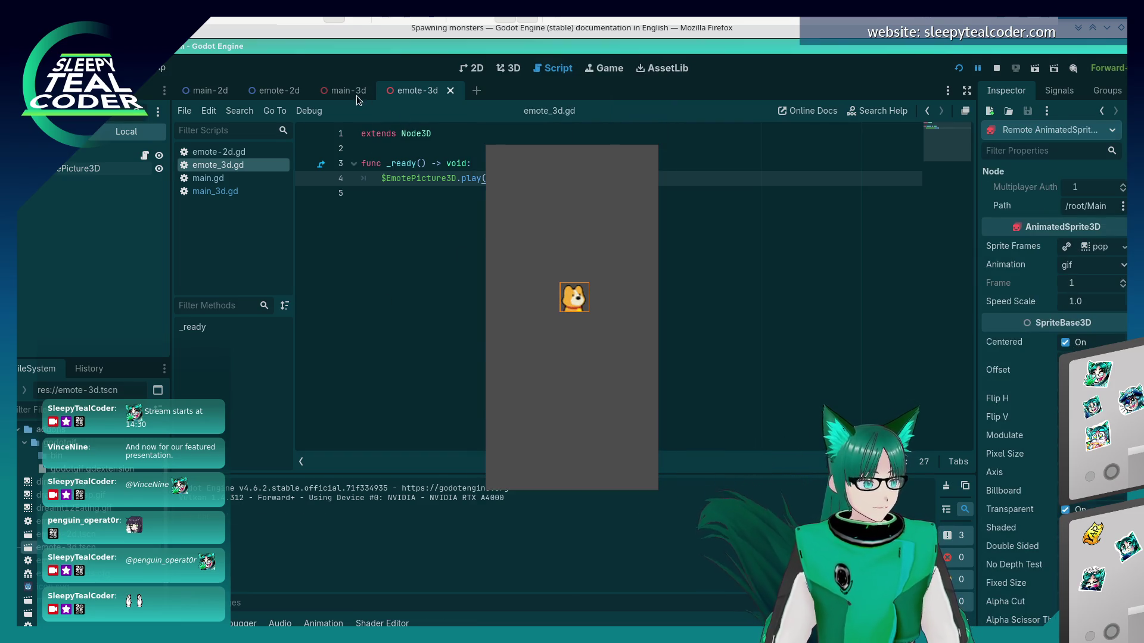
pyautogui.click(348, 90)
pyautogui.click(508, 68)
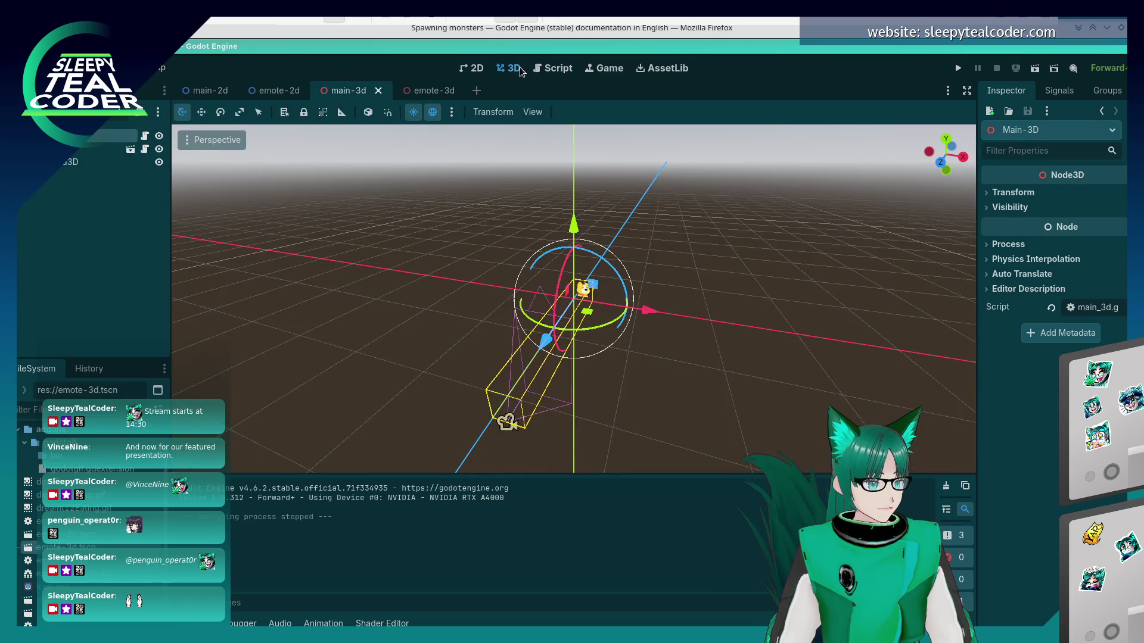
# - Select the Camera3D and rotate it with the rotation gizmo to turn its view
pyautogui.moveTo(738, 398); pyautogui.dragTo(653, 395)
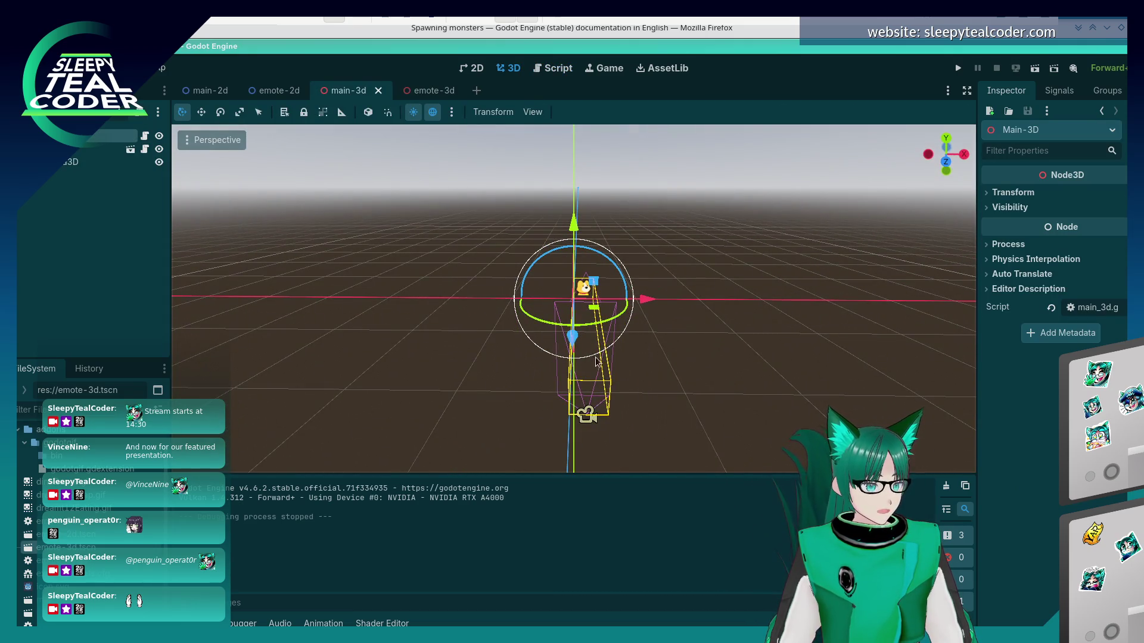
pyautogui.click(597, 400)
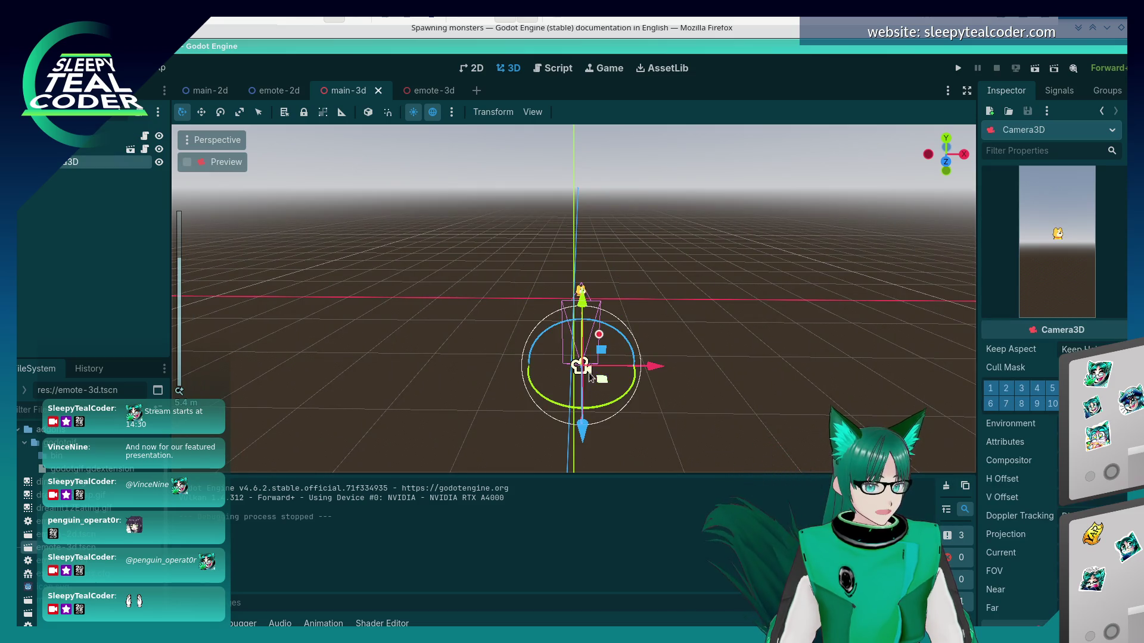
pyautogui.moveTo(749, 344); pyautogui.dragTo(563, 381)
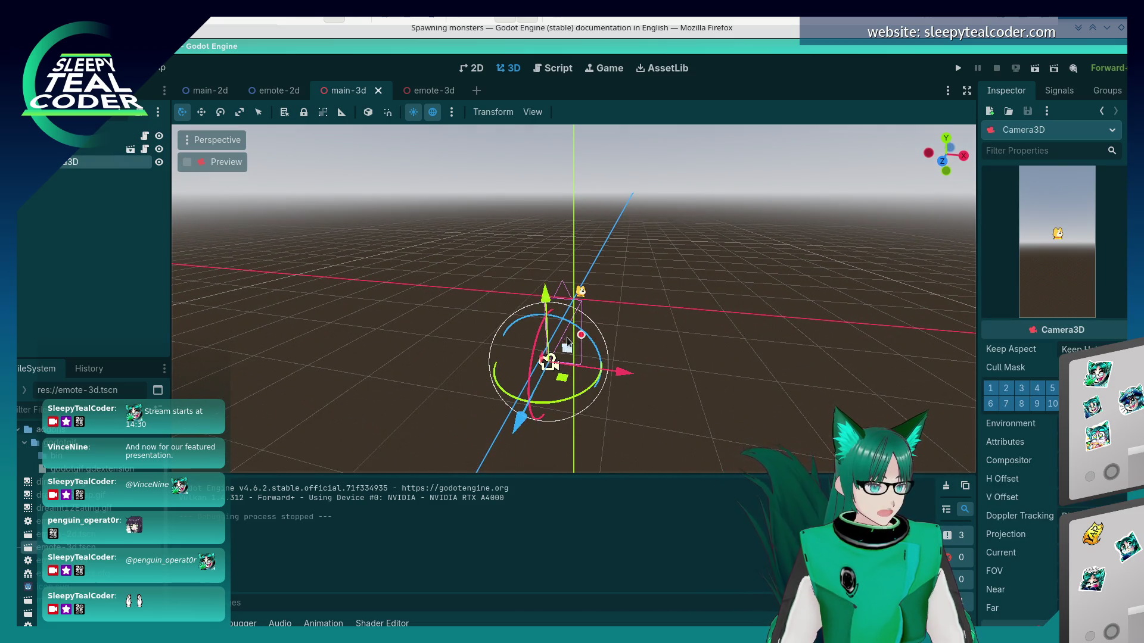
pyautogui.moveTo(593, 341)
pyautogui.mouseDown()
pyautogui.moveTo(605, 363)
pyautogui.moveTo(567, 364)
pyautogui.mouseUp()
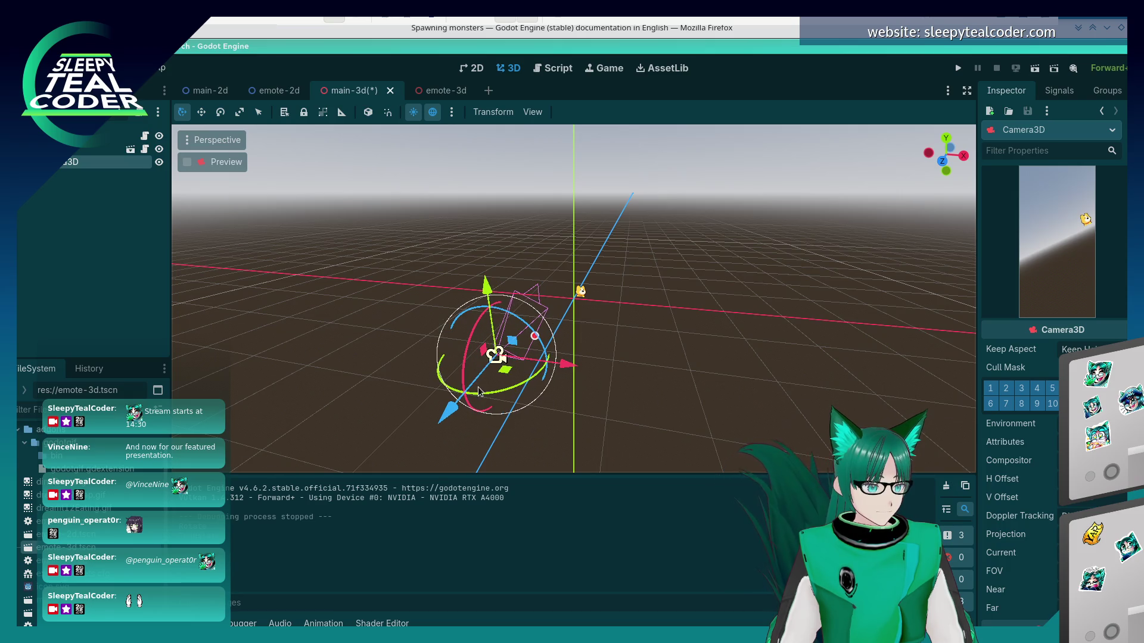
pyautogui.moveTo(479, 391); pyautogui.dragTo(475, 388)
pyautogui.moveTo(619, 388)
pyautogui.mouseDown()
pyautogui.moveTo(695, 395)
pyautogui.moveTo(714, 381)
pyautogui.moveTo(683, 322)
pyautogui.mouseUp()
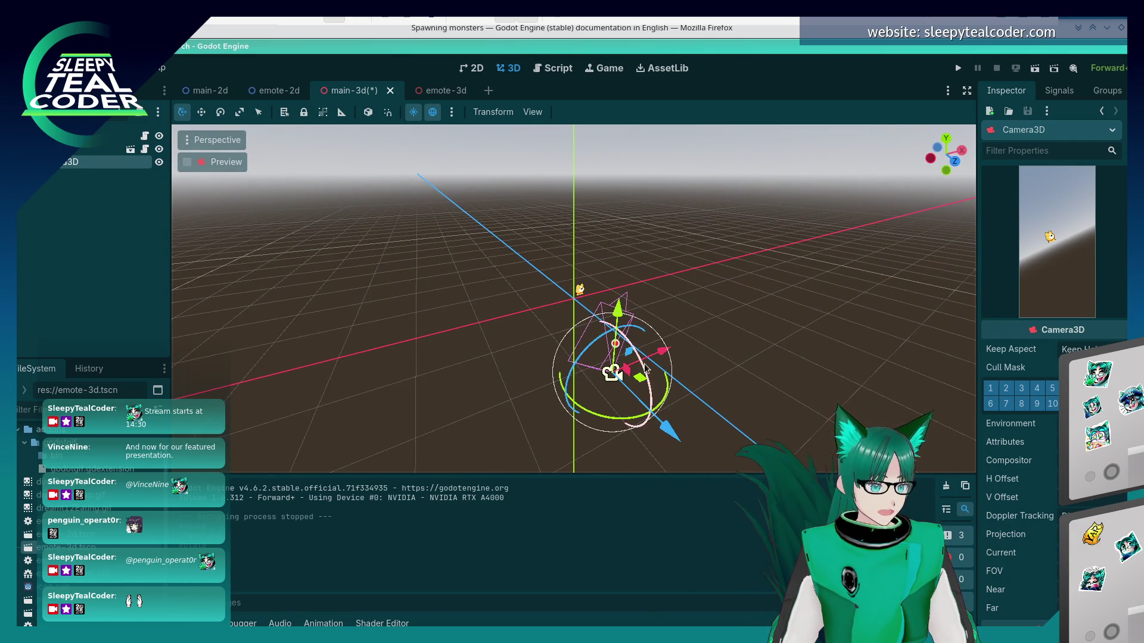
# - Shift the camera left along the X axis, then save and run the project with F5
pyautogui.moveTo(668, 344); pyautogui.dragTo(617, 365)
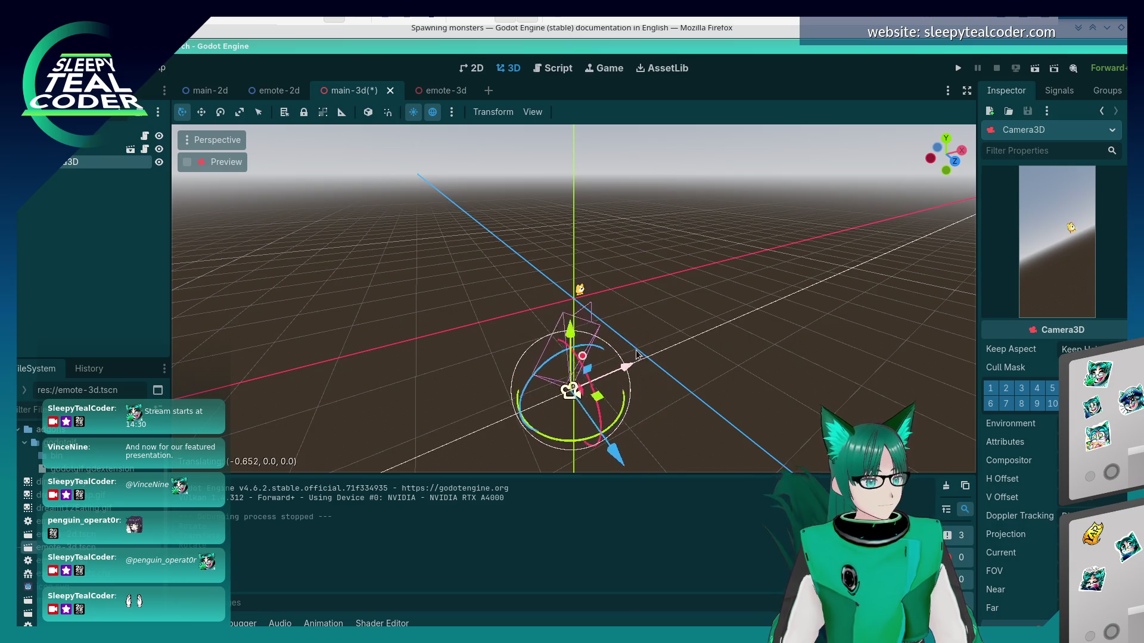
pyautogui.moveTo(614, 418); pyautogui.dragTo(592, 414)
pyautogui.press('F5')
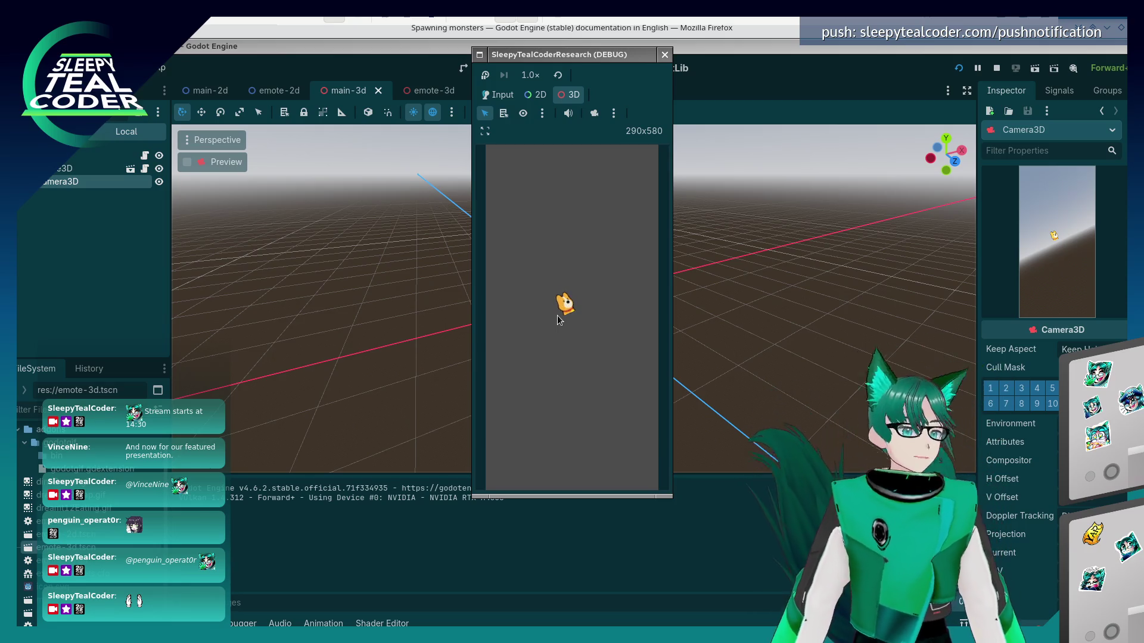
pyautogui.hotkey('alt', 'Tab')
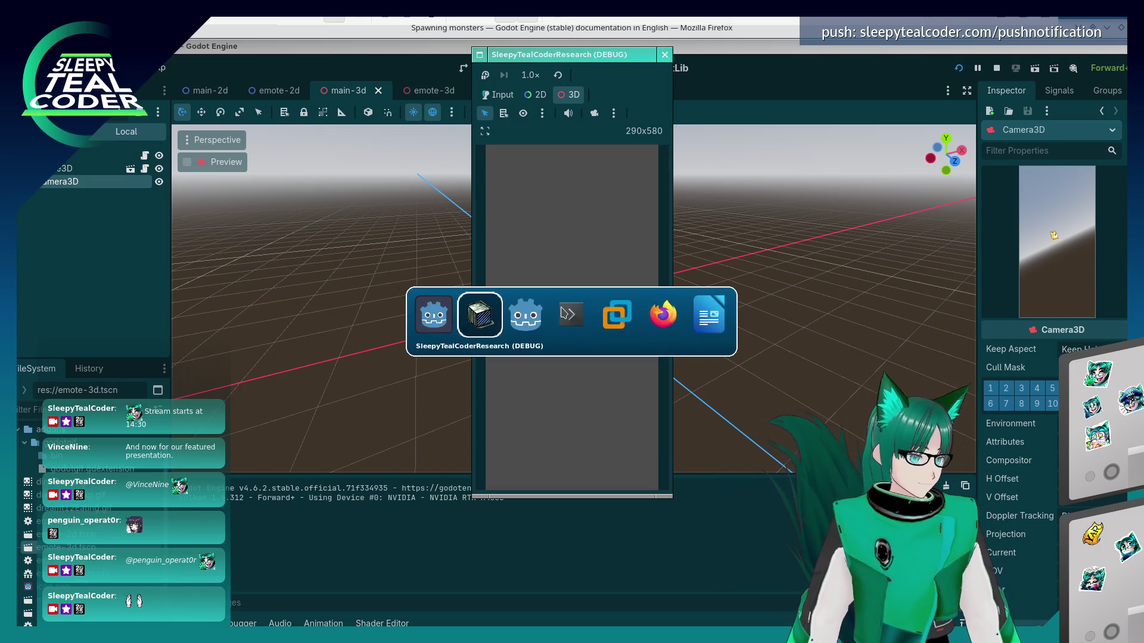
# - In the Writer notes, add 'full of emotes in a 325x650' to the emotes bullet
pyautogui.hotkey('alt', 'Tab')
pyautogui.hotkey('alt', 'Tab')
pyautogui.hotkey('alt', 'Tab')
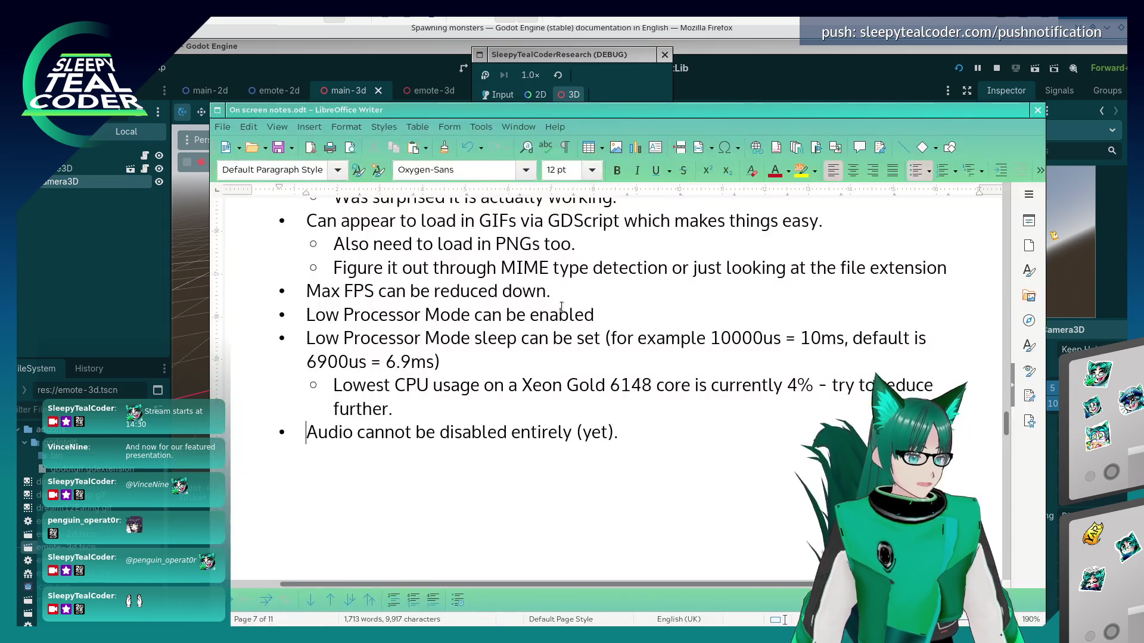
pyautogui.scroll(1, 522, 458)
pyautogui.scroll(-4, 515, 456)
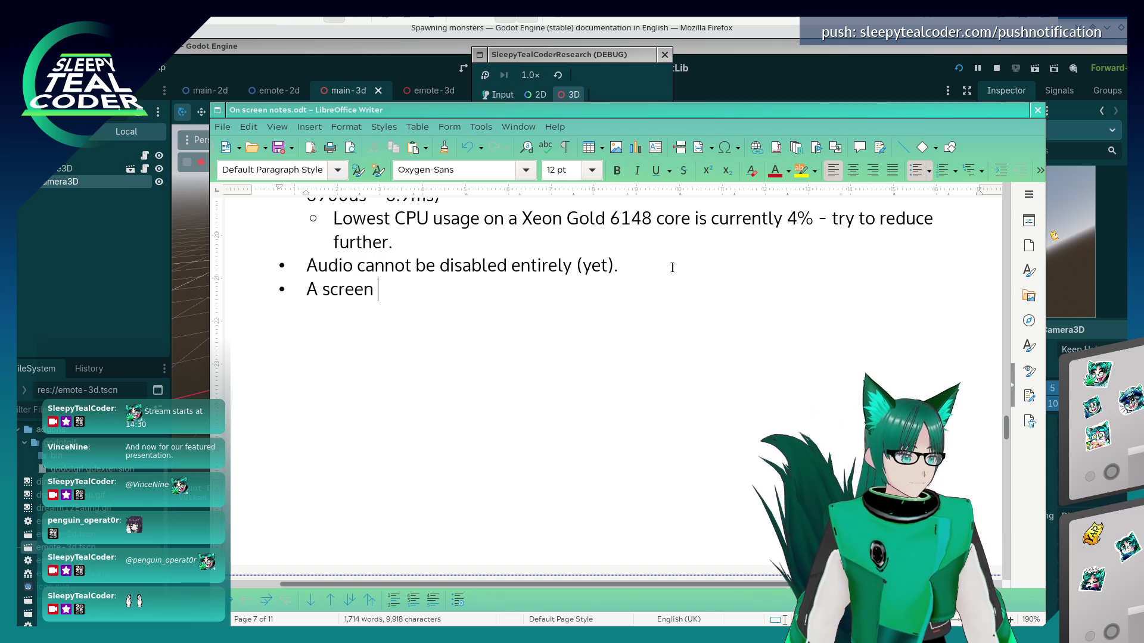
pyautogui.write('full of')
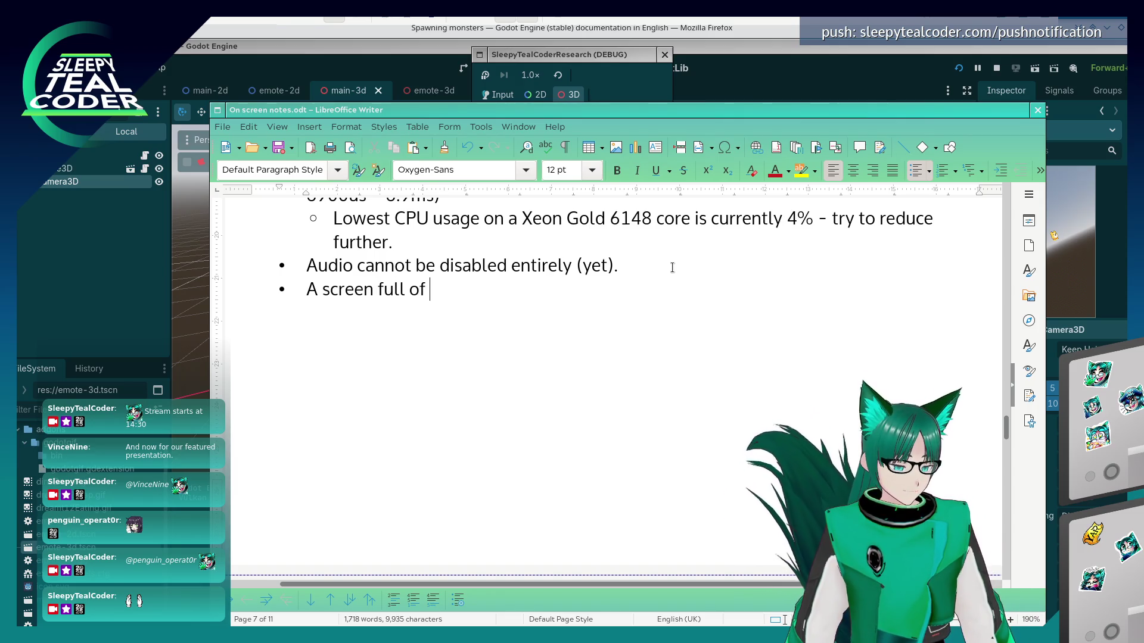
pyautogui.write('325')
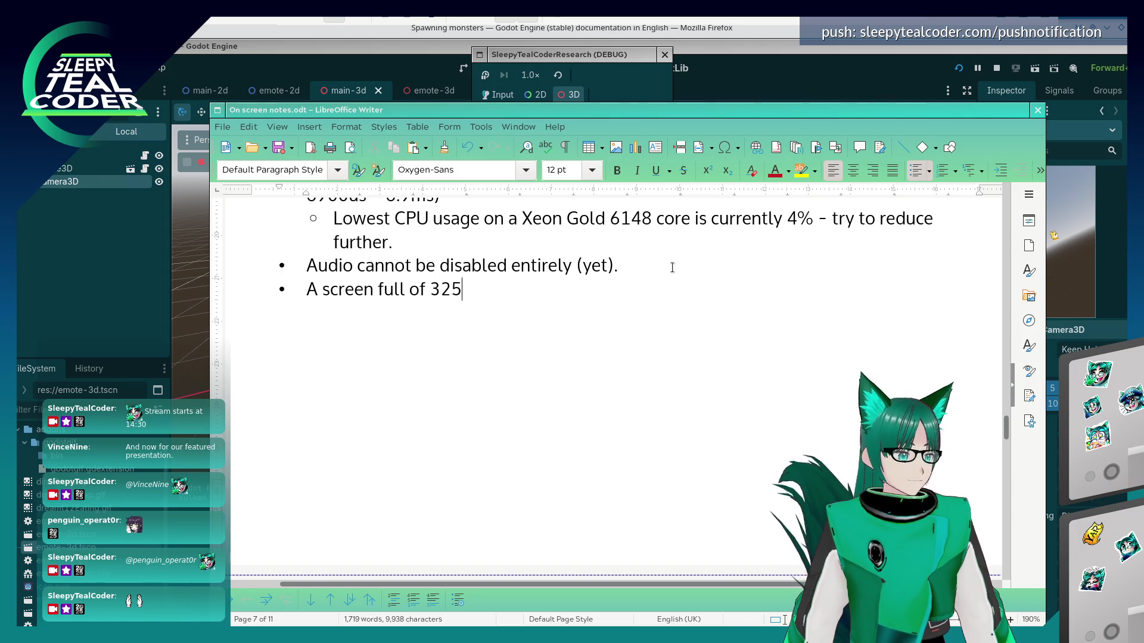
pyautogui.write('x650')
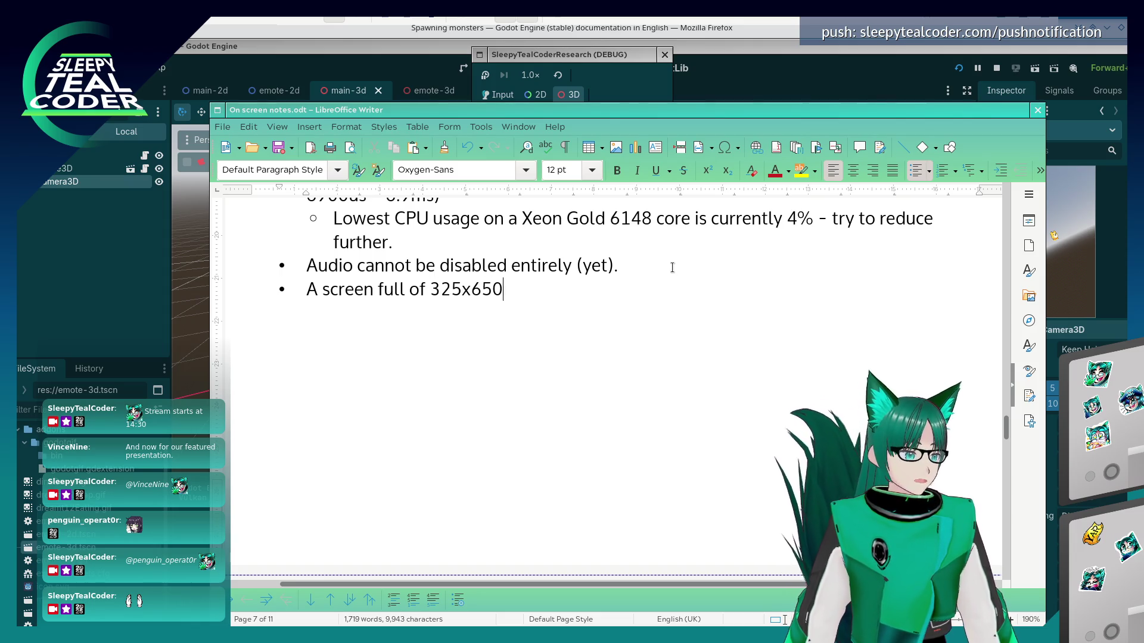
pyautogui.press('Left')
pyautogui.press('Left')
pyautogui.press('Left')
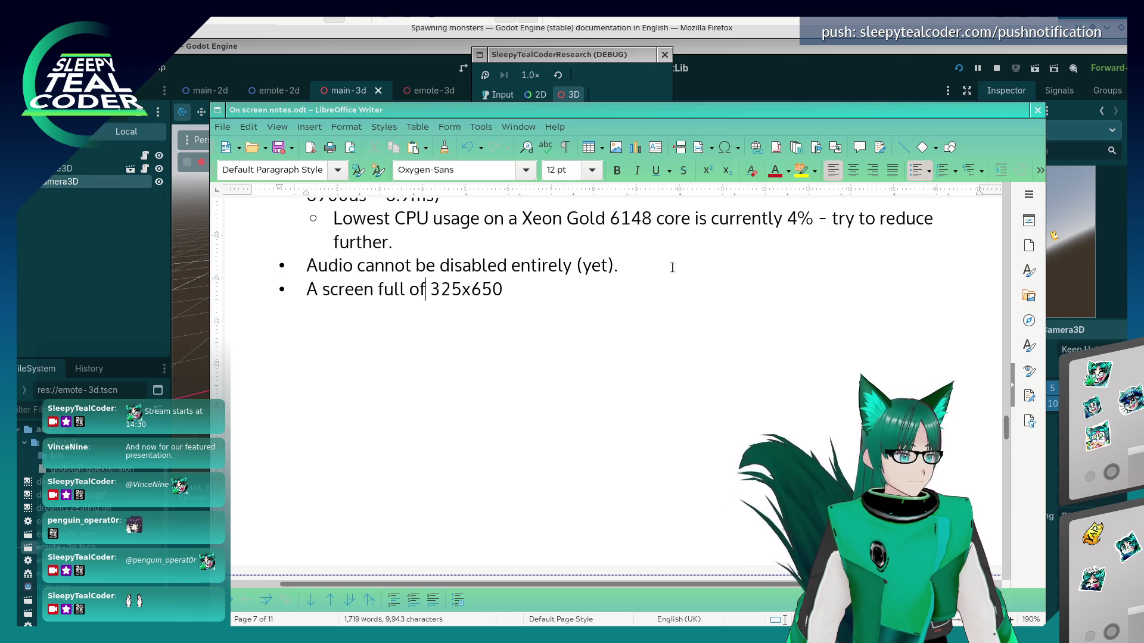
pyautogui.press('BackSpace')
pyautogui.press('BackSpace')
pyautogui.write('of emotes in a')
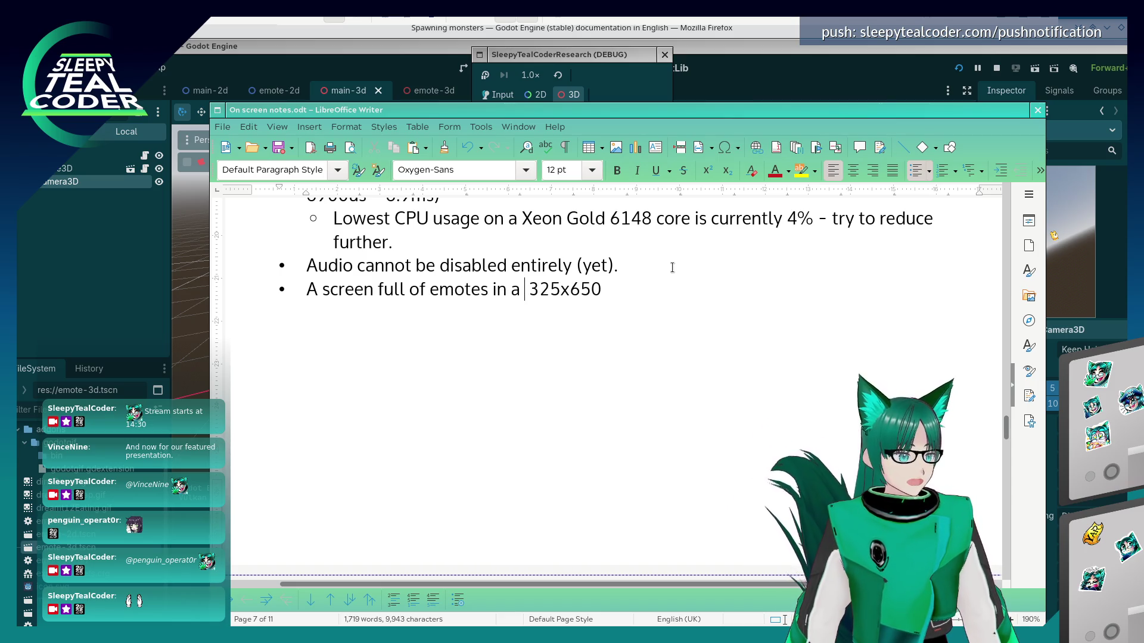
pyautogui.press('Delete')
pyautogui.press('End')
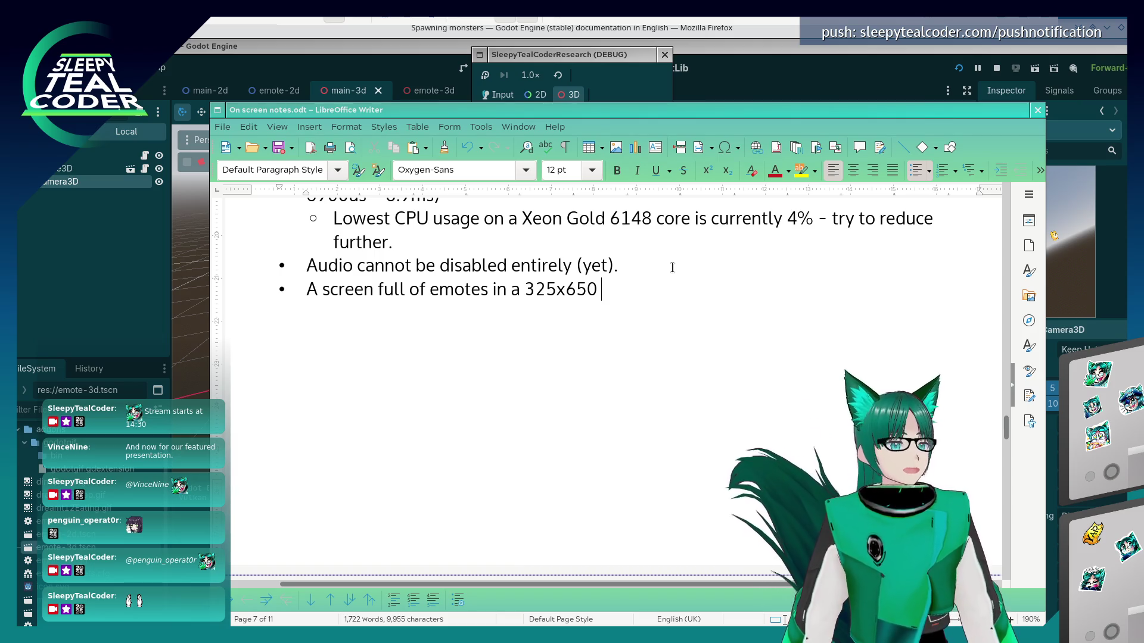
# - Finish the bullet with 'window consumes at most 9/10% on a CPU core.' and start a new bullet
pyautogui.write('window ')
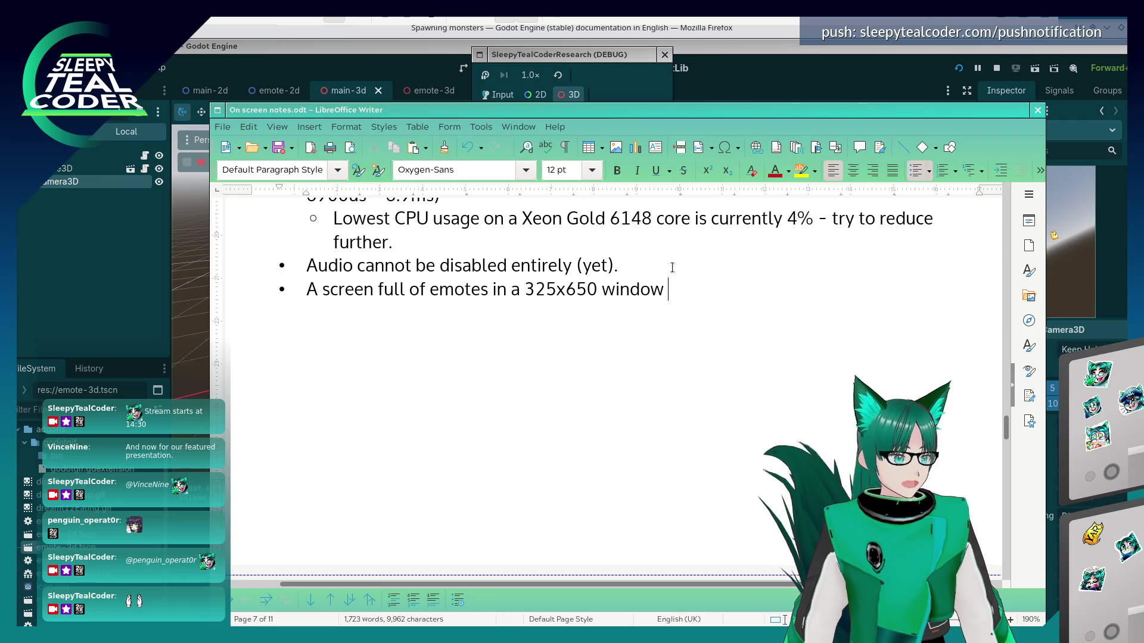
pyautogui.write('consumes ')
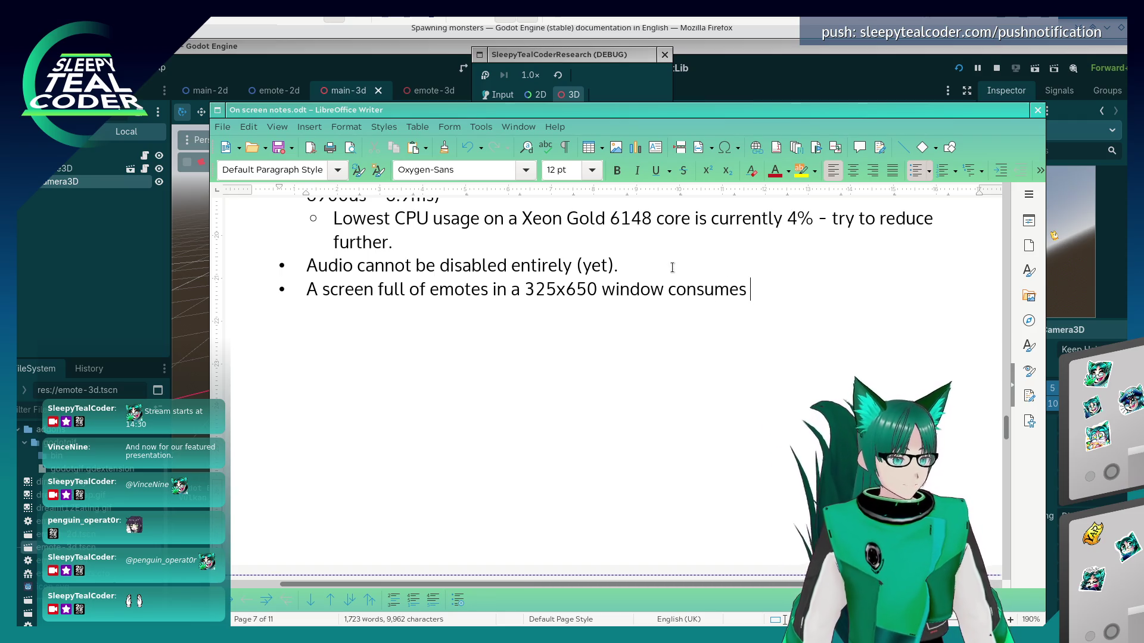
pyautogui.write('9/')
pyautogui.press('BackSpace')
pyautogui.press('BackSpace')
pyautogui.write('a')
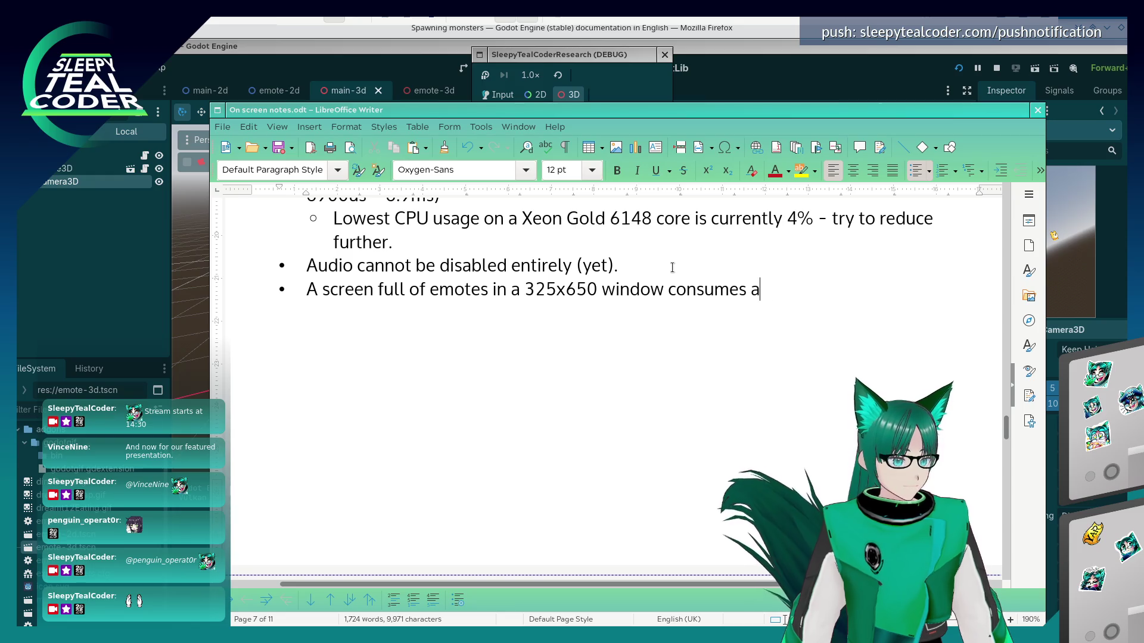
pyautogui.write('t most 9/10% ')
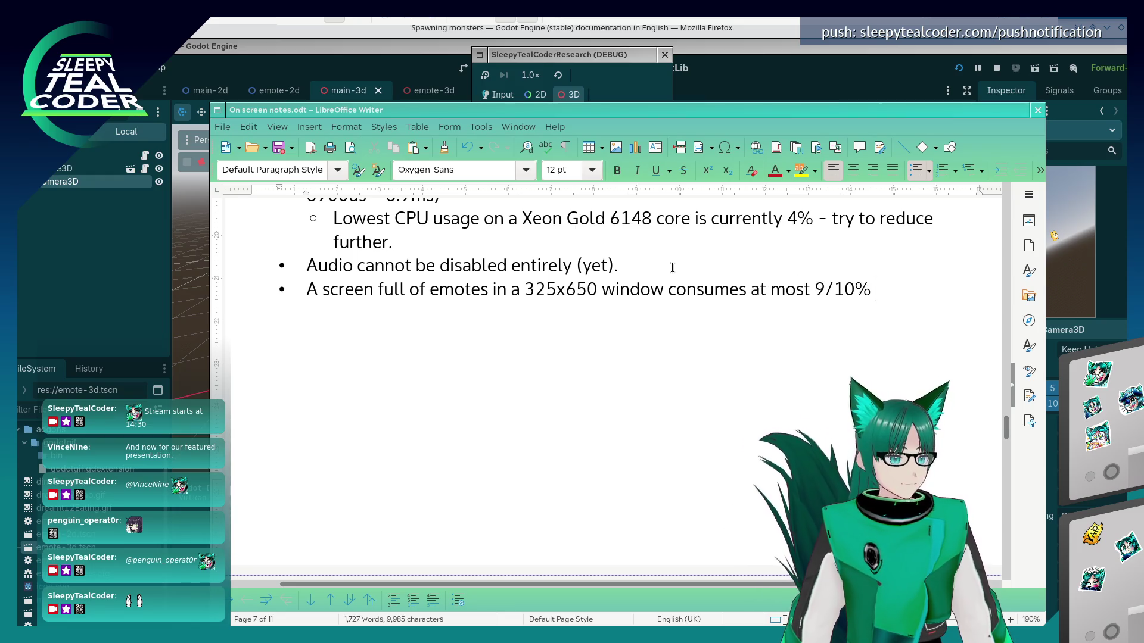
pyautogui.write('on a CPU core.')
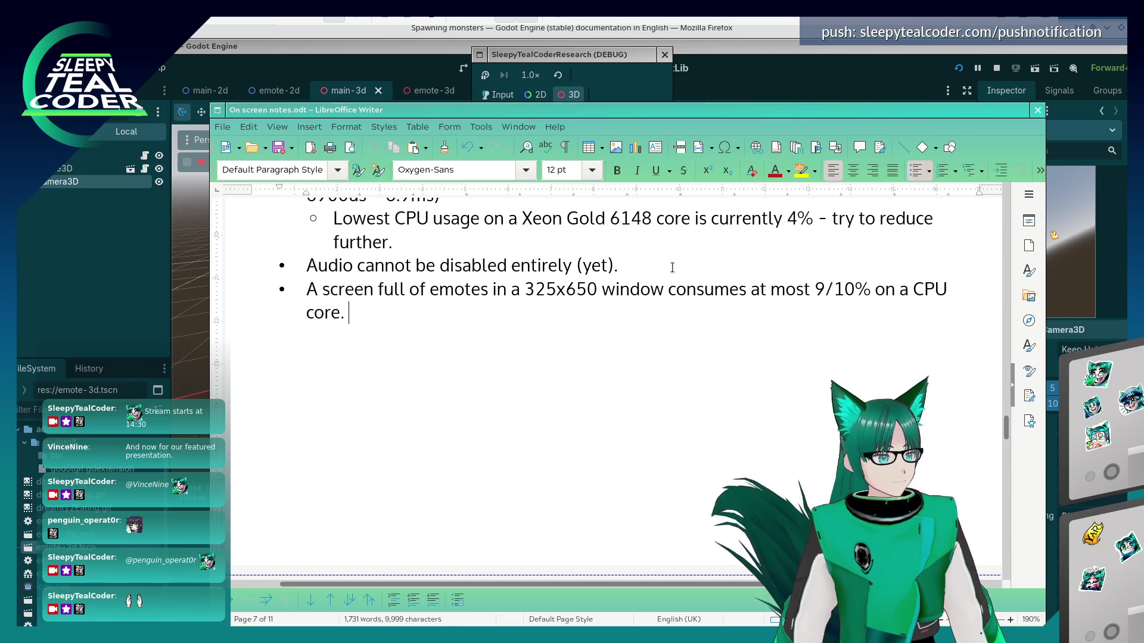
pyautogui.press('Return')
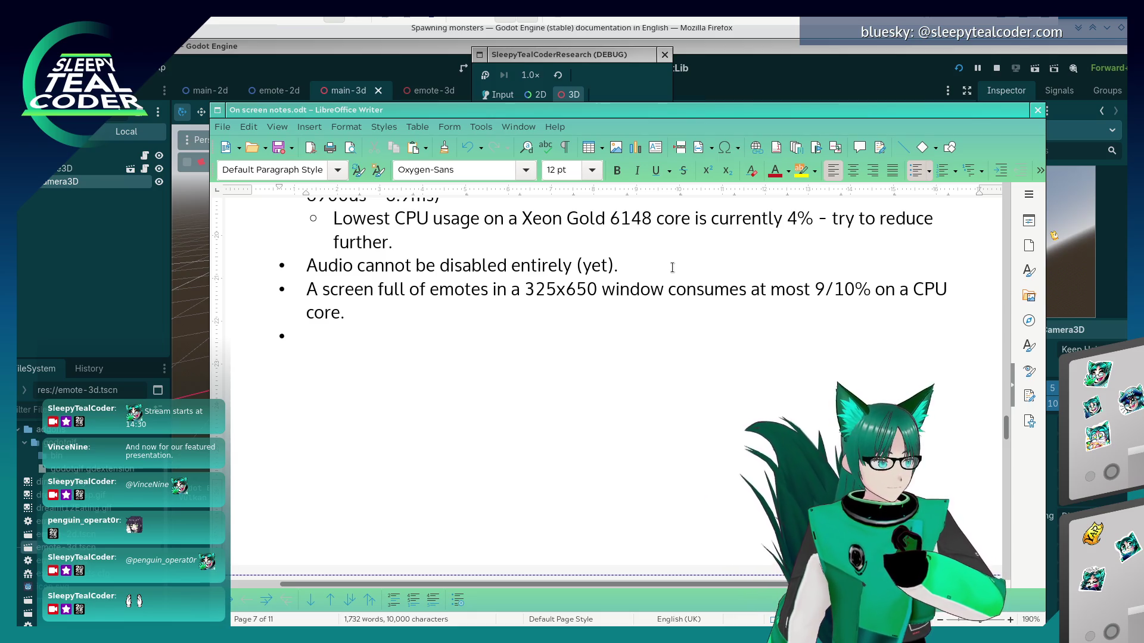
# - Add the bullet 'Fairly quickly to get the emotes in 3D land up and running.' with indented sub-item 'Check the CPU usage.'
pyautogui.write('Fairly quickly ')
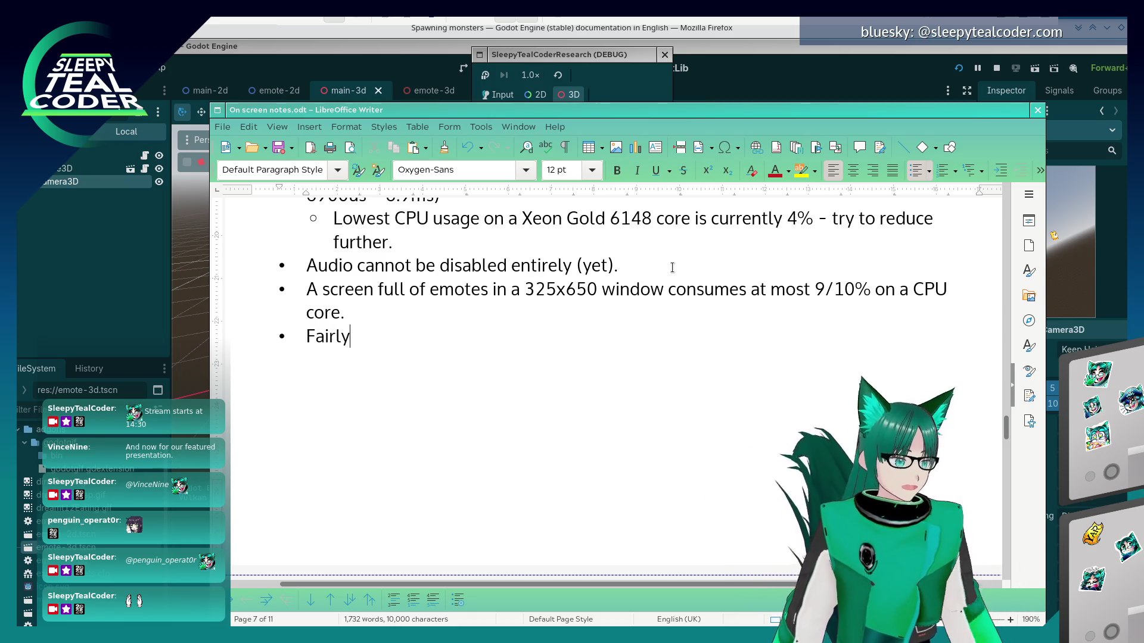
pyautogui.write('to get the ')
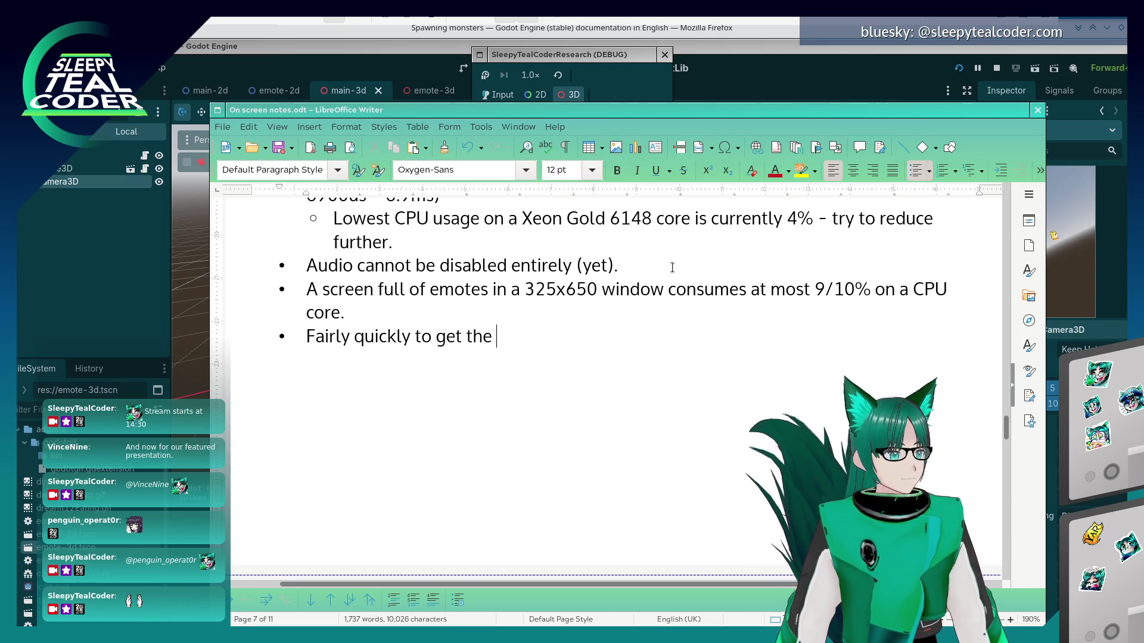
pyautogui.write('emotes in 3D ')
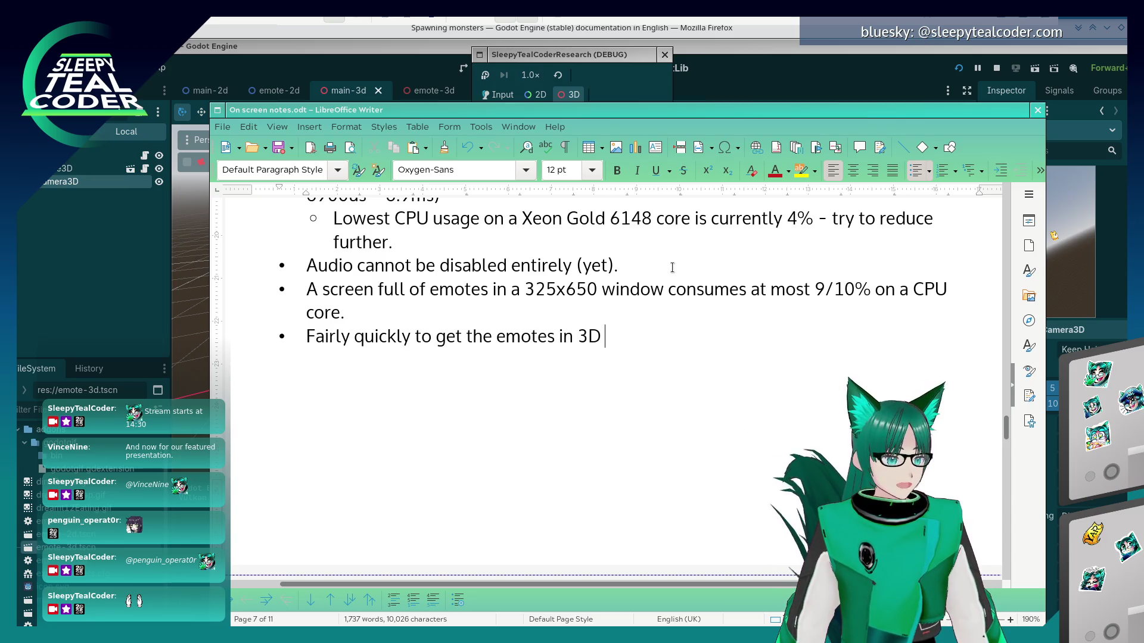
pyautogui.write('land up and running')
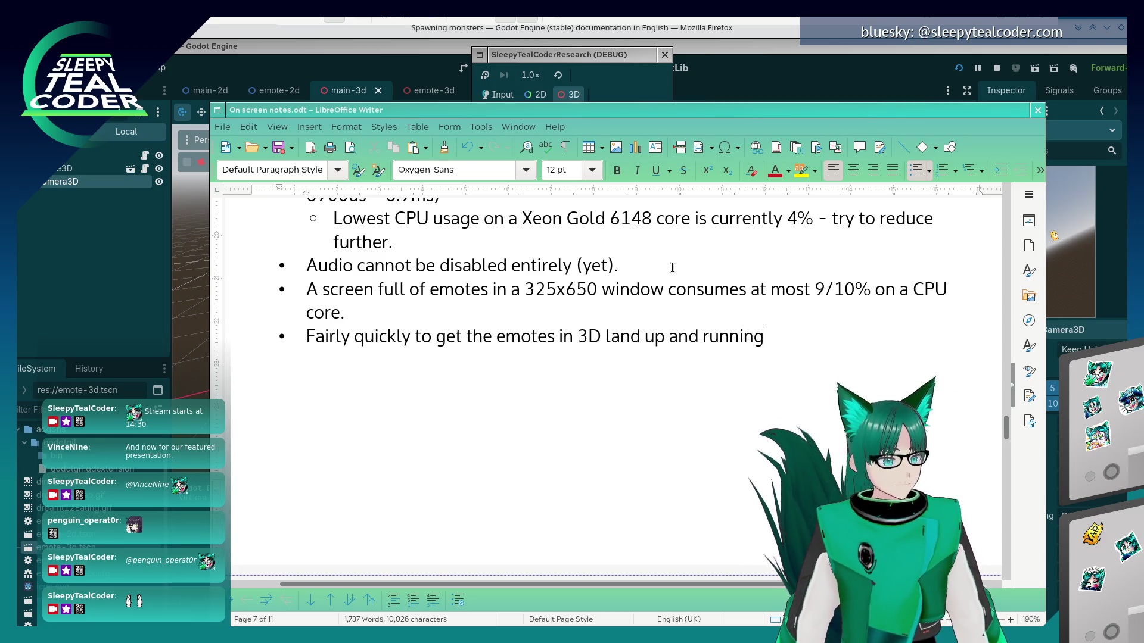
pyautogui.write('.')
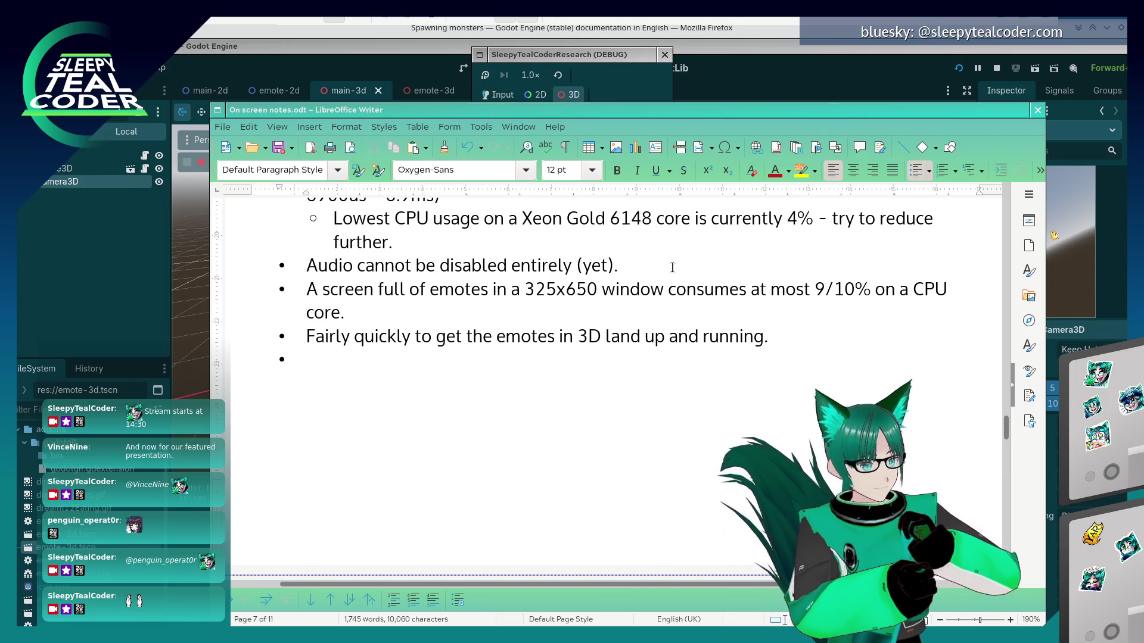
pyautogui.press('Tab')
pyautogui.write('Check the CPU usage.')
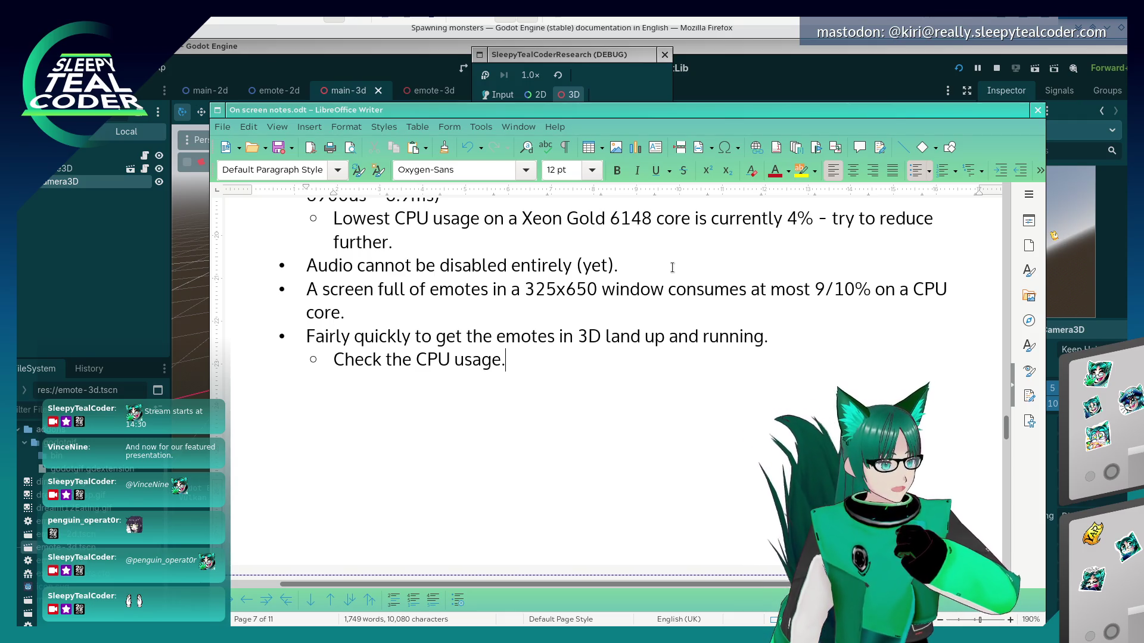
# - Under the 325x650 bullet, add the sub-item 'When emotes are hidden from the screen - CPU usage is lowered thanks to the enter/exit signals.'
pyautogui.press('Up')
pyautogui.press('Up')
pyautogui.press('Return')
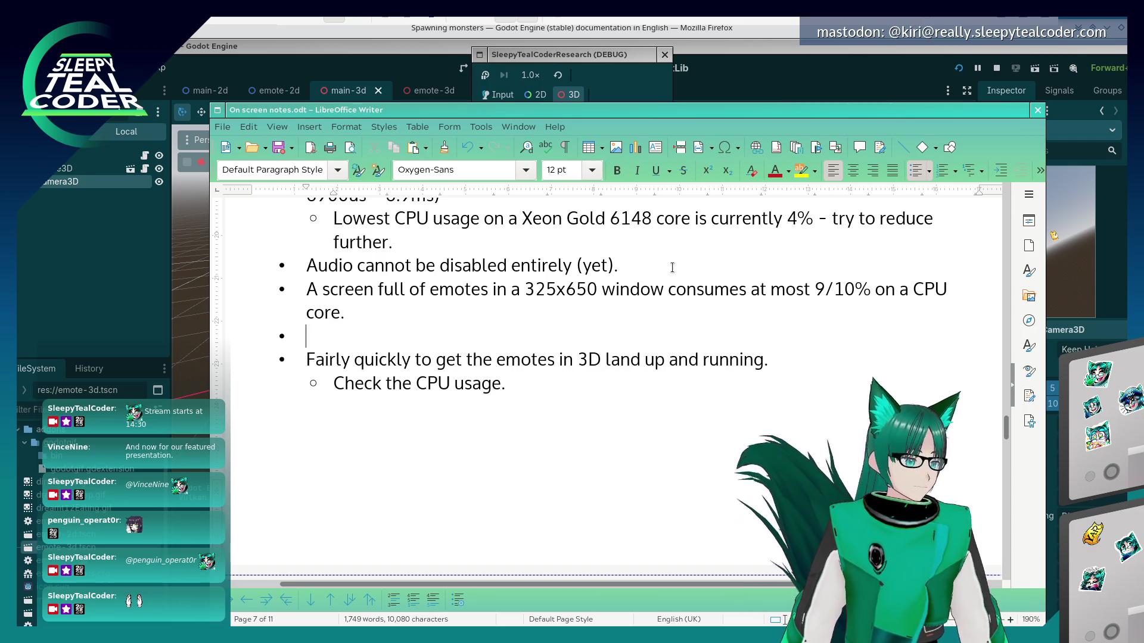
pyautogui.press('Tab')
pyautogui.write('When emote')
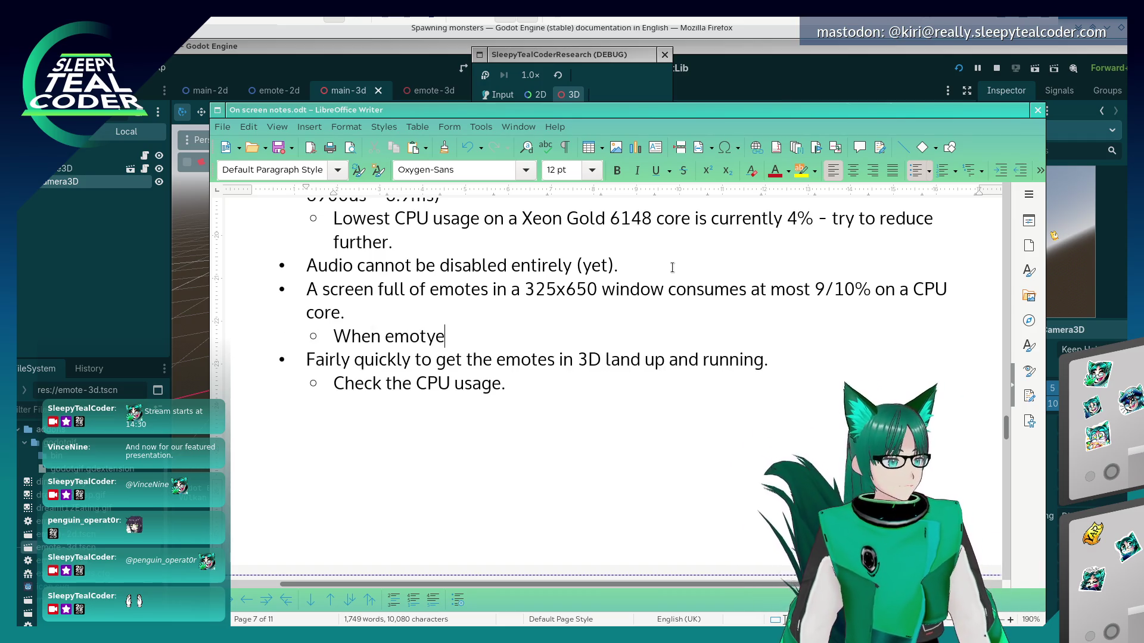
pyautogui.press('BackSpace')
pyautogui.press('BackSpace')
pyautogui.press('BackSpace')
pyautogui.write('otes are hidden for')
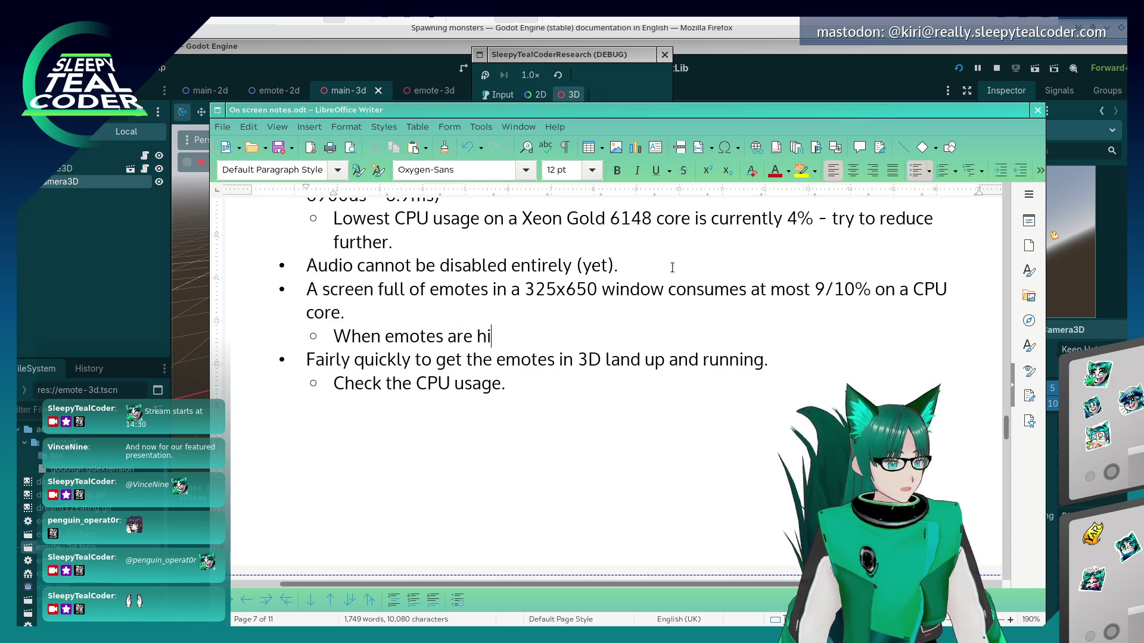
pyautogui.press('BackSpace')
pyautogui.press('BackSpace')
pyautogui.write('rom the ')
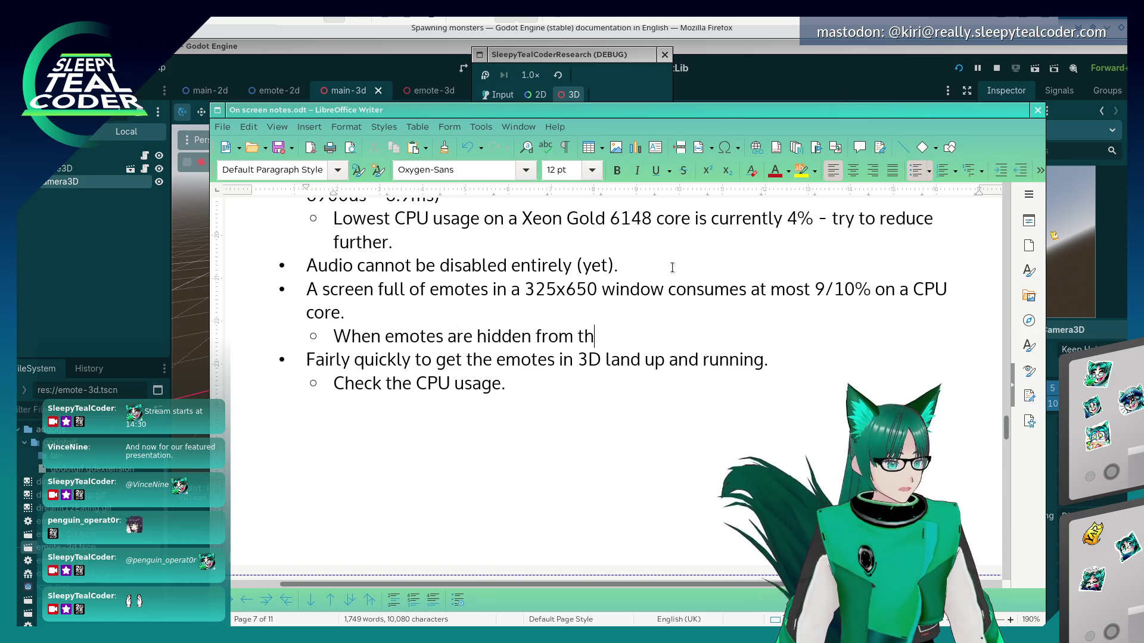
pyautogui.write('screen - CPU l')
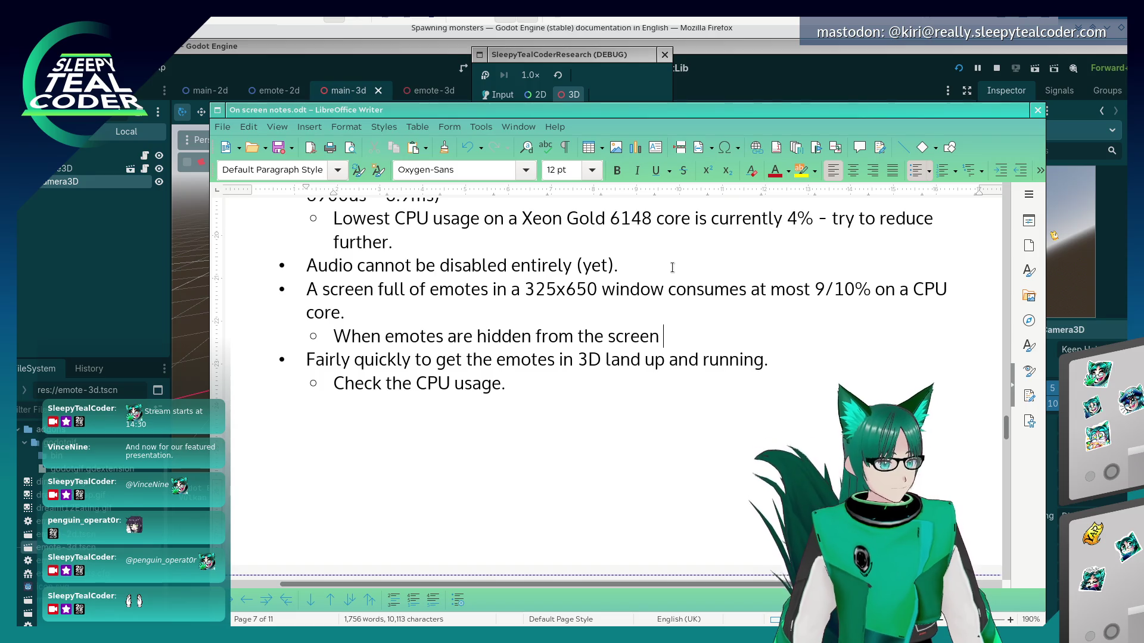
pyautogui.press('BackSpace')
pyautogui.write('usage is lowere')
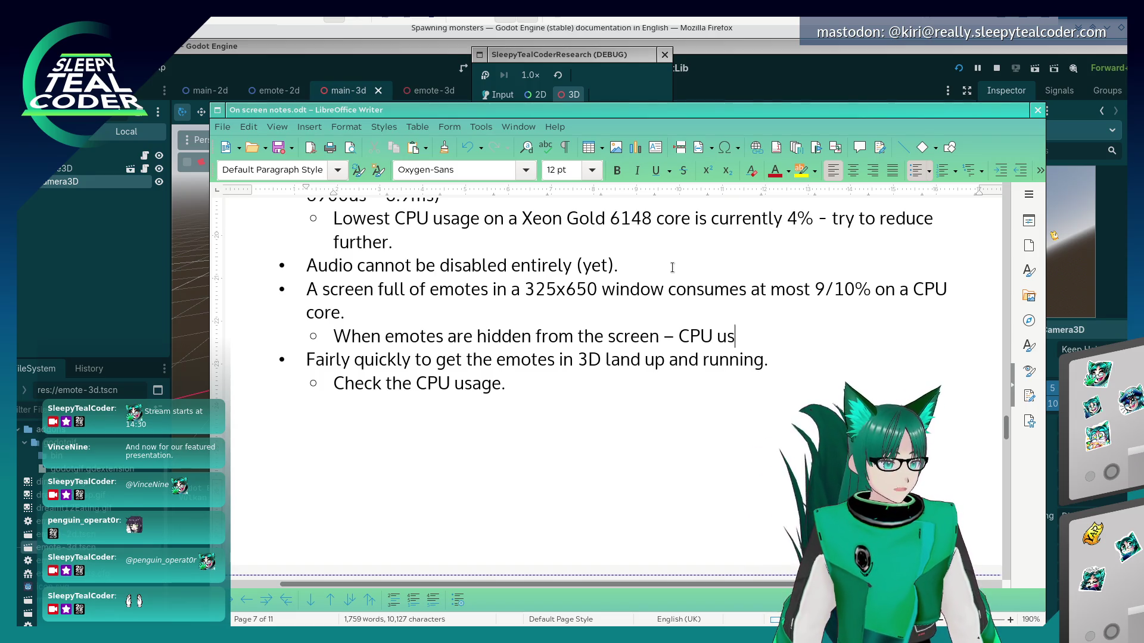
pyautogui.write('d thanks to the ')
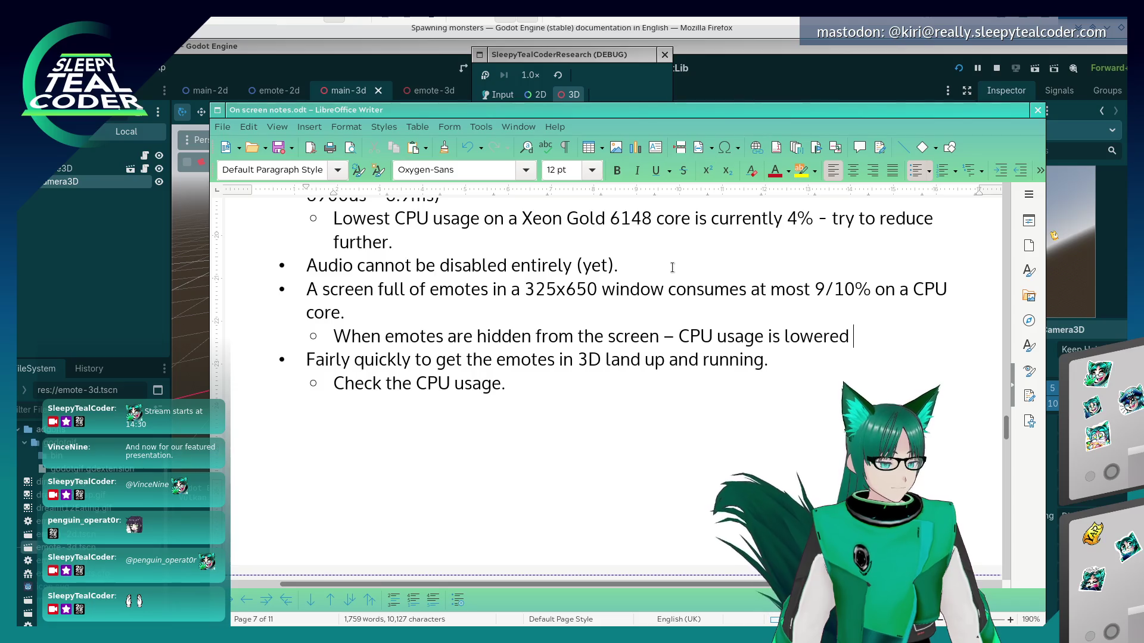
pyautogui.write('enter/exit signals')
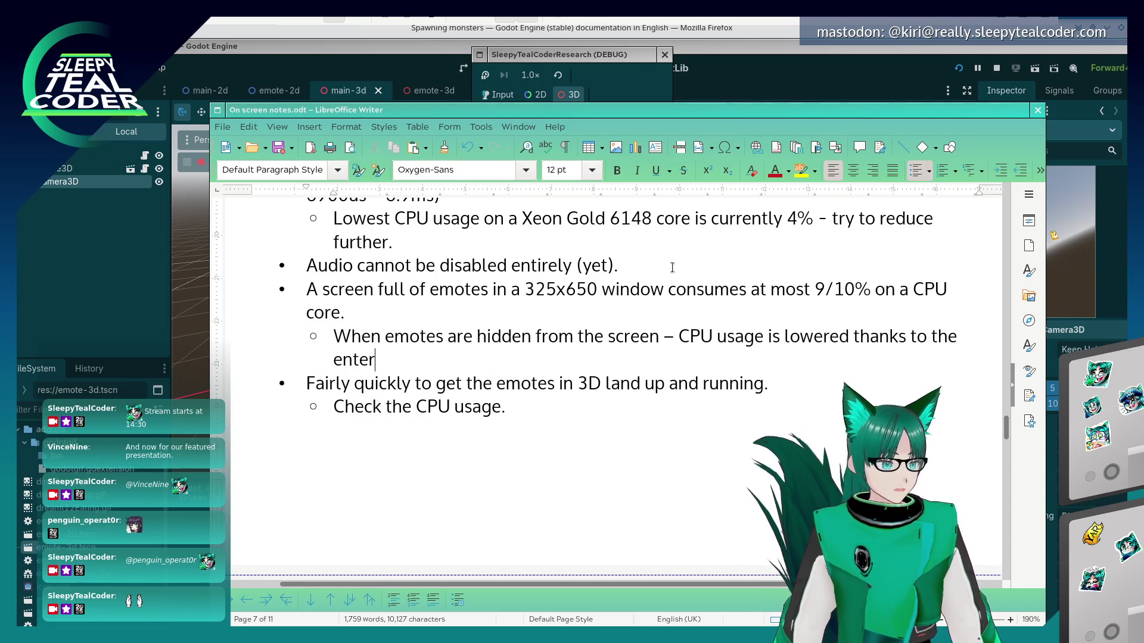
pyautogui.write('.')
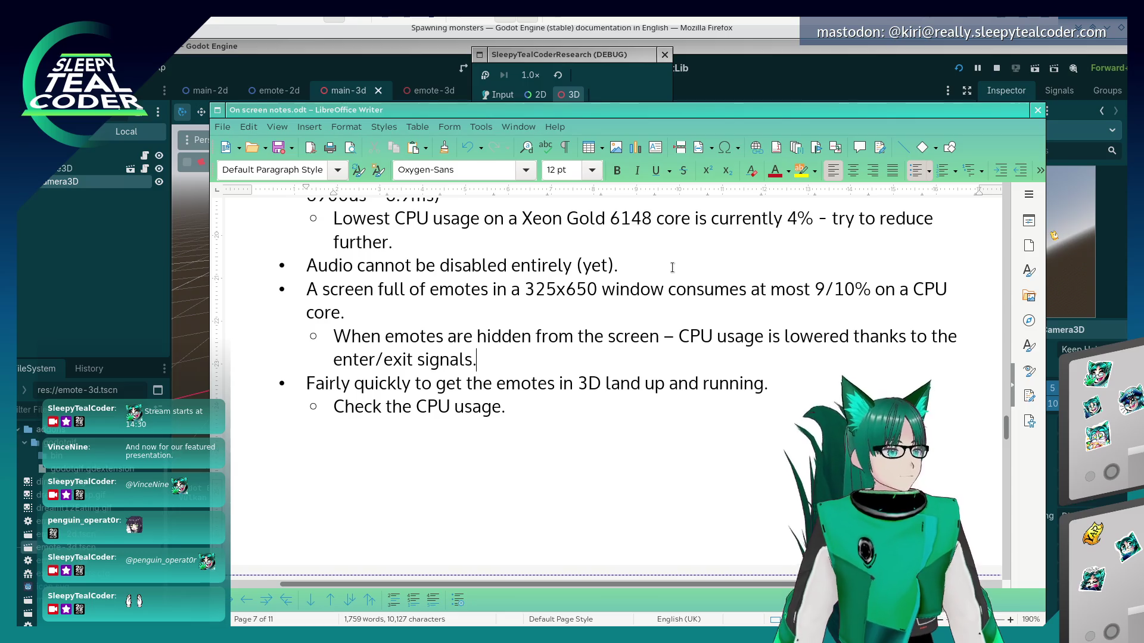
# - Check the lines below, adding then removing an empty sub-item after 'Check the CPU usage.'
pyautogui.press('Down')
pyautogui.press('Down')
pyautogui.press('Up')
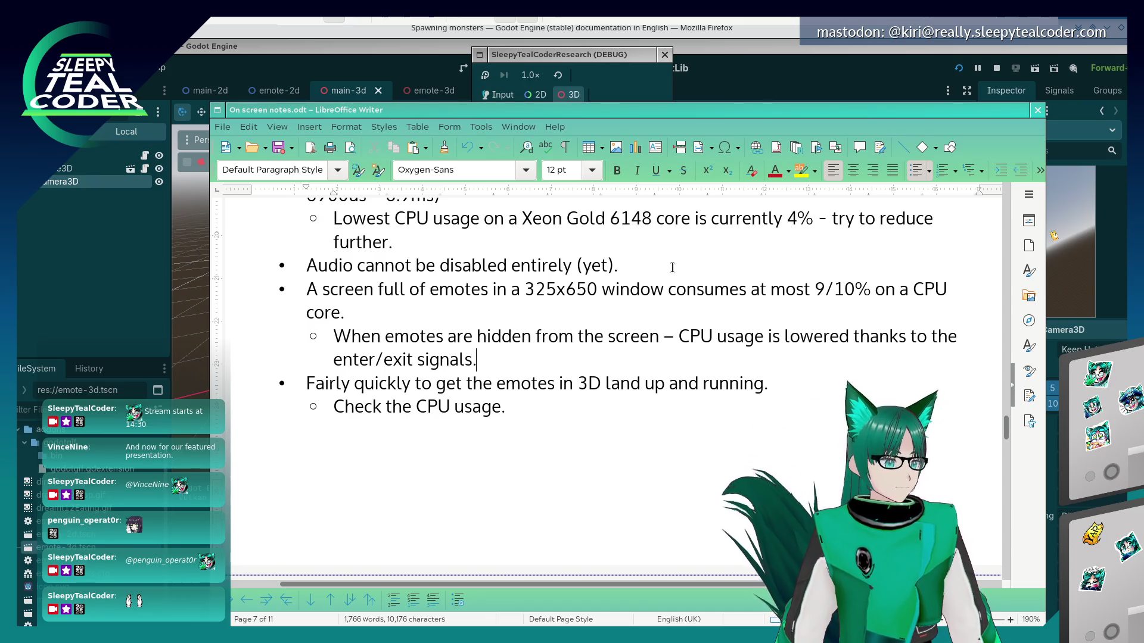
pyautogui.press('Down')
pyautogui.press('Down')
pyautogui.press('Return')
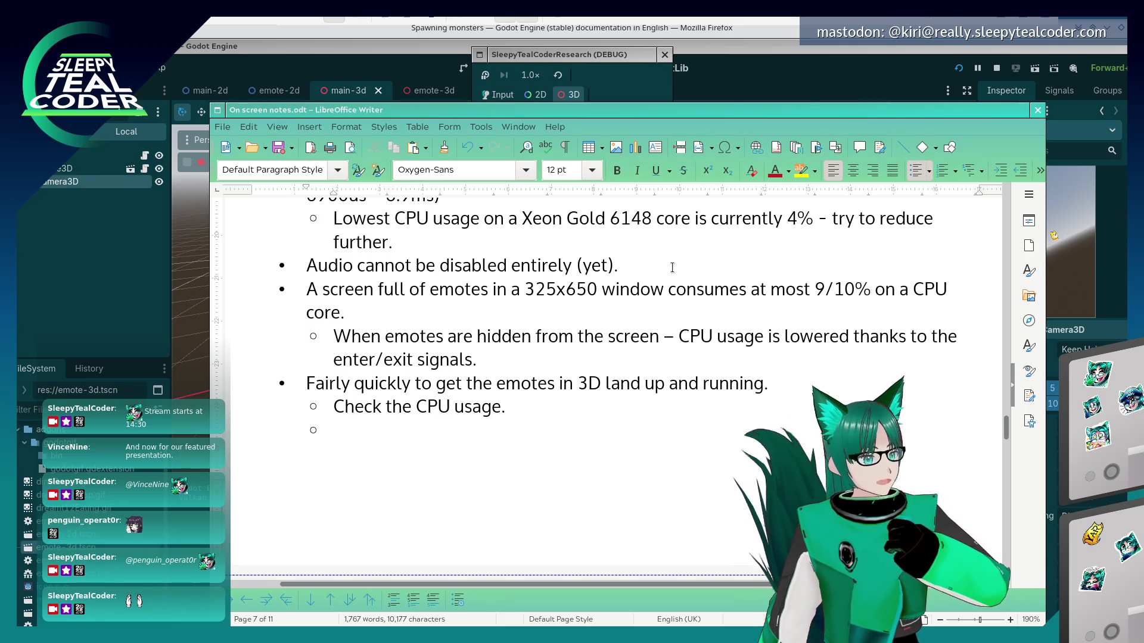
pyautogui.press('BackSpace')
pyautogui.press('BackSpace')
pyautogui.press('BackSpace')
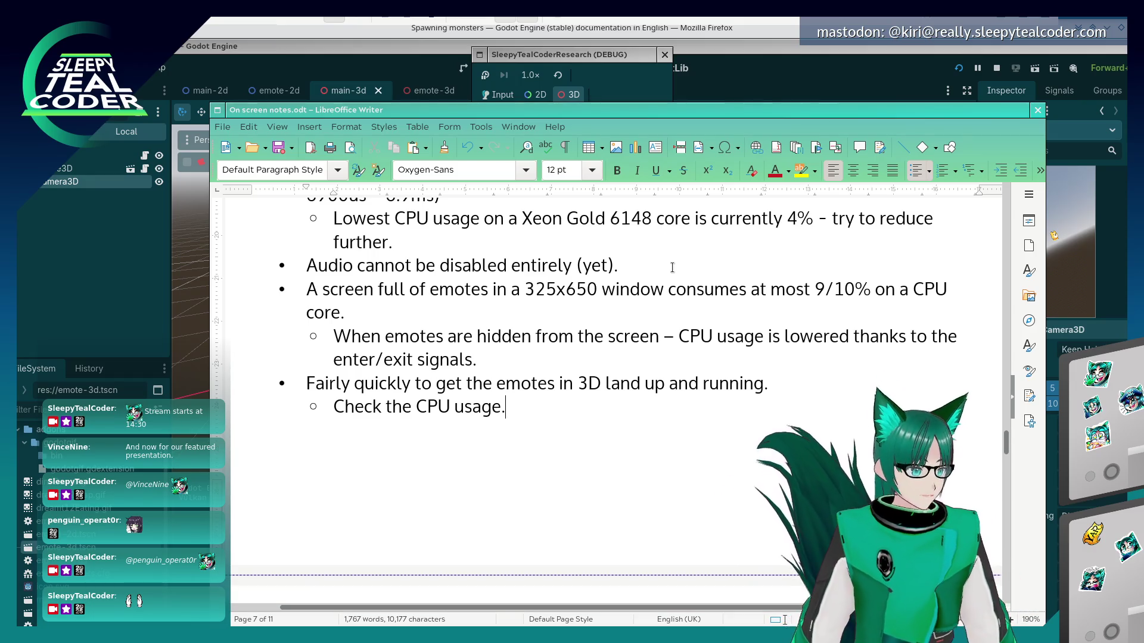
pyautogui.press('Return')
pyautogui.hotkey('shift', 'Tab')
pyautogui.write('Have ')
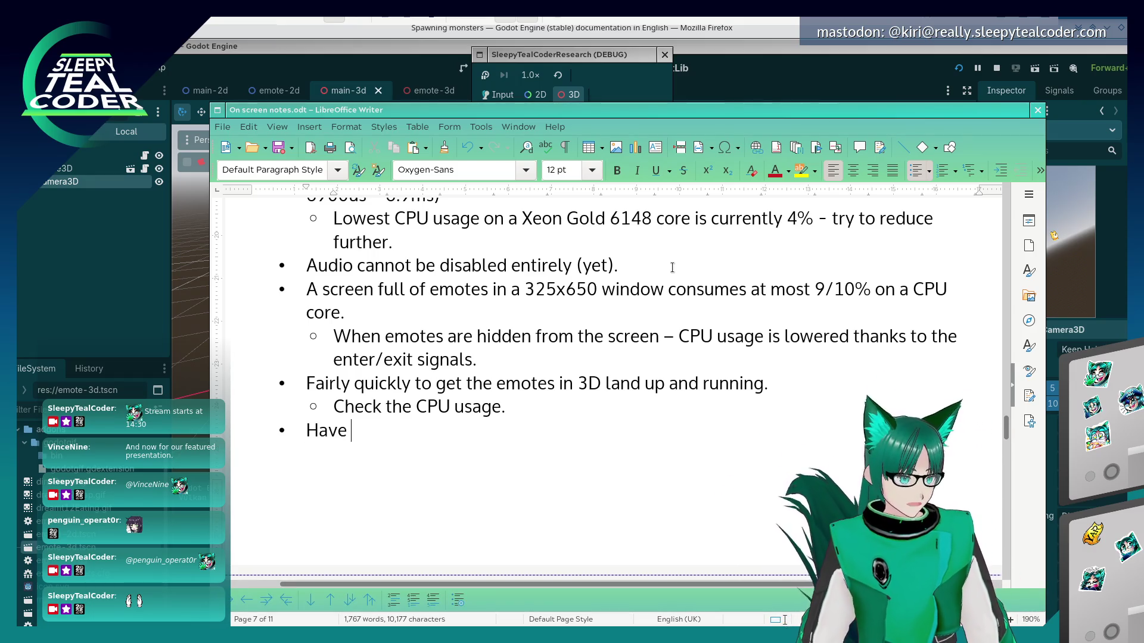
pyautogui.write('a look into ')
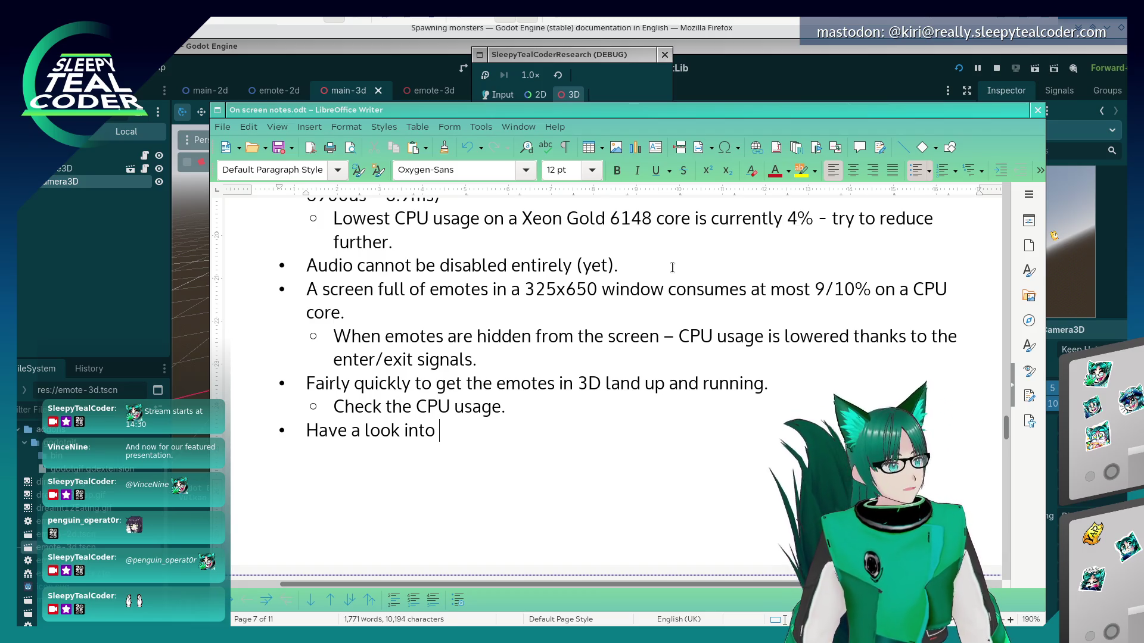
pyautogui.write('loading up the ')
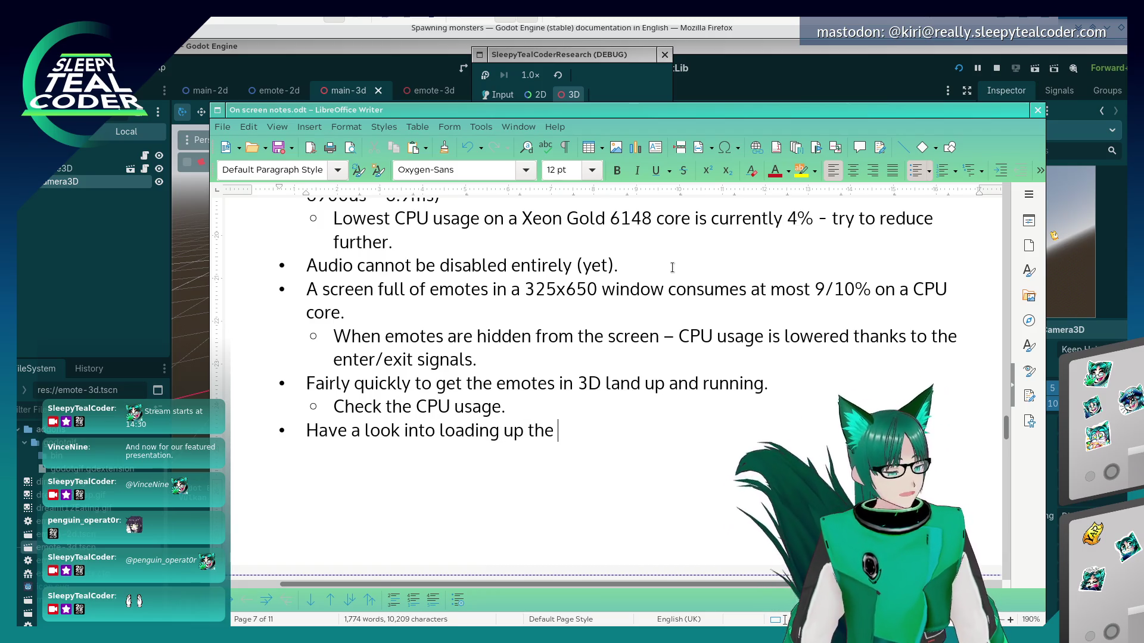
pyautogui.write('static emotes via ')
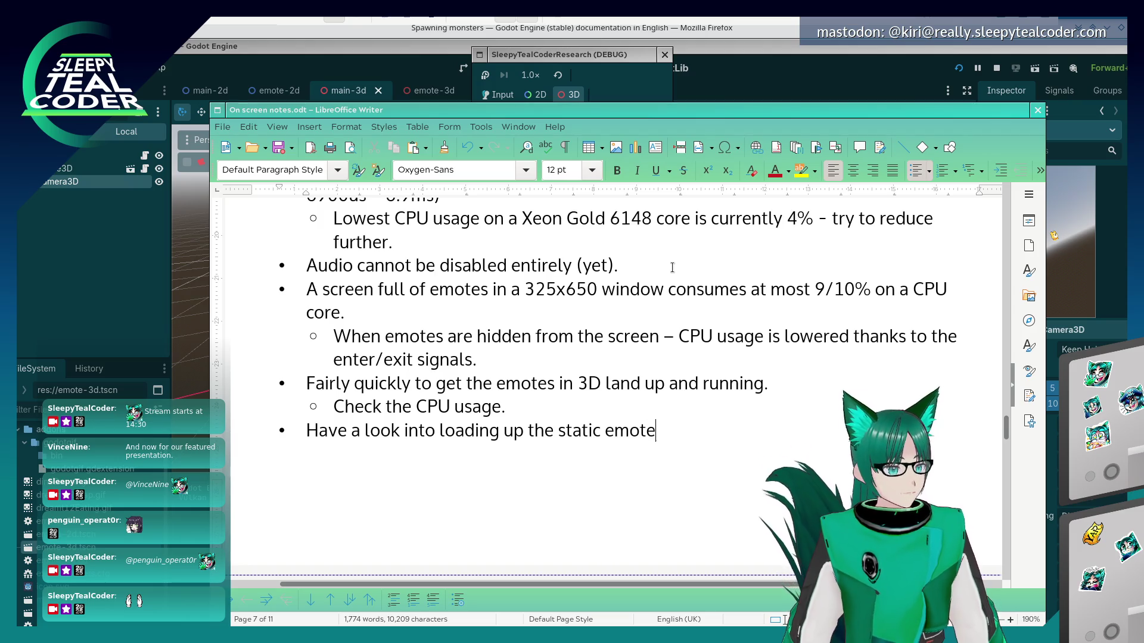
pyautogui.write('the')
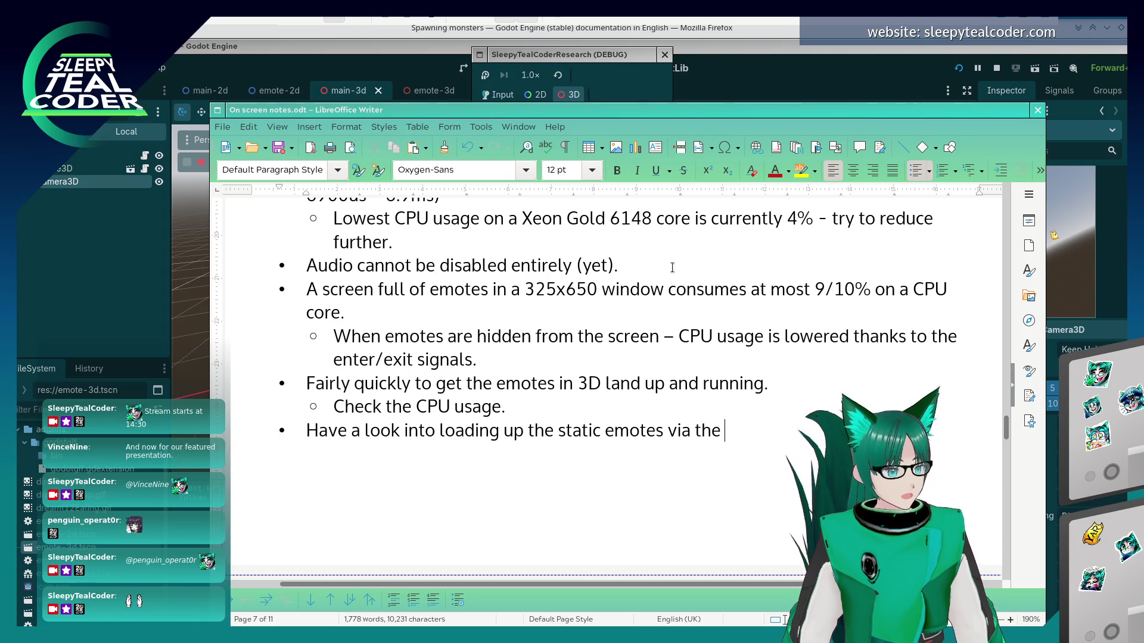
pyautogui.write('animated loadi ism – ')
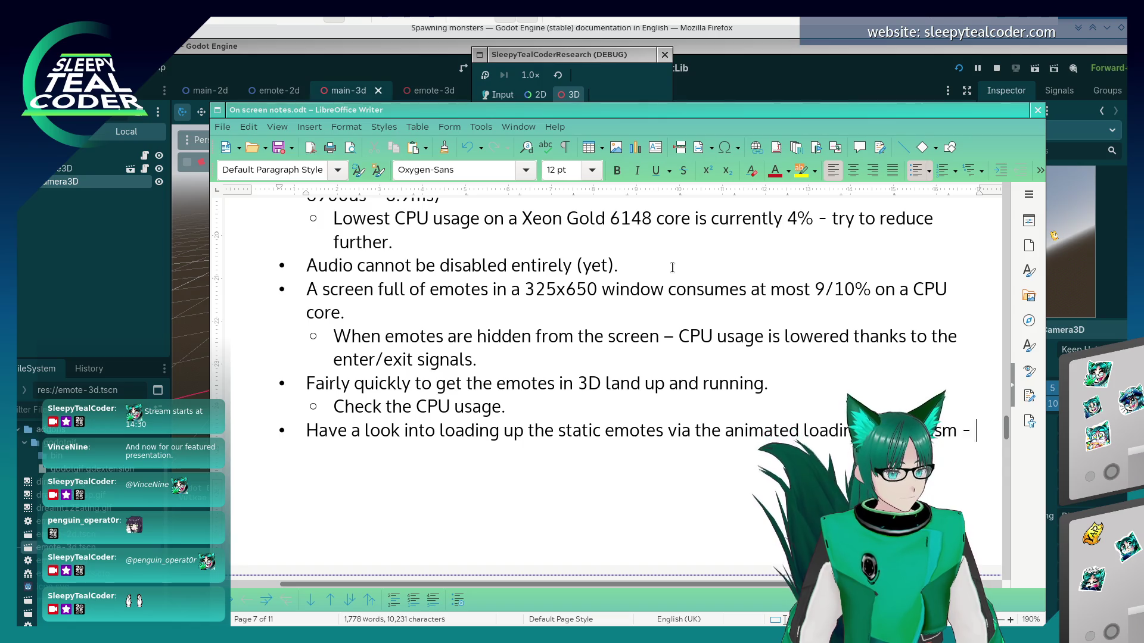
pyautogui.write('what happens?!')
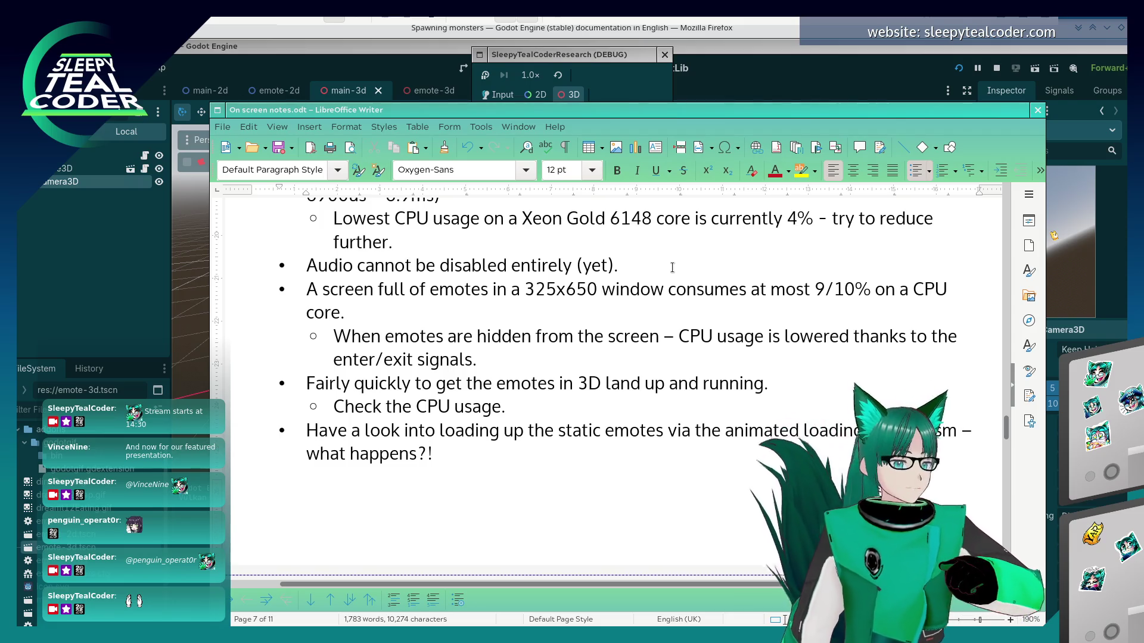
pyautogui.scroll(-3, 871, 271)
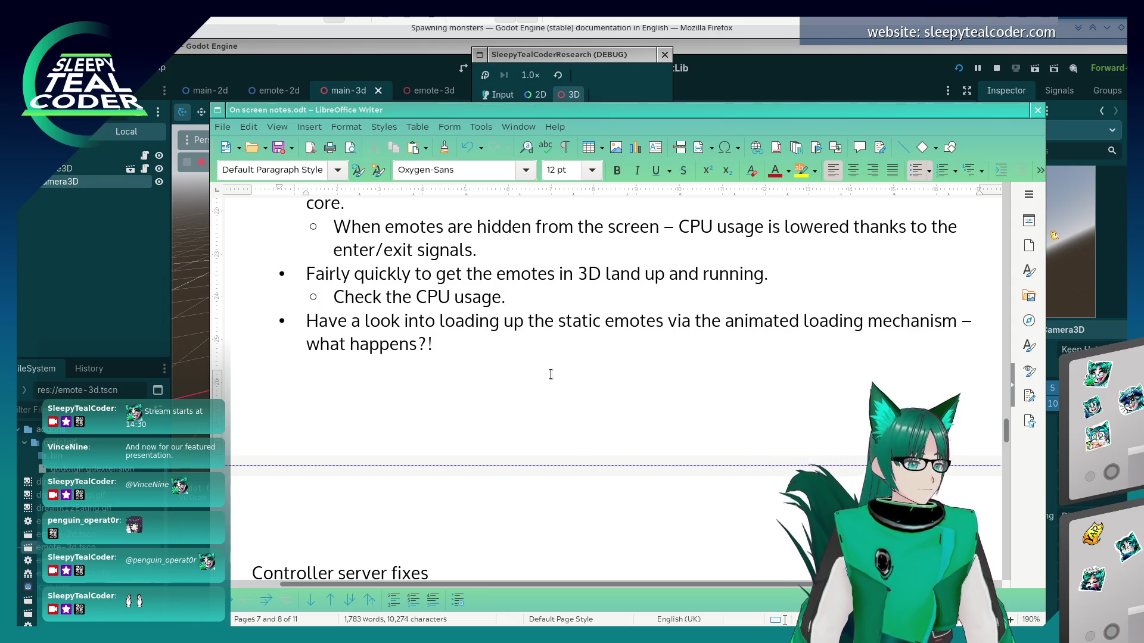
# - On a new page, add the bullet 'Have a go at running Godot with Typescript code.'
pyautogui.hotkey('ctrl', 'Return')
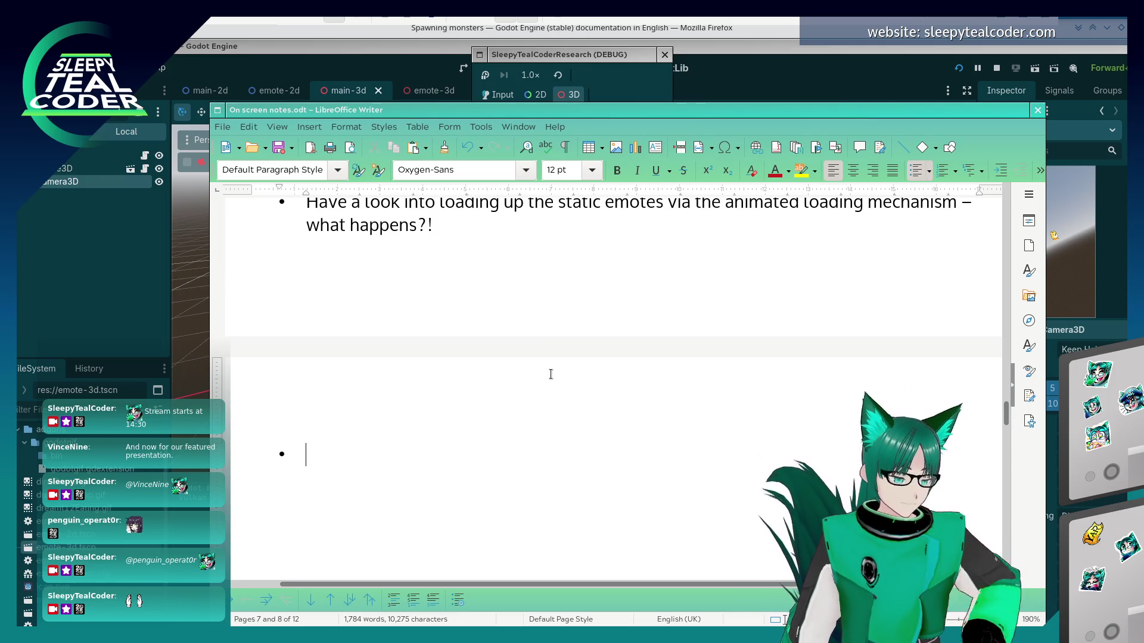
pyautogui.write('Have a go at ')
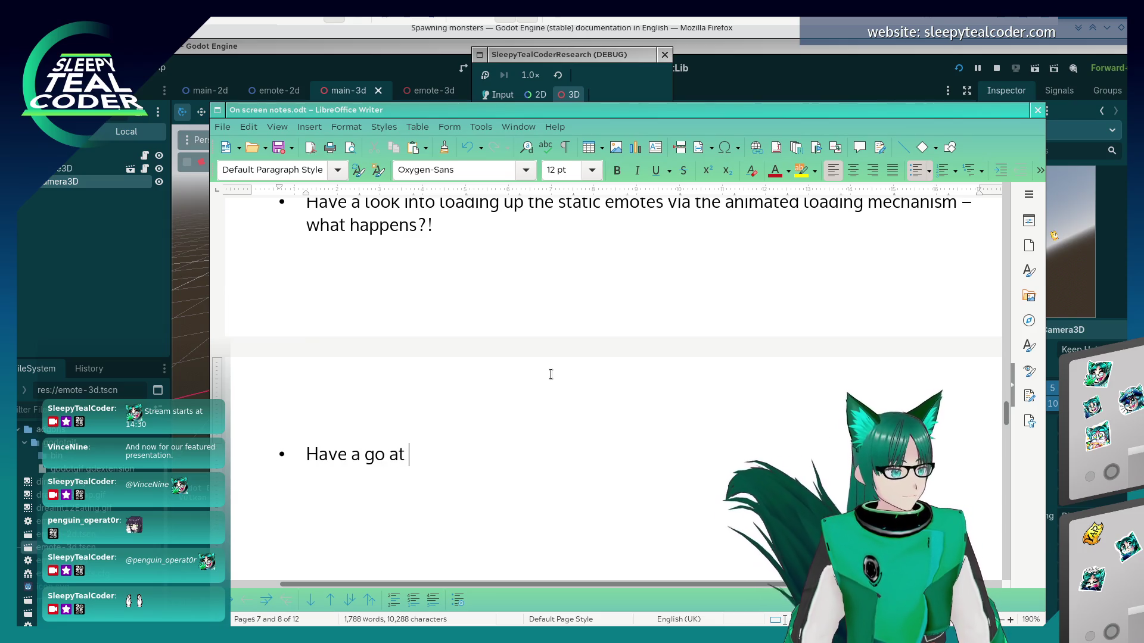
pyautogui.write('a combined')
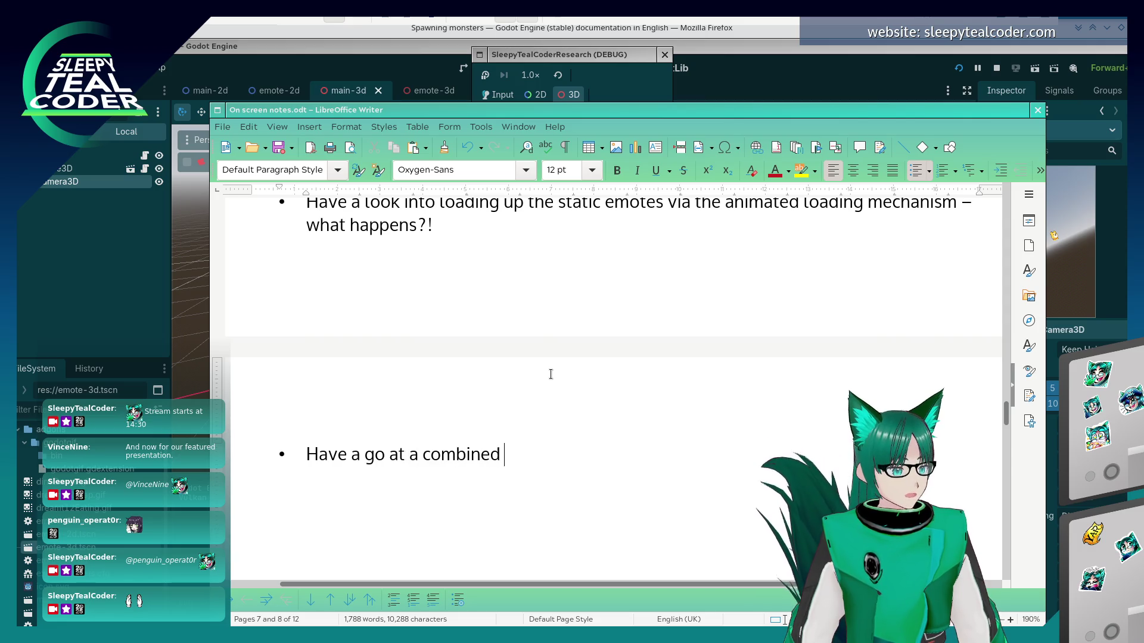
pyautogui.press('BackSpace')
pyautogui.press('BackSpace')
pyautogui.press('BackSpace')
pyautogui.press('BackSpace')
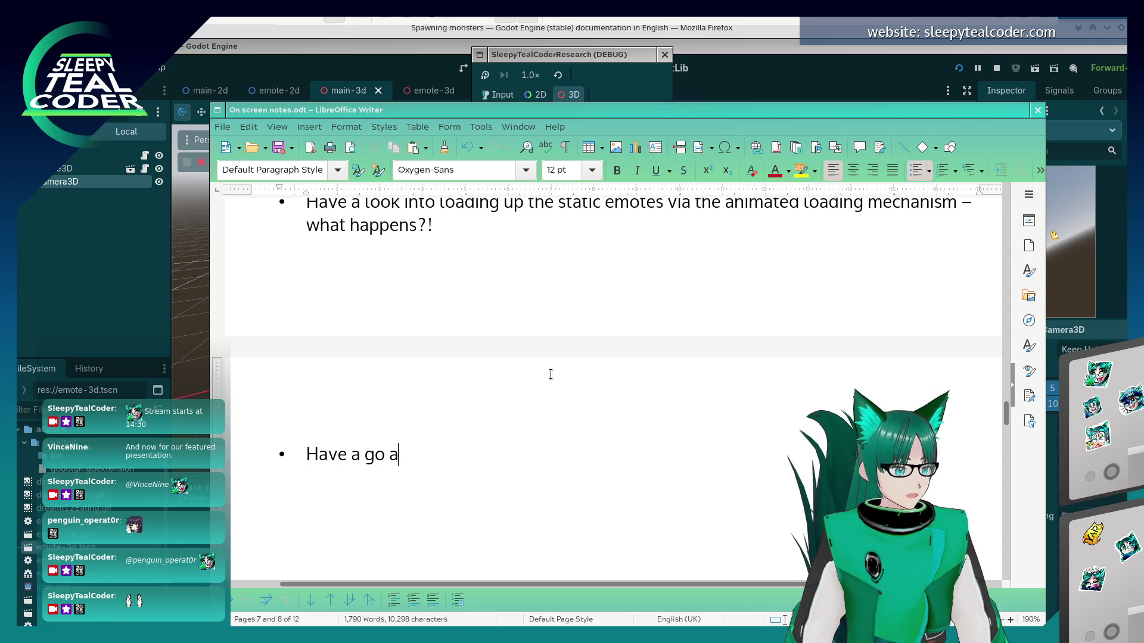
pyautogui.write('t running Godot with Typescrt')
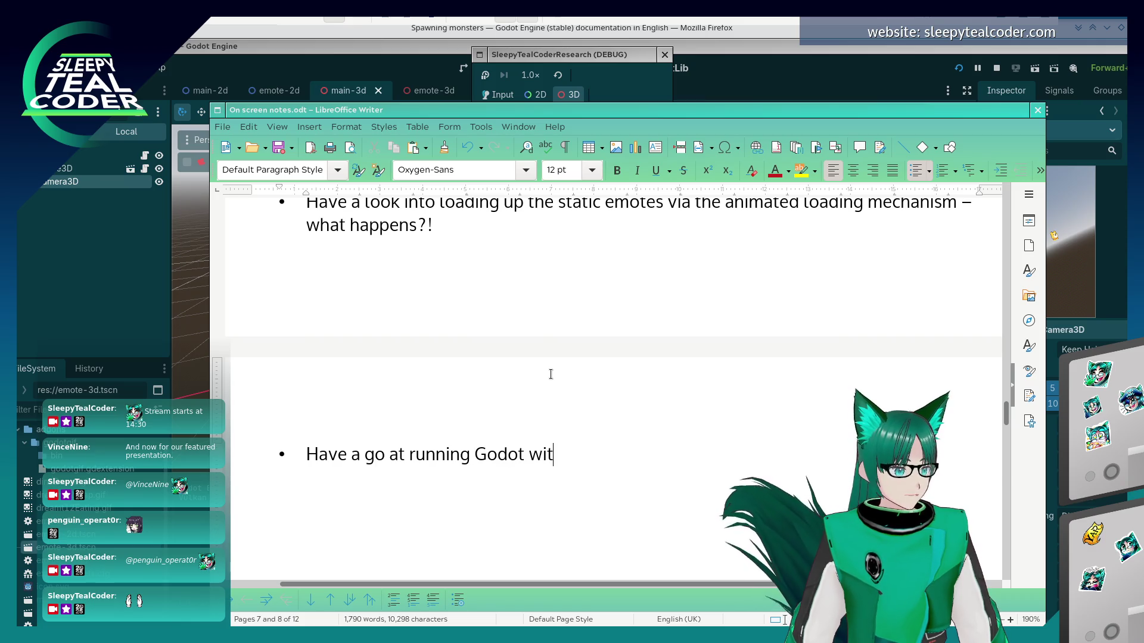
pyautogui.press('BackSpace')
pyautogui.write('ipt code via Godo')
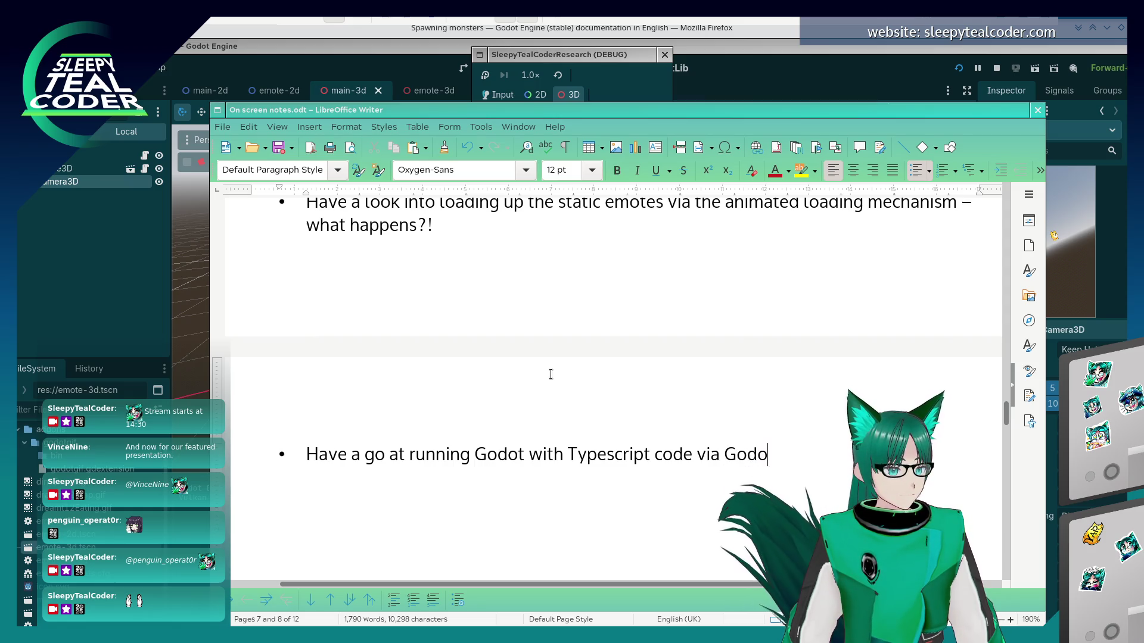
pyautogui.press('BackSpace')
pyautogui.press('BackSpace')
pyautogui.press('BackSpace')
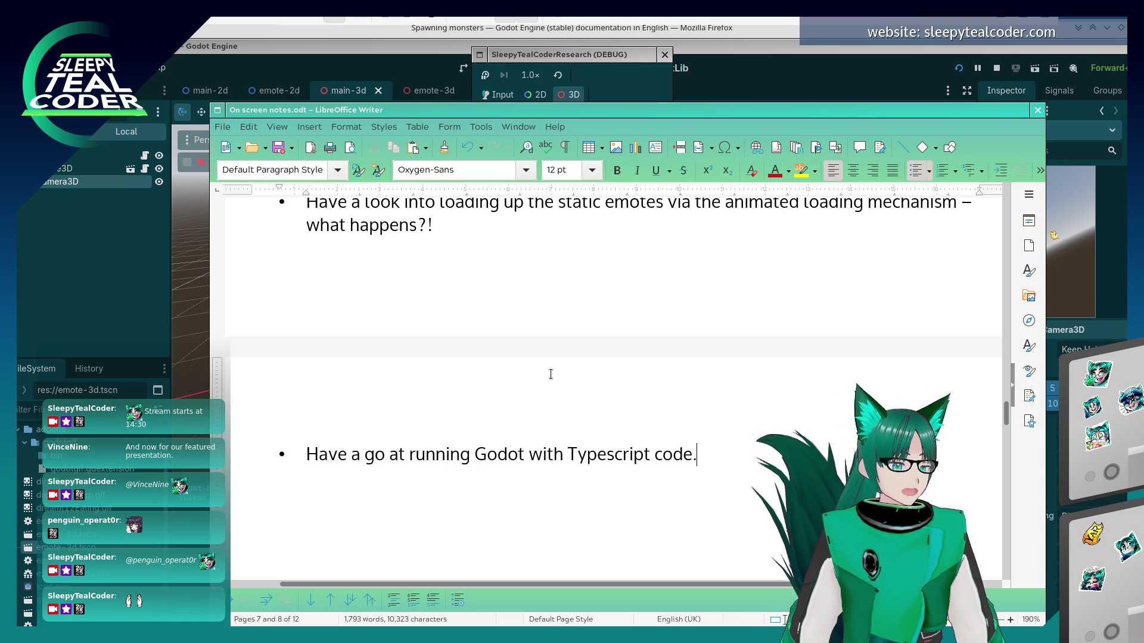
pyautogui.write('.')
# - Begin a second bullet, 'Have a go at running Godot + NodeGUI with Typescript c…'
pyautogui.press('Return')
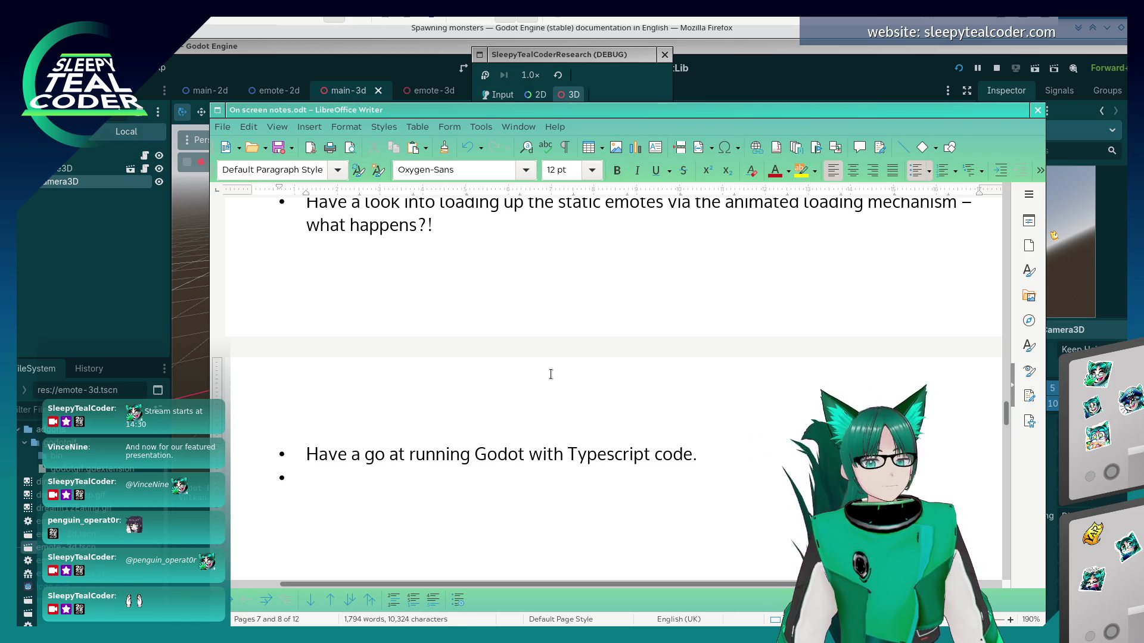
pyautogui.write('ave a')
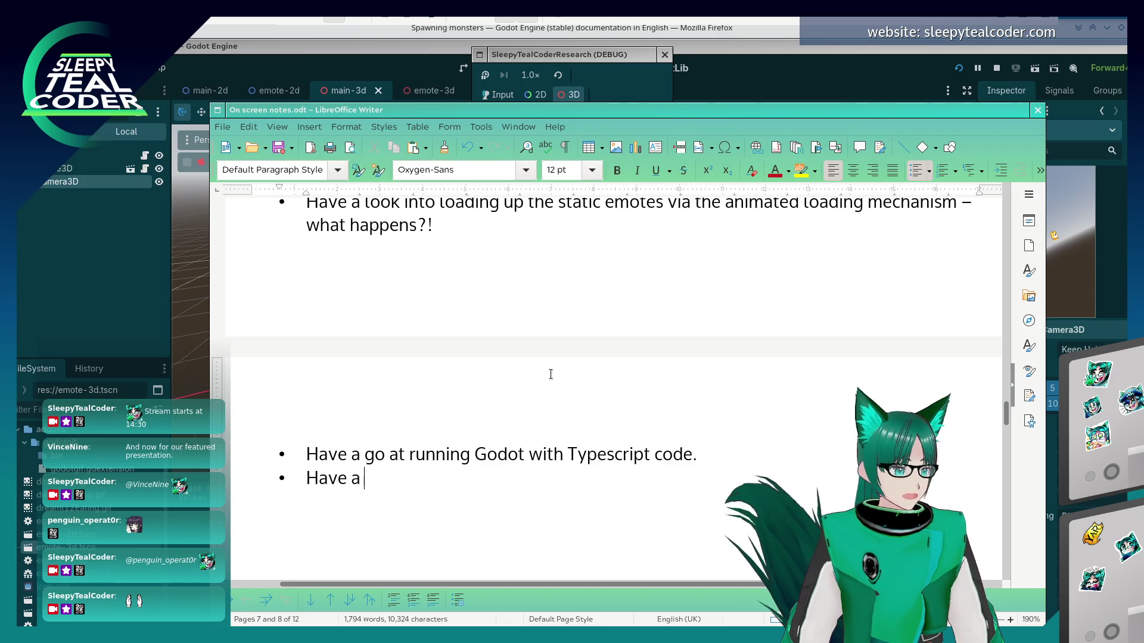
pyautogui.write('god')
pyautogui.press('BackSpace')
pyautogui.write('at r')
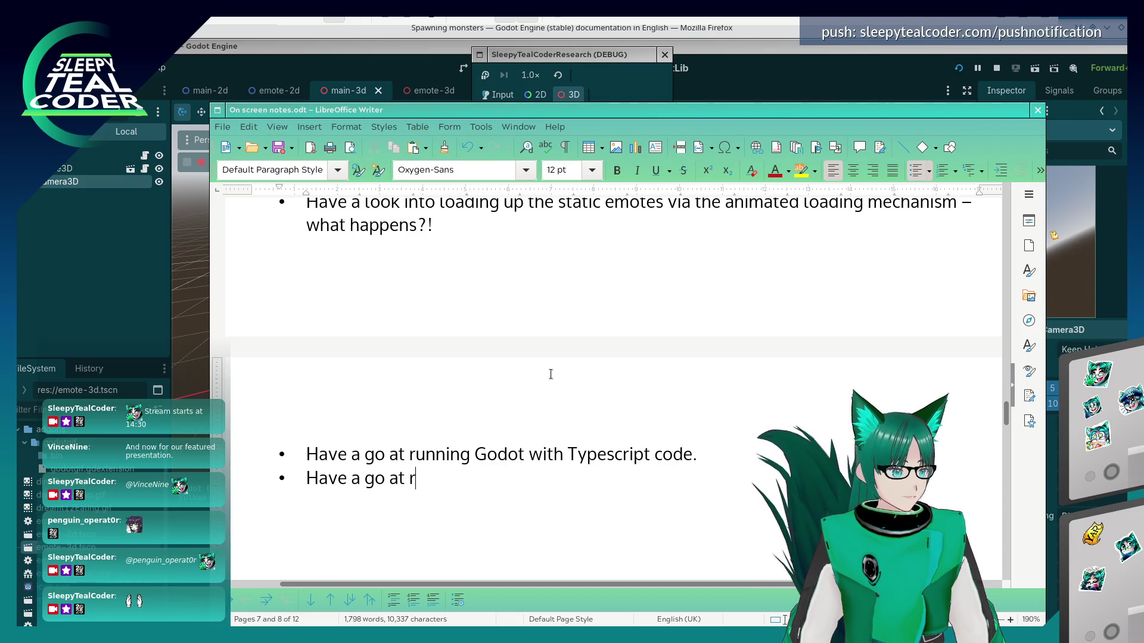
pyautogui.write('unning Godot wit')
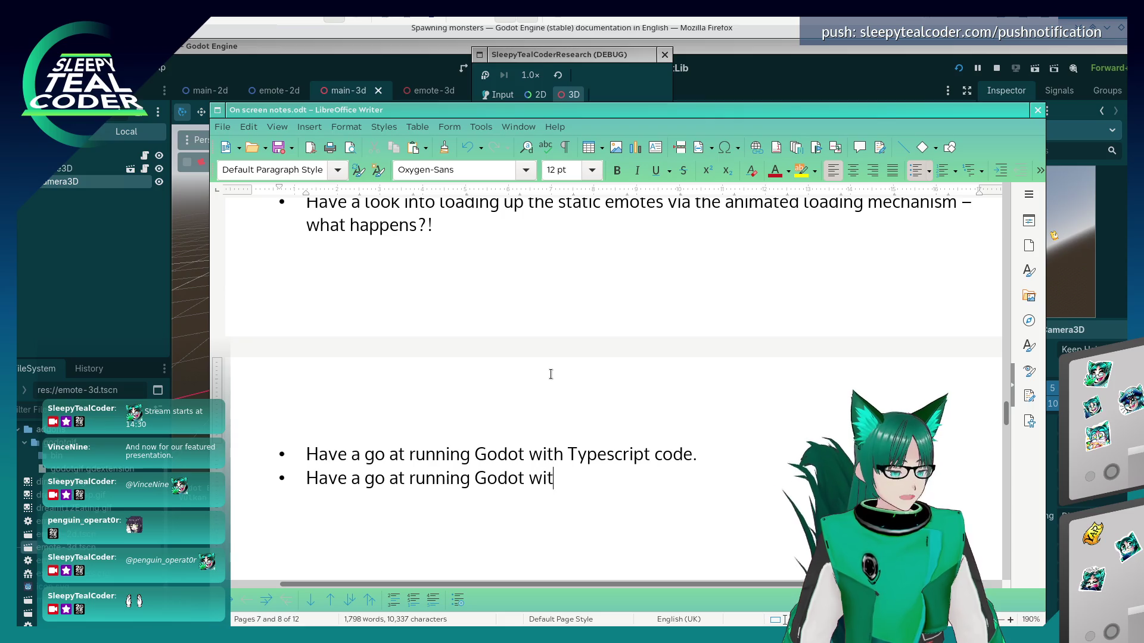
pyautogui.press('BackSpace')
pyautogui.press('BackSpace')
pyautogui.press('BackSpace')
pyautogui.write('NodeGUI with Ty')
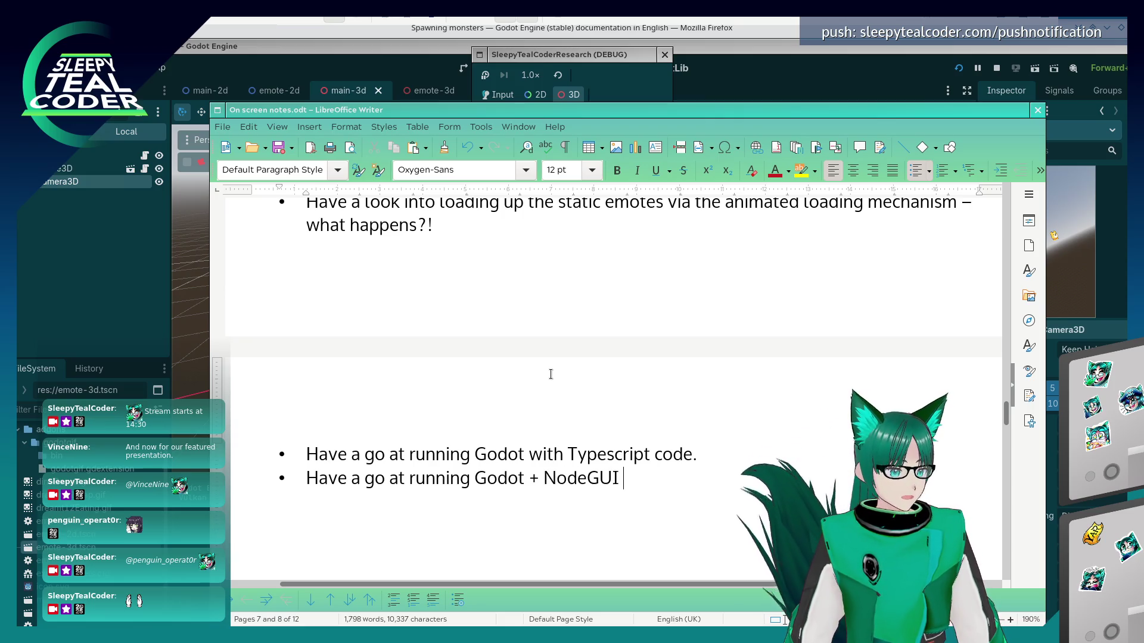
pyautogui.write('pescript code.')
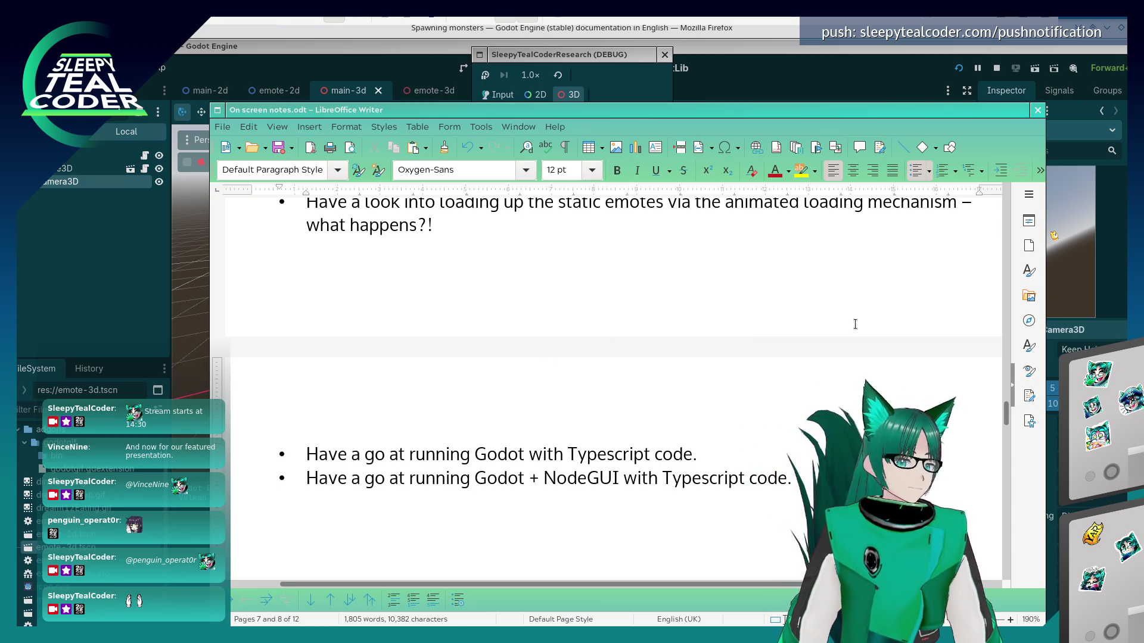
# - Back in the Godot editor, add a VisibleOnScreenEnabler3D child to the main_3d root node
pyautogui.click(618, 85)
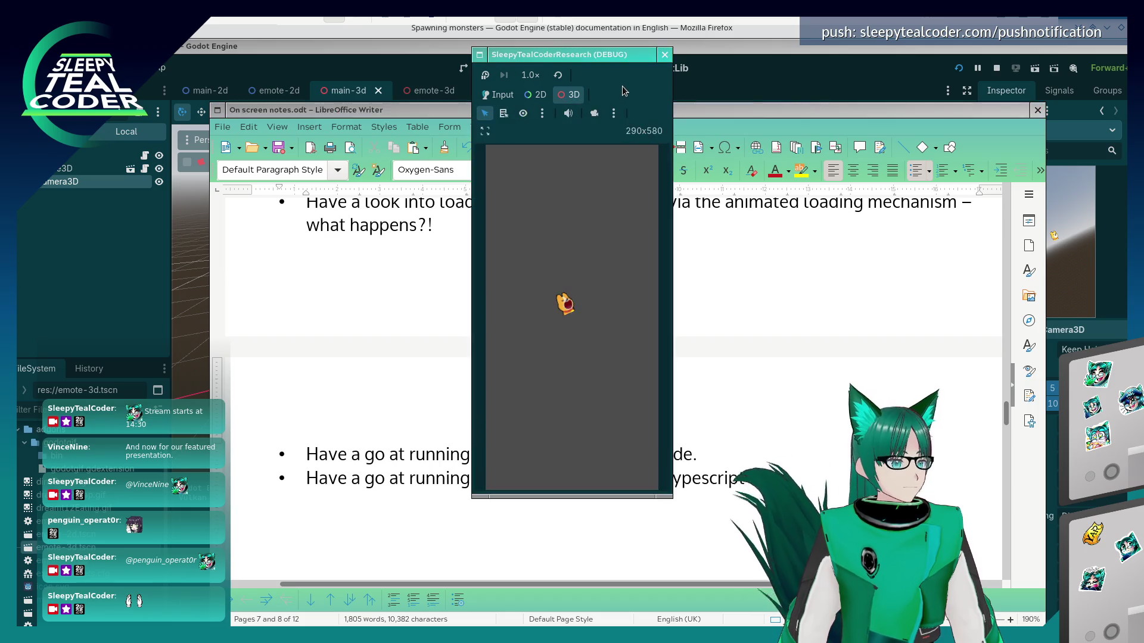
pyautogui.click(790, 75)
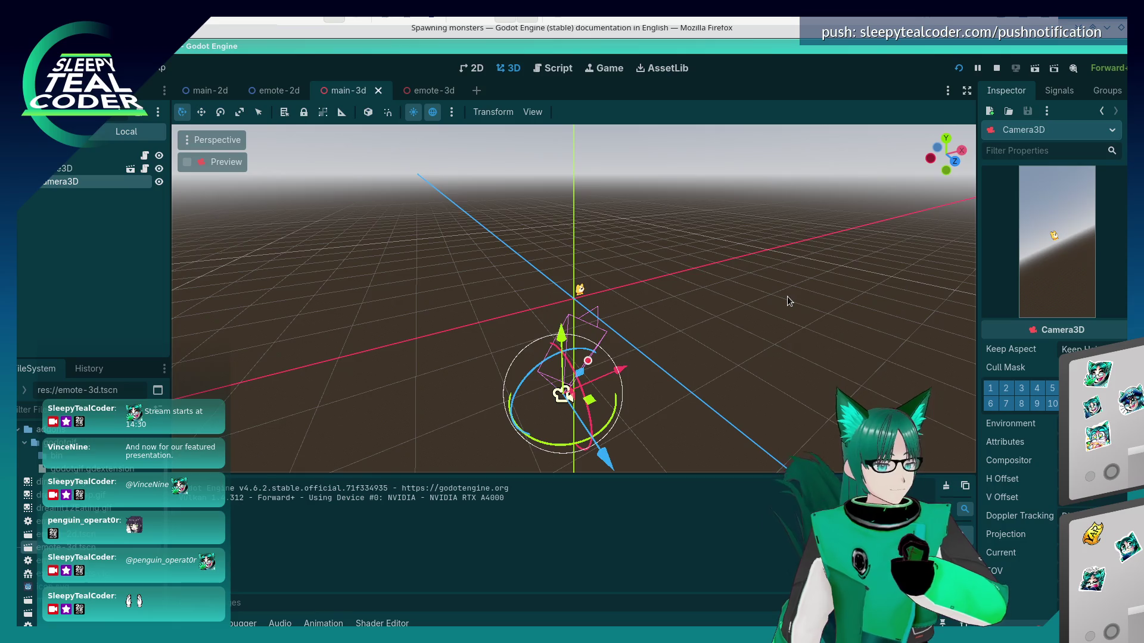
pyautogui.rightClick(69, 160)
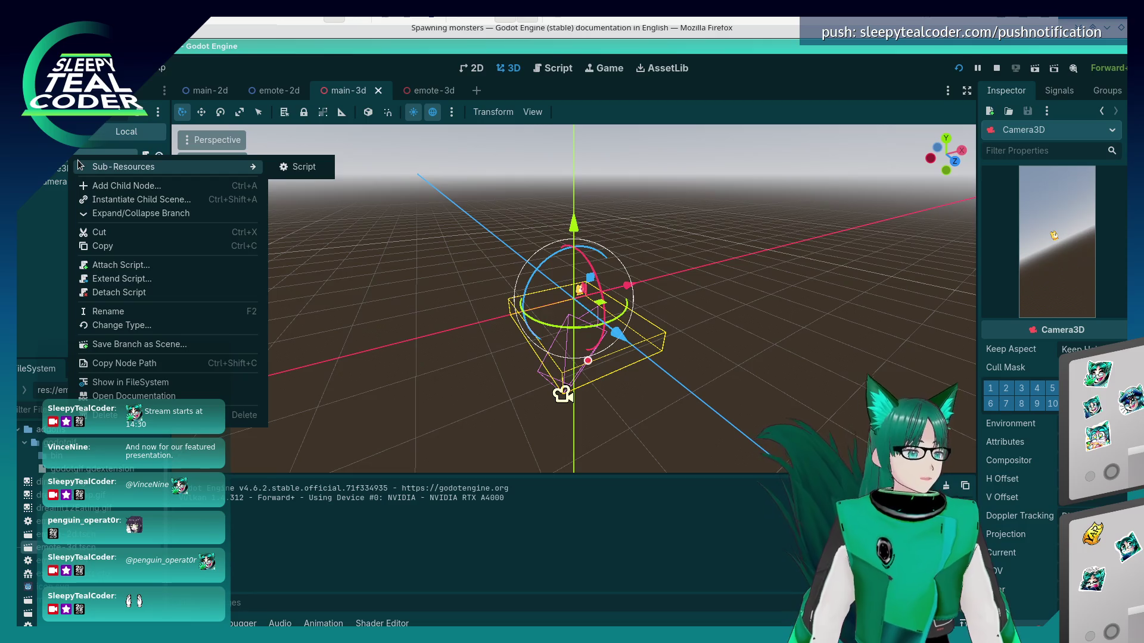
pyautogui.click(105, 186)
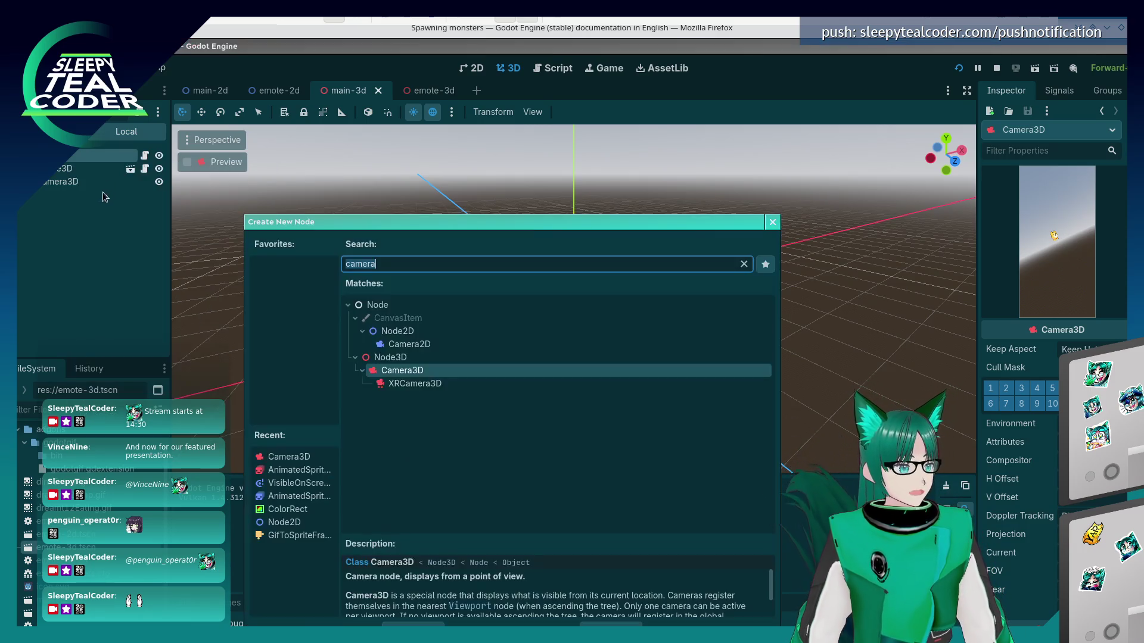
pyautogui.write('Vis')
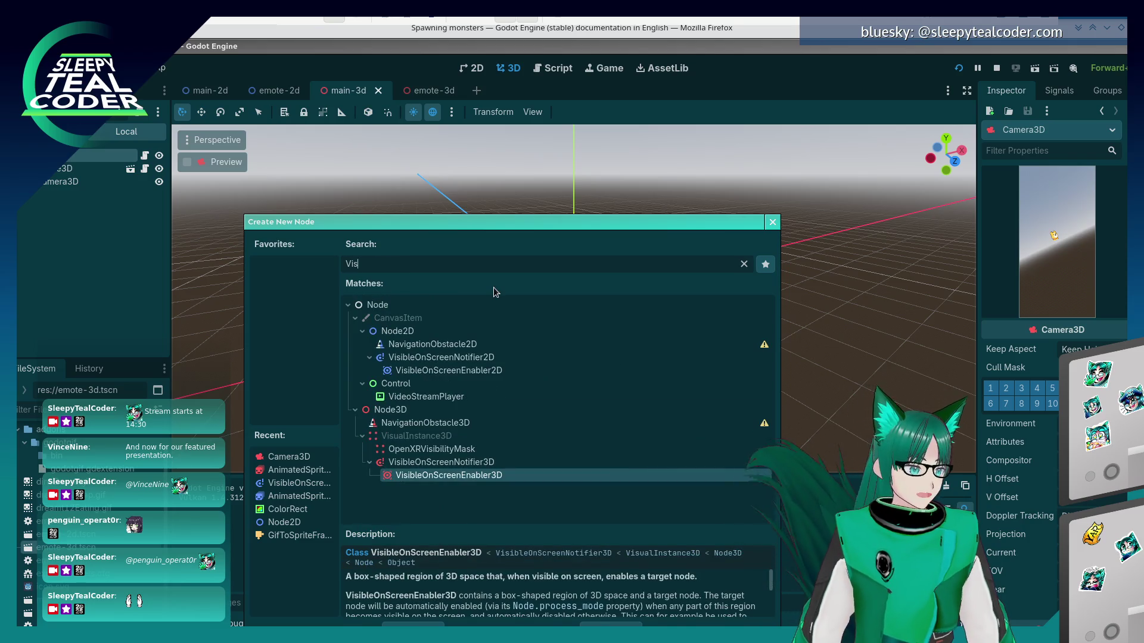
pyautogui.doubleClick(448, 476)
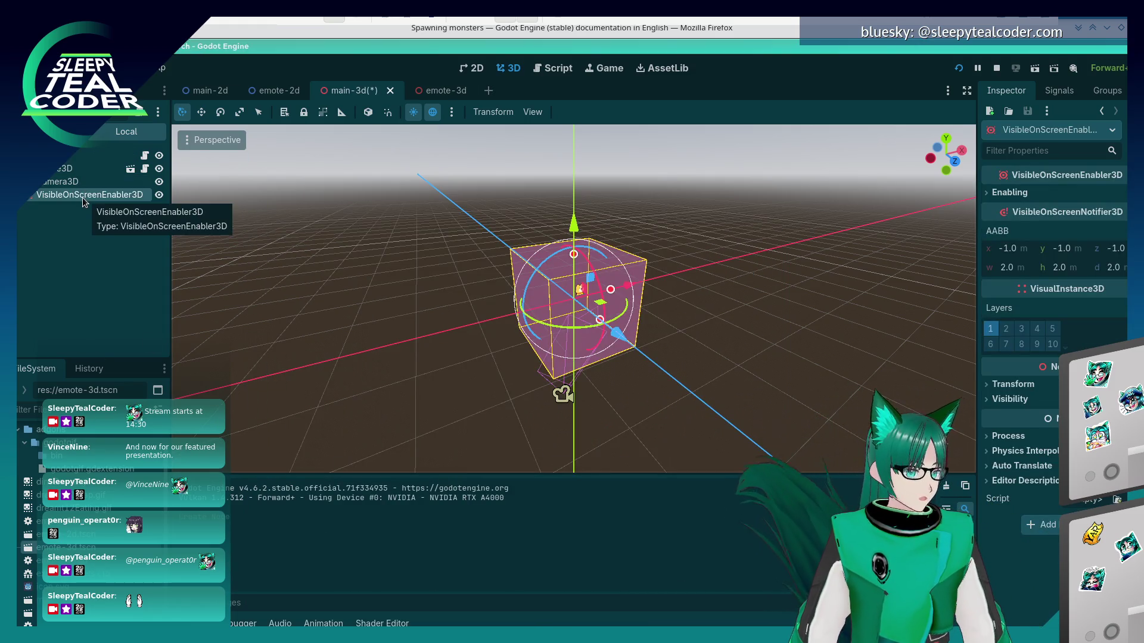
# - Parent the VisibleOnScreenEnabler3D under the root Node3D and move its box toward the emote
pyautogui.moveTo(96, 195); pyautogui.dragTo(66, 170)
pyautogui.scroll(5, 601, 282)
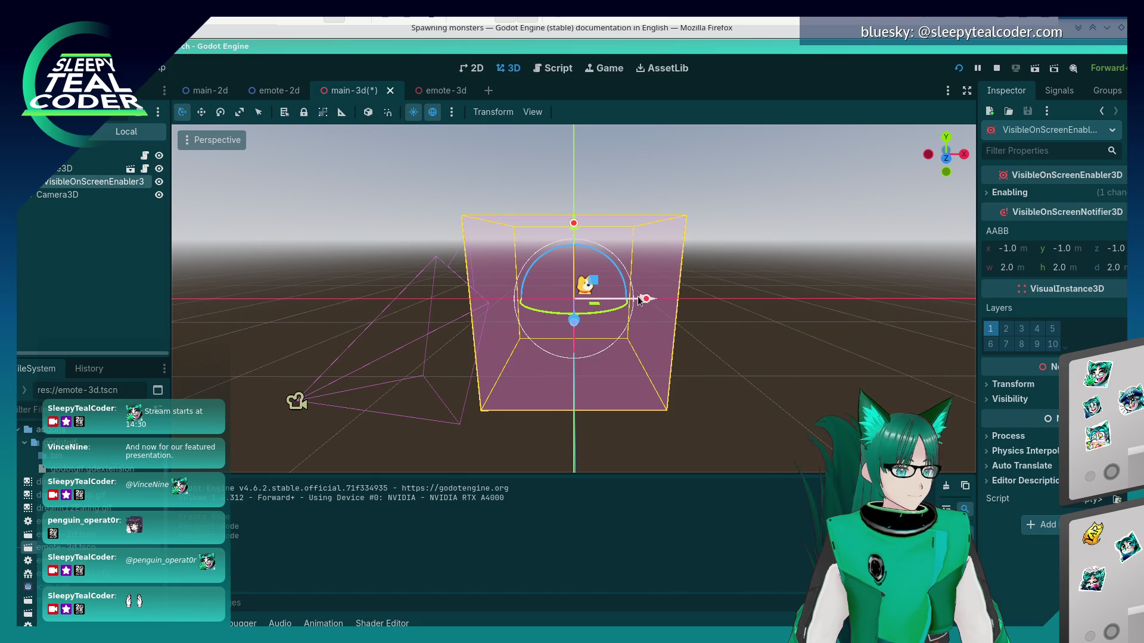
pyautogui.moveTo(648, 299)
pyautogui.mouseDown()
pyautogui.moveTo(661, 298)
pyautogui.moveTo(652, 390)
pyautogui.moveTo(733, 403)
pyautogui.moveTo(653, 298)
pyautogui.moveTo(642, 300)
pyautogui.moveTo(655, 295)
pyautogui.mouseUp()
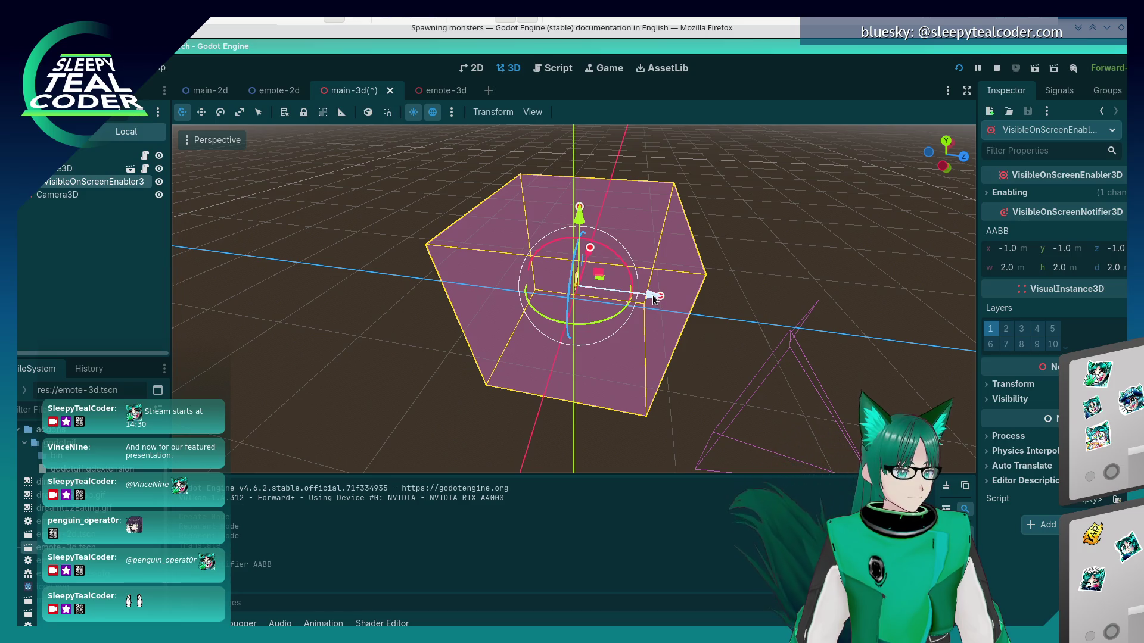
pyautogui.moveTo(670, 305)
pyautogui.mouseDown()
pyautogui.moveTo(599, 288)
pyautogui.moveTo(617, 284)
pyautogui.moveTo(565, 240)
pyautogui.moveTo(567, 226)
pyautogui.moveTo(739, 404)
pyautogui.moveTo(585, 298)
pyautogui.moveTo(787, 345)
pyautogui.mouseUp()
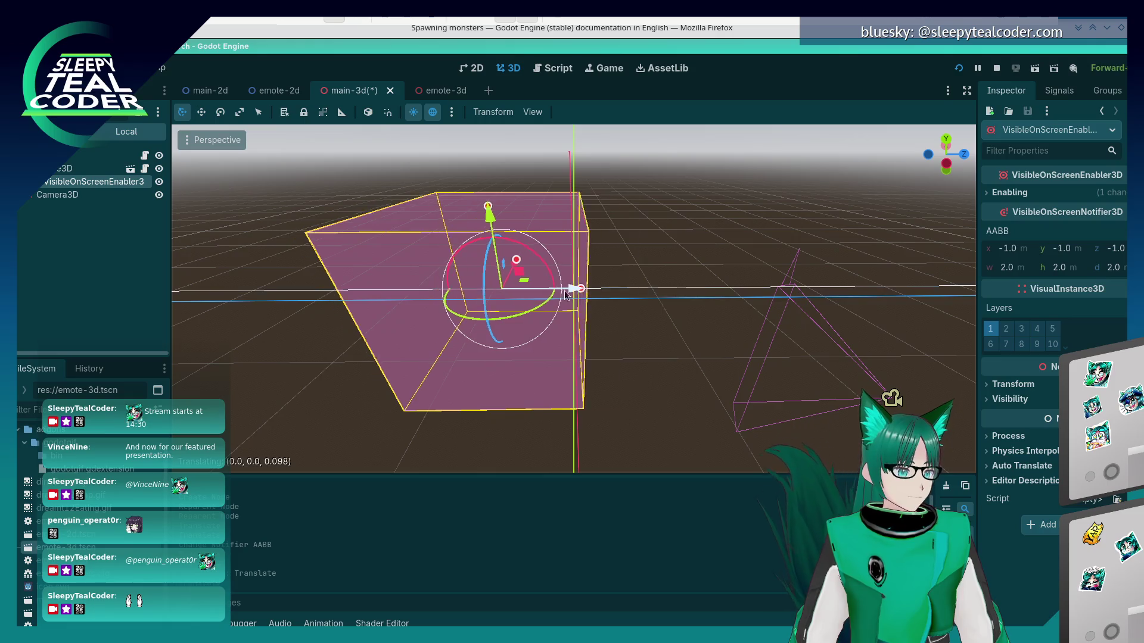
pyautogui.moveTo(564, 290)
pyautogui.mouseDown()
pyautogui.moveTo(648, 307)
pyautogui.moveTo(636, 295)
pyautogui.moveTo(513, 309)
pyautogui.moveTo(413, 294)
pyautogui.mouseUp()
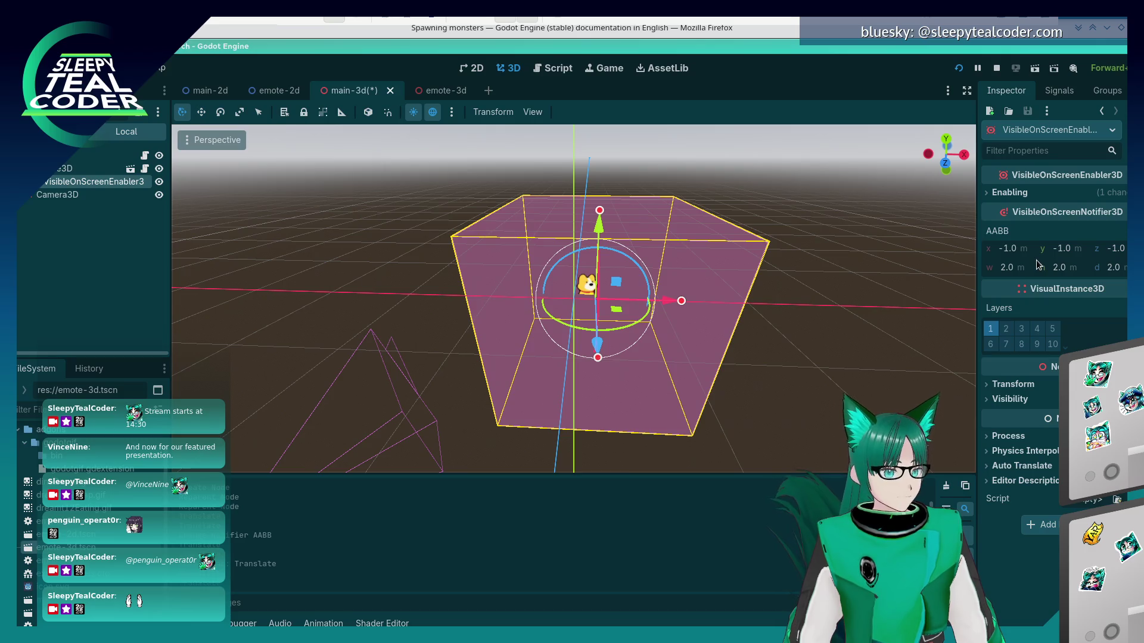
# - Shrink the enabler to an X scale of 0.25 and slide it up and left
pyautogui.click(1012, 384)
pyautogui.click(1020, 420)
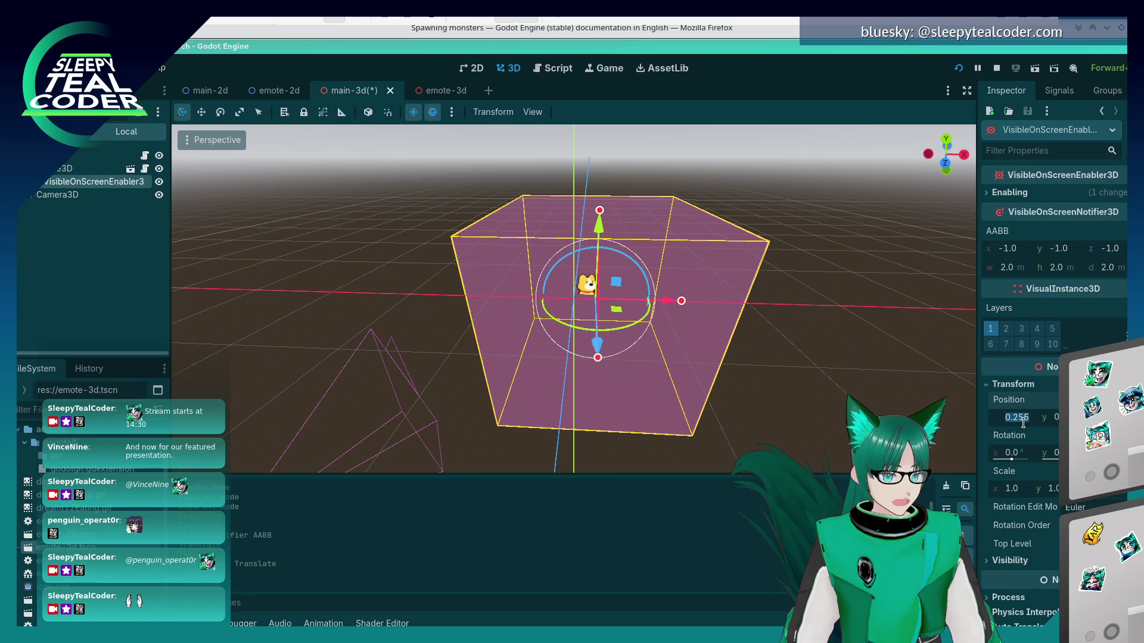
pyautogui.click(1012, 489)
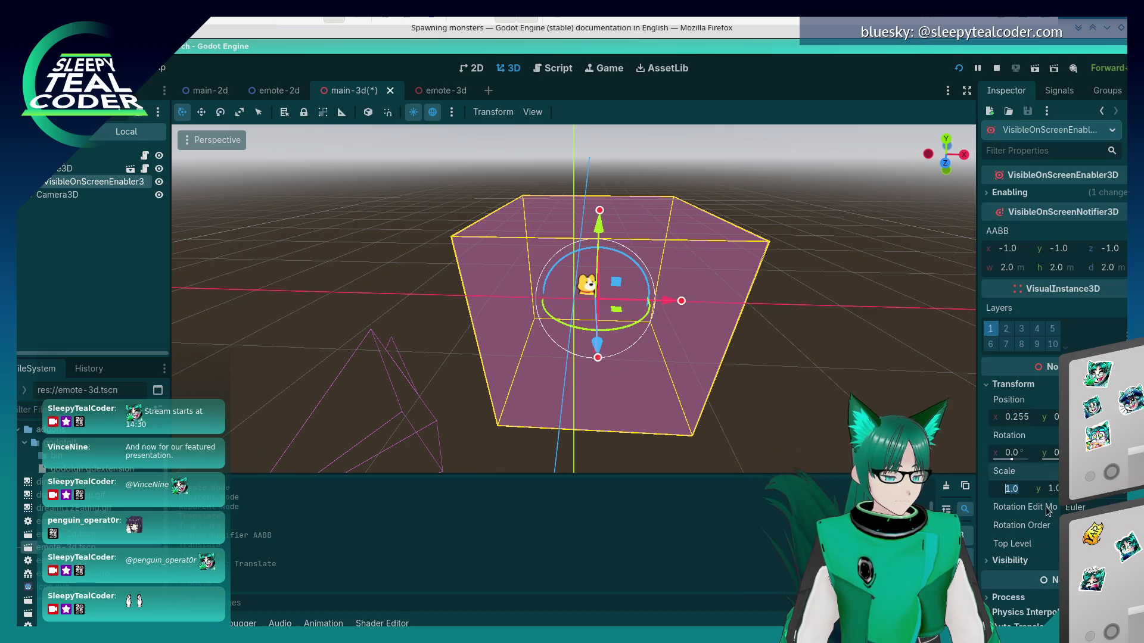
pyautogui.write('0.25')
pyautogui.press('Return')
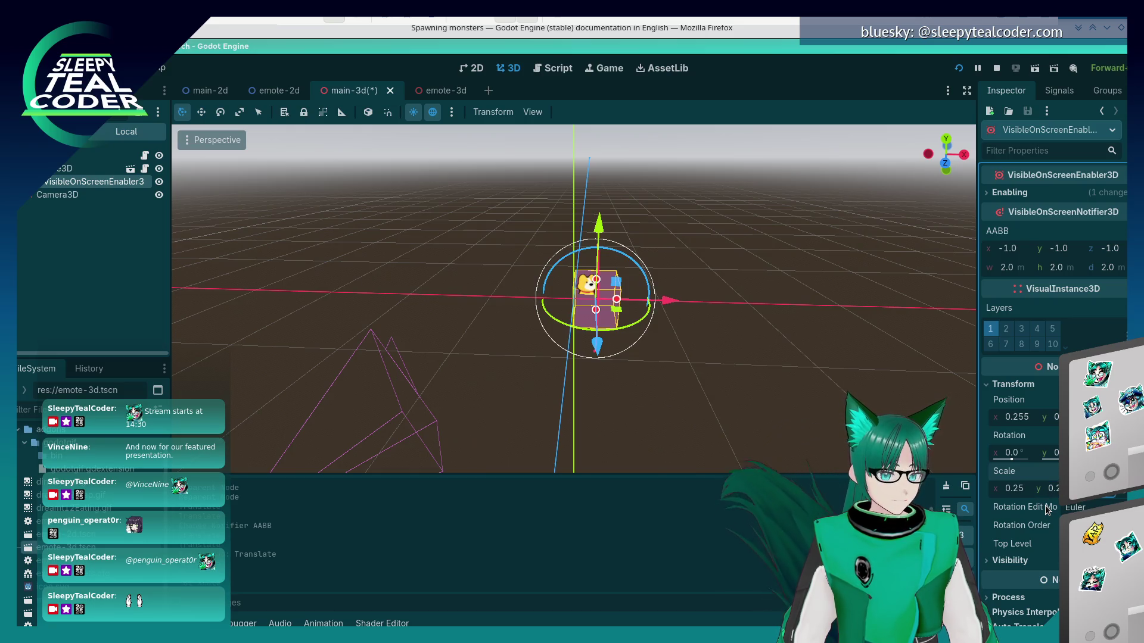
pyautogui.moveTo(608, 378); pyautogui.dragTo(596, 264)
pyautogui.moveTo(598, 221); pyautogui.dragTo(596, 211)
pyautogui.moveTo(653, 296); pyautogui.dragTo(641, 297)
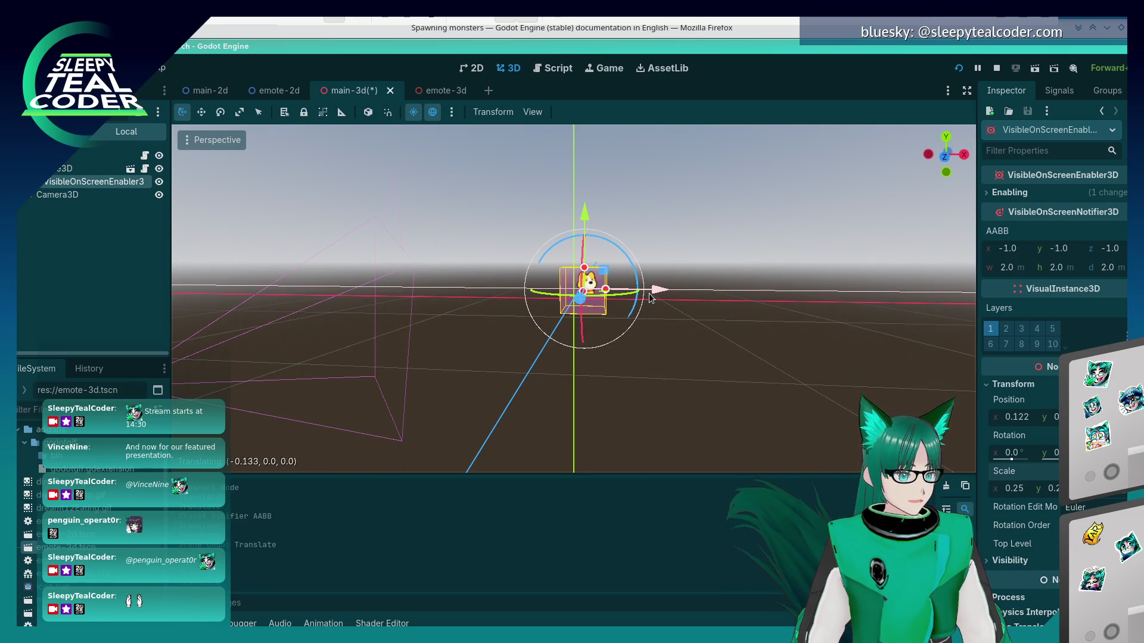
pyautogui.moveTo(596, 250); pyautogui.dragTo(576, 222)
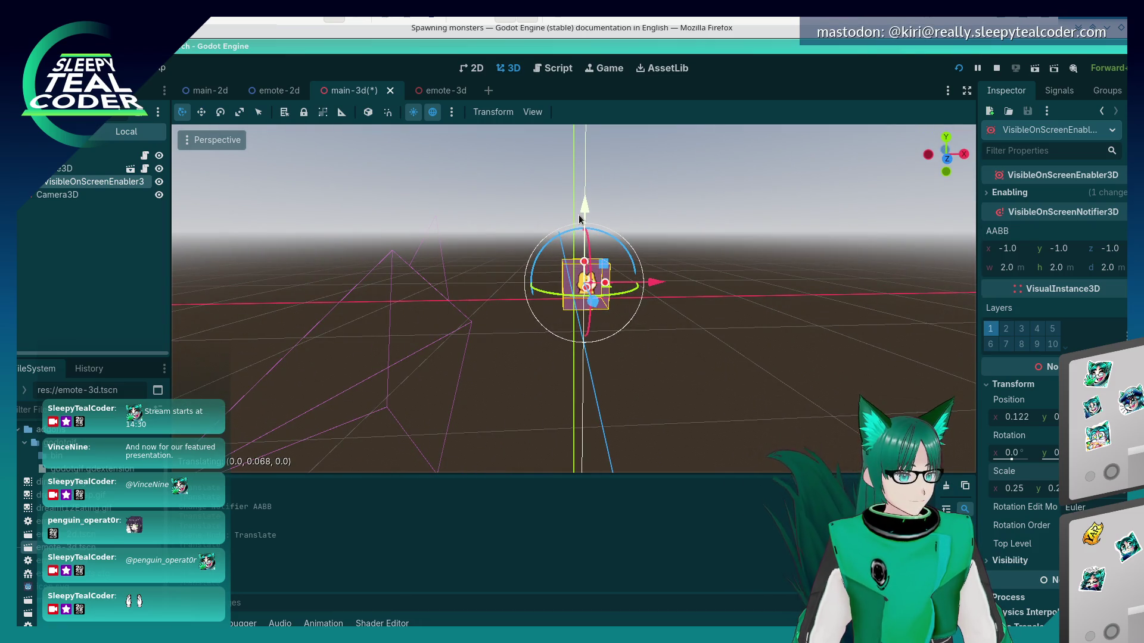
pyautogui.moveTo(699, 365)
pyautogui.mouseDown()
pyautogui.moveTo(604, 346)
pyautogui.moveTo(220, 391)
pyautogui.moveTo(749, 375)
pyautogui.moveTo(673, 370)
pyautogui.mouseUp()
# - Reduce the enabler's X scale to 0.15, nudge it right and up, then deselect it
pyautogui.click(1014, 488)
pyautogui.write('0.2')
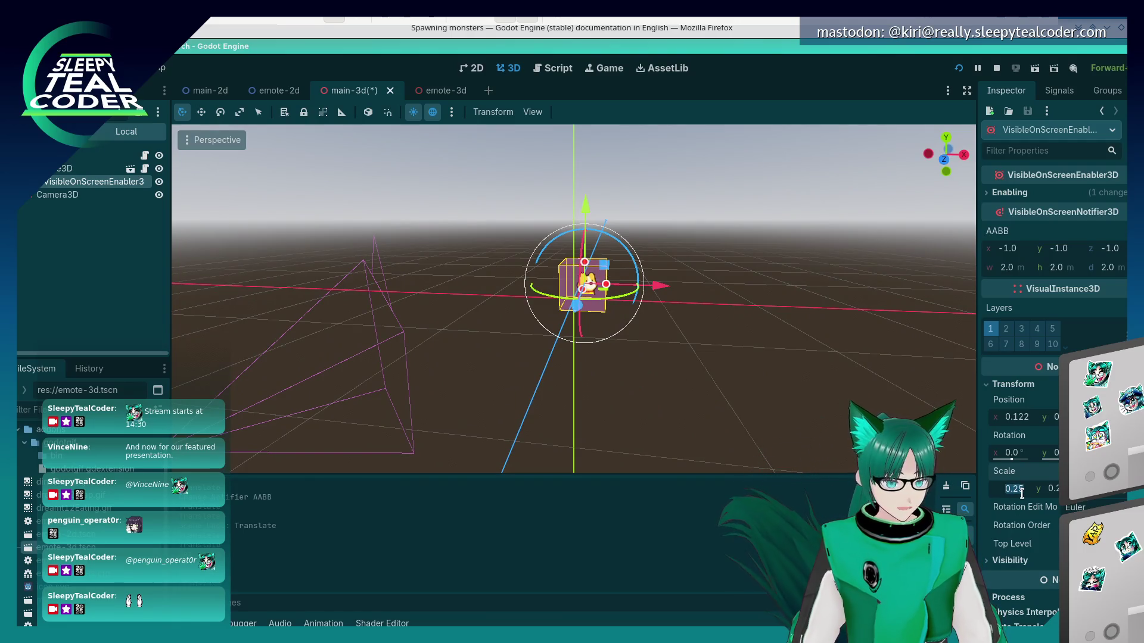
pyautogui.press('Tab')
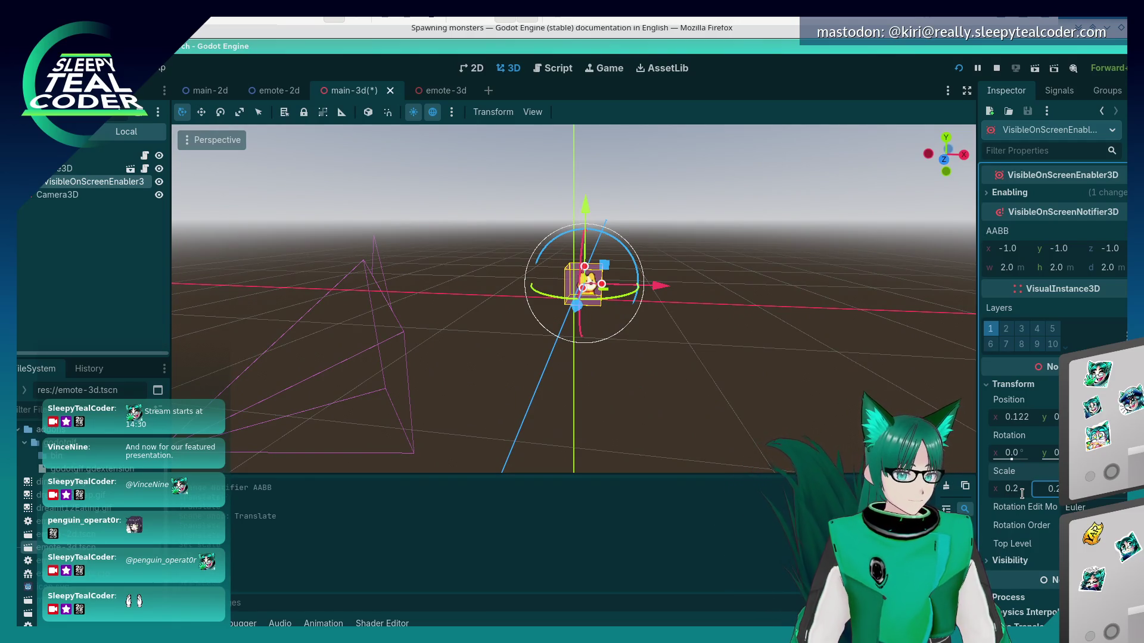
pyautogui.click(1022, 493)
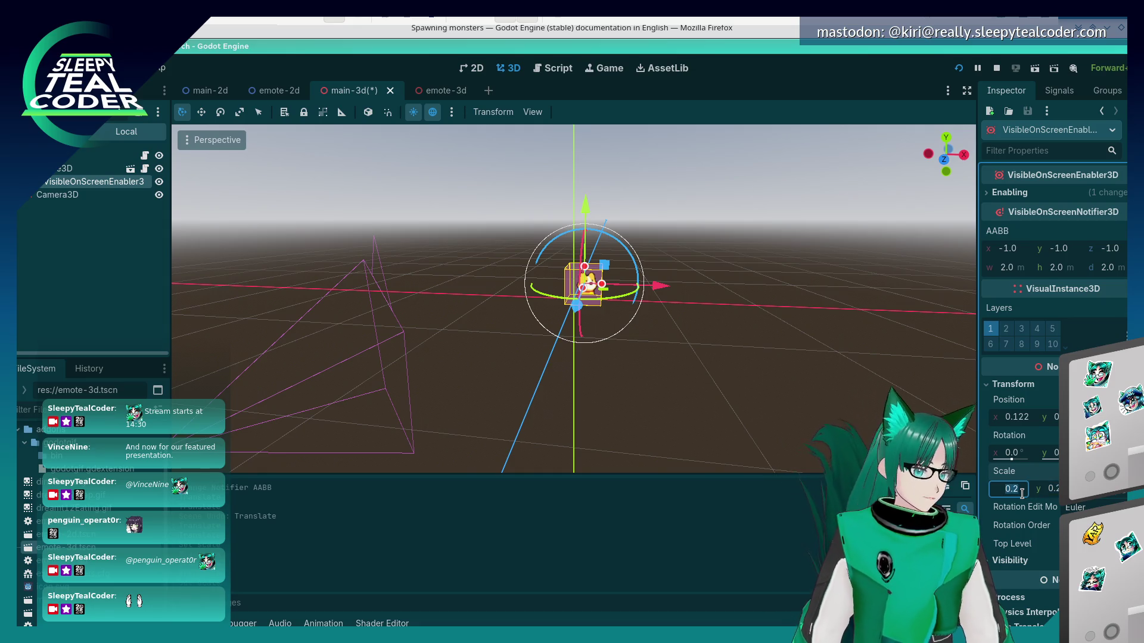
pyautogui.write('.15')
pyautogui.press('Return')
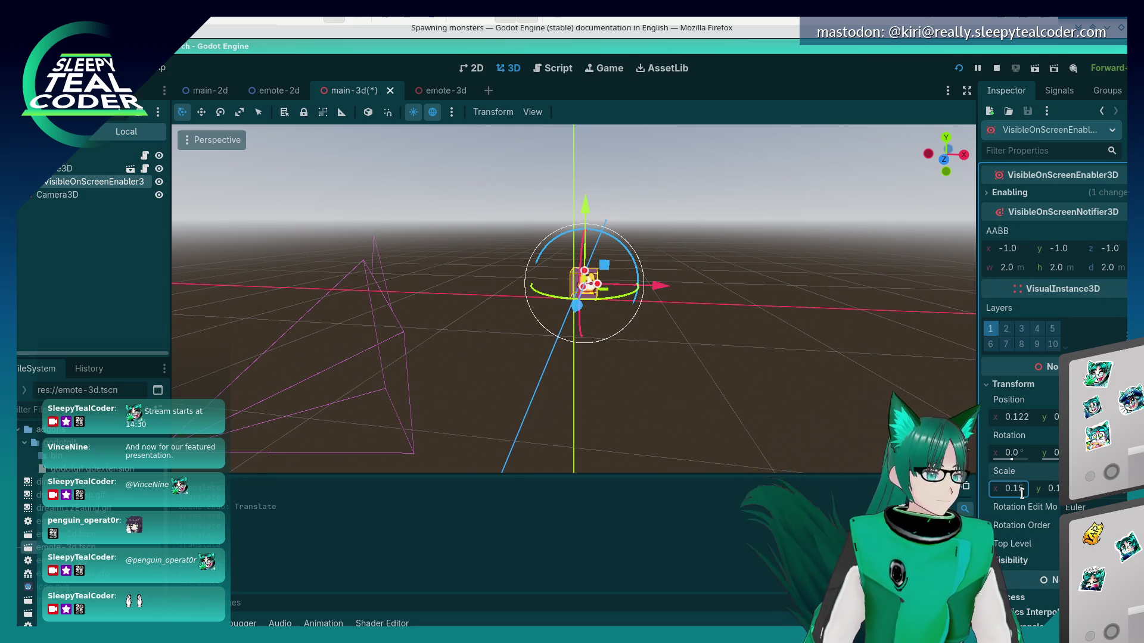
pyautogui.scroll(4, 565, 301)
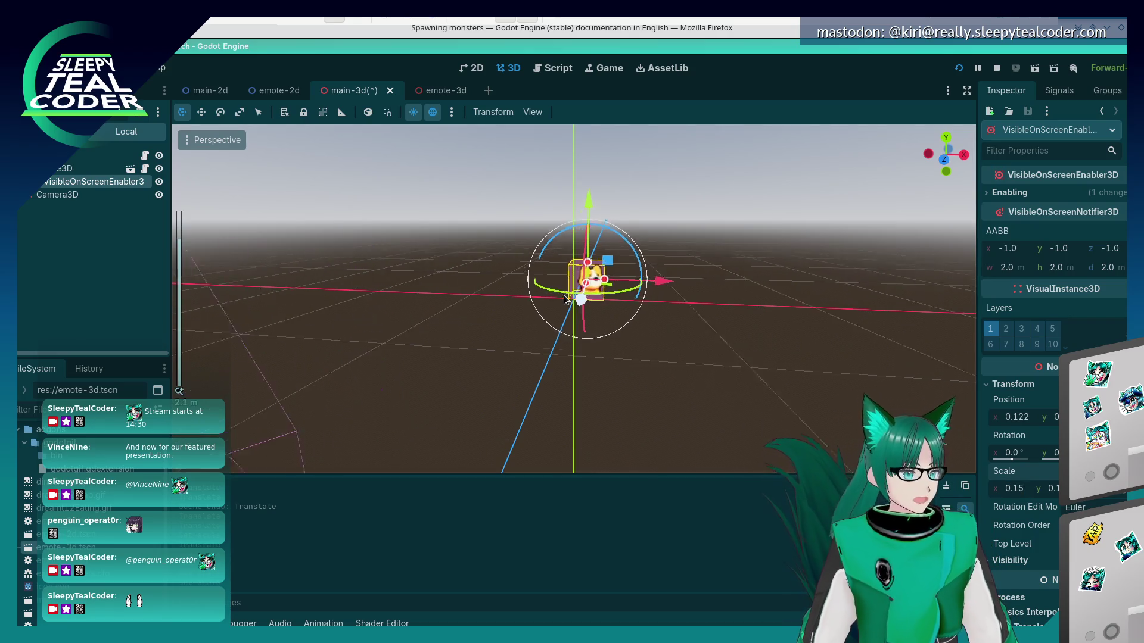
pyautogui.scroll(1, 565, 301)
pyautogui.moveTo(686, 257); pyautogui.dragTo(696, 256)
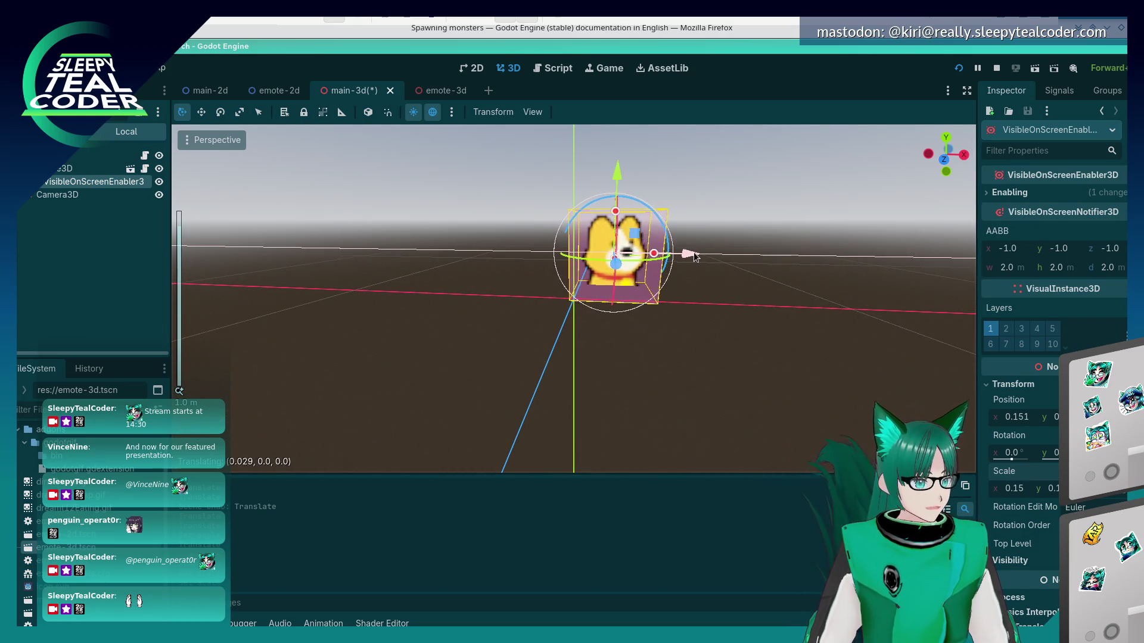
pyautogui.moveTo(620, 179); pyautogui.dragTo(621, 176)
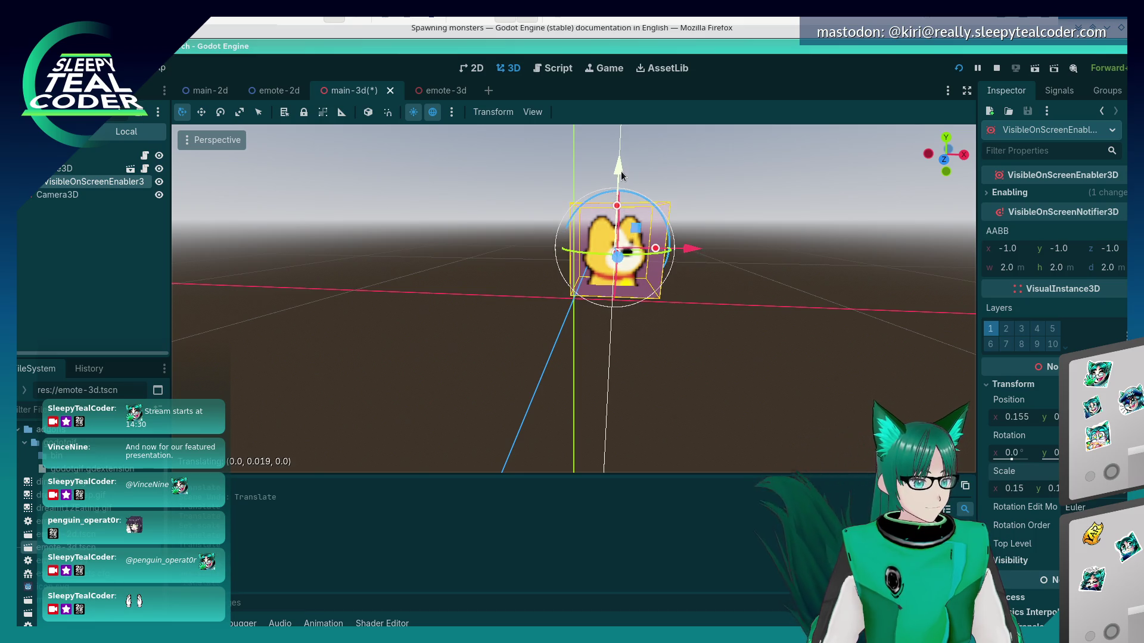
pyautogui.click(742, 387)
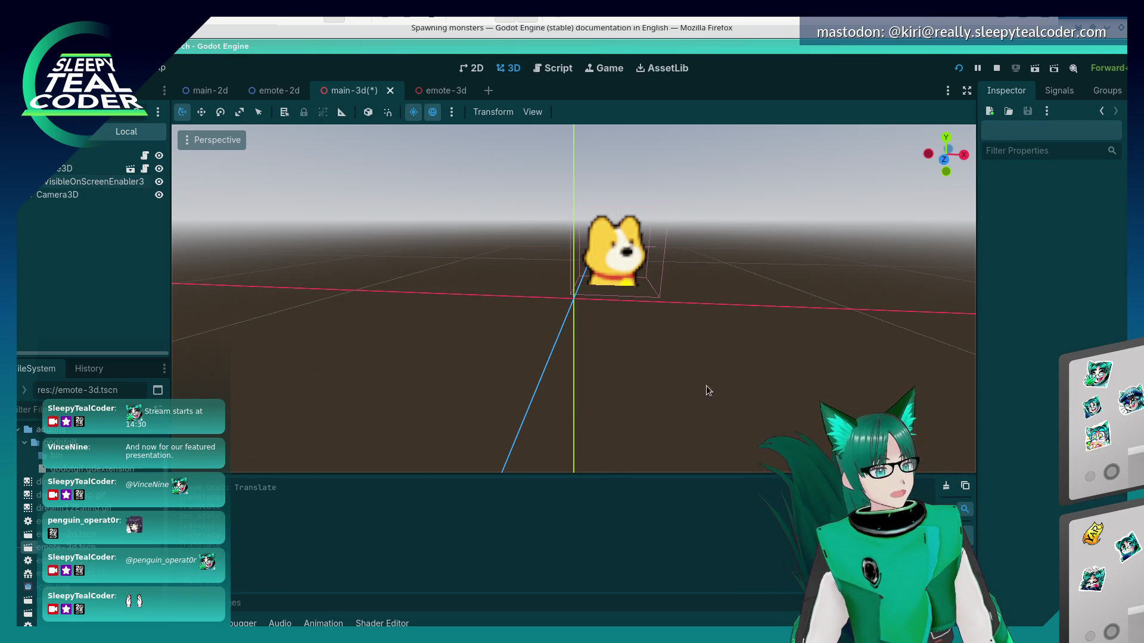
# - From the Signals panel, connect VisibleOnScreenEnabler3D's screen_entered and screen_exited to new handlers in main_3d.gd
pyautogui.scroll(-10, 649, 333)
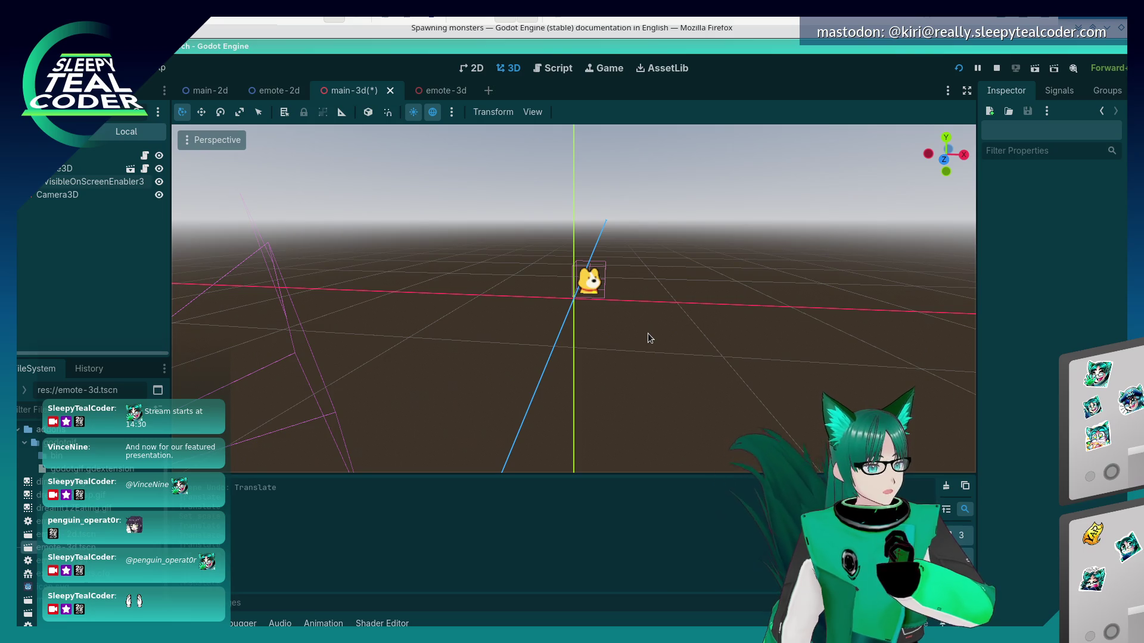
pyautogui.click(76, 183)
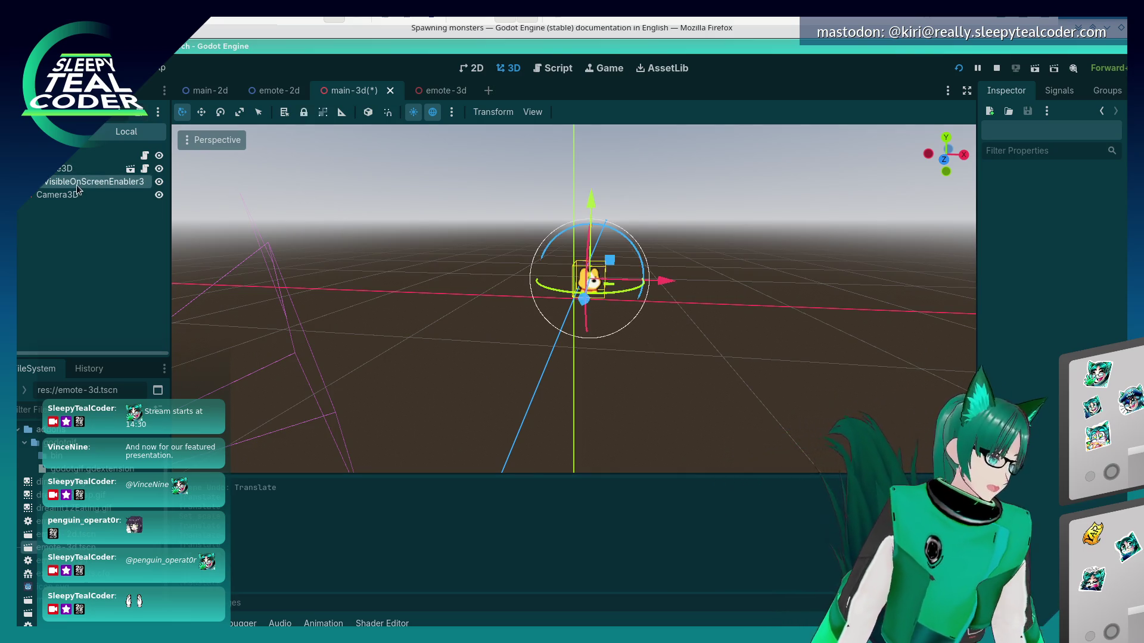
pyautogui.click(1059, 87)
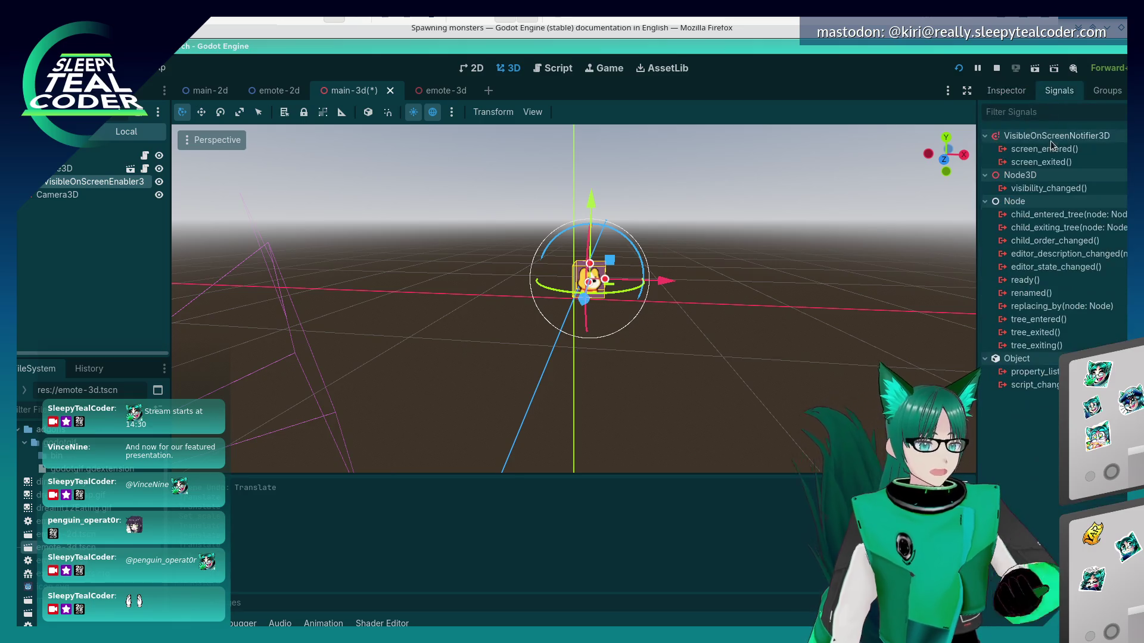
pyautogui.doubleClick(1050, 148)
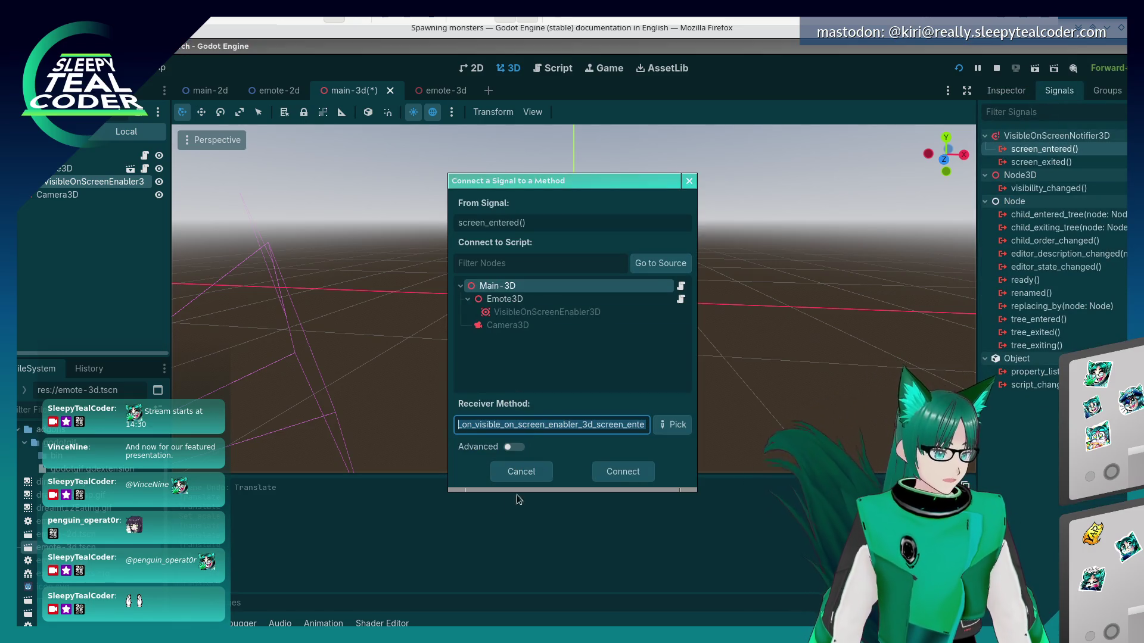
pyautogui.click(619, 471)
pyautogui.doubleClick(1060, 175)
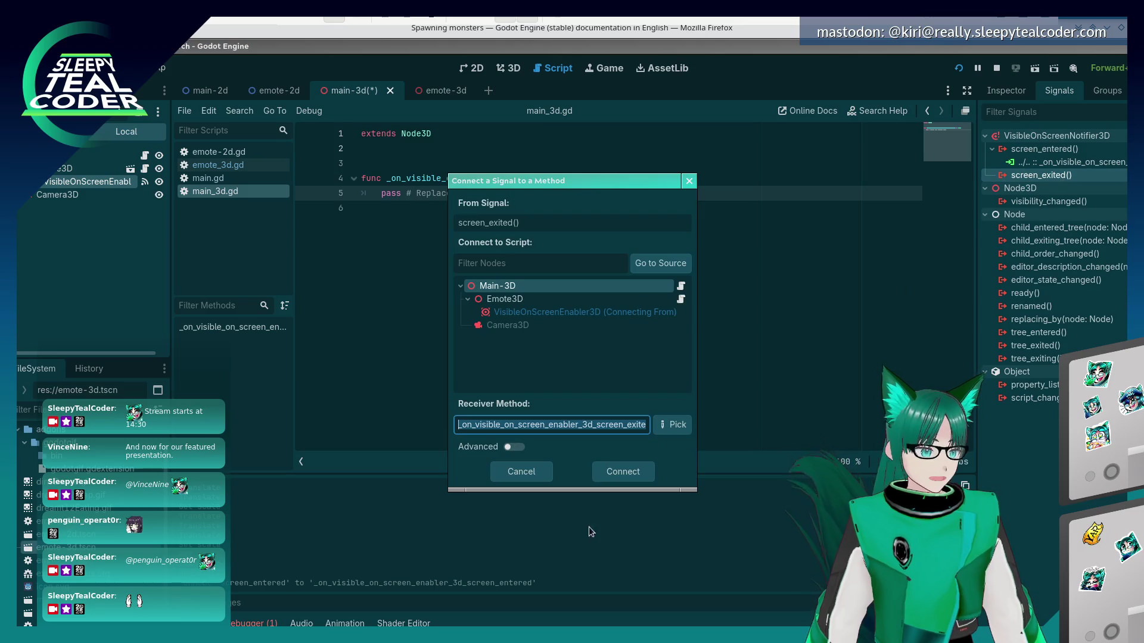
pyautogui.click(616, 472)
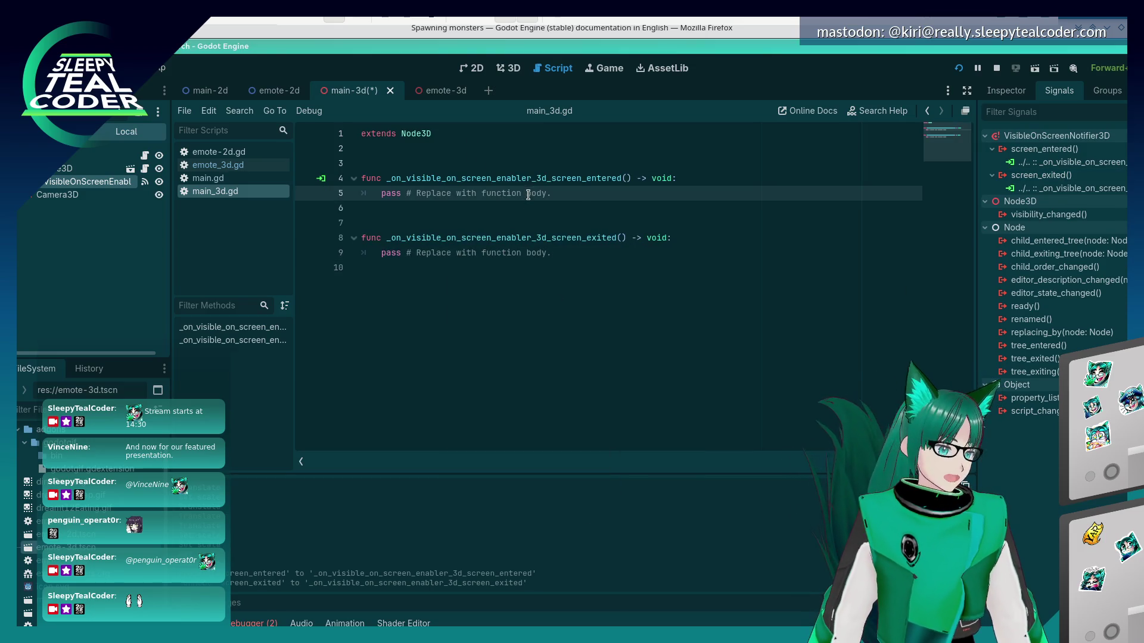
# - Replace the pass placeholders in both handlers with $Emote3D.stop()
pyautogui.hotkey('shift', 'Home')
pyautogui.press('BackSpace')
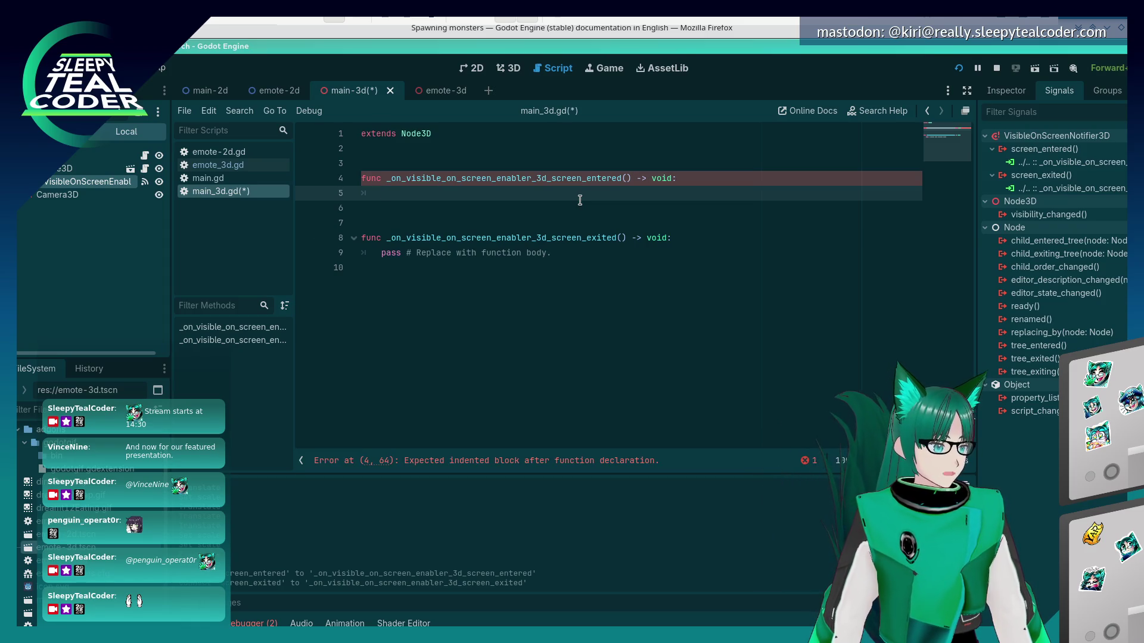
pyautogui.write('Emote3D.s')
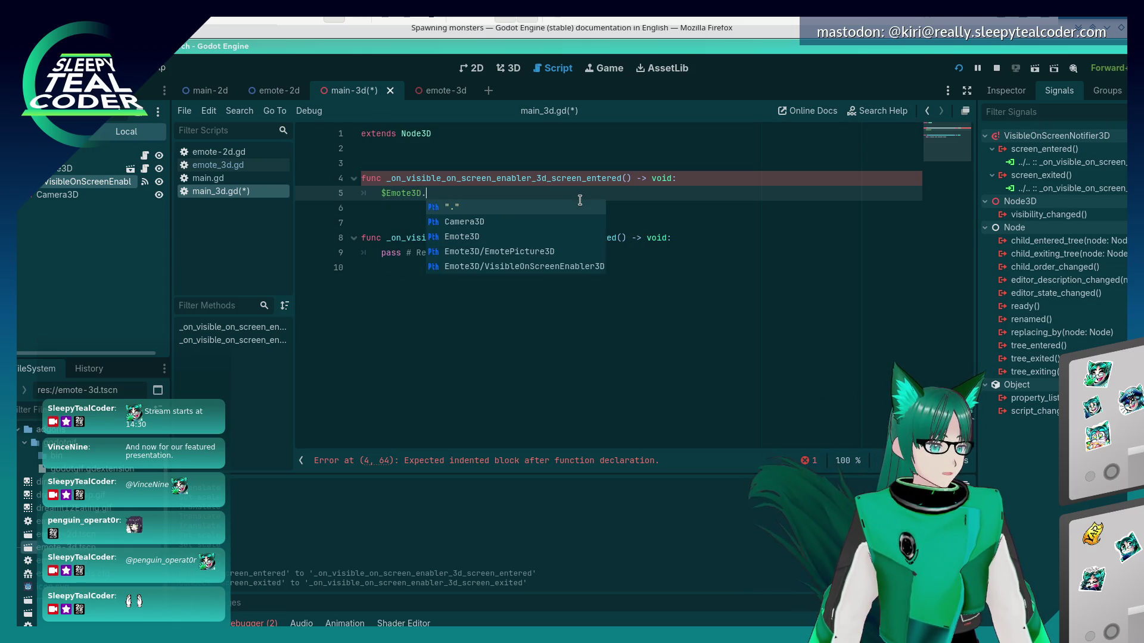
pyautogui.write('to')
pyautogui.press('Return')
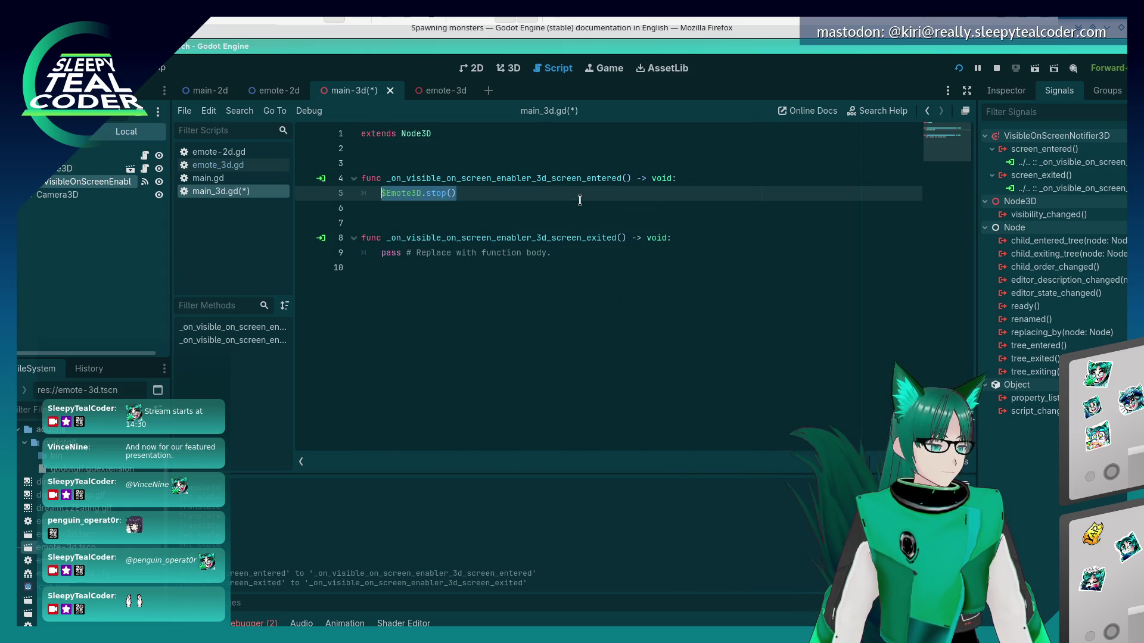
pyautogui.press('Down')
pyautogui.press('Down')
pyautogui.press('Down')
pyautogui.press('Down')
pyautogui.press('Home')
pyautogui.hotkey('shift', 'End')
pyautogui.write('$Emote3D.stop()')
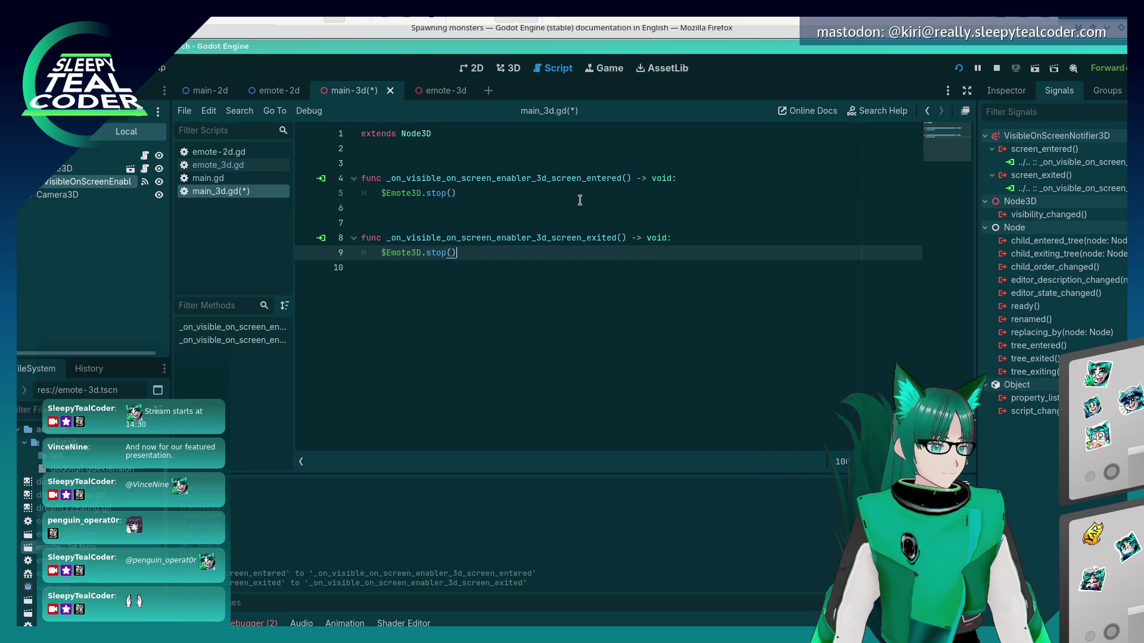
# - Change the screen_entered handler's call to $Emote3D.play()
pyautogui.press('Up')
pyautogui.press('Up')
pyautogui.press('Up')
pyautogui.press('Up')
pyautogui.press('End')
pyautogui.press('Left')
pyautogui.press('Left')
pyautogui.hotkey('ctrl', 'BackSpace')
pyautogui.write('play')
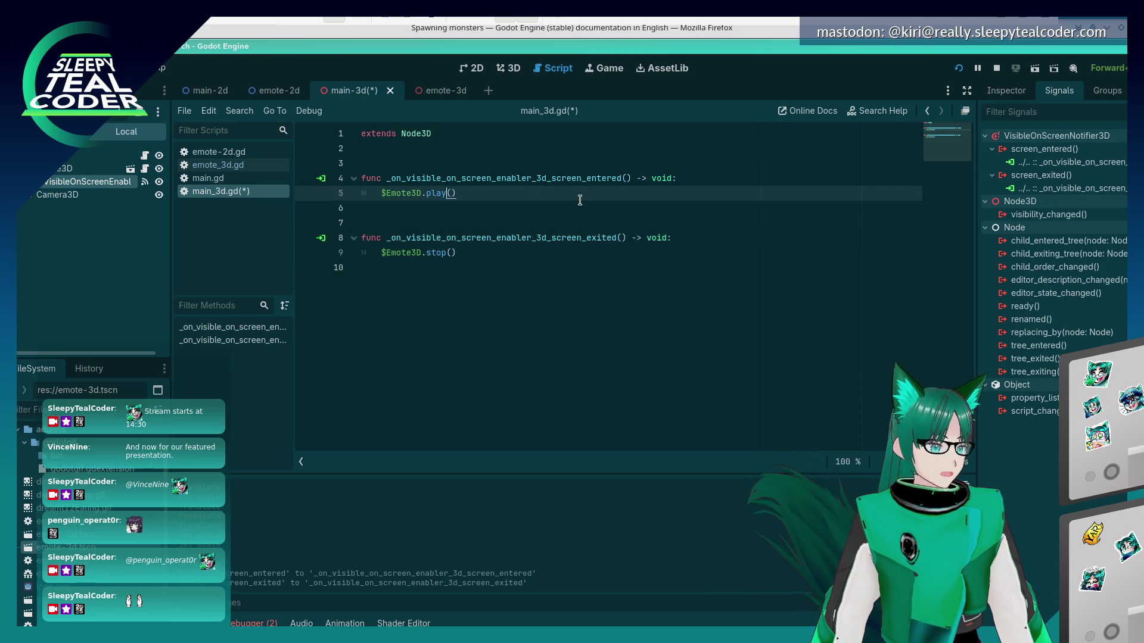
pyautogui.press('Down')
pyautogui.press('Down')
pyautogui.press('Down')
# - Add print("3D emote running") at the top of the screen_entered handler
pyautogui.press('Up')
pyautogui.press('Up')
pyautogui.press('Up')
pyautogui.press('End')
pyautogui.press('Return')
pyautogui.write('p')
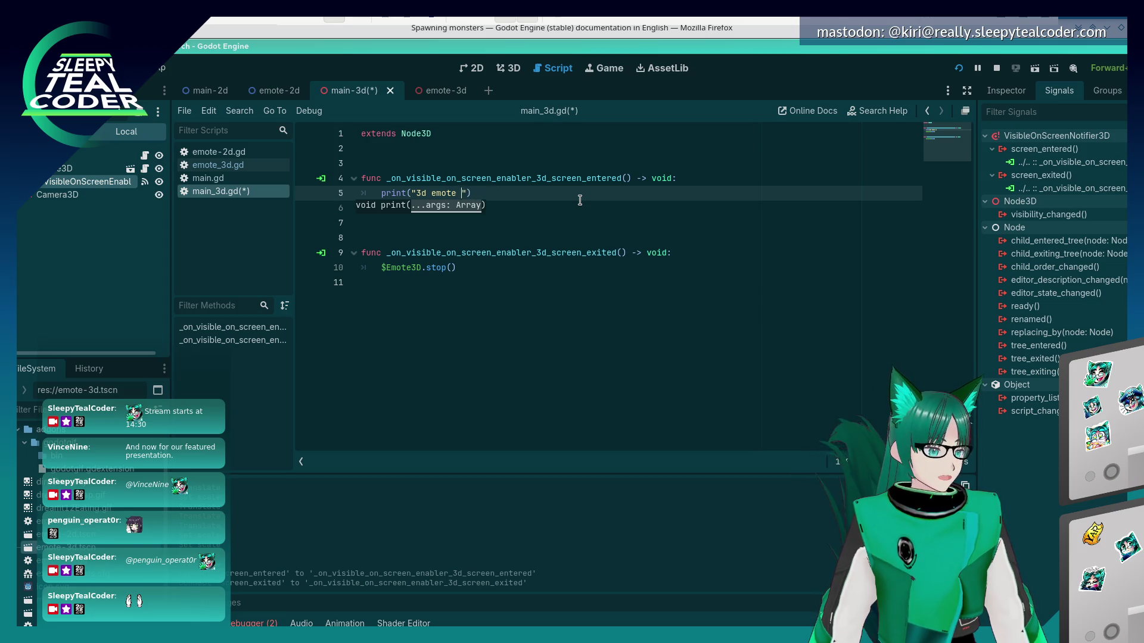
pyautogui.write('running')
pyautogui.press('Down')
pyautogui.press('Down')
pyautogui.press('Down')
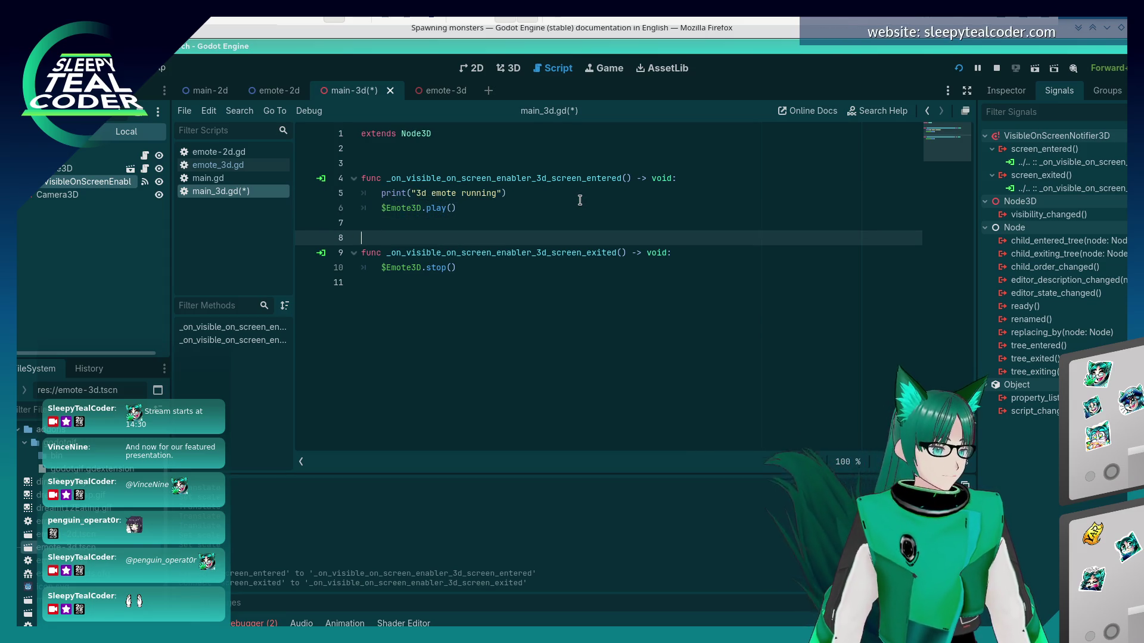
pyautogui.press('Up')
pyautogui.press('Up')
pyautogui.press('Up')
pyautogui.press('Delete')
pyautogui.press('Delete')
pyautogui.write('3D')
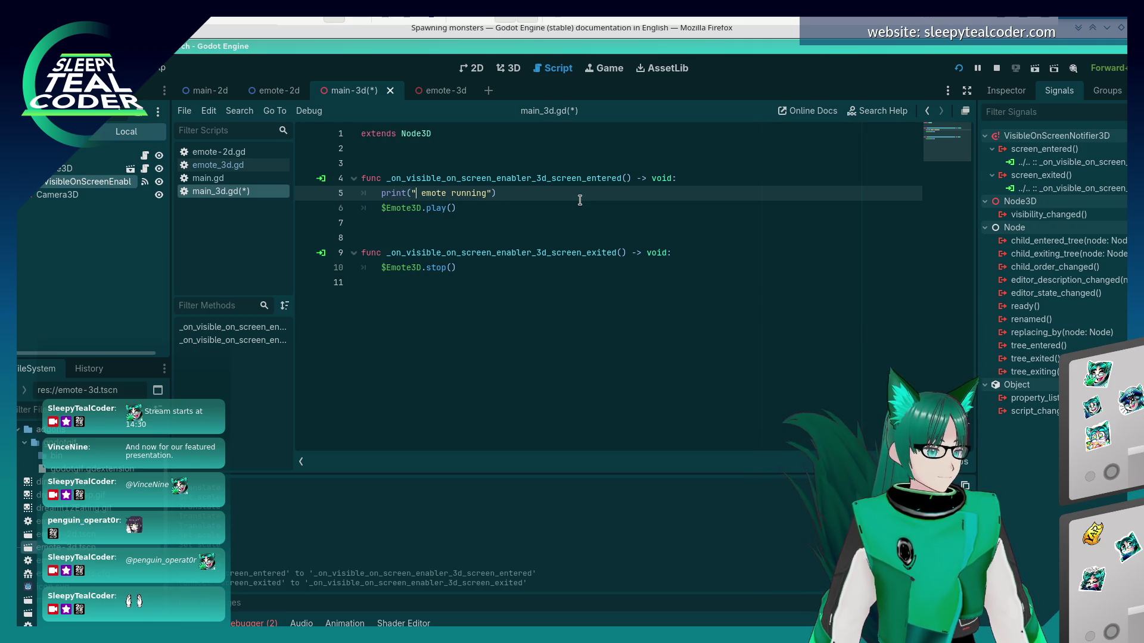
pyautogui.press('Down')
pyautogui.press('Down')
pyautogui.press('Down')
pyautogui.press('Down')
pyautogui.press('Down')
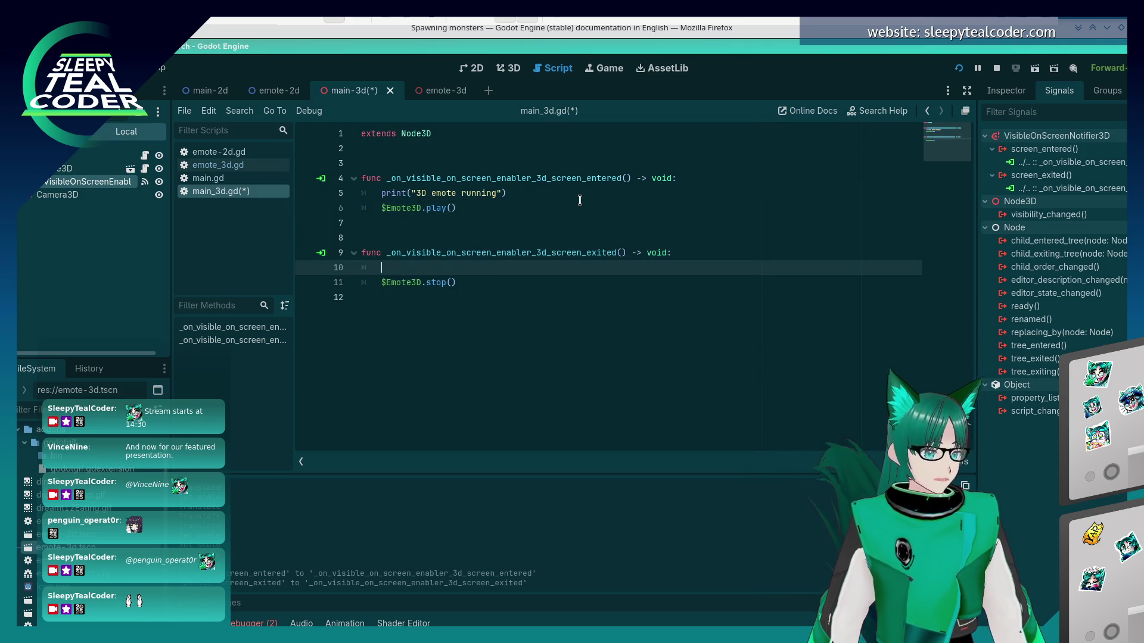
# - Add print("3D emote stopped") to the exit handler, save main_3d.gd and run the project
pyautogui.write('print("3D emote running")')
pyautogui.press('BackSpace')
pyautogui.press('Delete')
pyautogui.press('Delete')
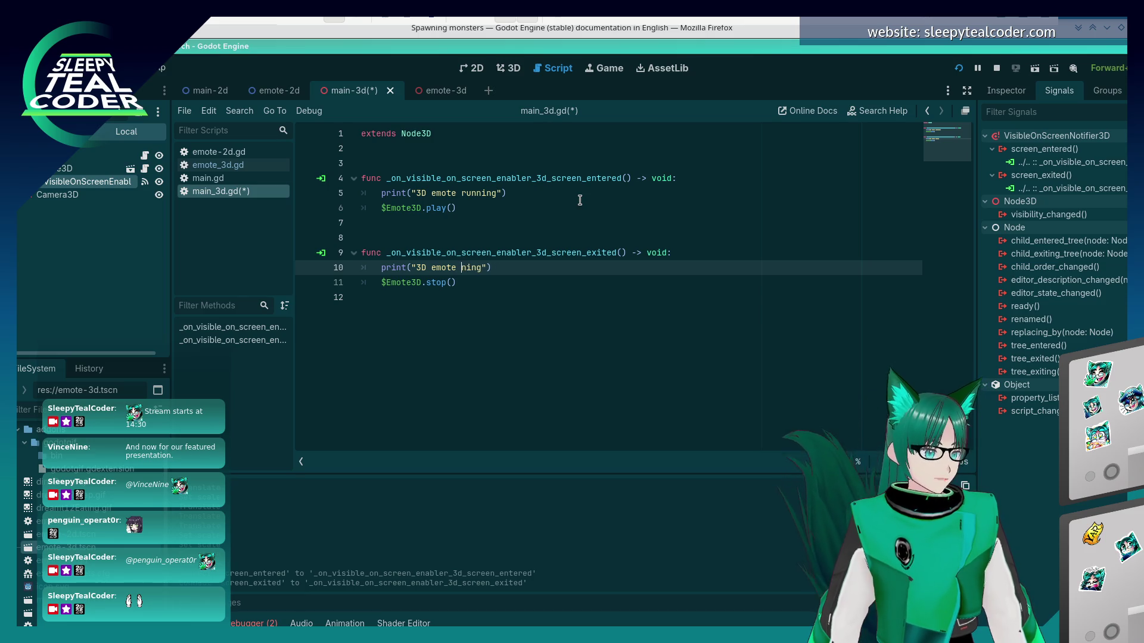
pyautogui.hotkey('ctrl', 's')
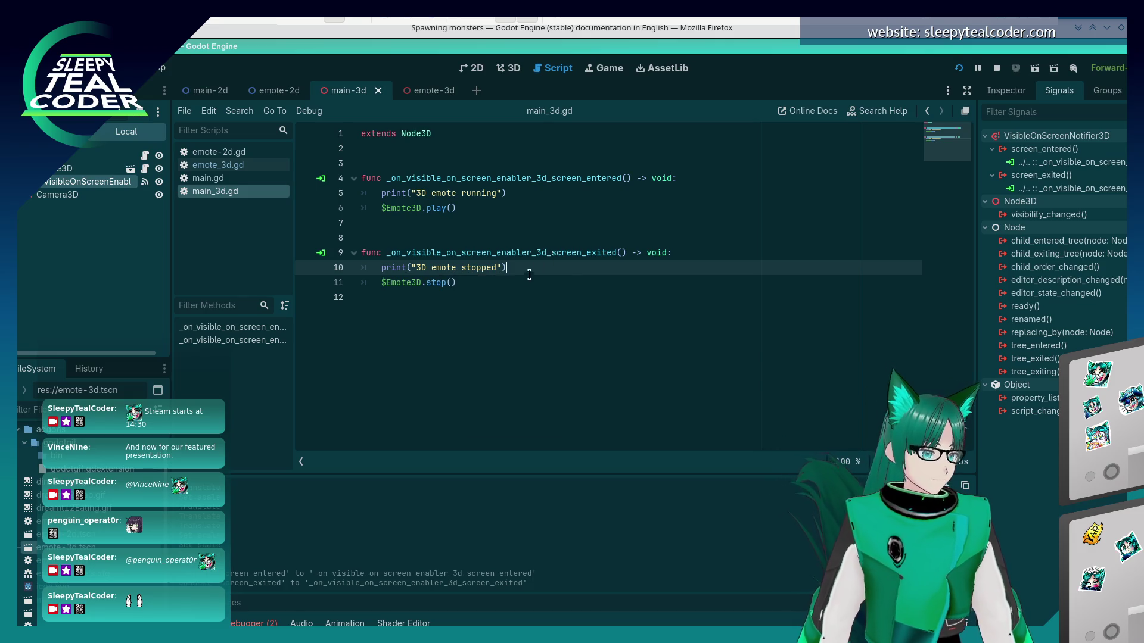
pyautogui.click(516, 282)
pyautogui.click(960, 69)
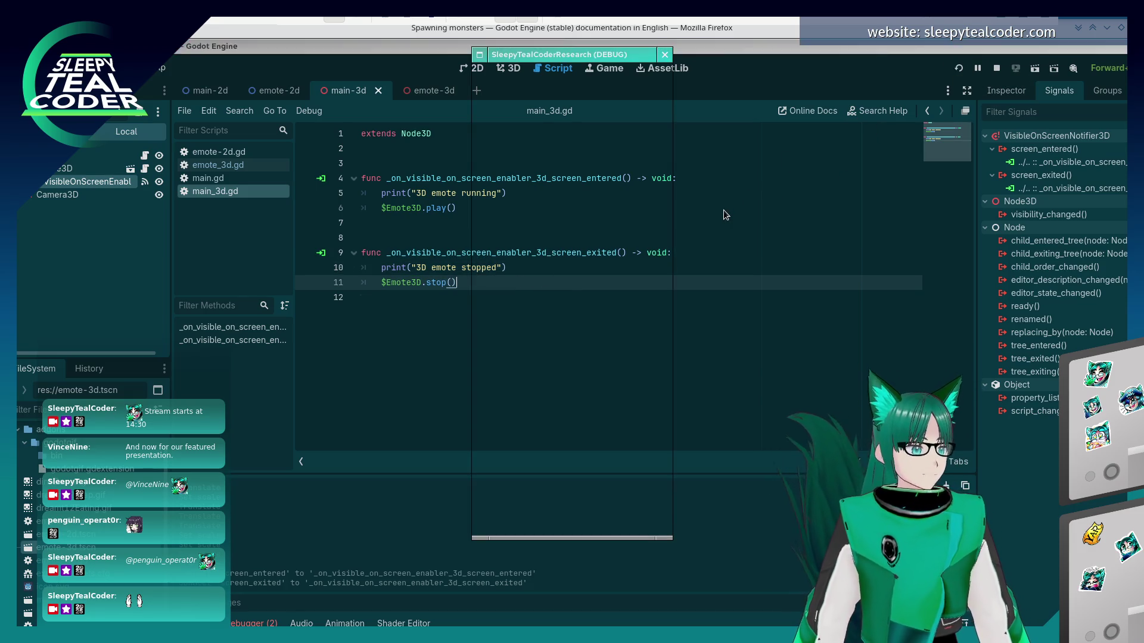
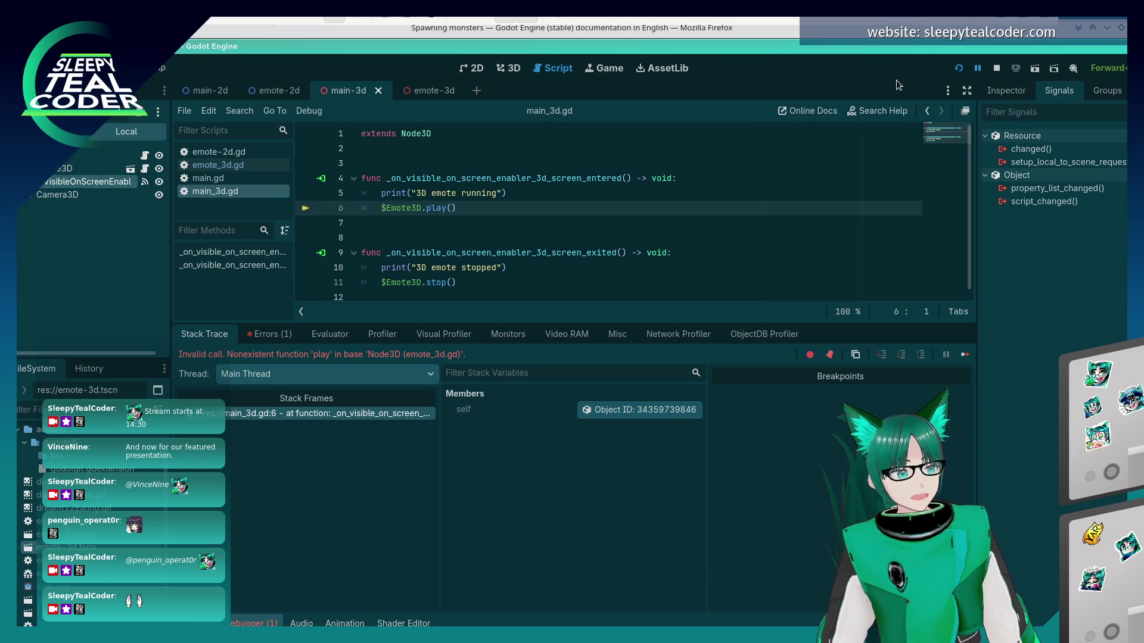
# - Stop the game and cut the two screen entered/exited handlers from main_3d.gd
pyautogui.click(988, 73)
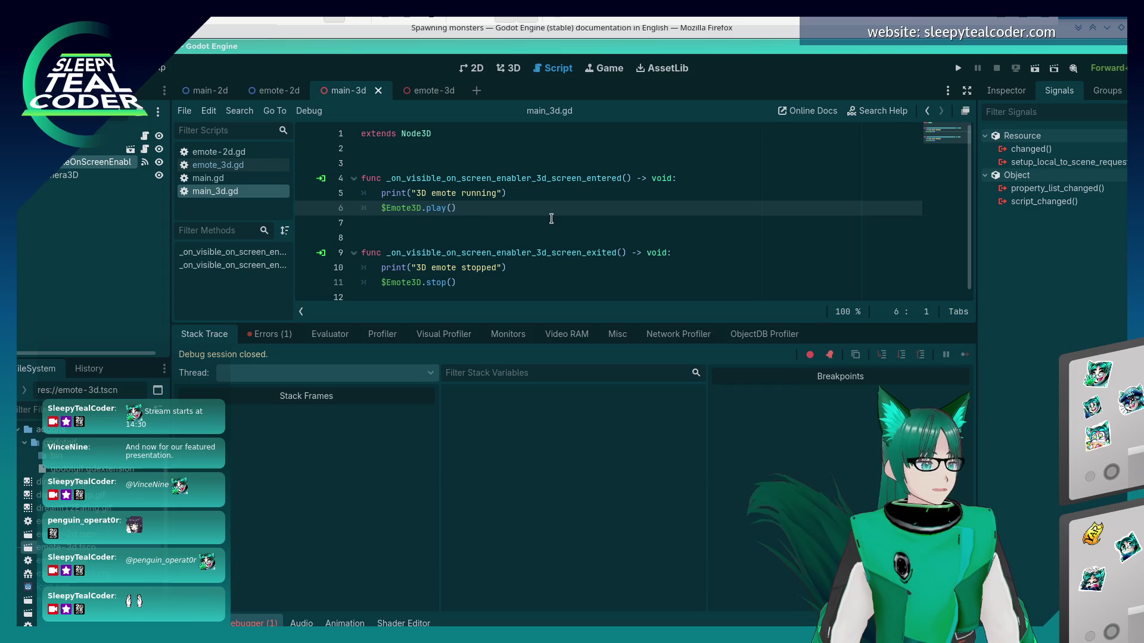
pyautogui.moveTo(504, 296)
pyautogui.mouseDown()
pyautogui.moveTo(477, 207)
pyautogui.moveTo(358, 178)
pyautogui.mouseUp()
pyautogui.hotkey('ctrl', 'c')
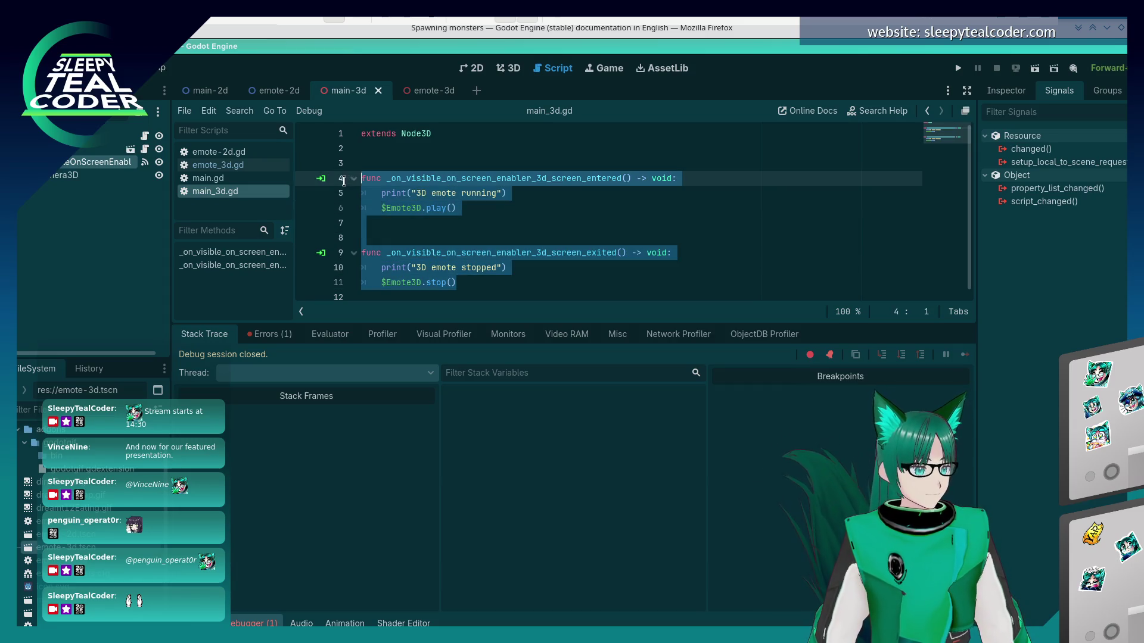
pyautogui.press('BackSpace')
pyautogui.press('BackSpace')
pyautogui.press('BackSpace')
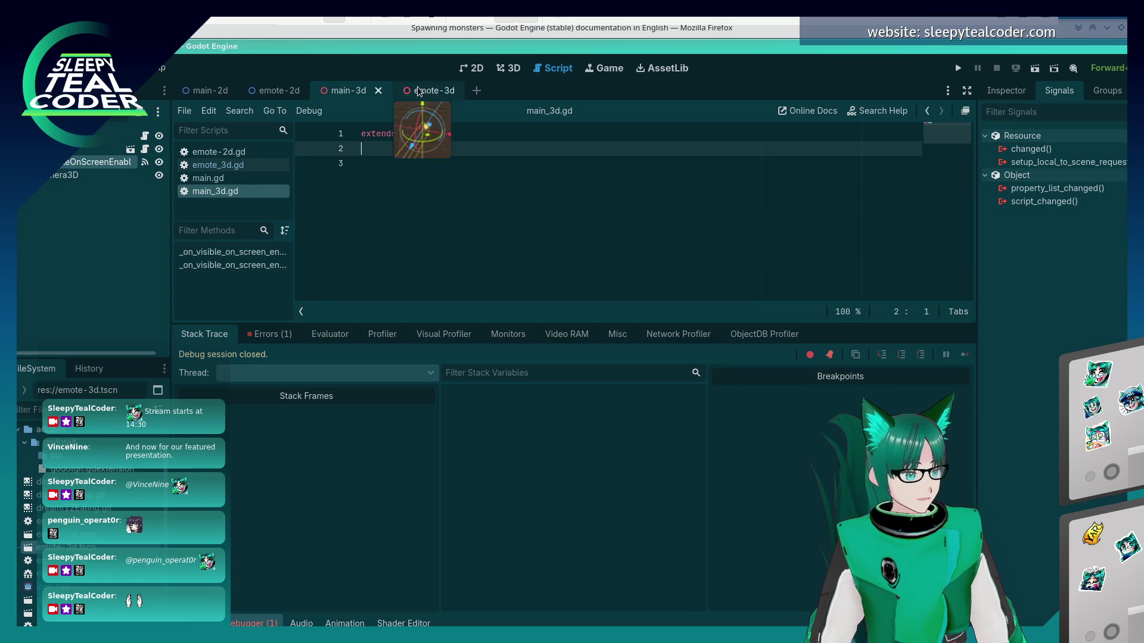
# - Paste the handlers below _ready in emote_3d.gd, remove the extra blank line, and return to main_3d
pyautogui.click(420, 90)
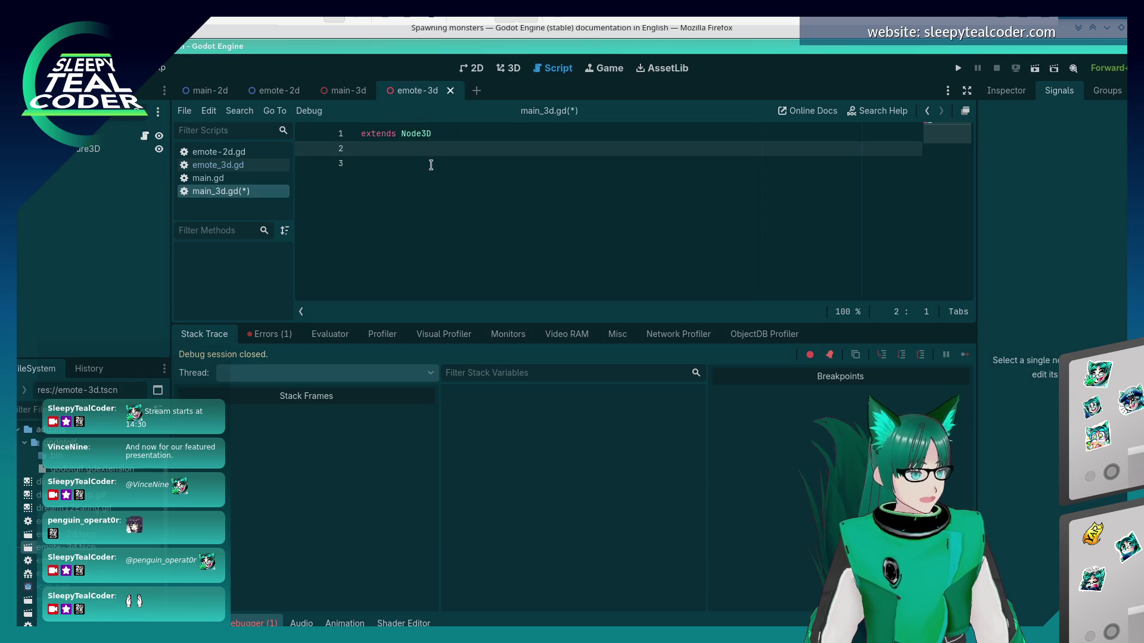
pyautogui.click(241, 167)
pyautogui.click(418, 200)
pyautogui.press('Return')
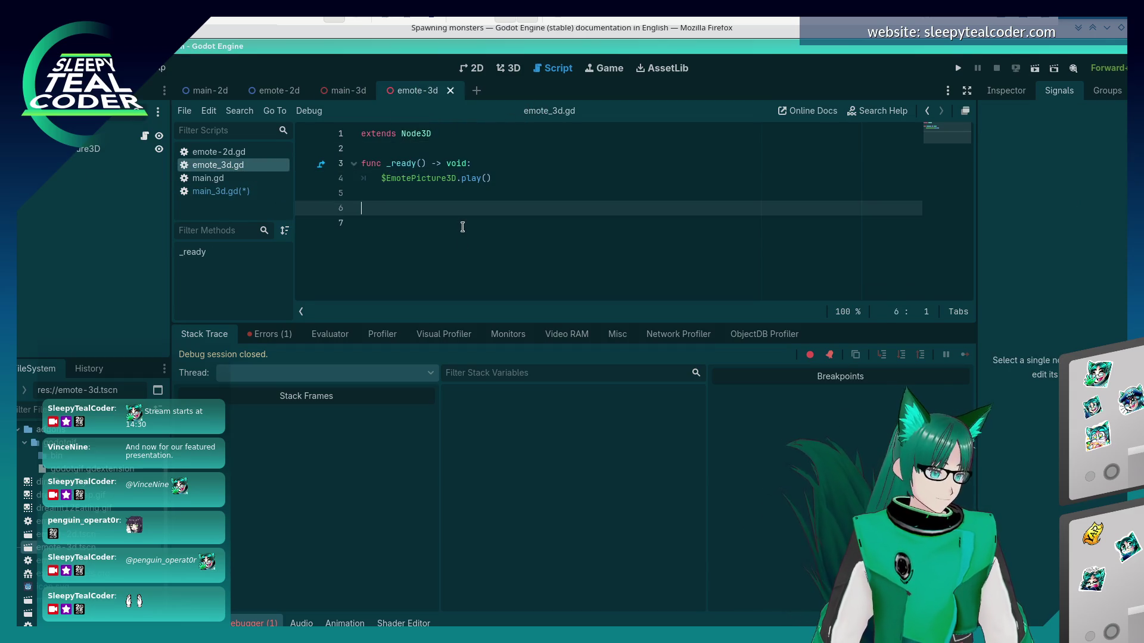
pyautogui.hotkey('ctrl', 'v')
pyautogui.click(463, 230)
pyautogui.press('BackSpace')
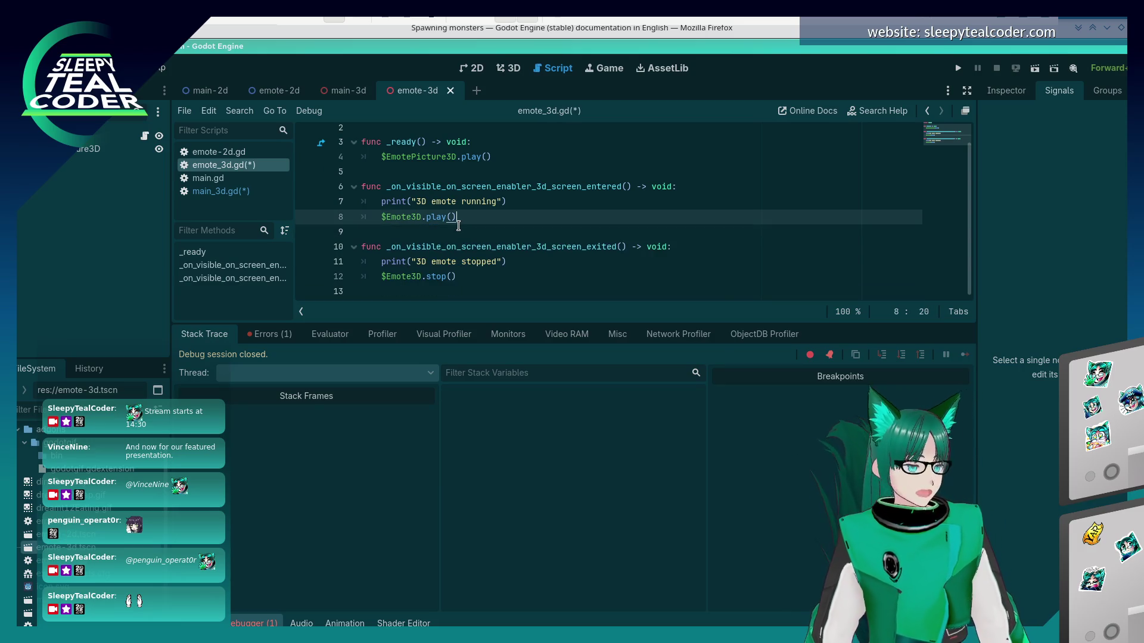
pyautogui.click(225, 191)
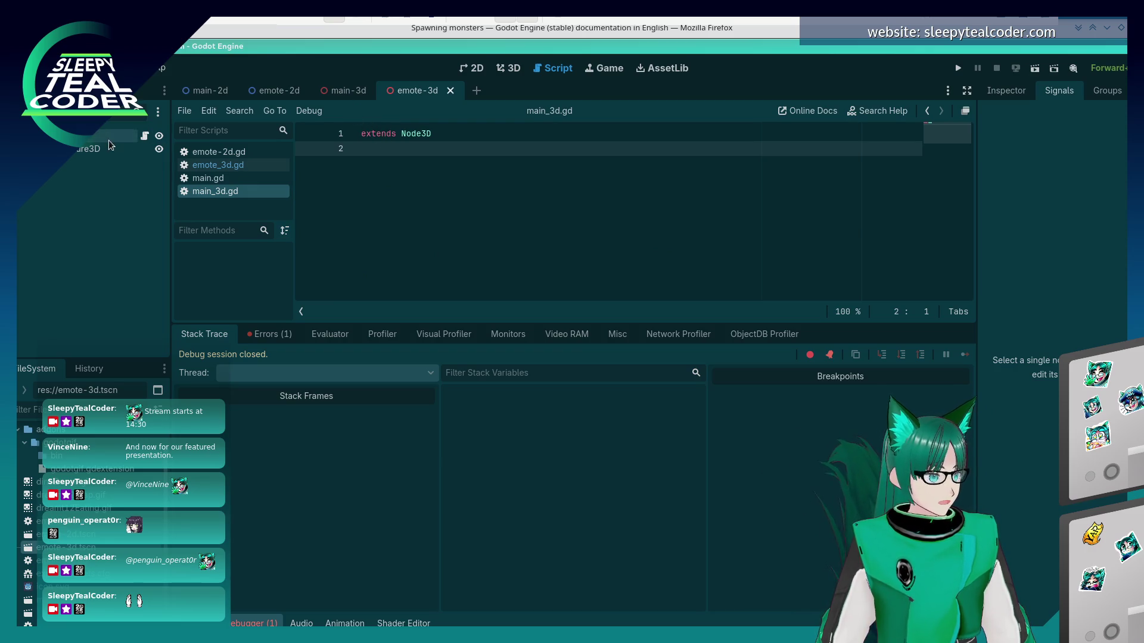
pyautogui.click(340, 91)
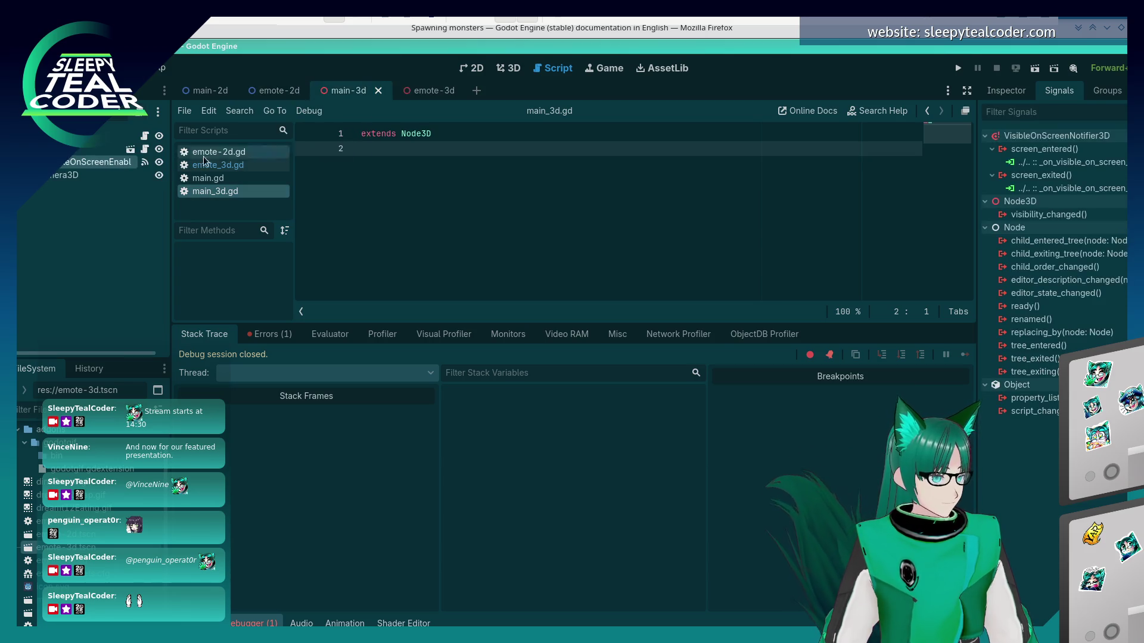
# - Cut the VisibleOnScreenEnabler3D node from main-3d and paste it under the emote-3d root
pyautogui.rightClick(113, 161)
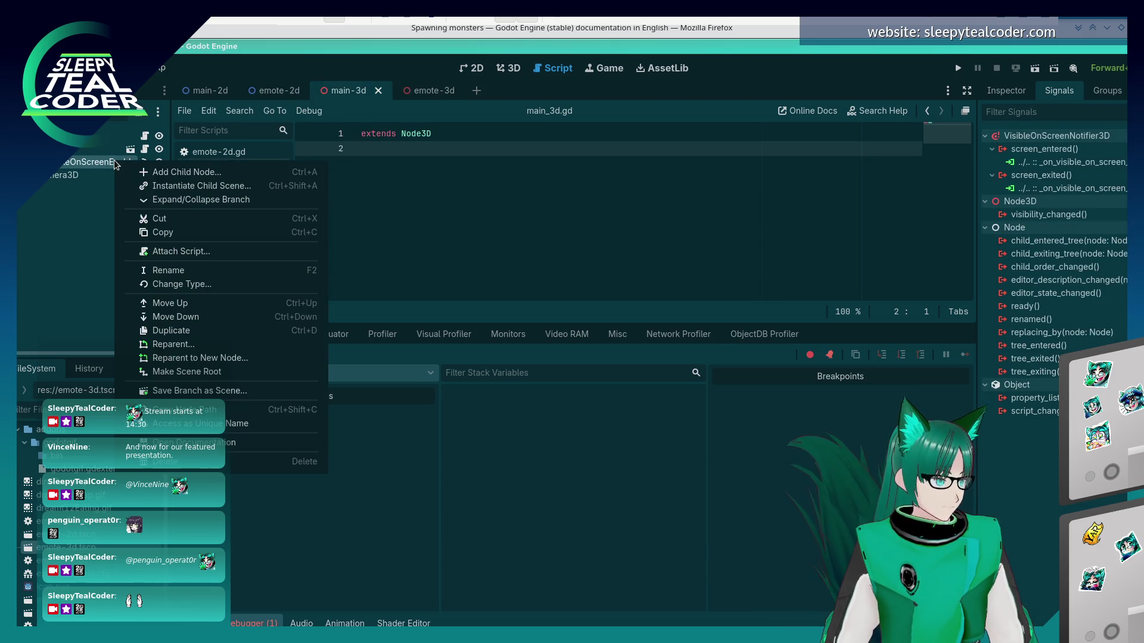
pyautogui.click(160, 218)
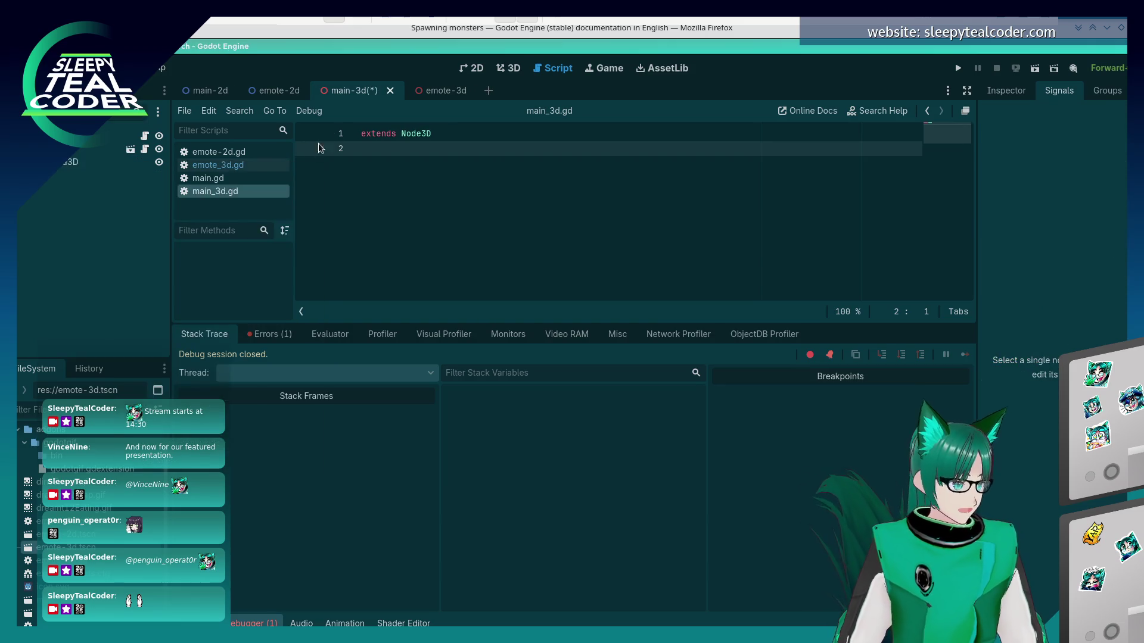
pyautogui.click(438, 91)
pyautogui.rightClick(59, 156)
pyautogui.click(89, 148)
pyautogui.rightClick(60, 152)
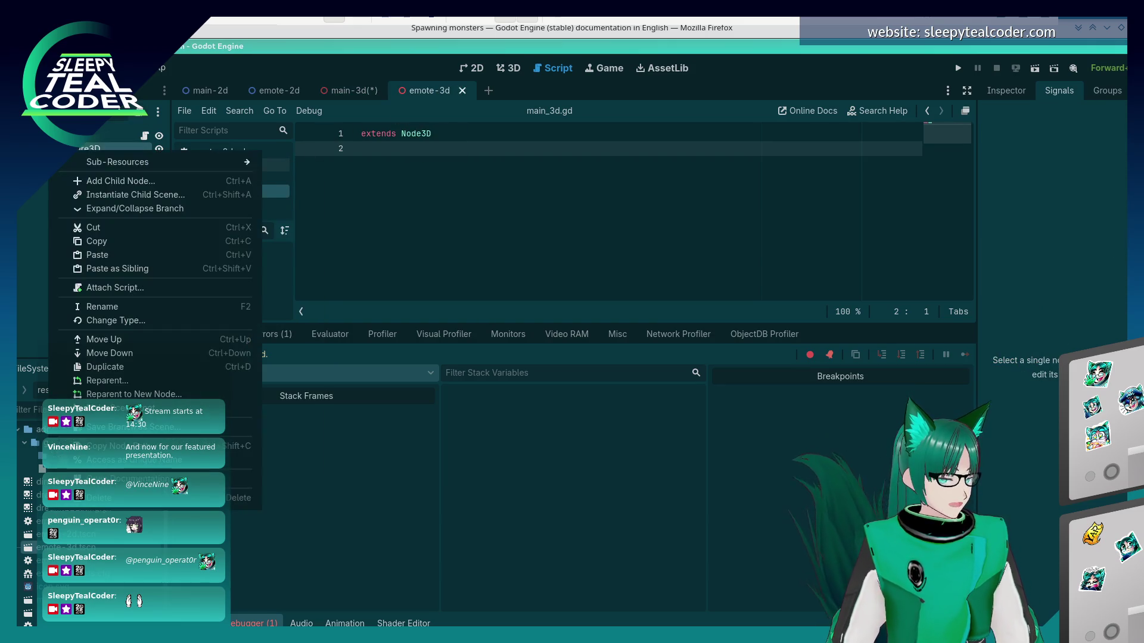
pyautogui.click(84, 255)
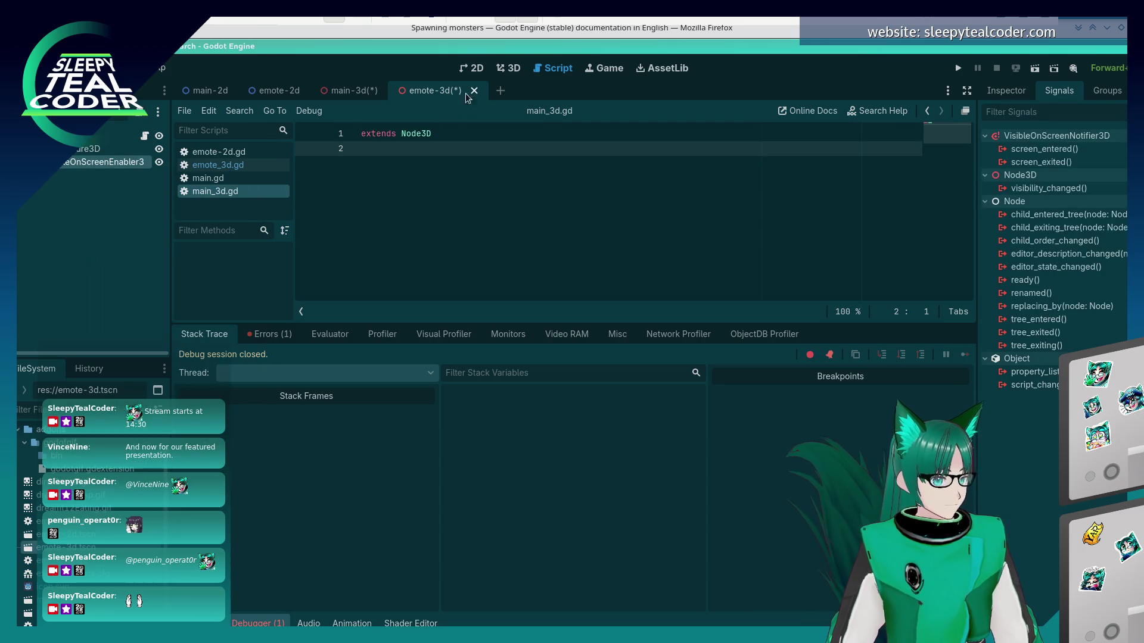
# - In the 3D view, orbit around the emote and nudge the enabler box around the sprite
pyautogui.click(500, 70)
pyautogui.scroll(5, 624, 211)
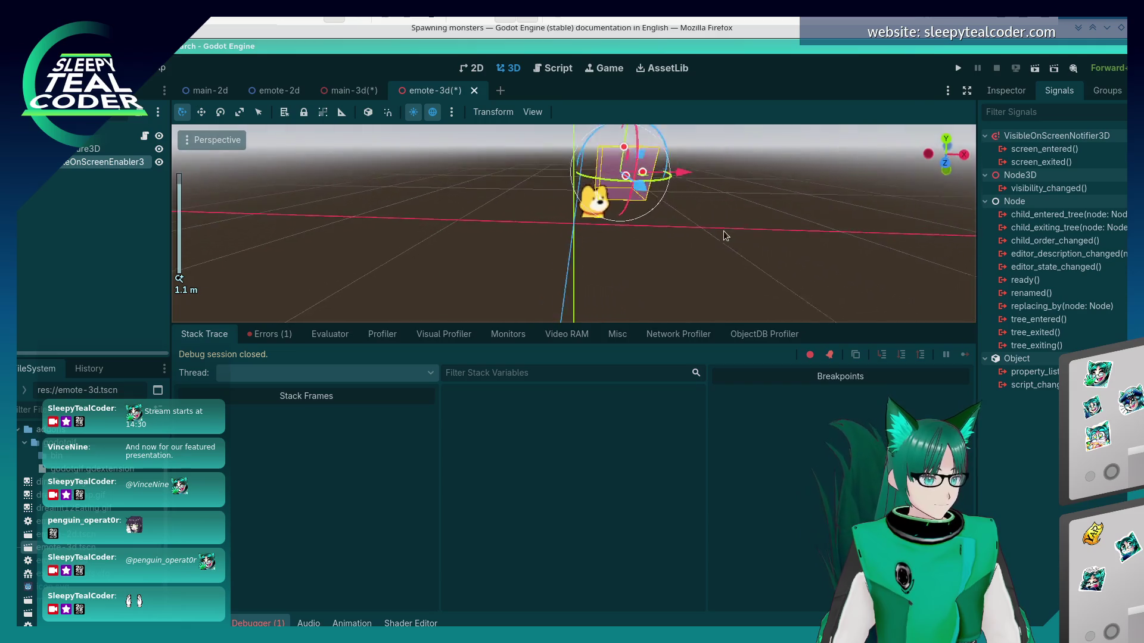
pyautogui.moveTo(726, 236); pyautogui.dragTo(665, 190)
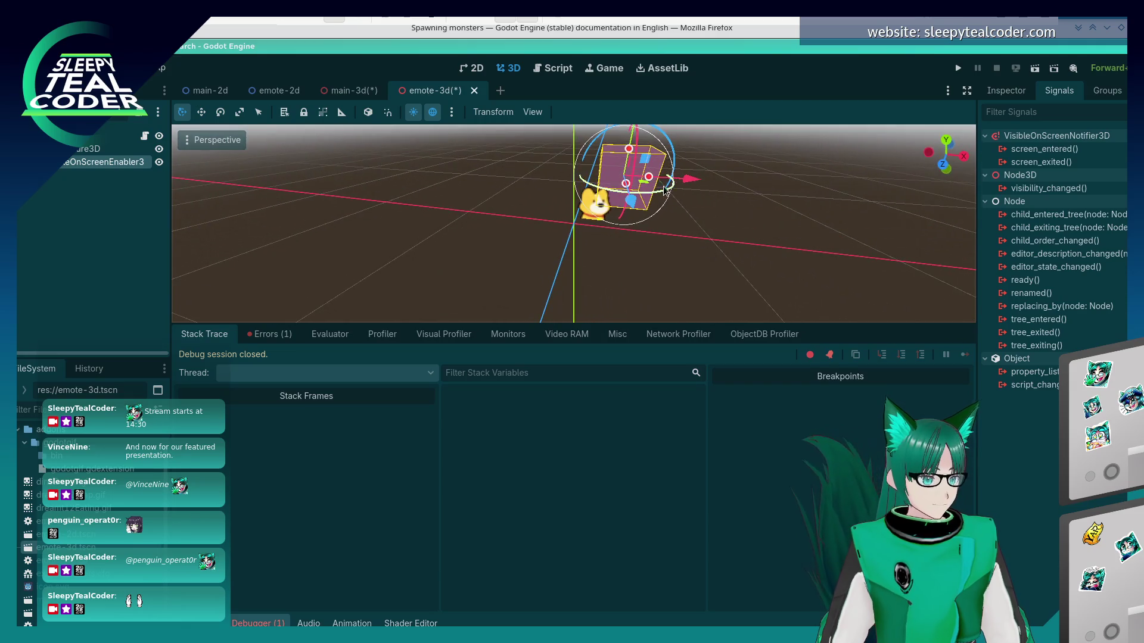
pyautogui.scroll(-2, 663, 184)
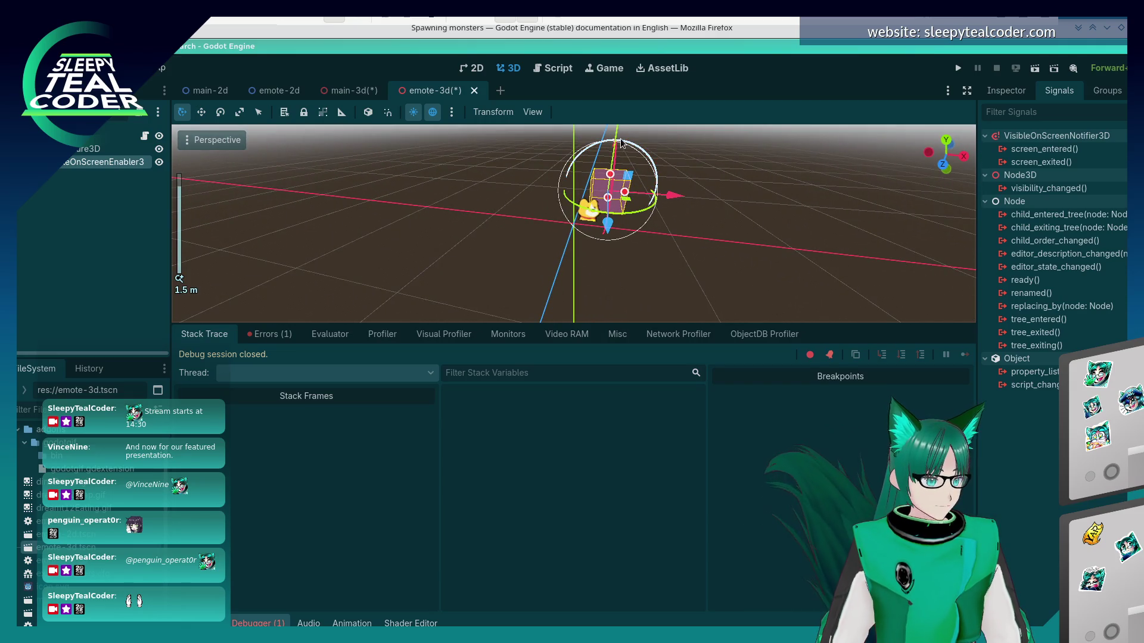
pyautogui.scroll(-1, 612, 138)
pyautogui.moveTo(611, 140); pyautogui.dragTo(611, 156)
pyautogui.moveTo(668, 224)
pyautogui.mouseDown()
pyautogui.moveTo(643, 246)
pyautogui.moveTo(636, 152)
pyautogui.moveTo(663, 198)
pyautogui.mouseUp()
pyautogui.scroll(5, 606, 224)
pyautogui.moveTo(606, 224)
pyautogui.mouseDown()
pyautogui.moveTo(738, 261)
pyautogui.moveTo(784, 288)
pyautogui.moveTo(554, 271)
pyautogui.moveTo(585, 262)
pyautogui.mouseUp()
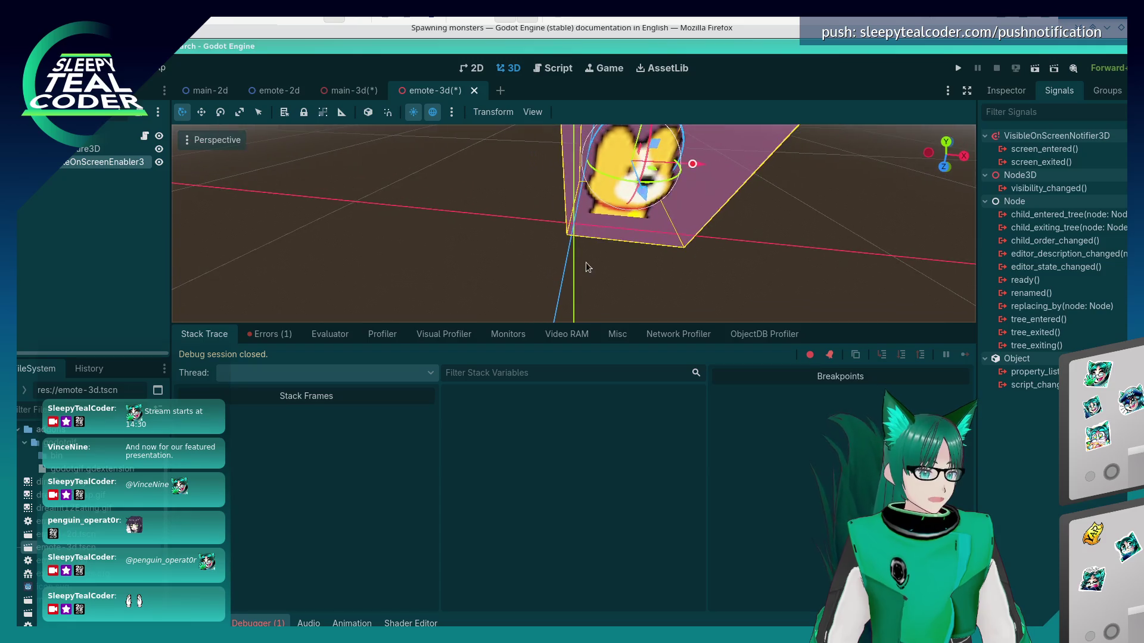
pyautogui.scroll(-3, 586, 262)
pyautogui.moveTo(668, 200); pyautogui.dragTo(666, 199)
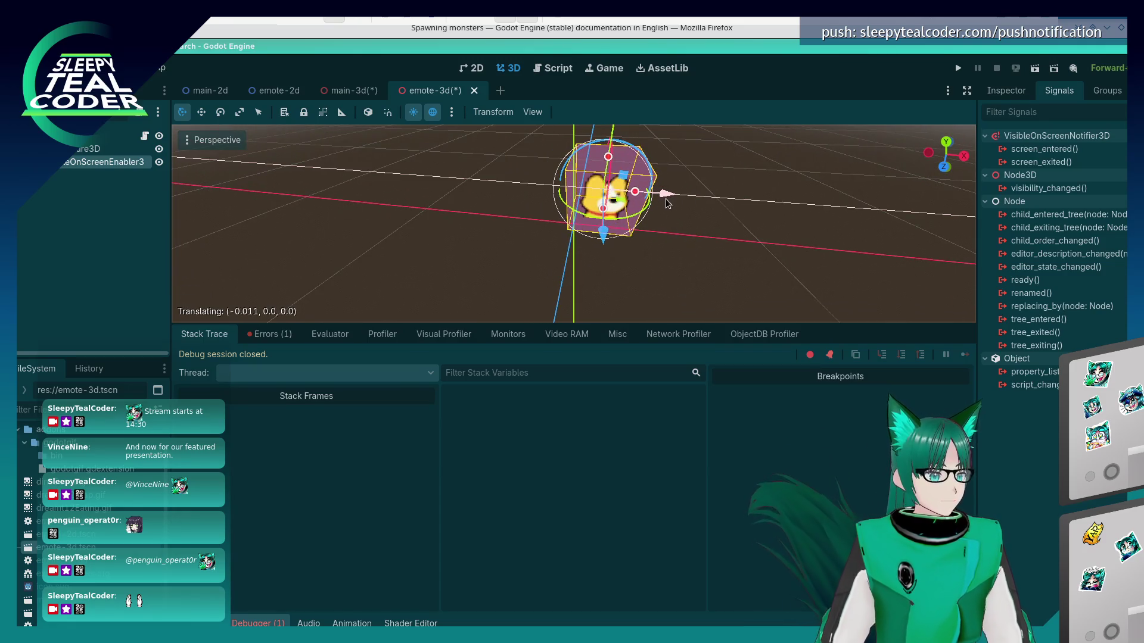
pyautogui.click(668, 253)
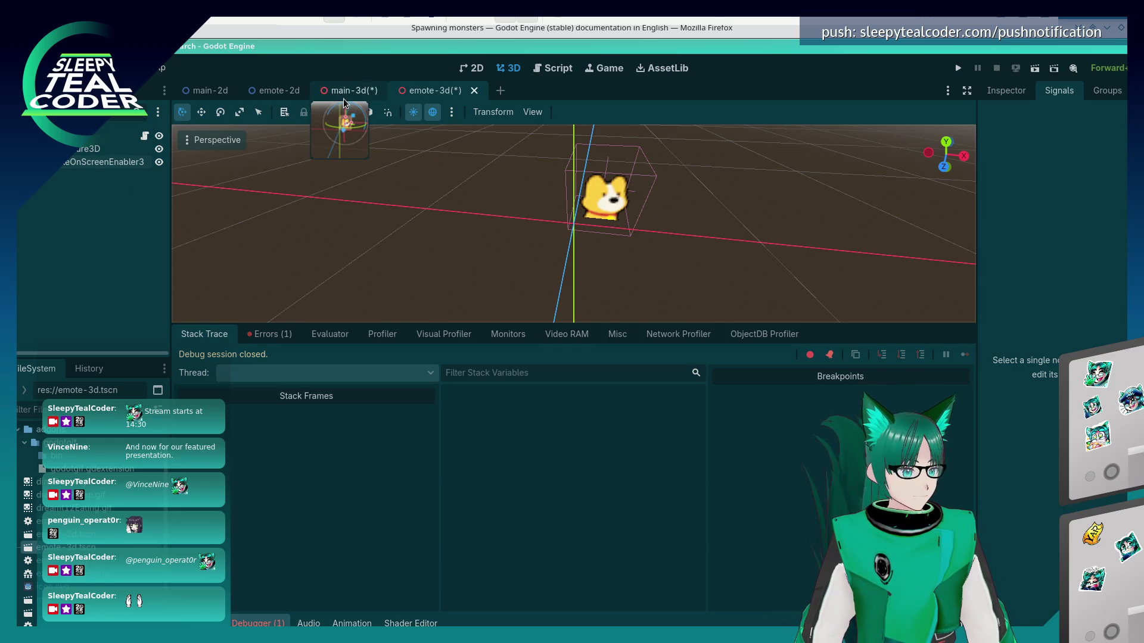
# - Connect the enabler's screen_entered signal to the emote_3d.gd handler and save
pyautogui.click(101, 174)
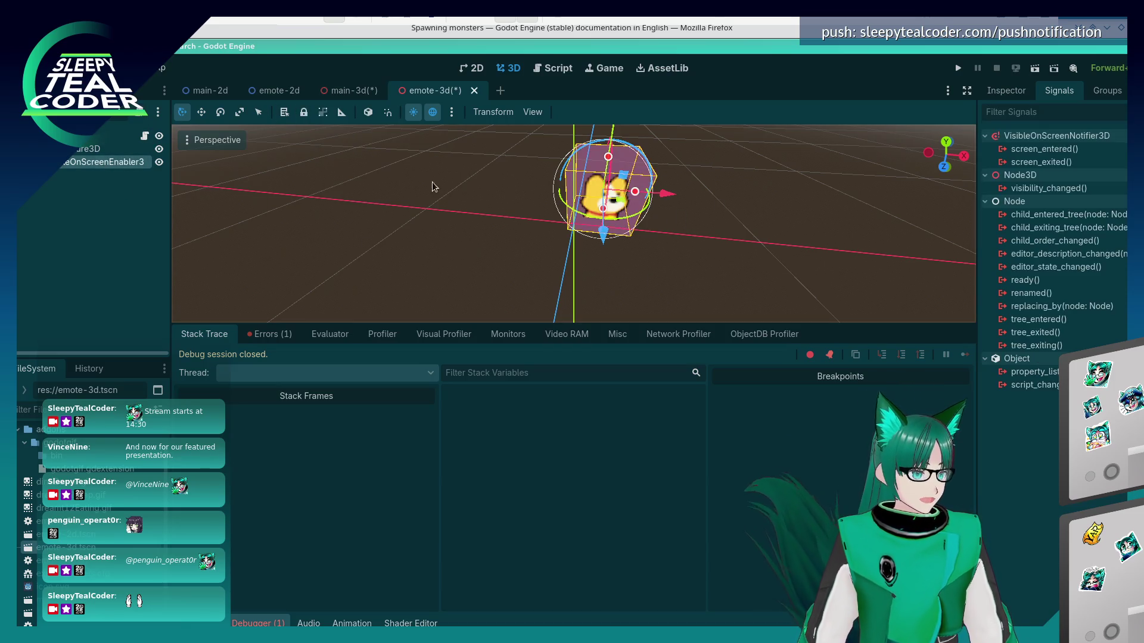
pyautogui.rightClick(1032, 150)
pyautogui.click(1017, 156)
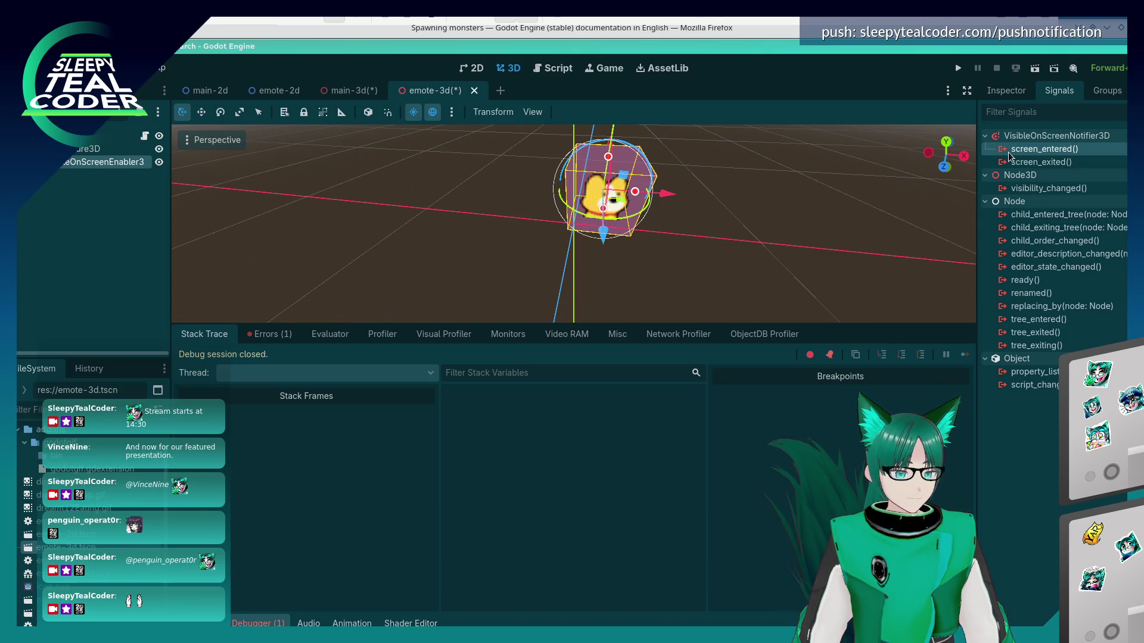
pyautogui.rightClick(1020, 154)
pyautogui.click(1023, 165)
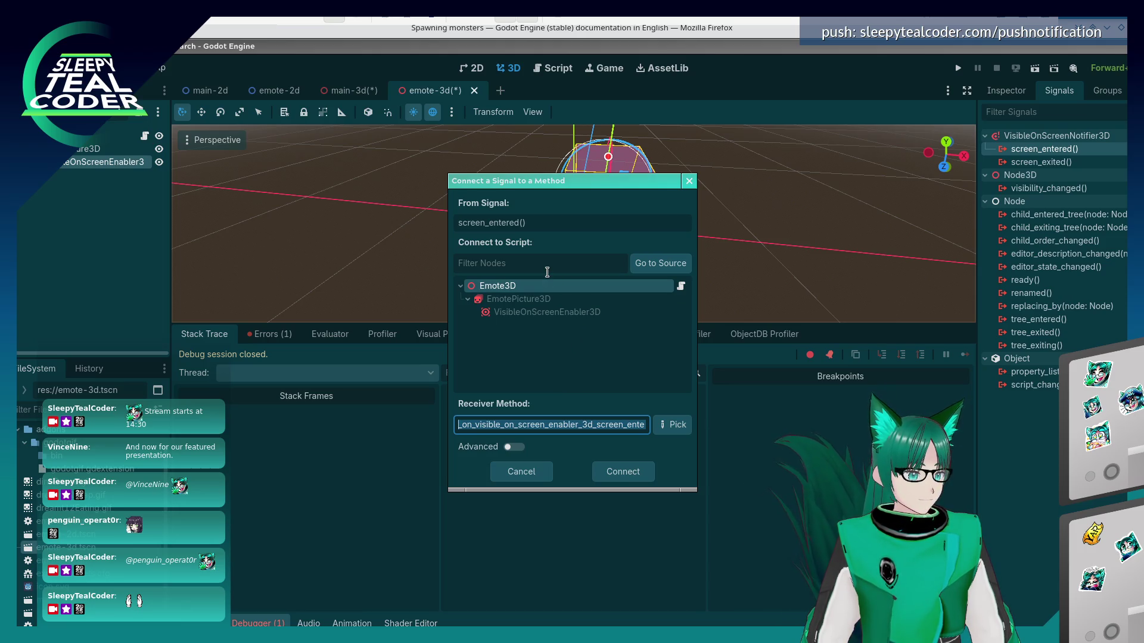
pyautogui.click(648, 482)
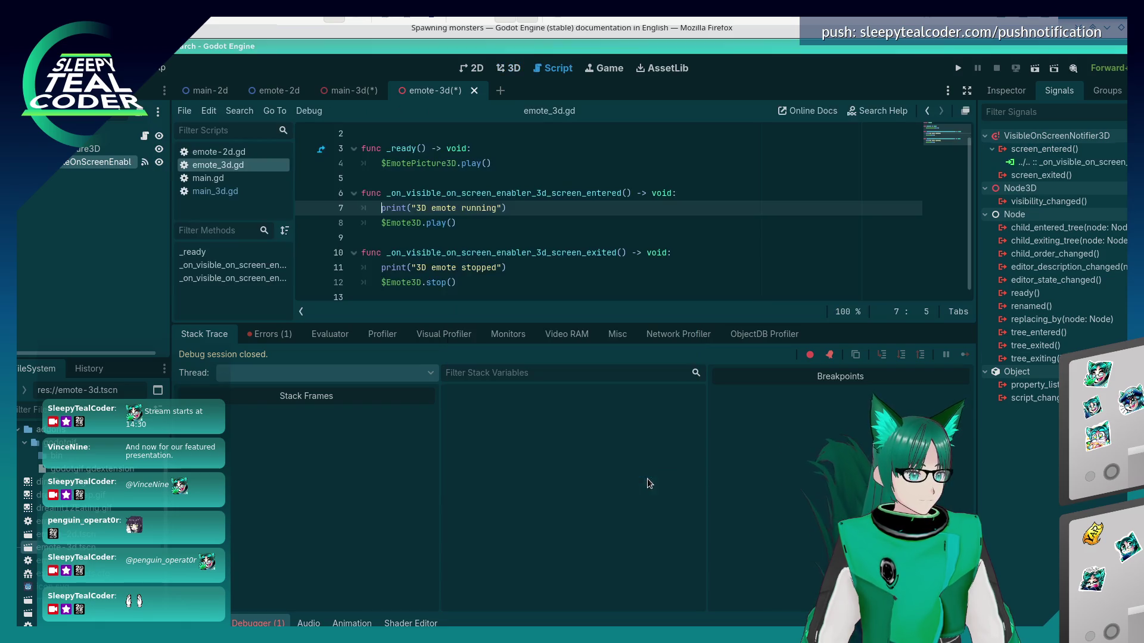
pyautogui.click(351, 91)
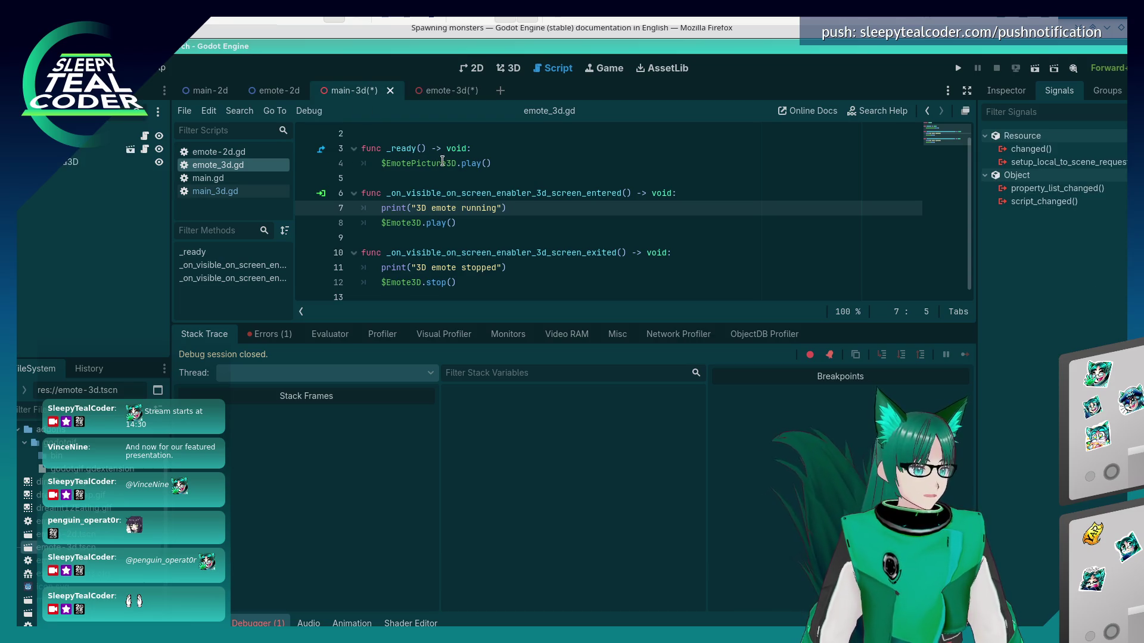
pyautogui.click(447, 91)
pyautogui.hotkey('ctrl', 's')
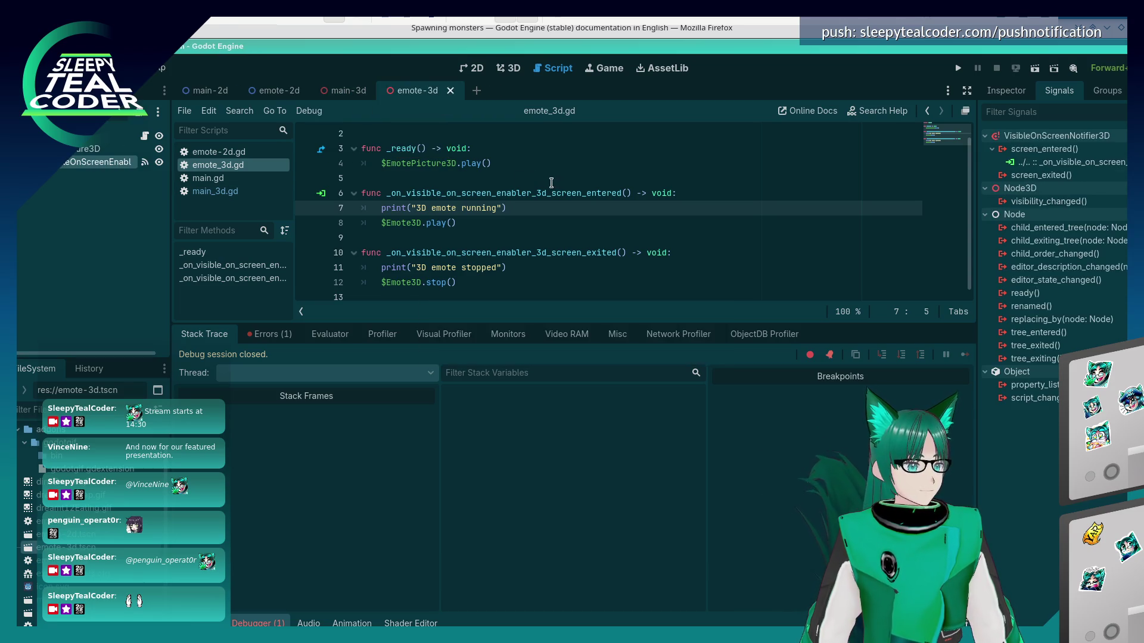
# - Connect screen_exited to its existing handler and run the game
pyautogui.rightClick(1047, 180)
pyautogui.click(1067, 189)
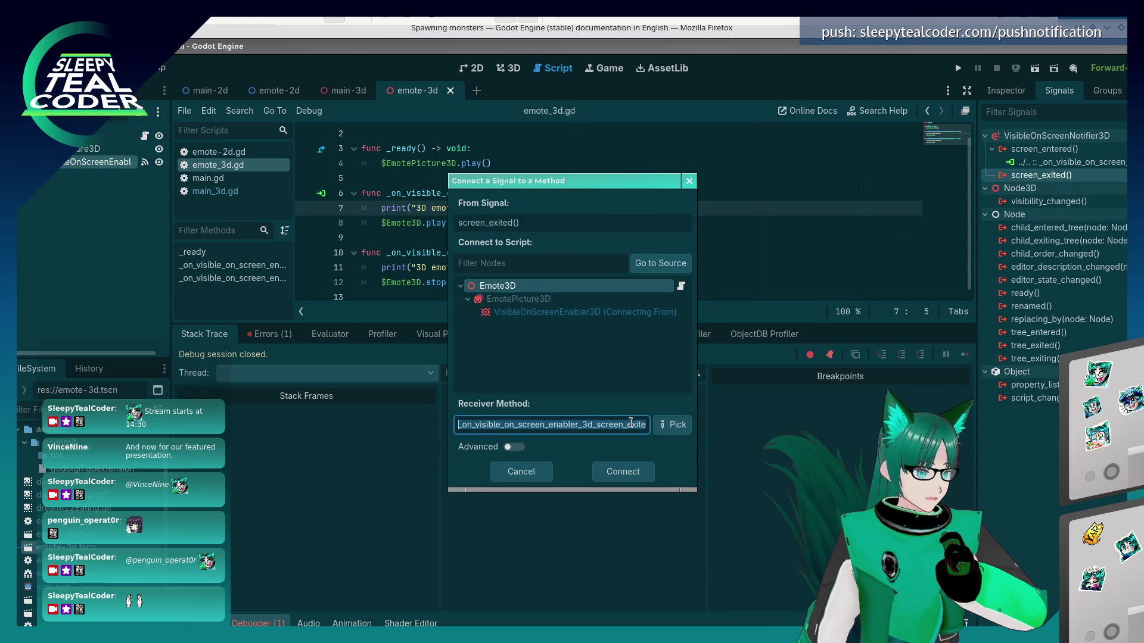
pyautogui.click(620, 472)
pyautogui.click(499, 287)
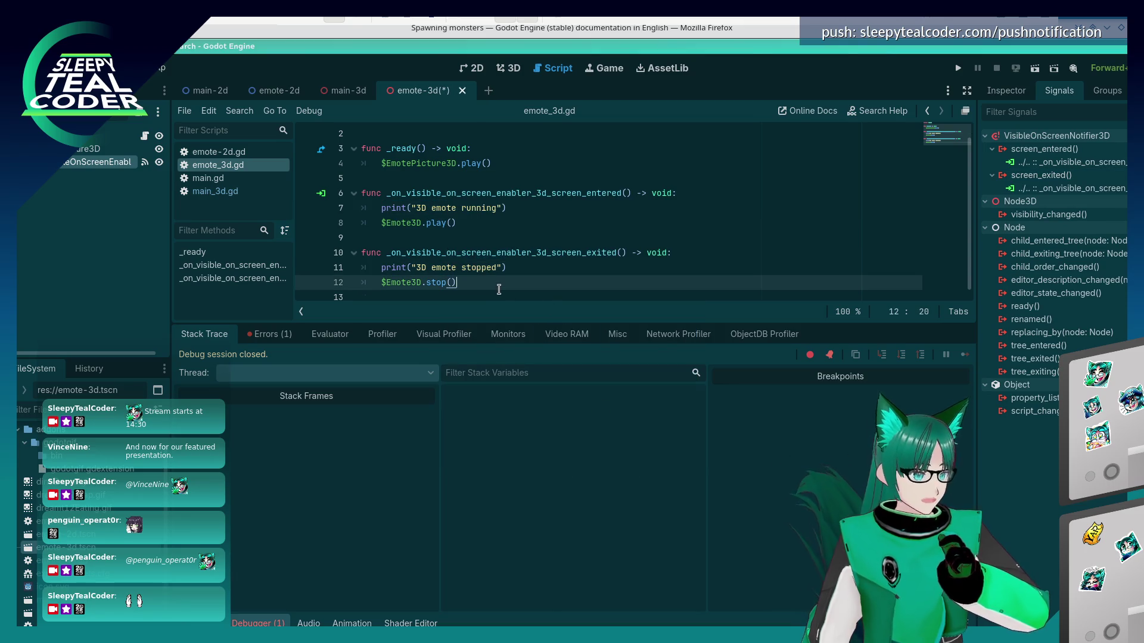
pyautogui.click(971, 67)
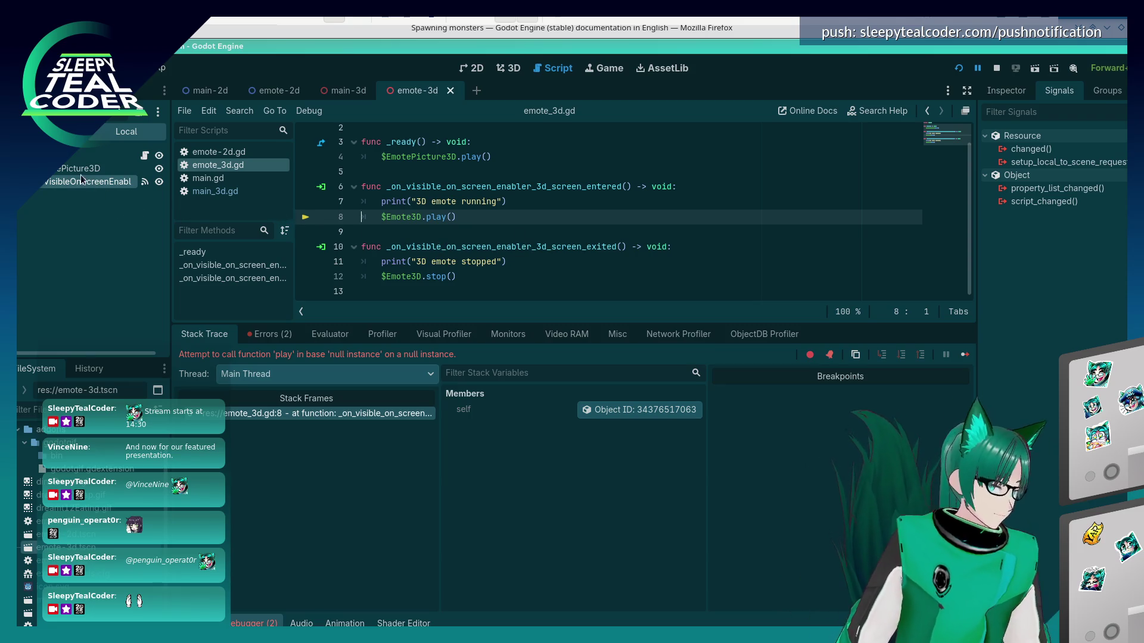
# - Change the node name on lines 8 and 12 to $EmotePicture3D
pyautogui.click(415, 217)
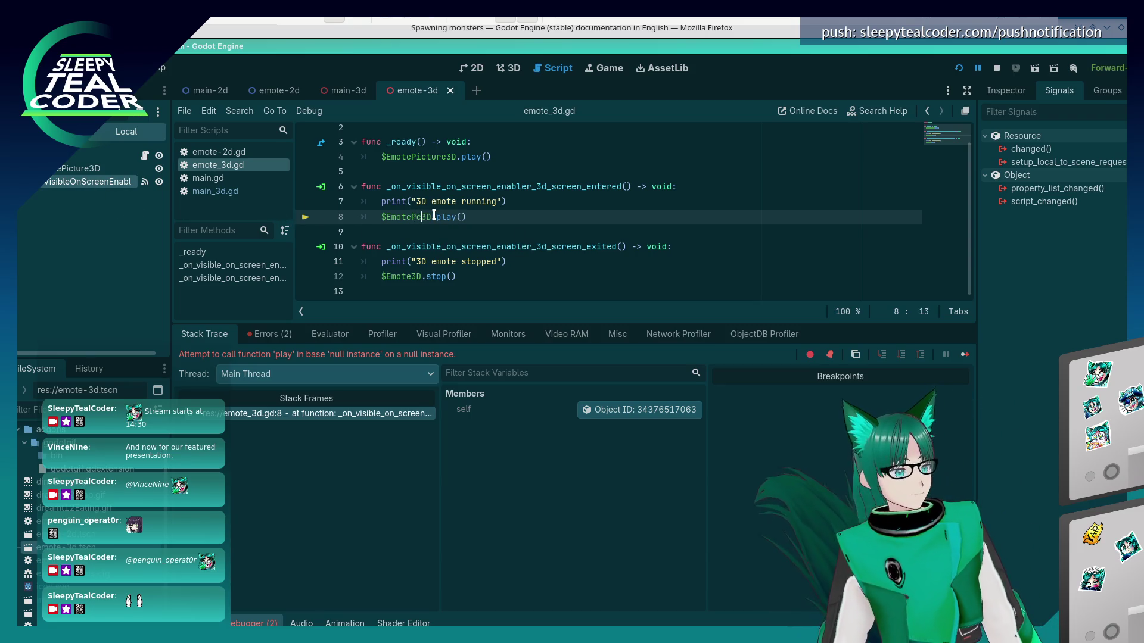
pyautogui.press('BackSpace')
pyautogui.write('icture')
pyautogui.press('Return')
pyautogui.doubleClick(426, 218)
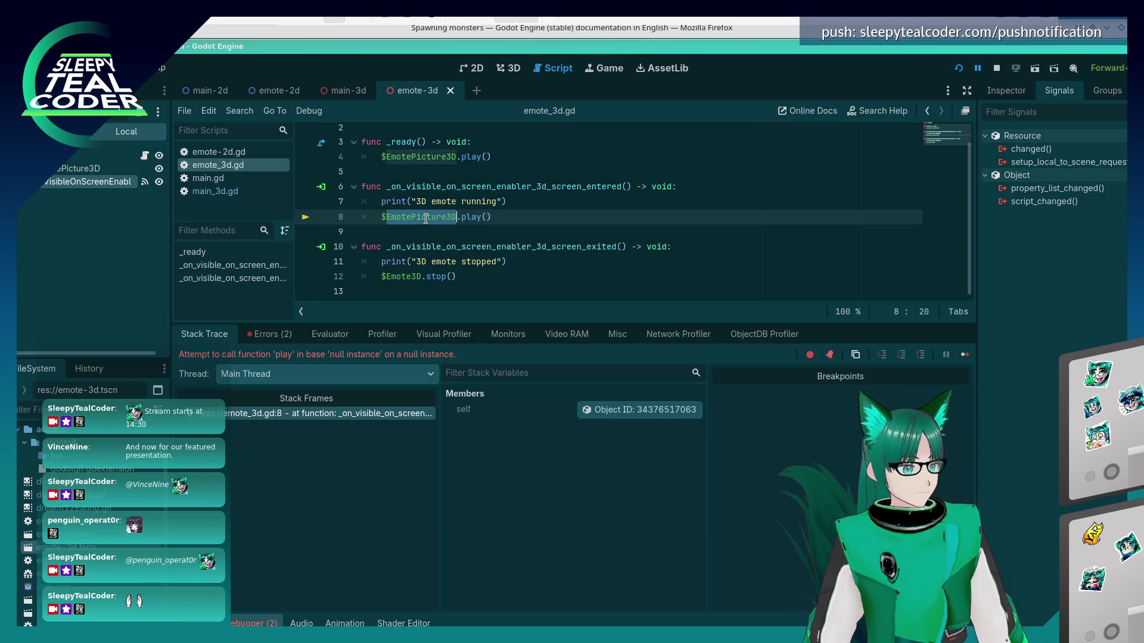
pyautogui.hotkey('ctrl', 'c')
pyautogui.doubleClick(406, 277)
pyautogui.hotkey('ctrl', 'v')
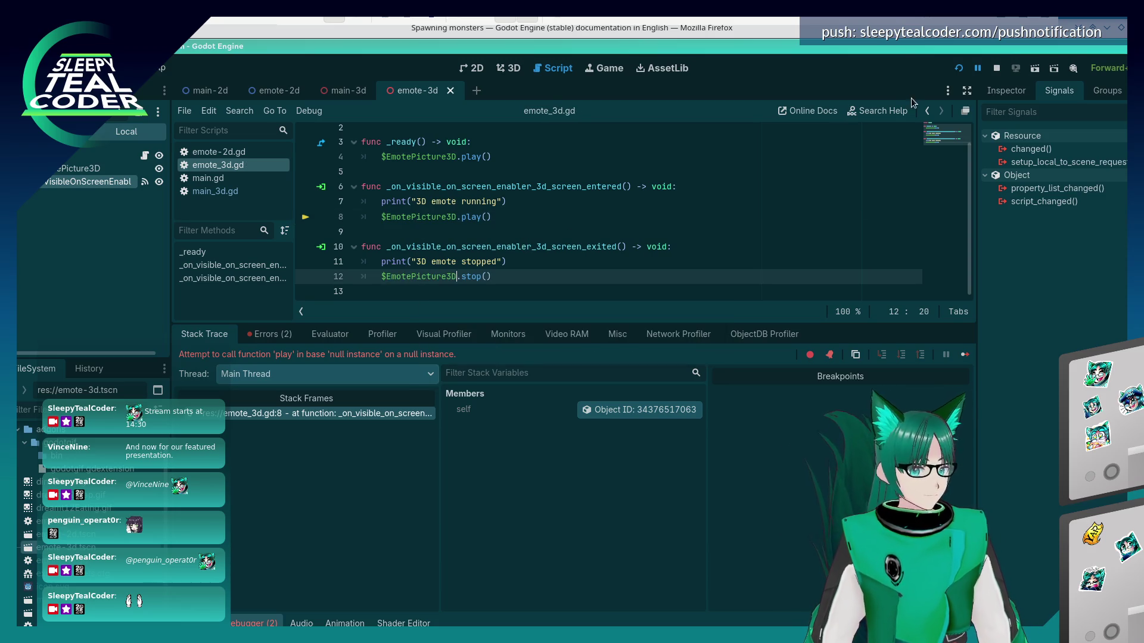
# - Restart the game, resize its window to show the emote, then close it
pyautogui.click(959, 68)
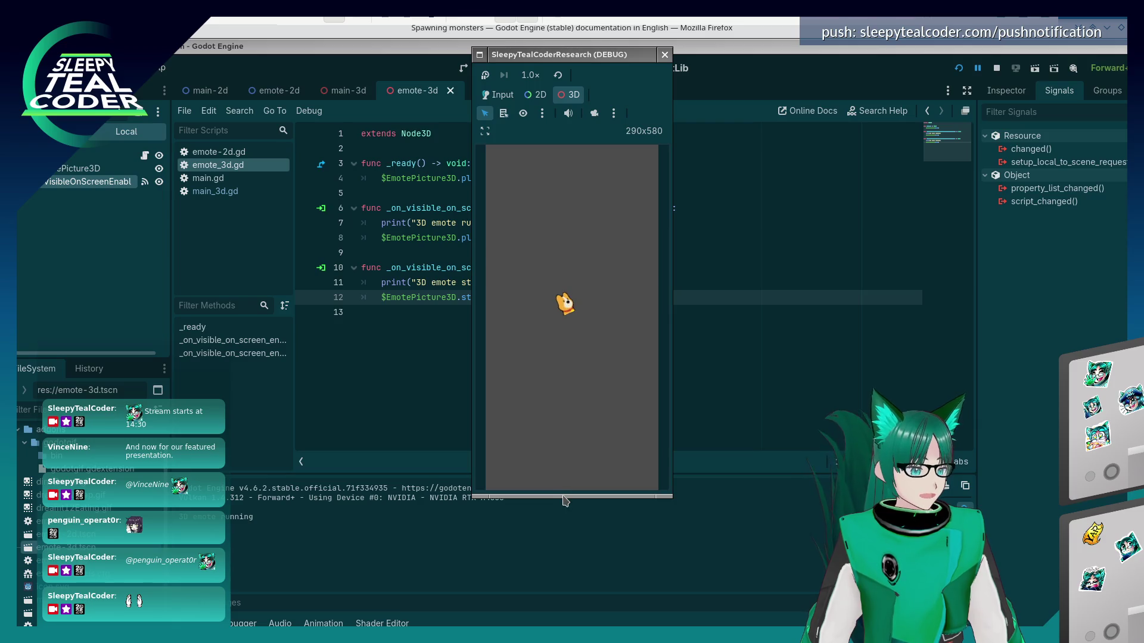
pyautogui.moveTo(565, 501); pyautogui.dragTo(620, 228)
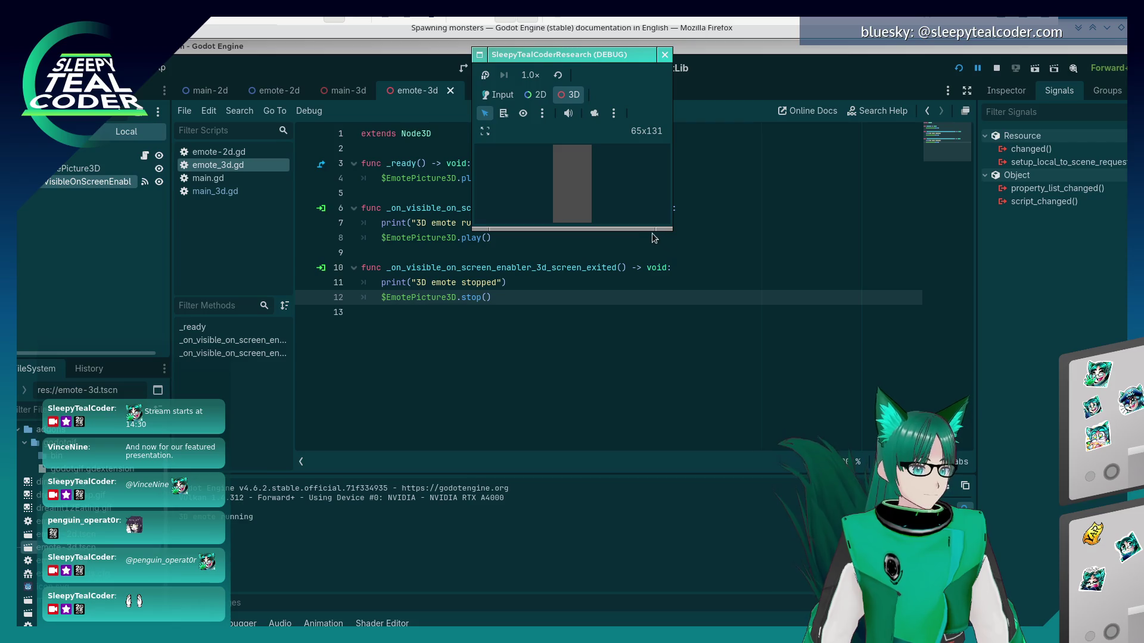
pyautogui.moveTo(645, 233); pyautogui.dragTo(643, 510)
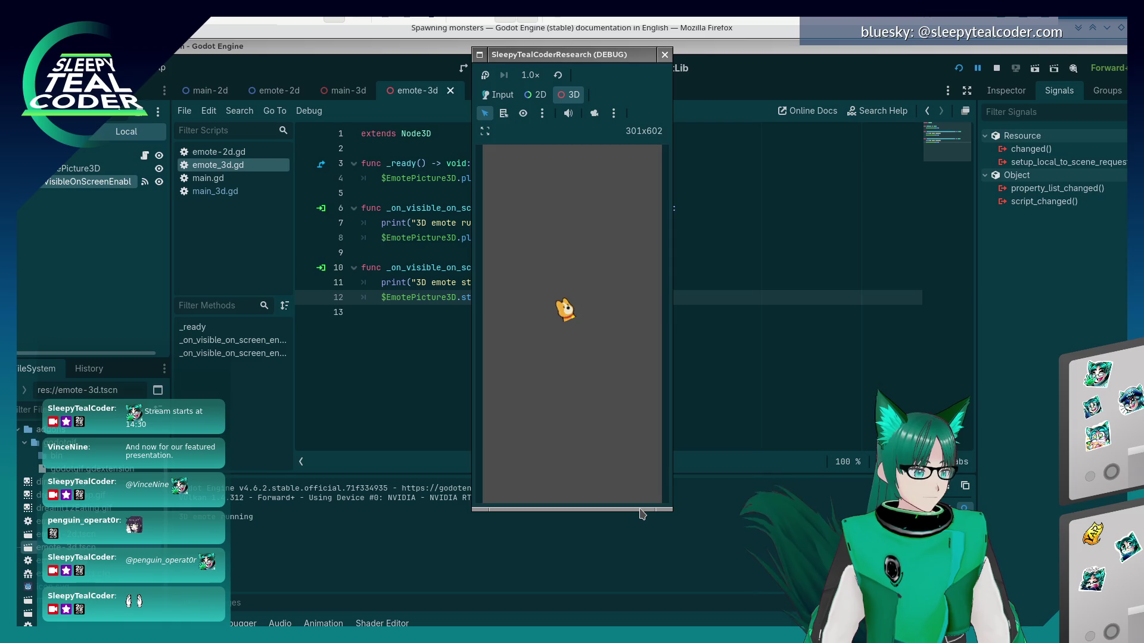
pyautogui.click(665, 54)
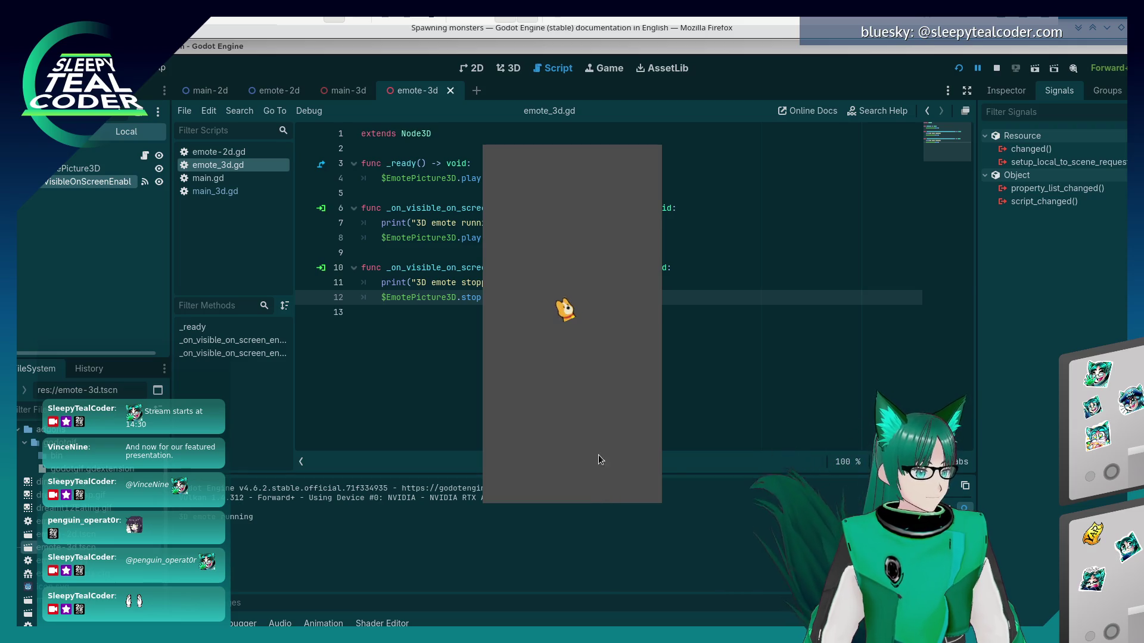
pyautogui.moveTo(605, 483)
pyautogui.mouseDown()
pyautogui.moveTo(602, 449)
pyautogui.moveTo(623, 475)
pyautogui.moveTo(610, 395)
pyautogui.moveTo(617, 286)
pyautogui.moveTo(605, 452)
pyautogui.mouseUp()
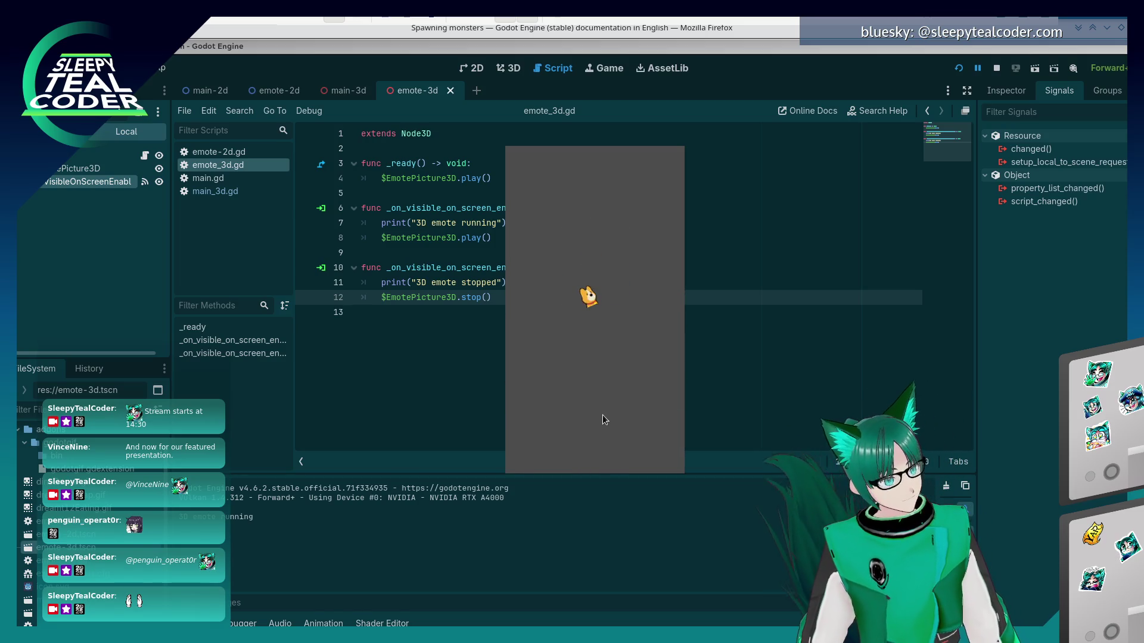
pyautogui.hotkey('alt', 'Tab')
pyautogui.hotkey('alt', 'Tab')
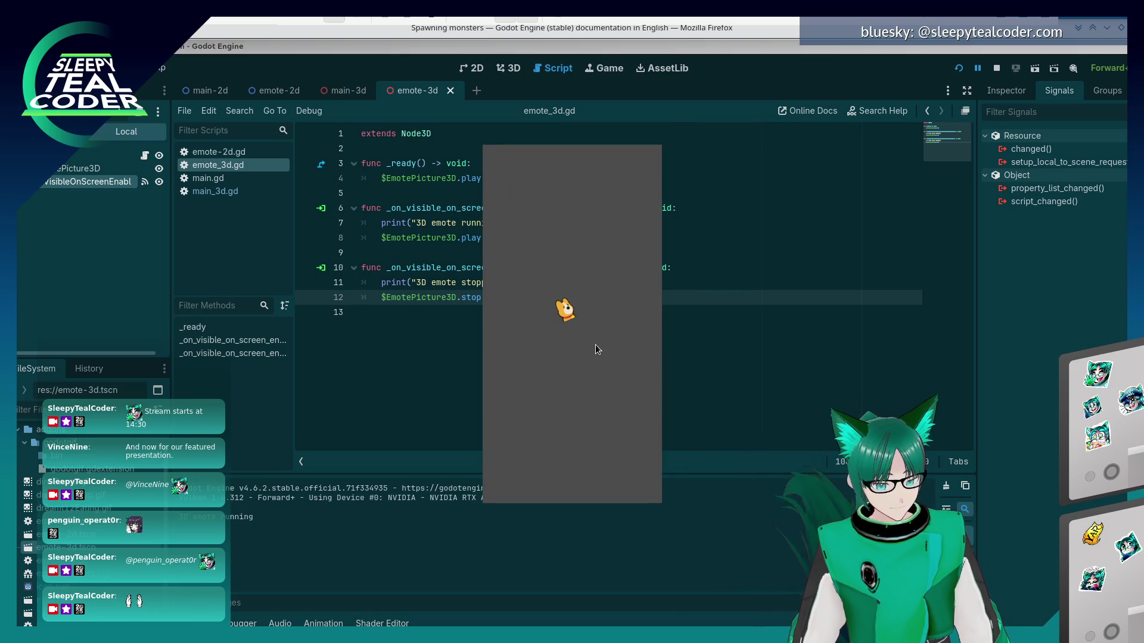
pyautogui.hotkey('alt', 'F4')
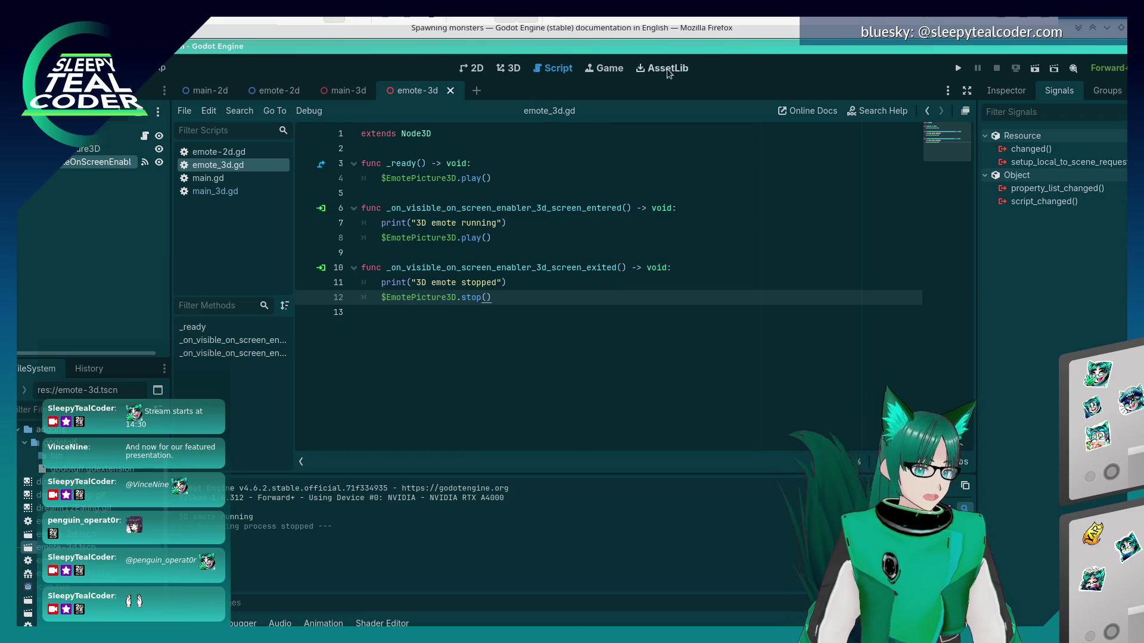
# - Relaunch the game, widen its window to view the emote, and close it
pyautogui.click(958, 68)
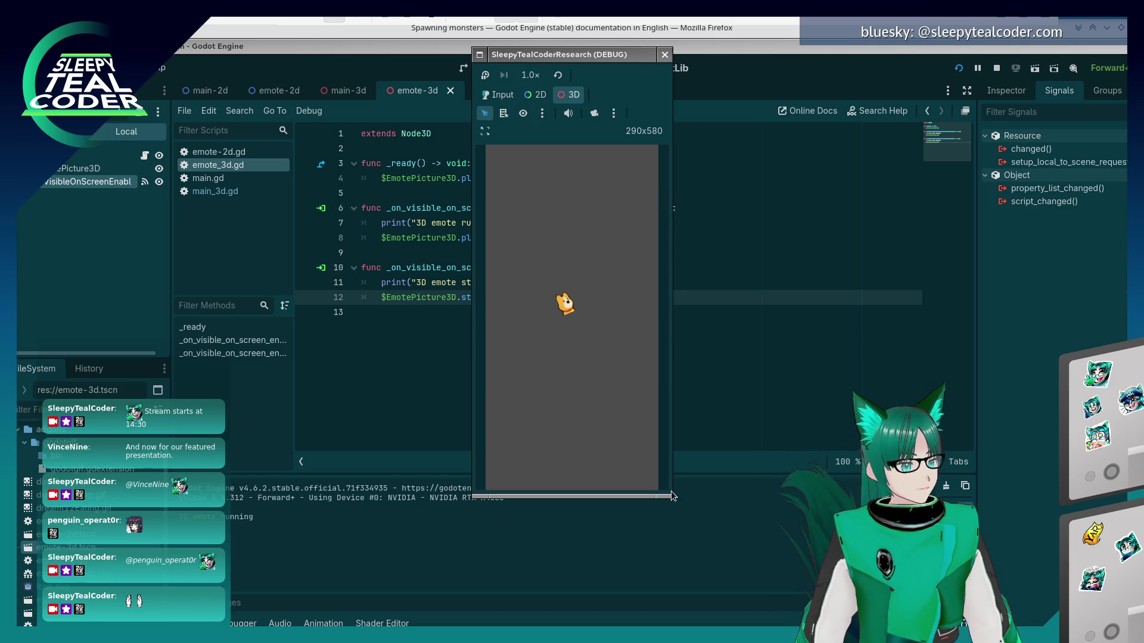
pyautogui.click(668, 503)
pyautogui.moveTo(664, 499)
pyautogui.mouseDown()
pyautogui.moveTo(767, 498)
pyautogui.moveTo(707, 479)
pyautogui.moveTo(708, 464)
pyautogui.mouseUp()
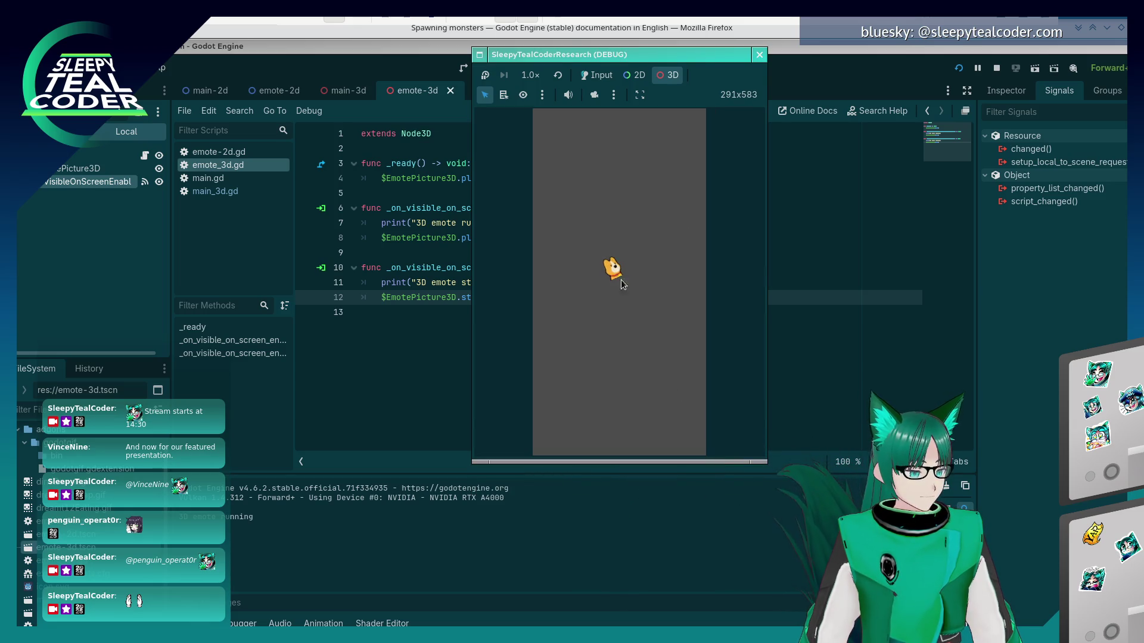
pyautogui.click(615, 272)
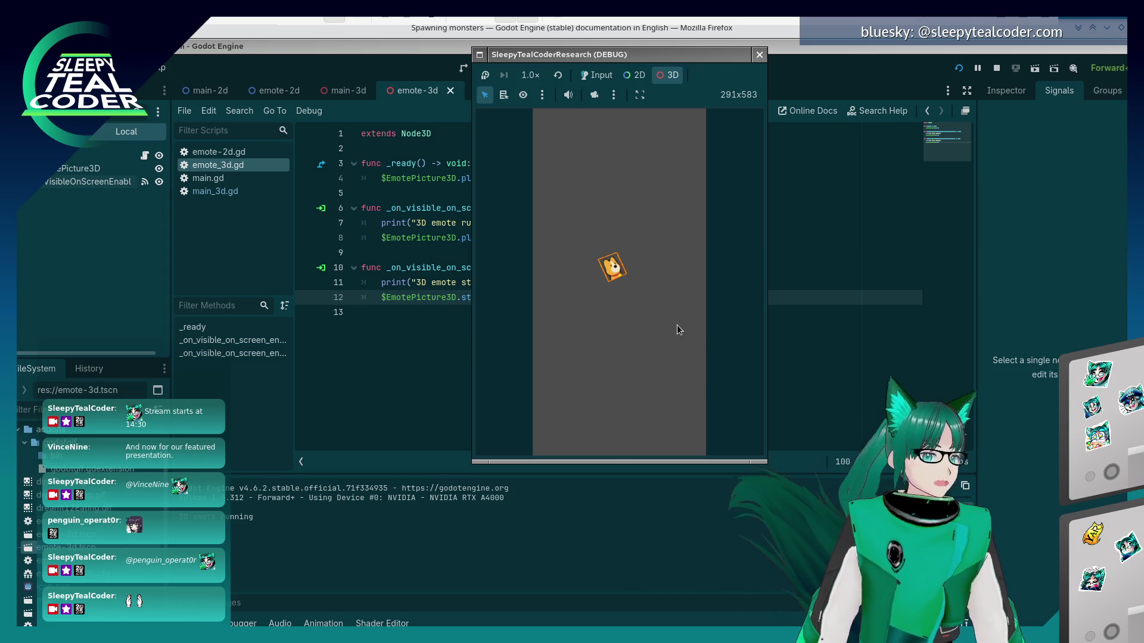
pyautogui.click(759, 58)
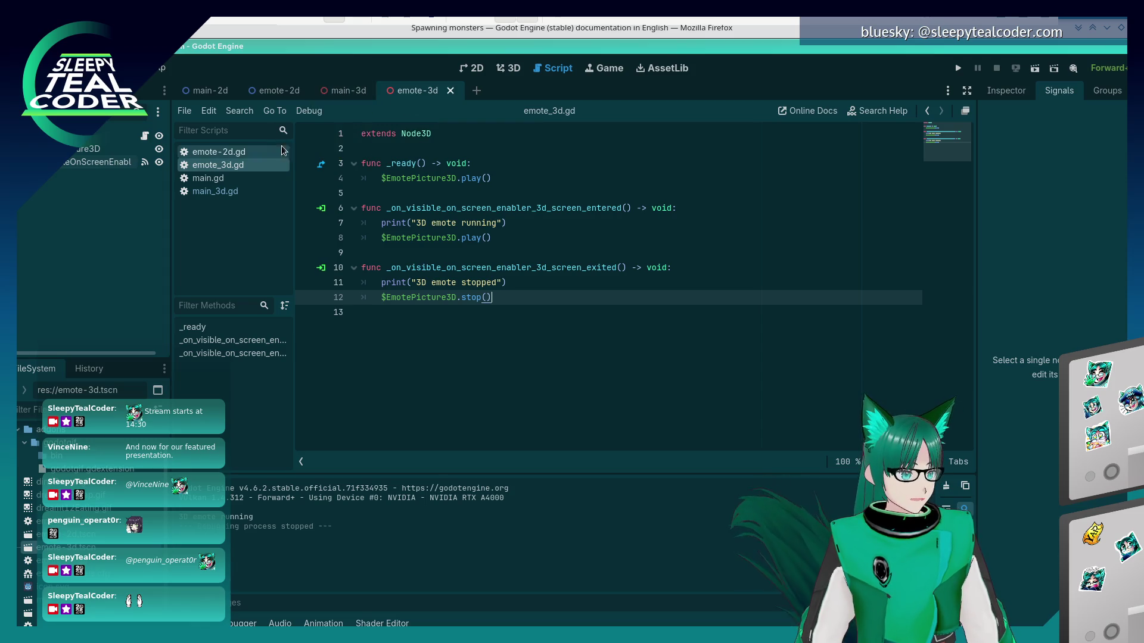
# - Add a Button as a child node in the emote-3d scene
pyautogui.click(84, 148)
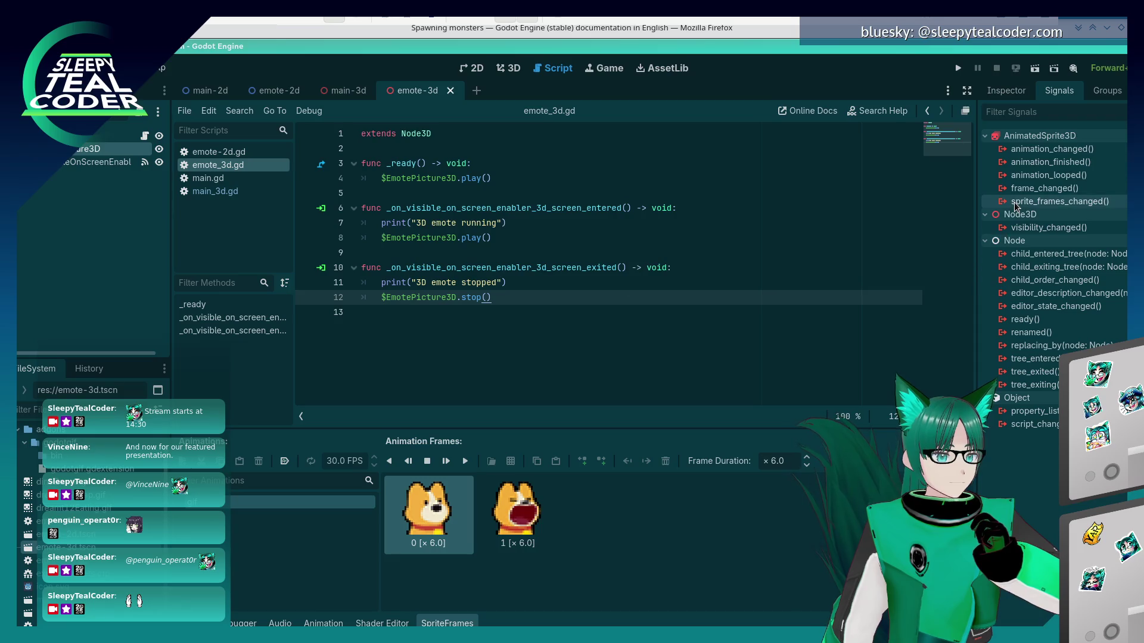
pyautogui.moveTo(1015, 205)
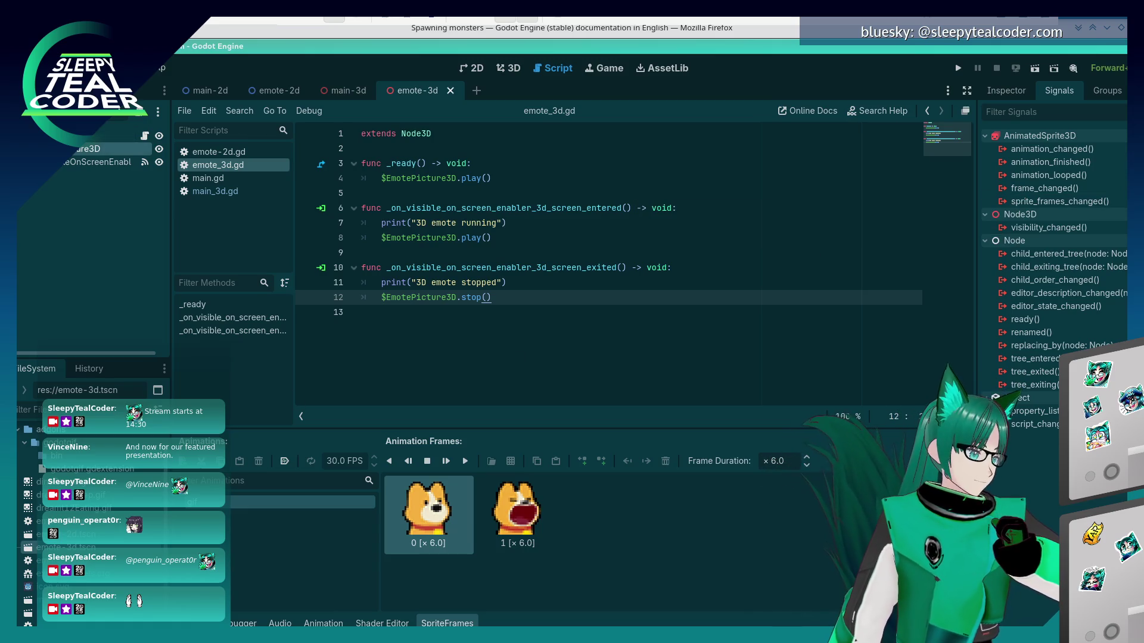
pyautogui.rightClick(43, 151)
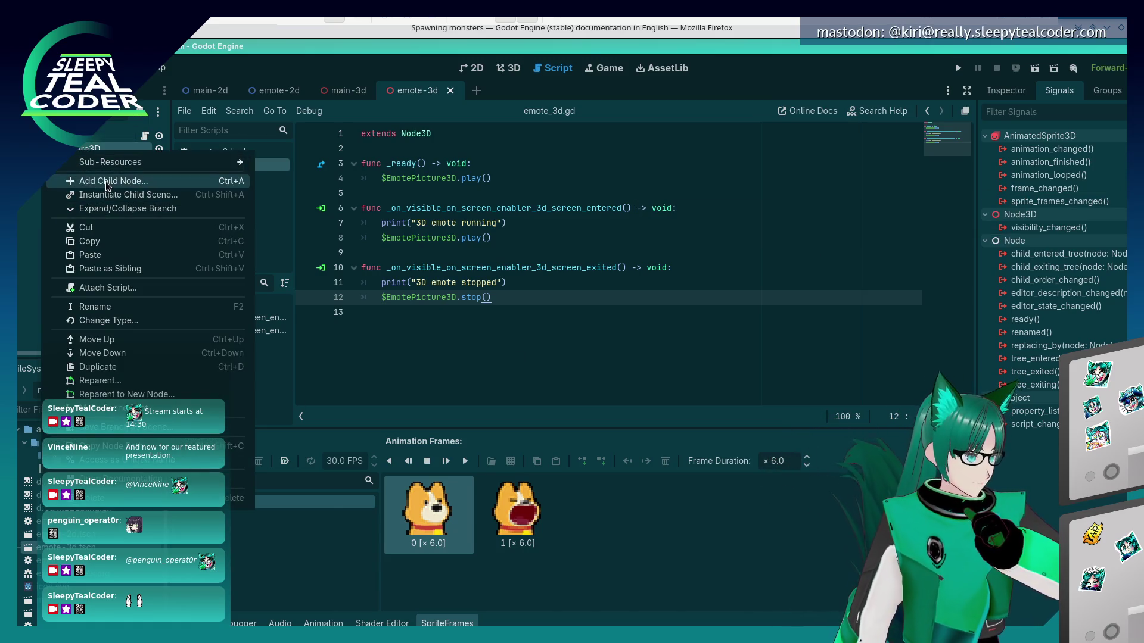
pyautogui.click(96, 181)
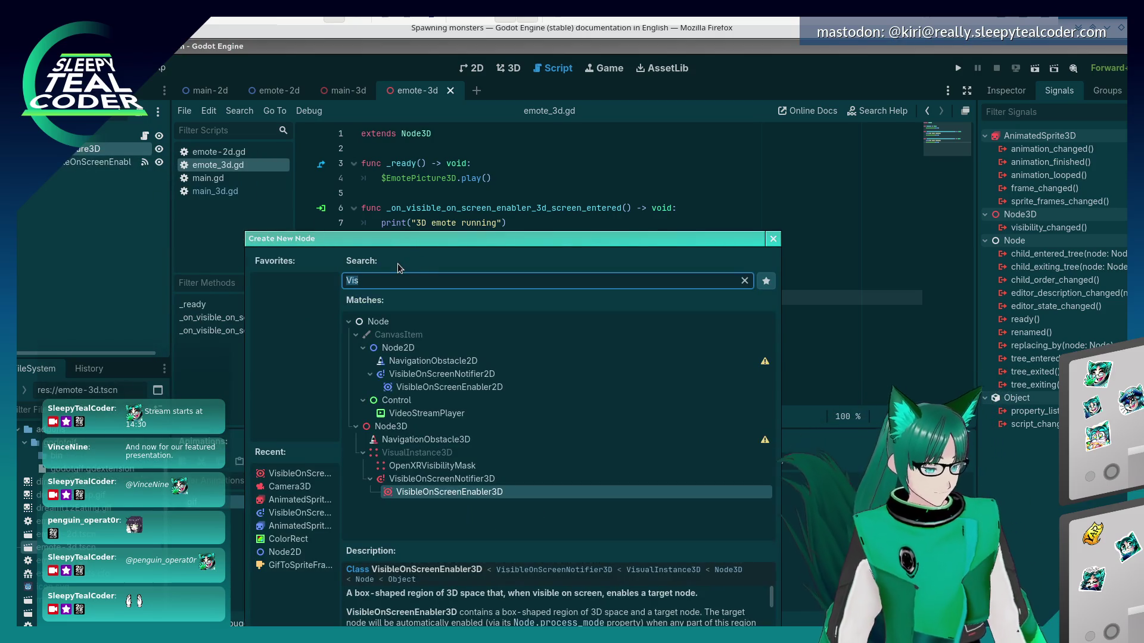
pyautogui.write('button')
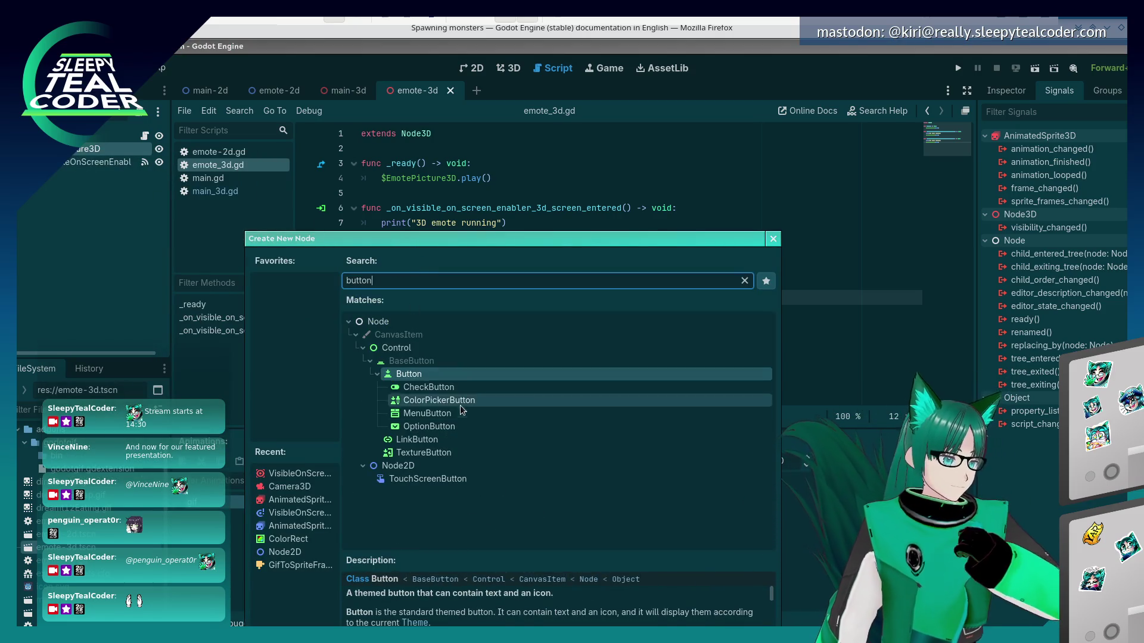
pyautogui.doubleClick(446, 373)
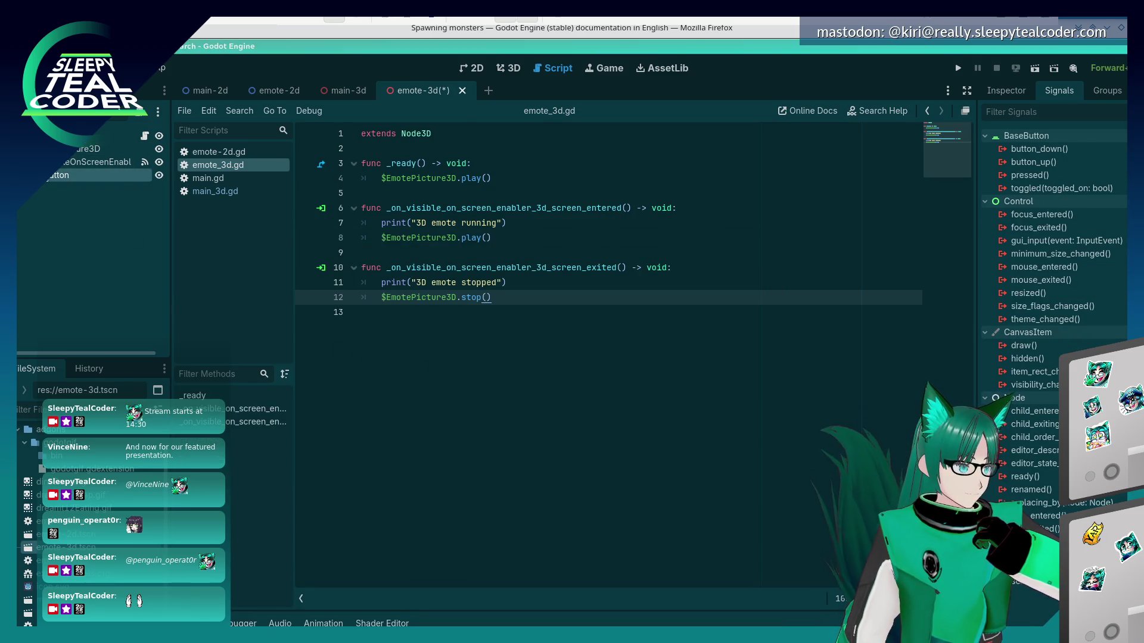
# - Reselect the new Button node, then save and run the scene with F5
pyautogui.click(95, 148)
pyautogui.click(59, 174)
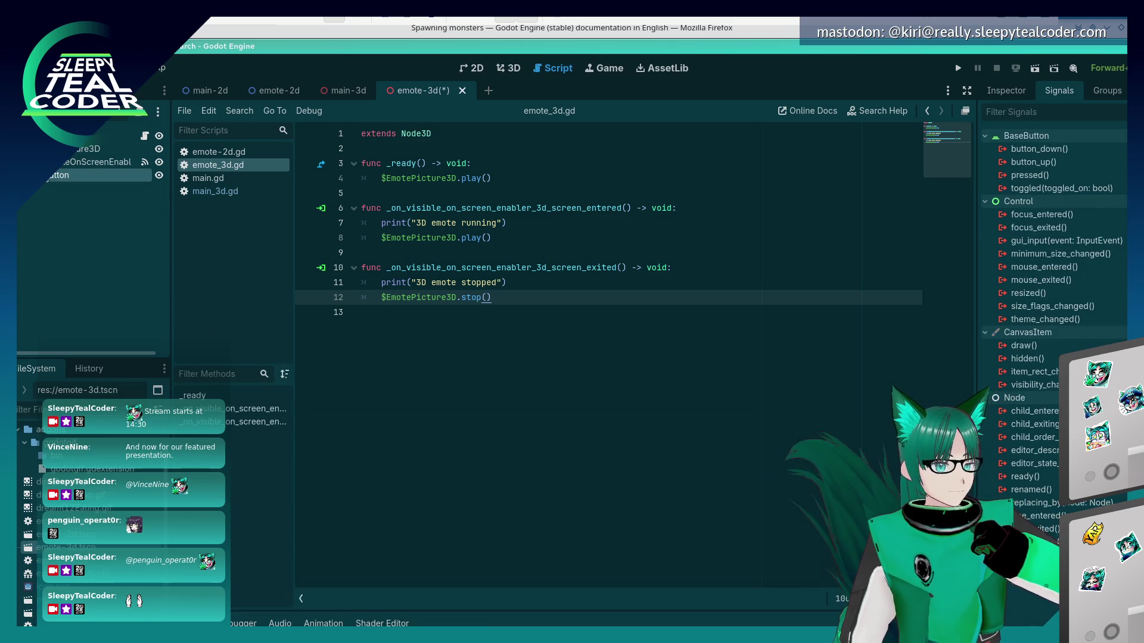
pyautogui.click(422, 268)
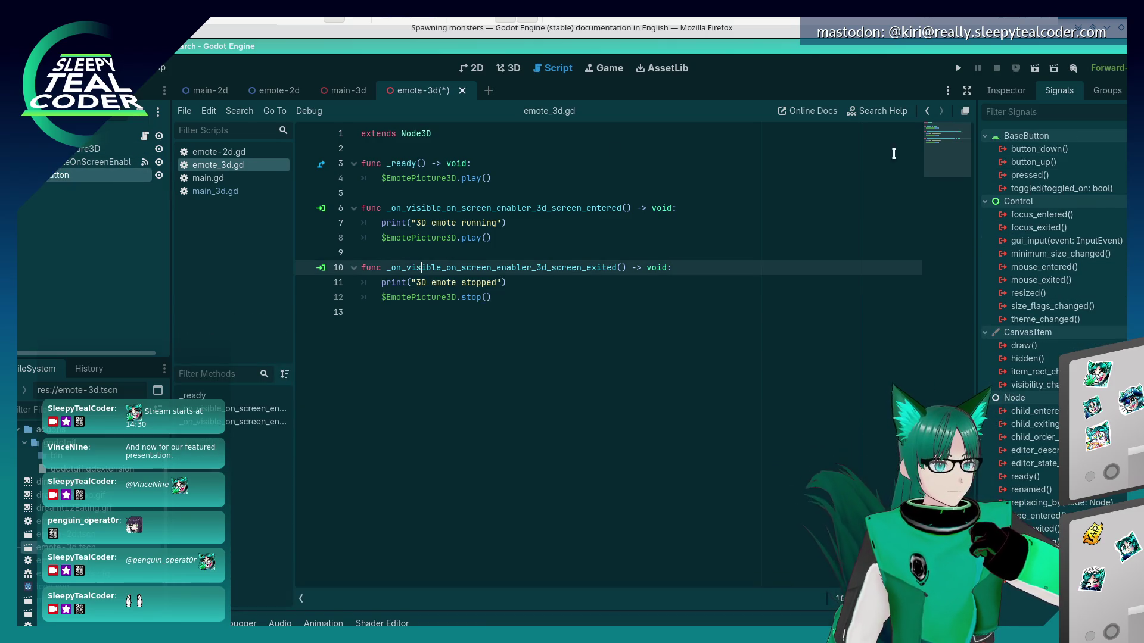
pyautogui.press('F5')
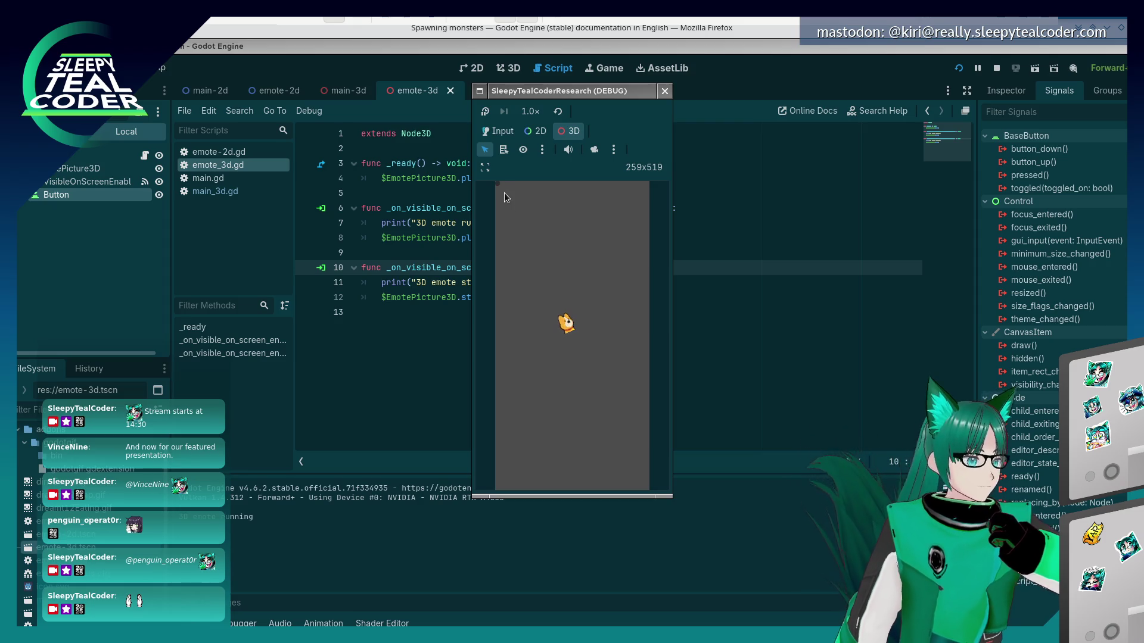
# - Close the game and return to the emote-3d scene in the 2D view
pyautogui.click(665, 91)
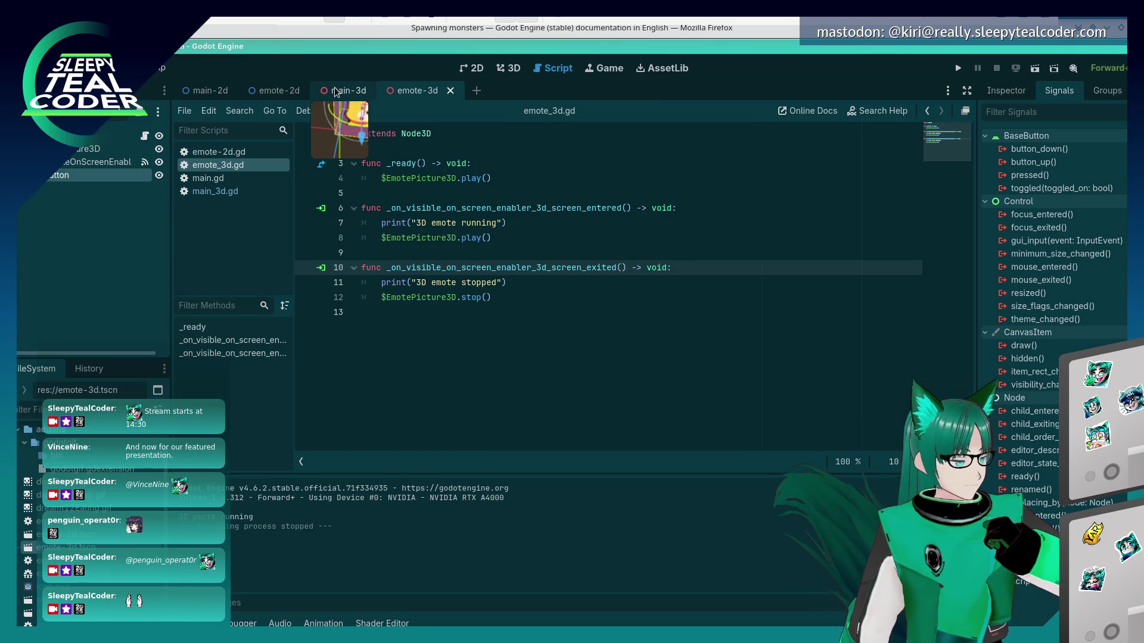
pyautogui.click(341, 91)
pyautogui.click(418, 93)
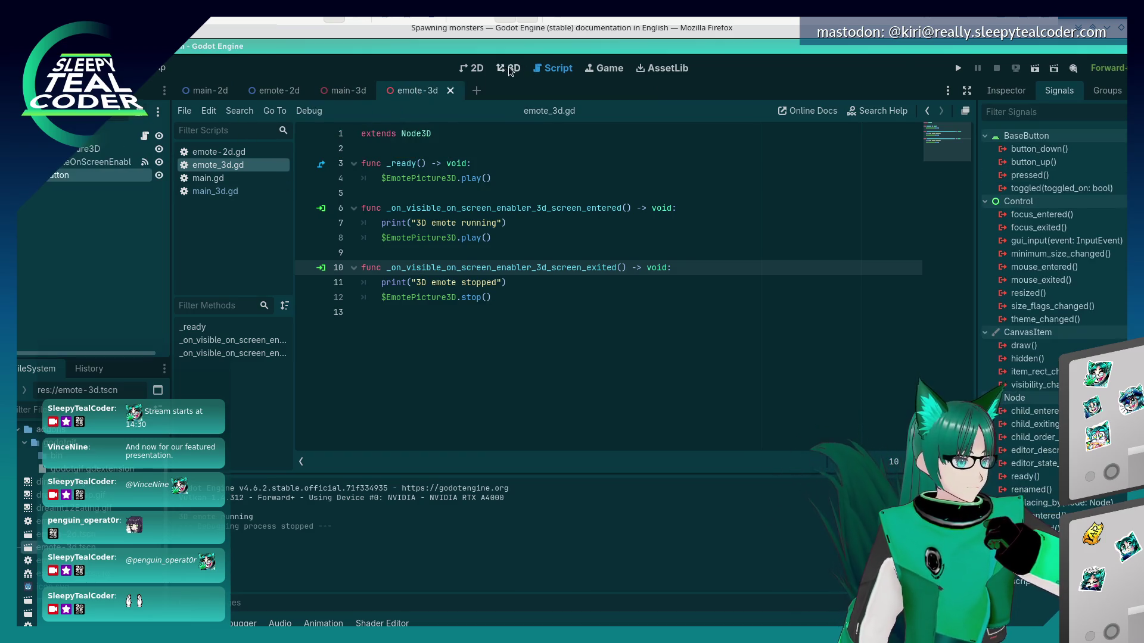
pyautogui.click(508, 68)
pyautogui.scroll(-10, 460, 208)
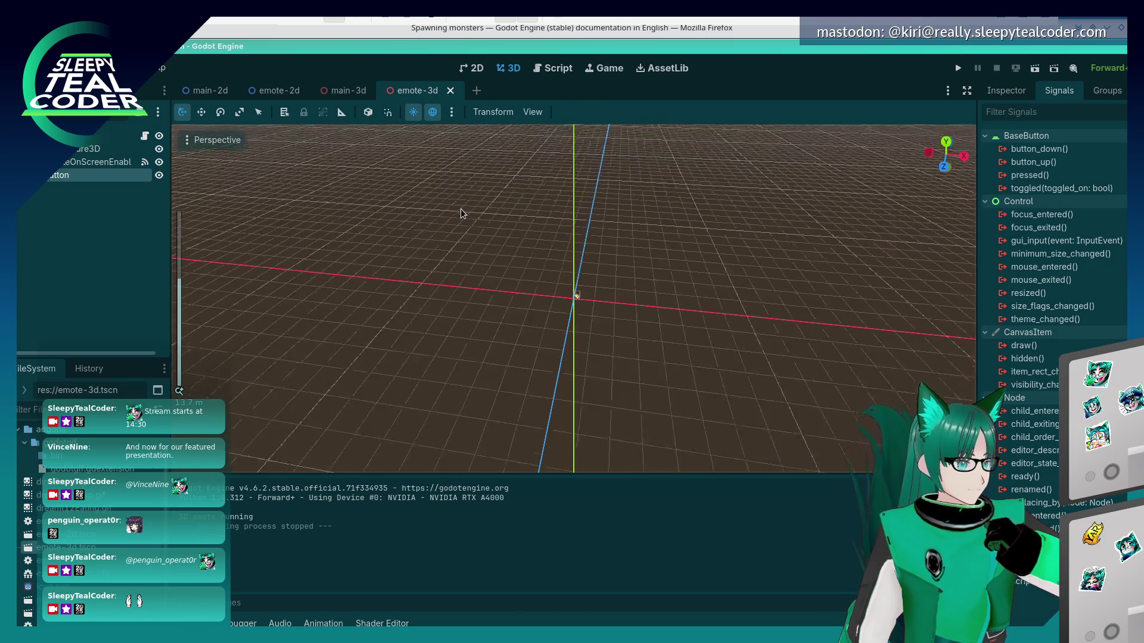
pyautogui.click(471, 68)
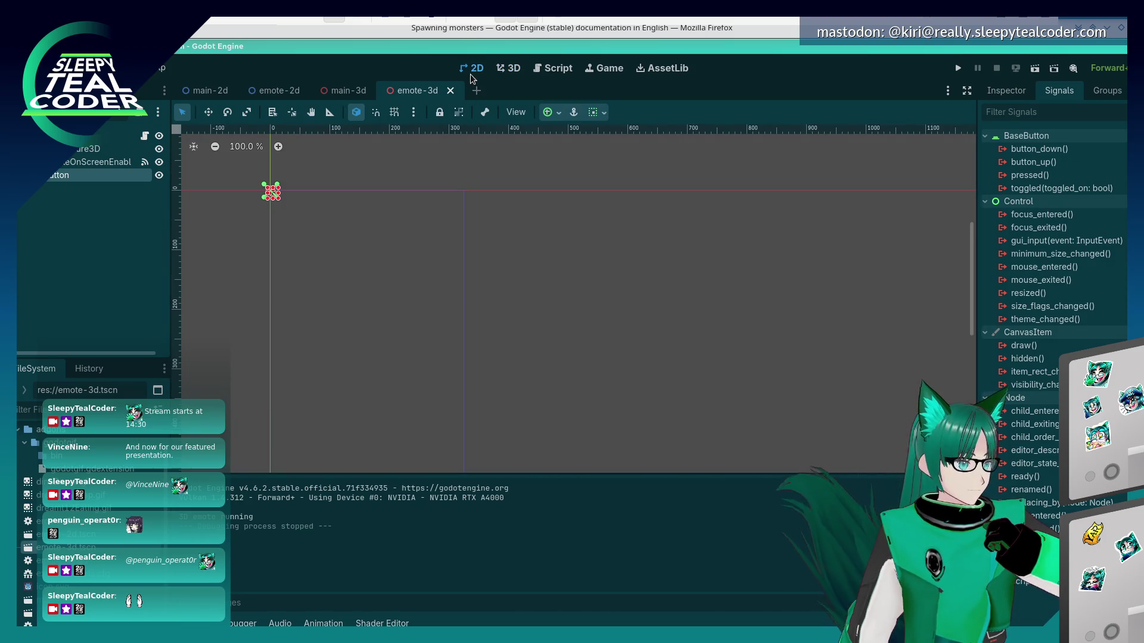
pyautogui.click(342, 234)
# - Delete the Button node and confirm the removal
pyautogui.click(112, 178)
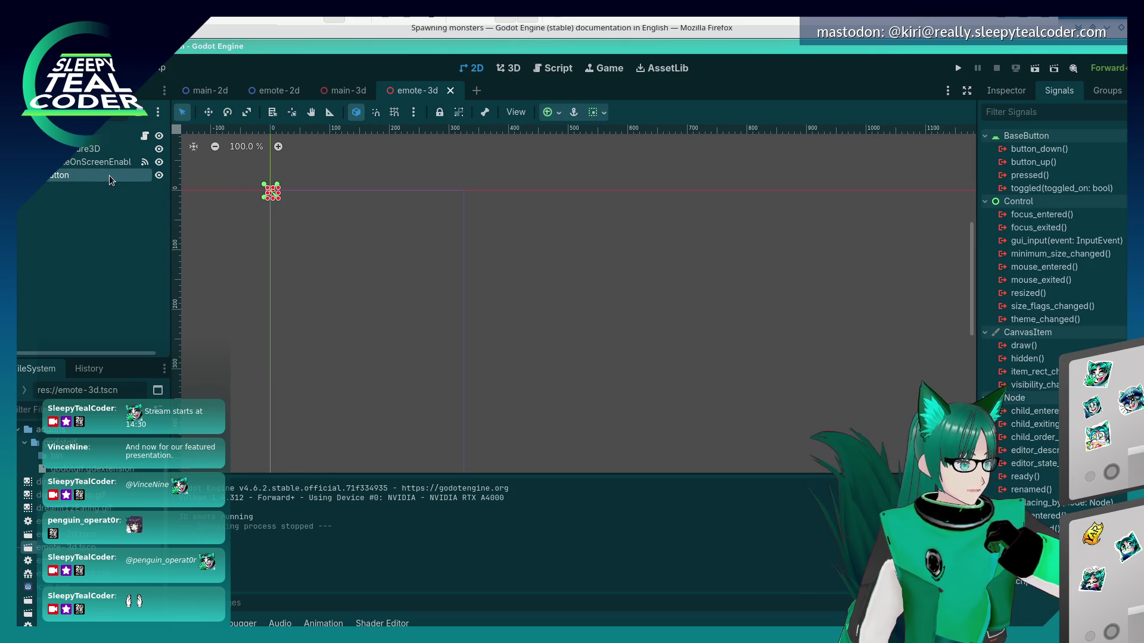
pyautogui.rightClick(109, 175)
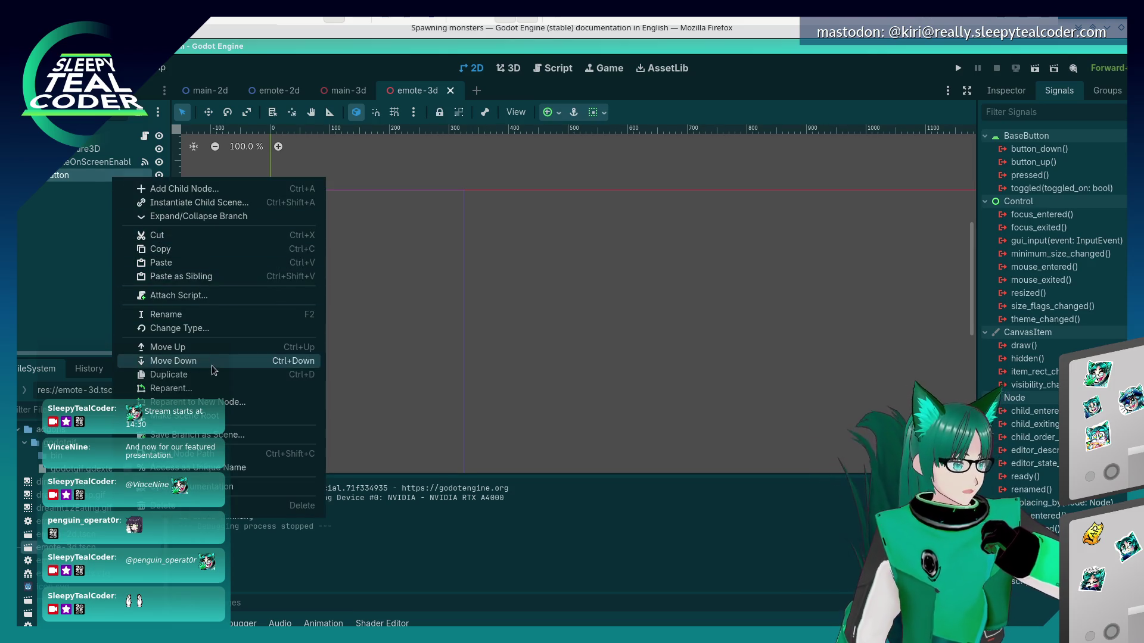
pyautogui.click(173, 506)
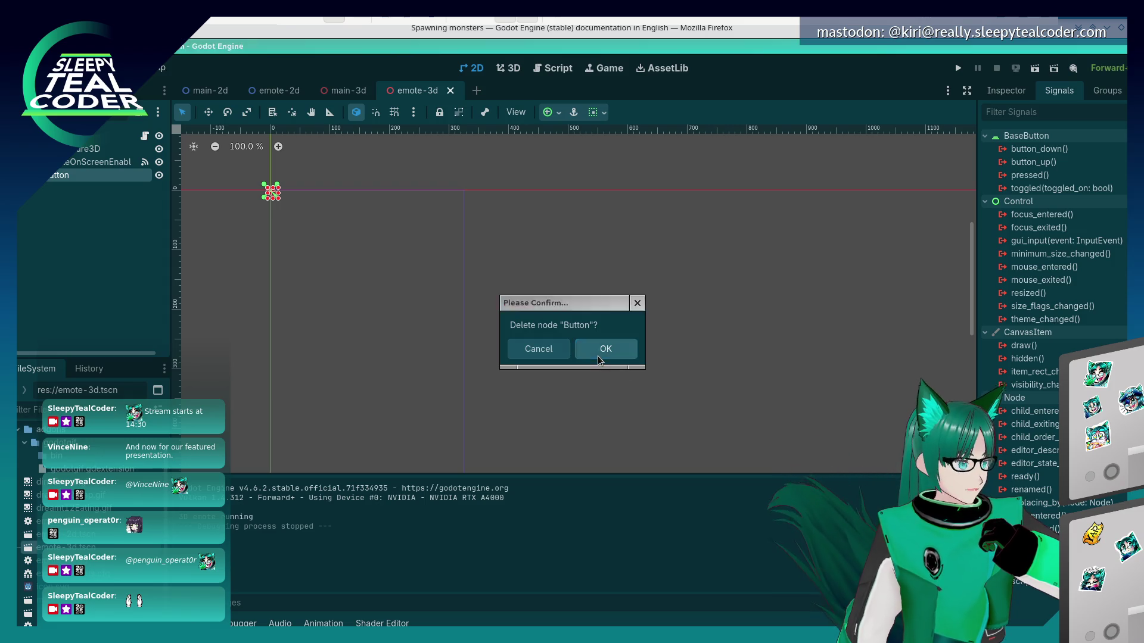
pyautogui.click(604, 350)
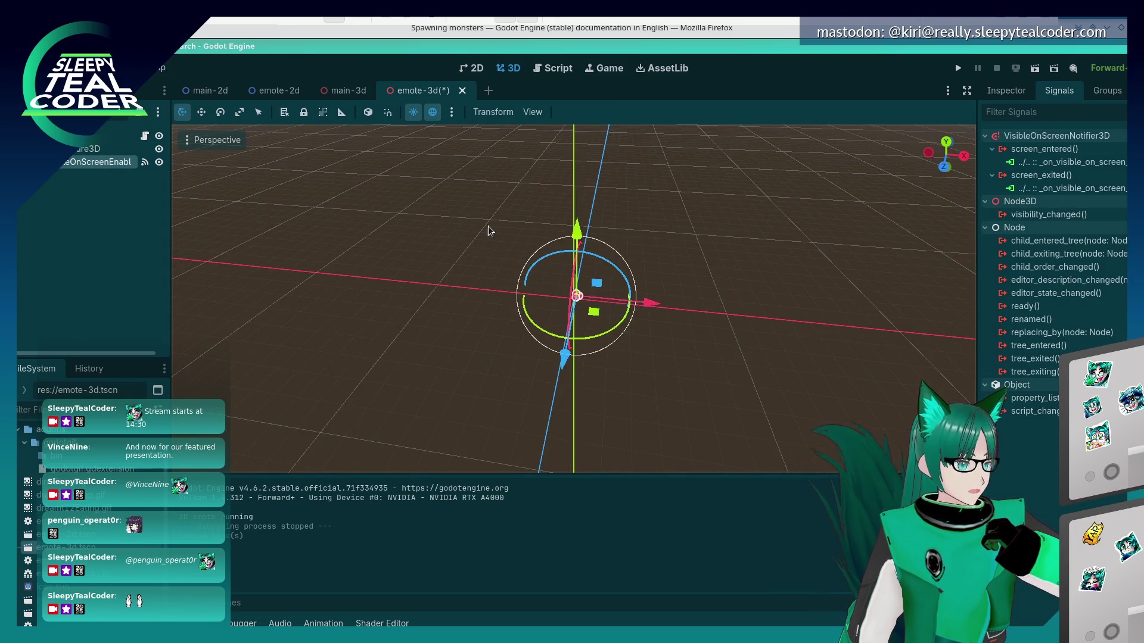
# - Orbit the 3D view and flip between the 2D, 3D and Script workspaces
pyautogui.scroll(-5, 620, 294)
pyautogui.moveTo(620, 290)
pyautogui.mouseDown()
pyautogui.moveTo(612, 234)
pyautogui.moveTo(625, 249)
pyautogui.moveTo(622, 239)
pyautogui.moveTo(699, 241)
pyautogui.moveTo(770, 280)
pyautogui.moveTo(694, 224)
pyautogui.mouseUp()
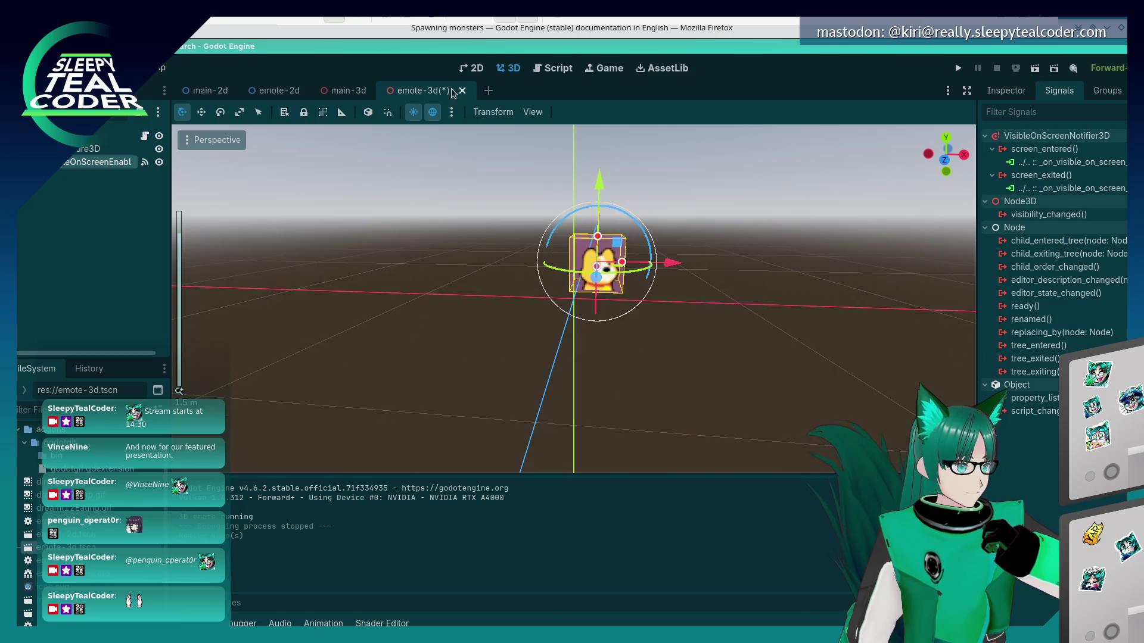
pyautogui.click(474, 68)
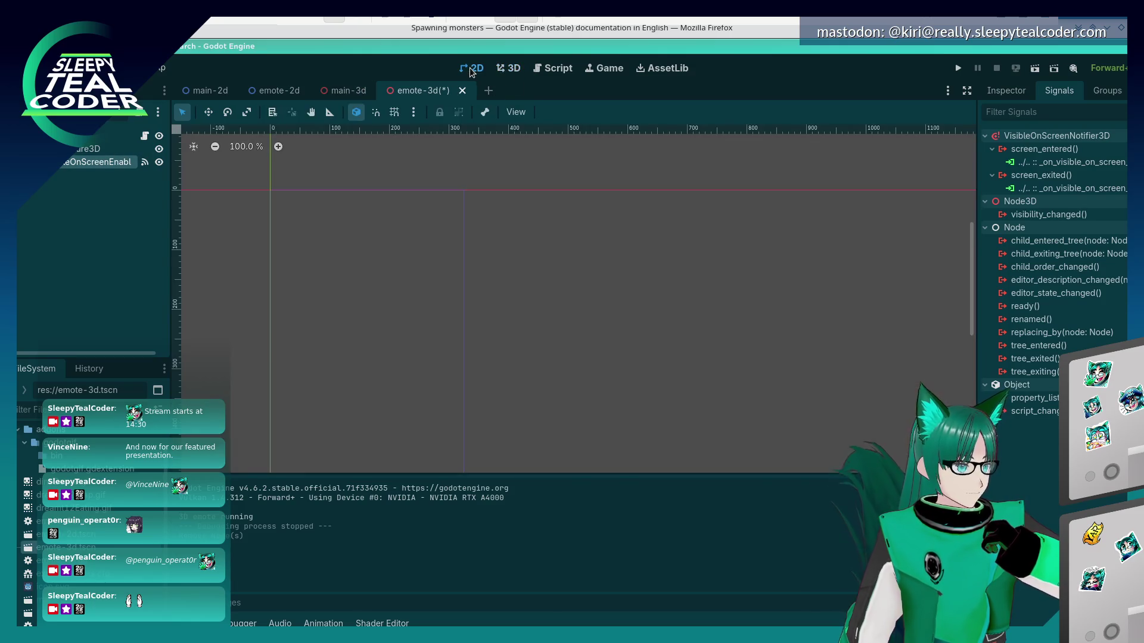
pyautogui.click(512, 70)
pyautogui.hotkey('ctrl', 'F3')
pyautogui.click(513, 70)
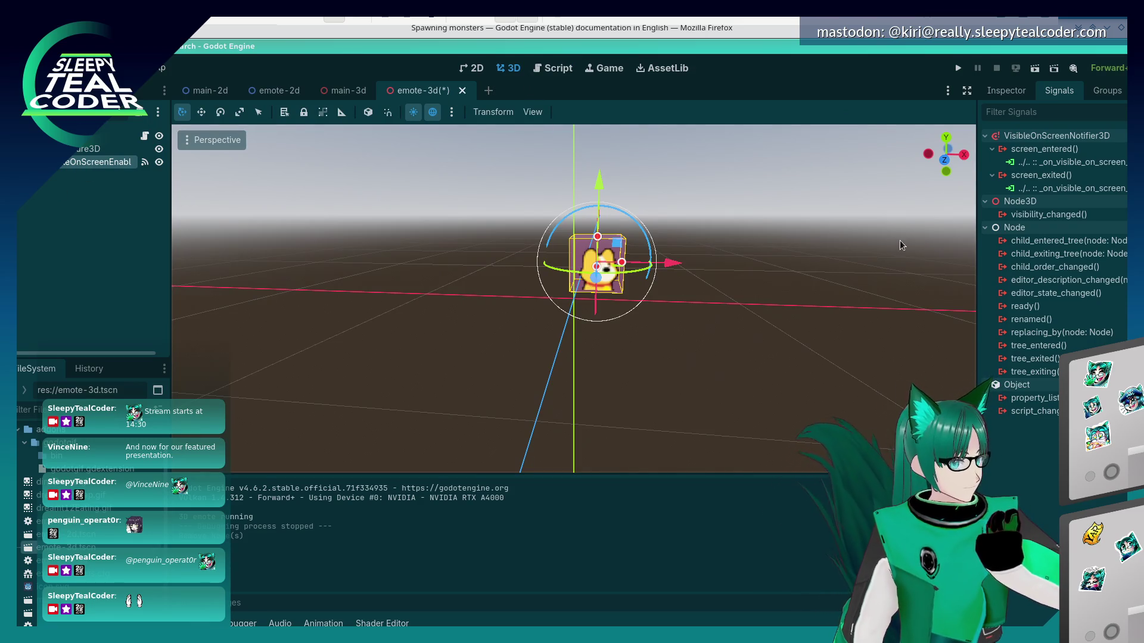
pyautogui.click(542, 66)
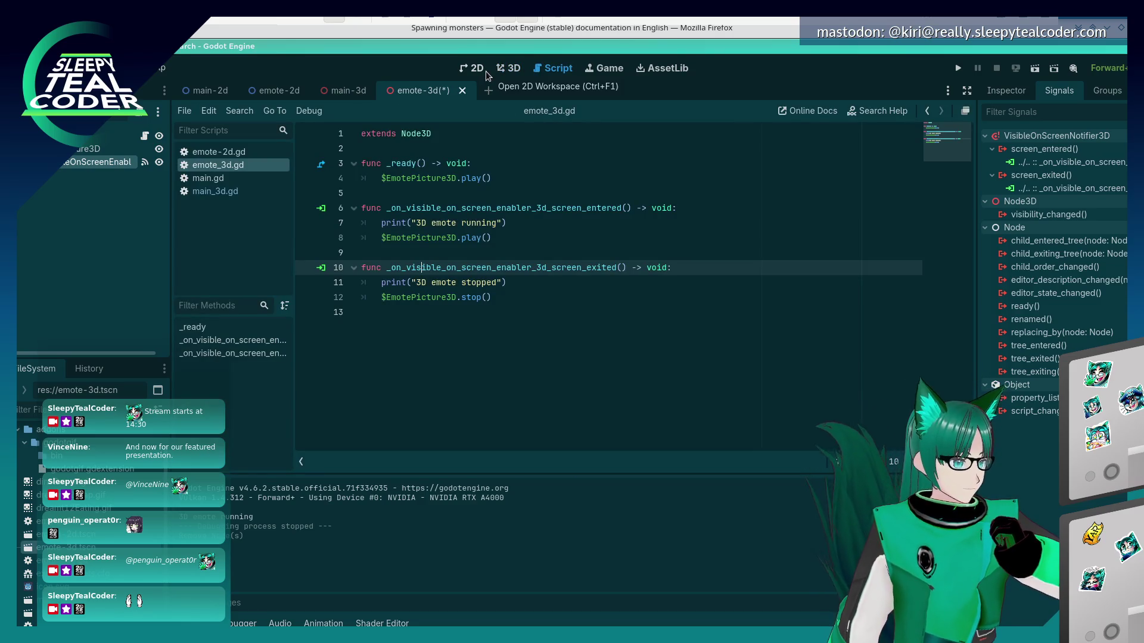
# - Browse the Game, 2D and 3D workspaces, orbit around the emote, and open emote_3d.gd
pyautogui.click(604, 68)
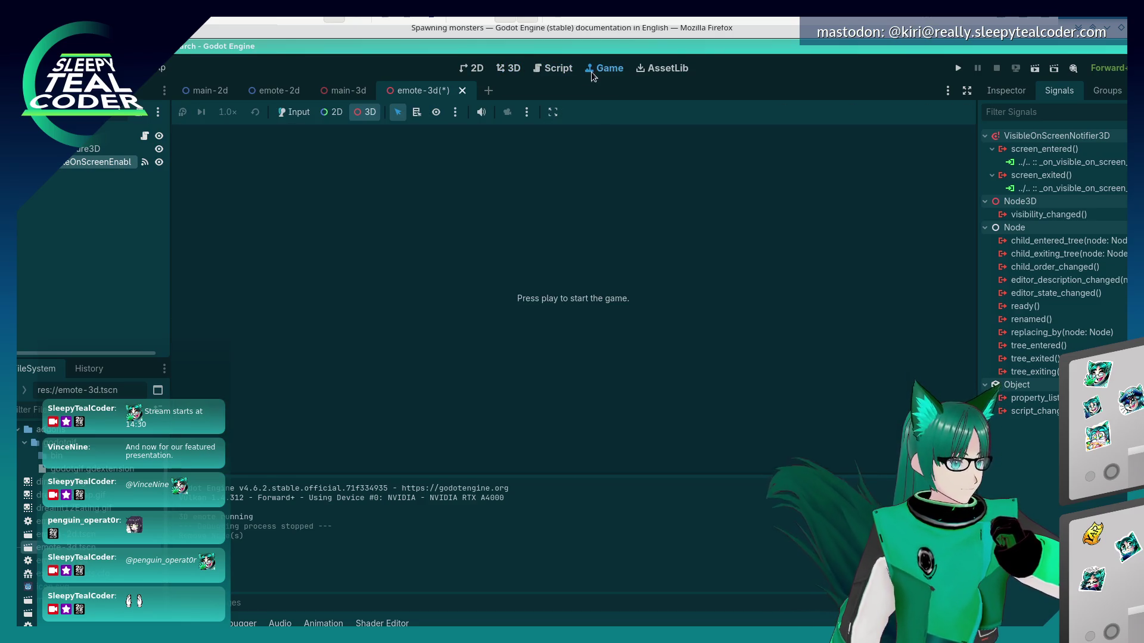
pyautogui.click(548, 68)
pyautogui.click(475, 68)
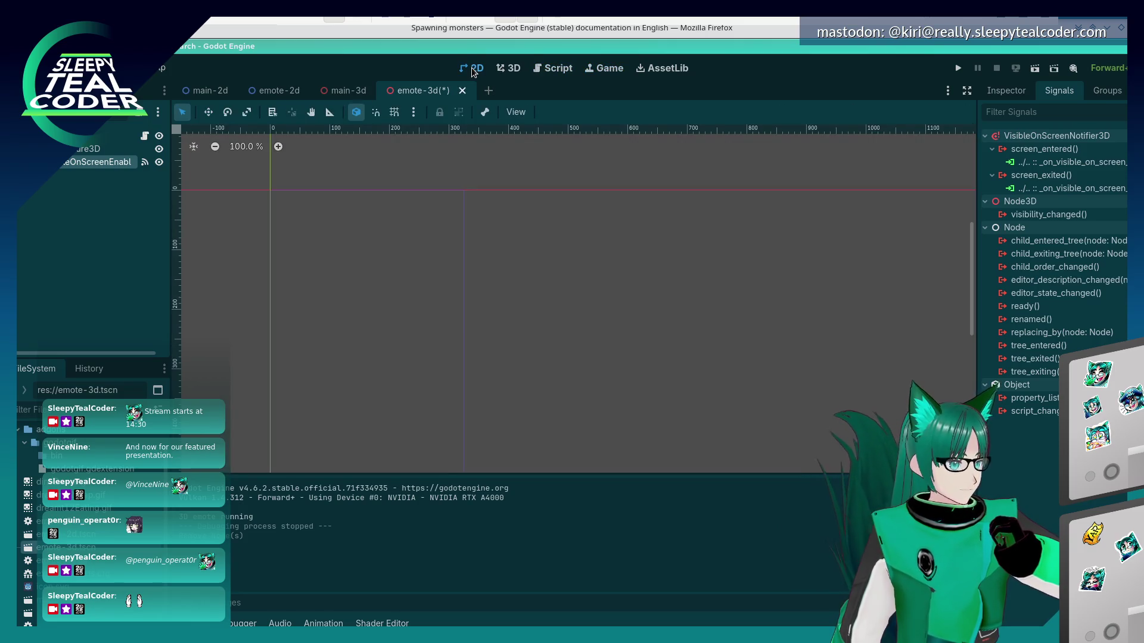
pyautogui.click(508, 68)
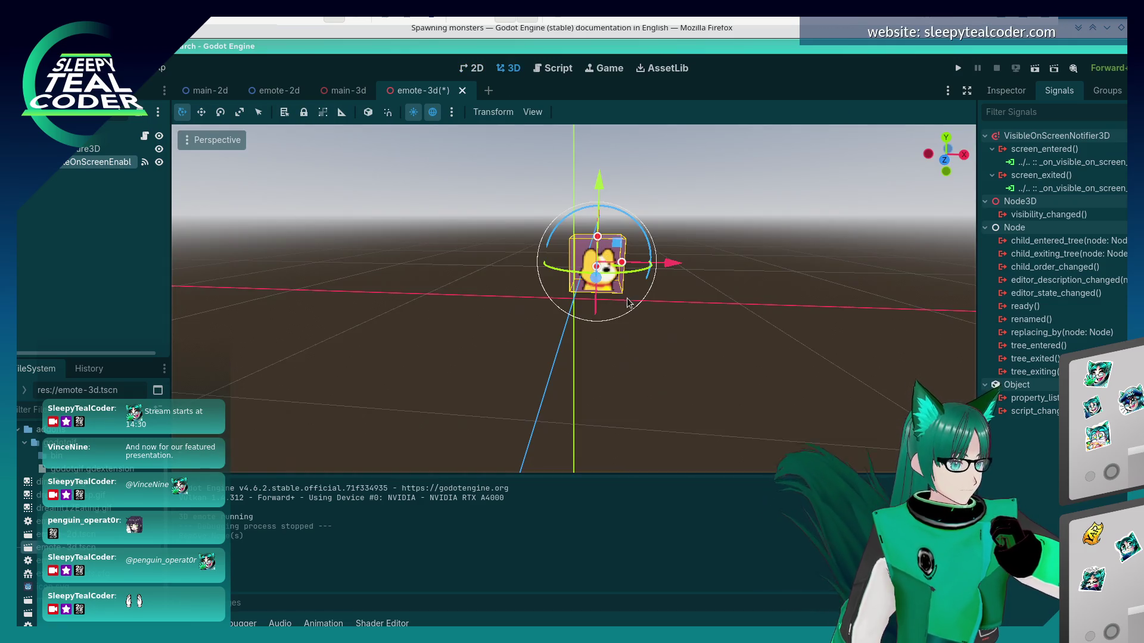
pyautogui.moveTo(604, 295)
pyautogui.mouseDown()
pyautogui.moveTo(649, 316)
pyautogui.moveTo(417, 357)
pyautogui.mouseUp()
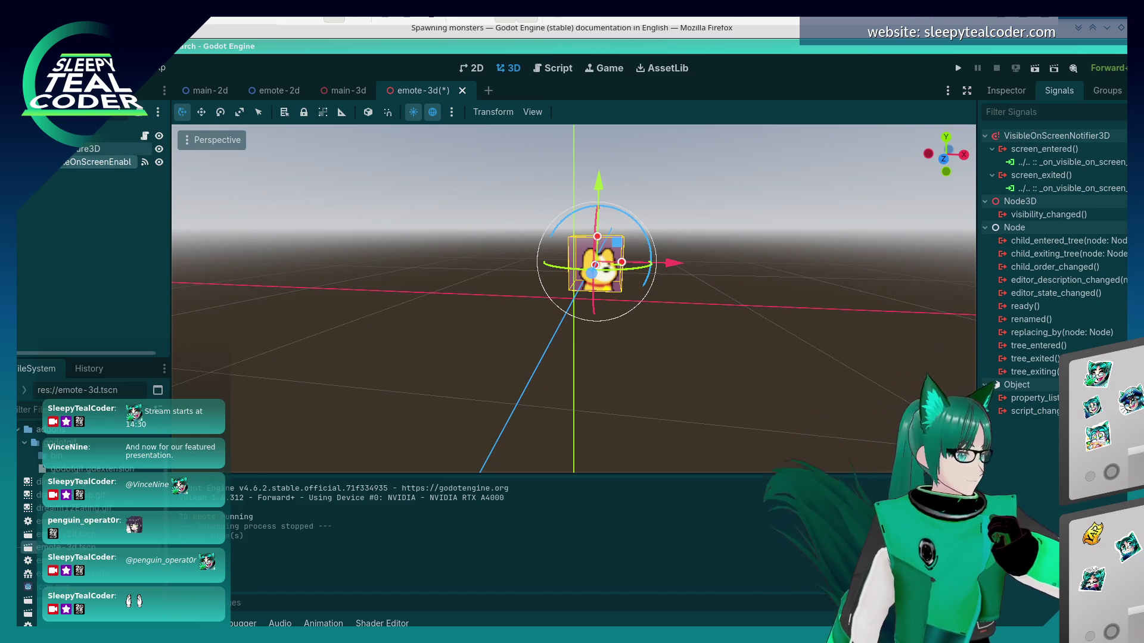
pyautogui.click(545, 69)
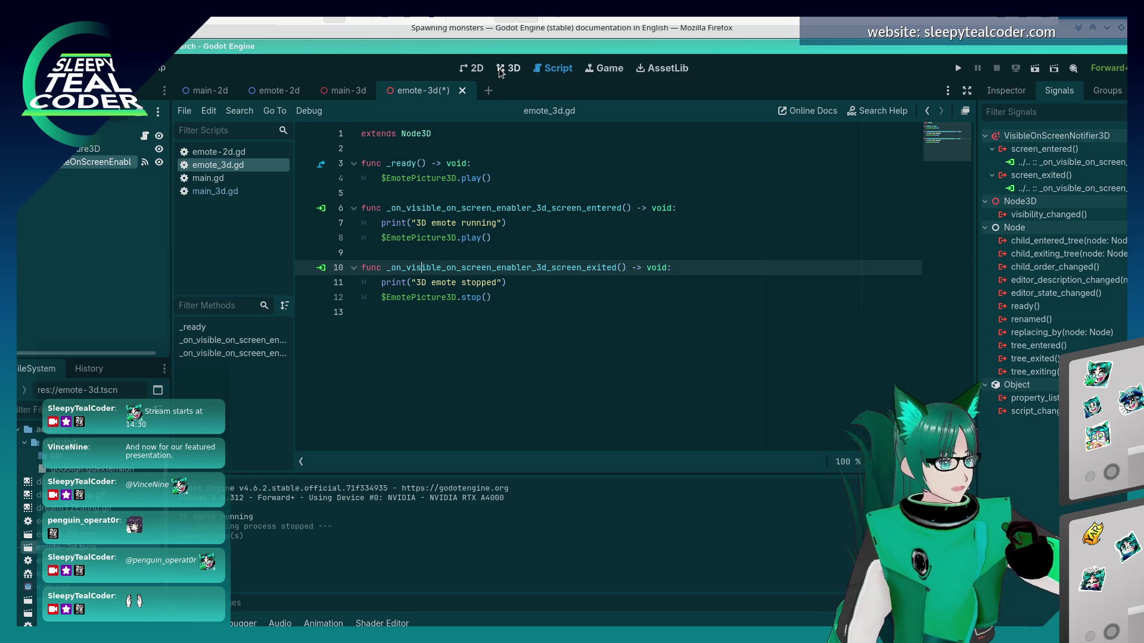
# - Add a Timer child node to the emote-3d root
pyautogui.rightClick(66, 138)
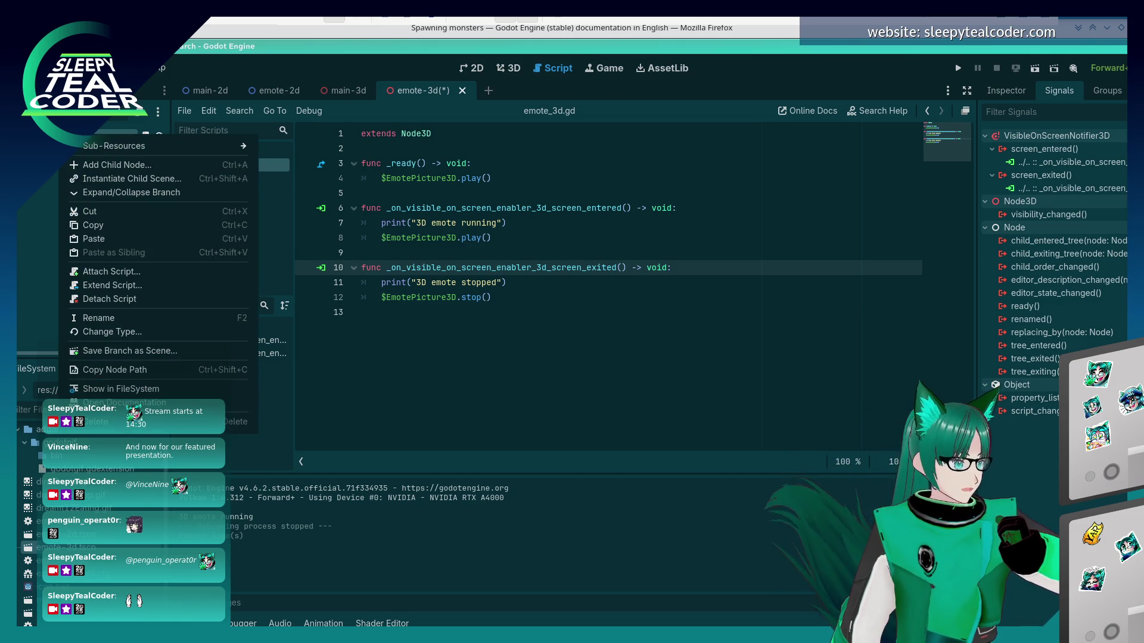
pyautogui.click(131, 165)
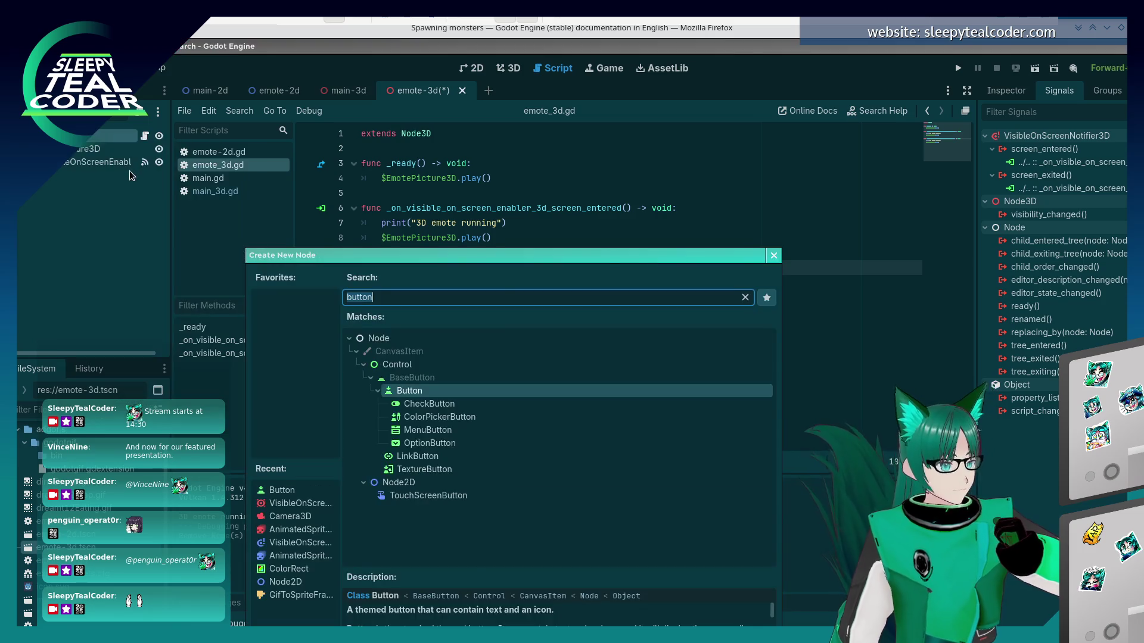
pyautogui.write('Timer')
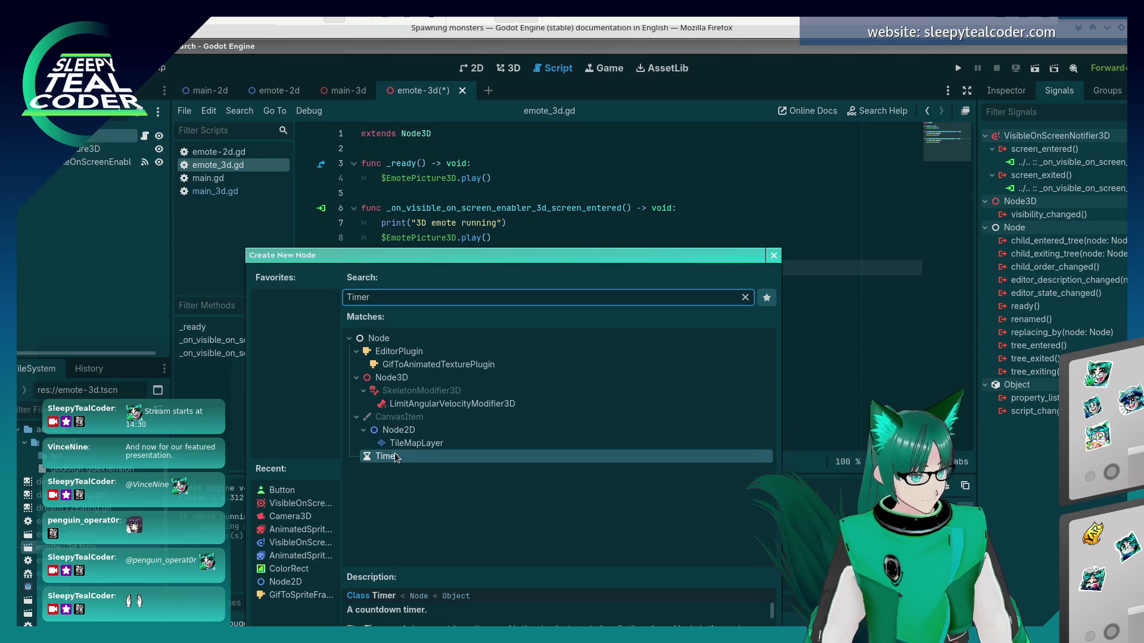
pyautogui.doubleClick(394, 455)
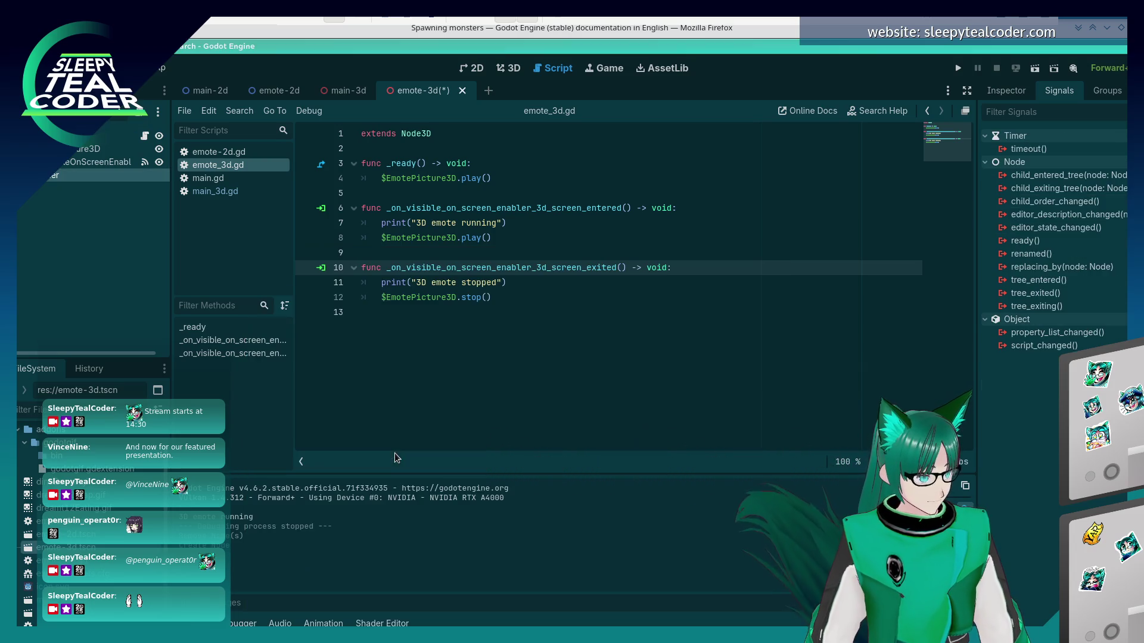
pyautogui.rightClick(54, 178)
pyautogui.press('Escape')
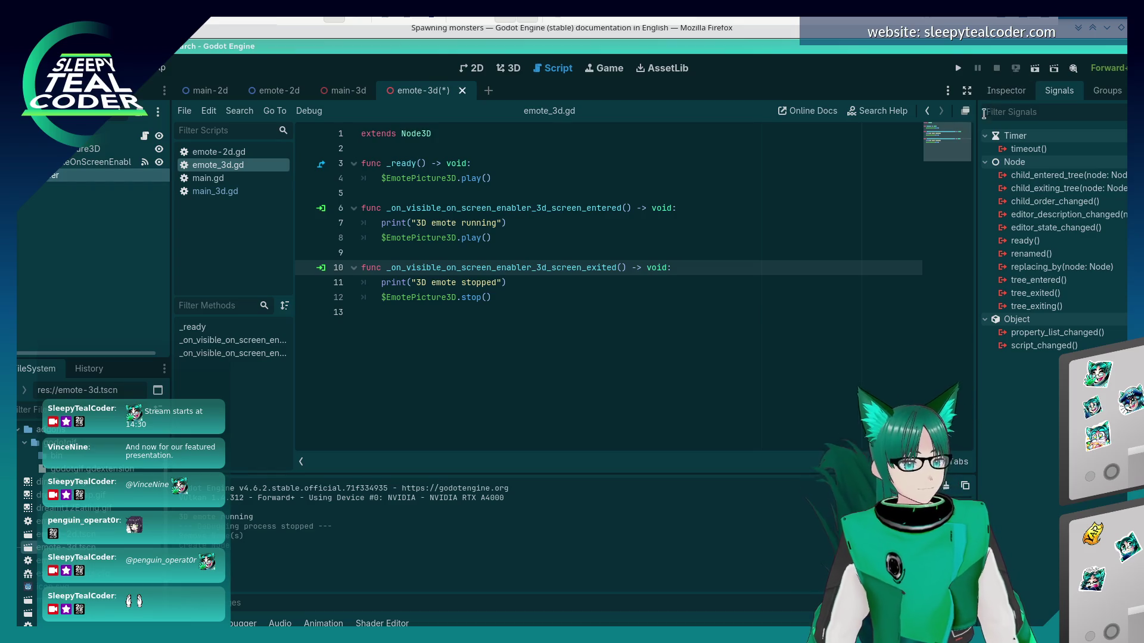
# - Set the Timer to autostart with a 5.0 s wait time and connect timeout to _on_timer_timeout
pyautogui.click(1020, 95)
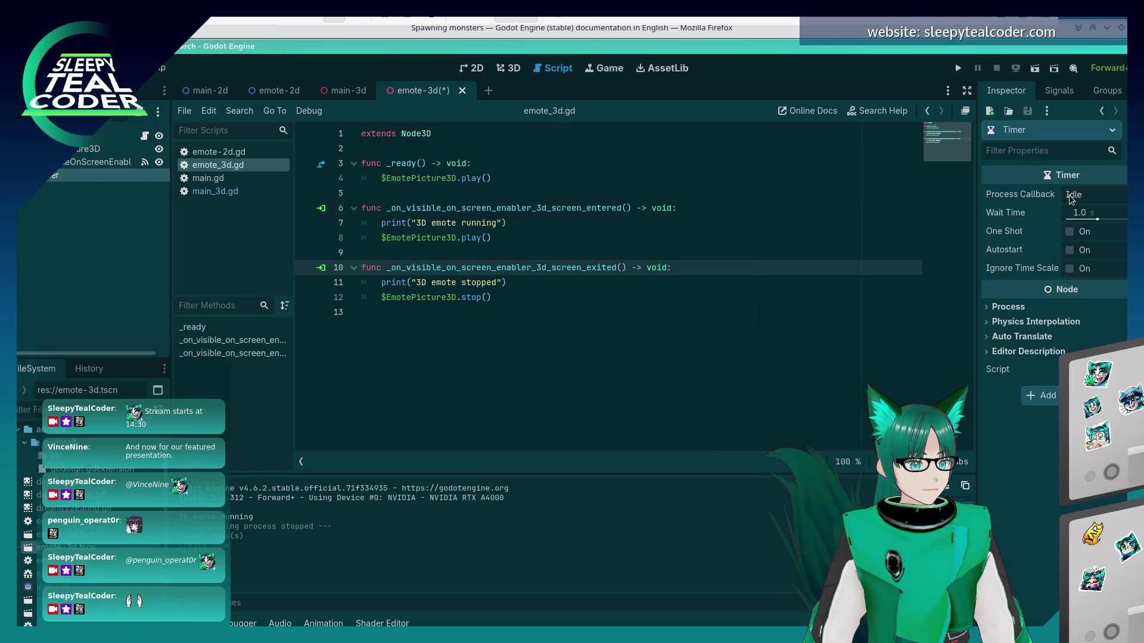
pyautogui.click(1071, 251)
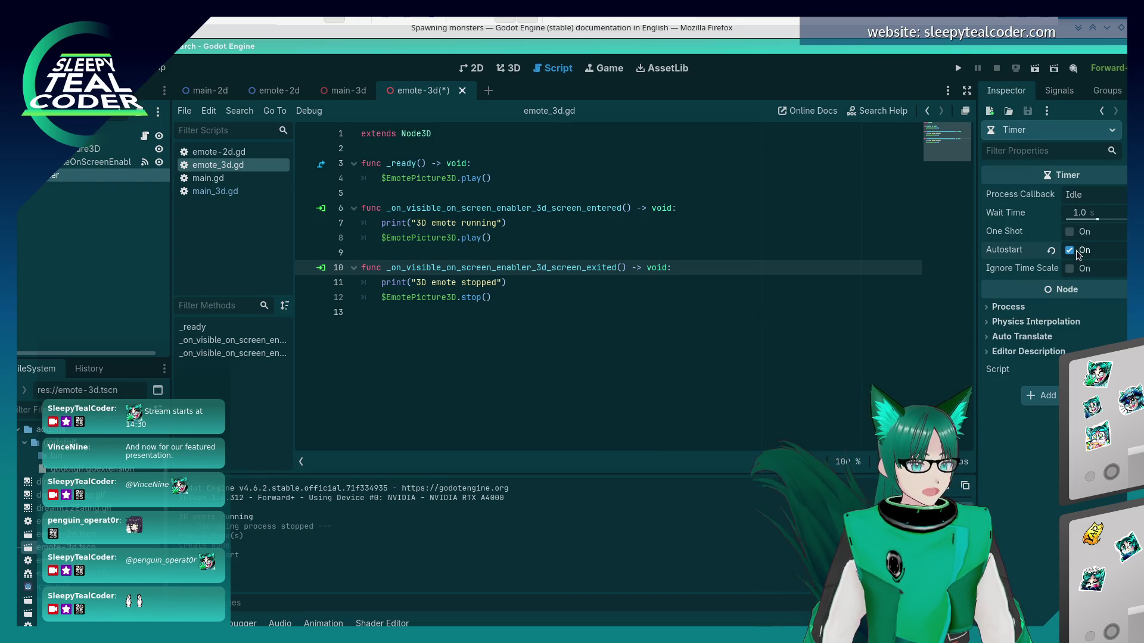
pyautogui.click(1080, 214)
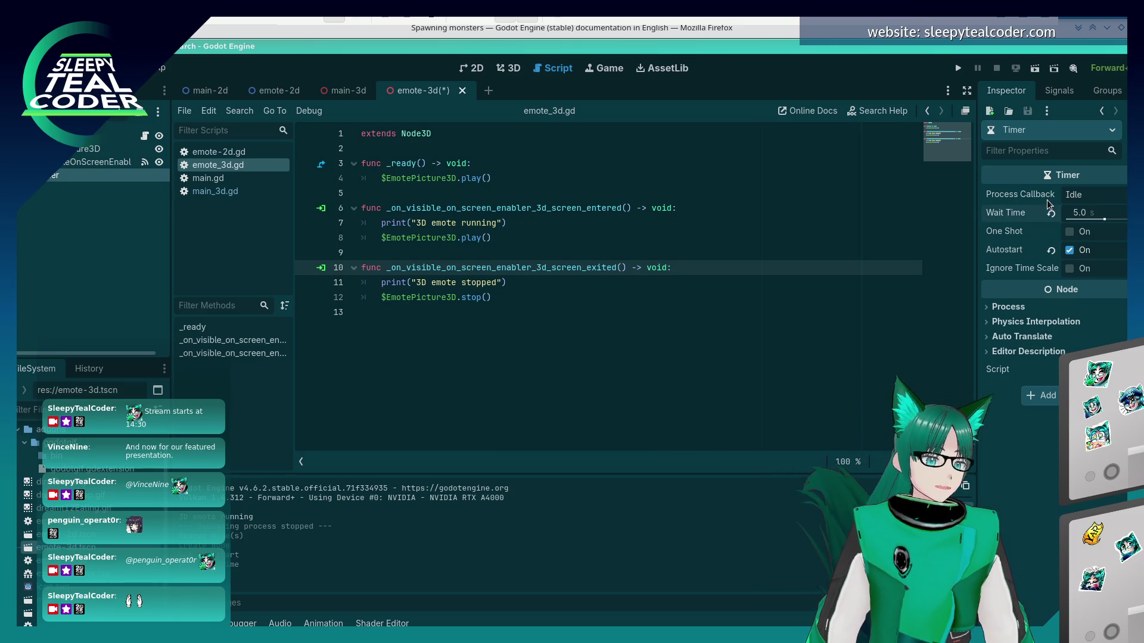
pyautogui.click(1059, 91)
pyautogui.doubleClick(1044, 153)
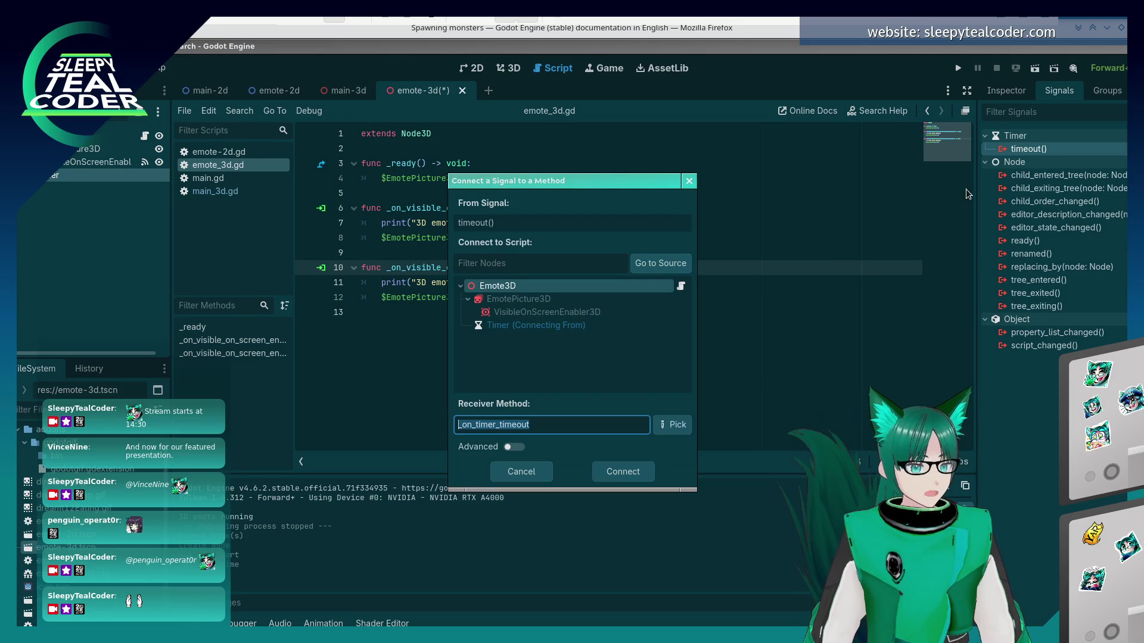
pyautogui.click(613, 470)
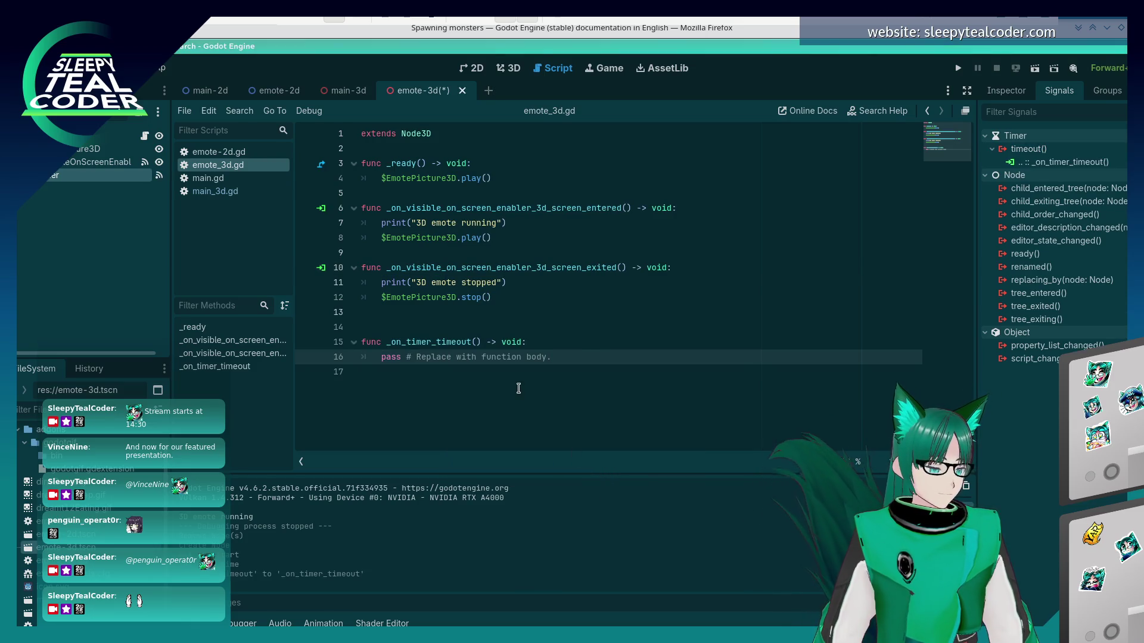
# - Replace pass in _on_timer_timeout with print("I have to go now - my planet needs me.")
pyautogui.press('Up')
pyautogui.press('End')
pyautogui.press('Return')
pyautogui.write('print("I hav')
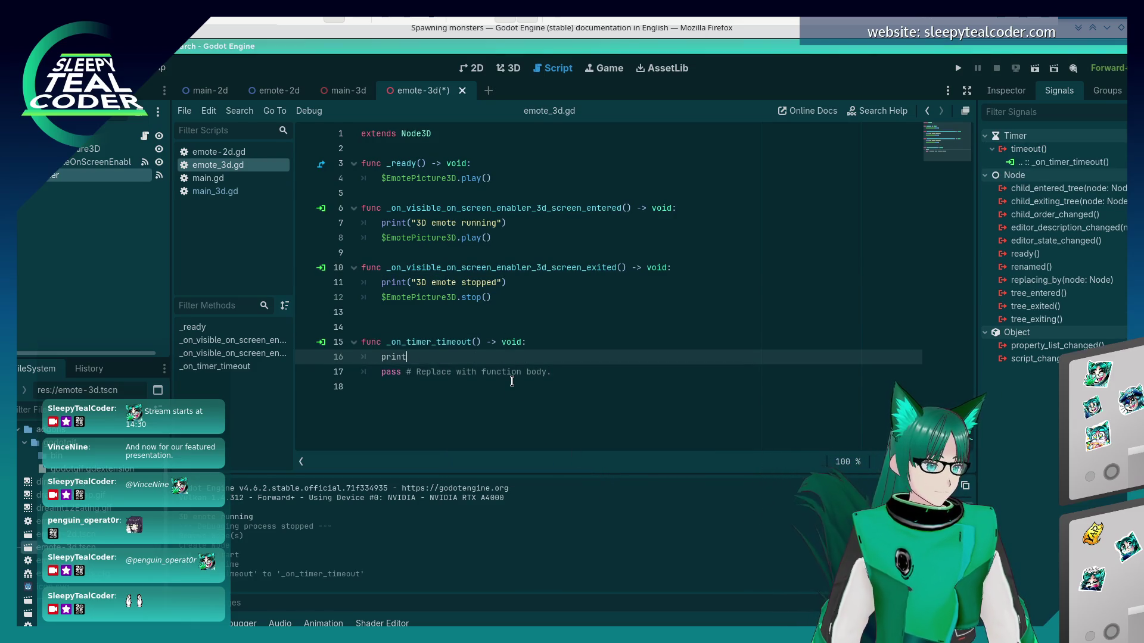
pyautogui.write('e to go now - my pla')
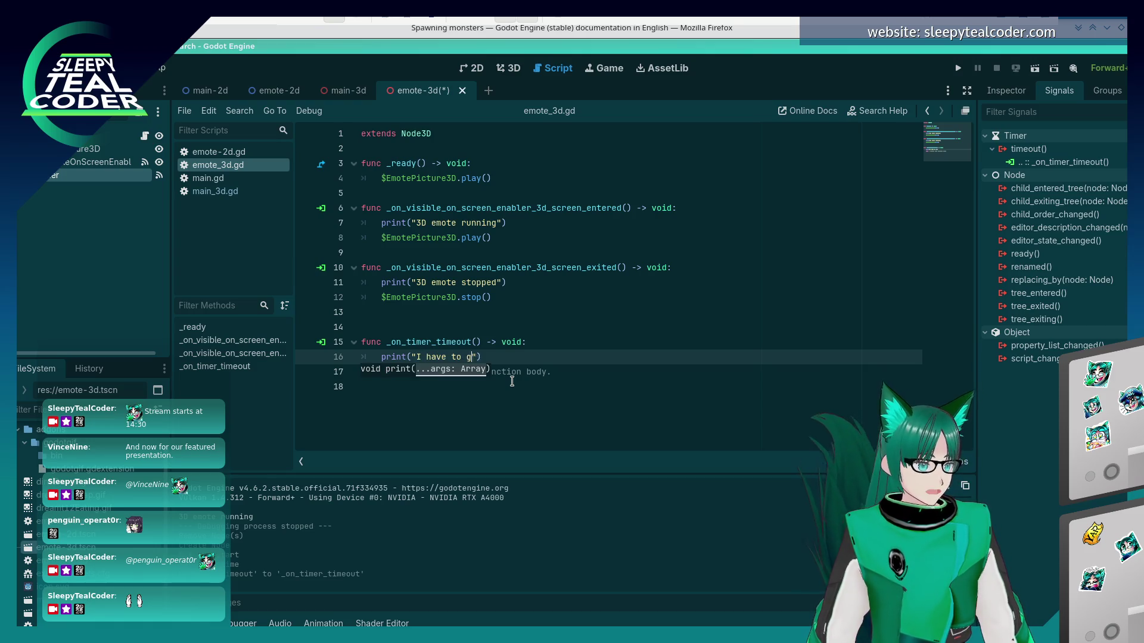
pyautogui.write('net needs me.')
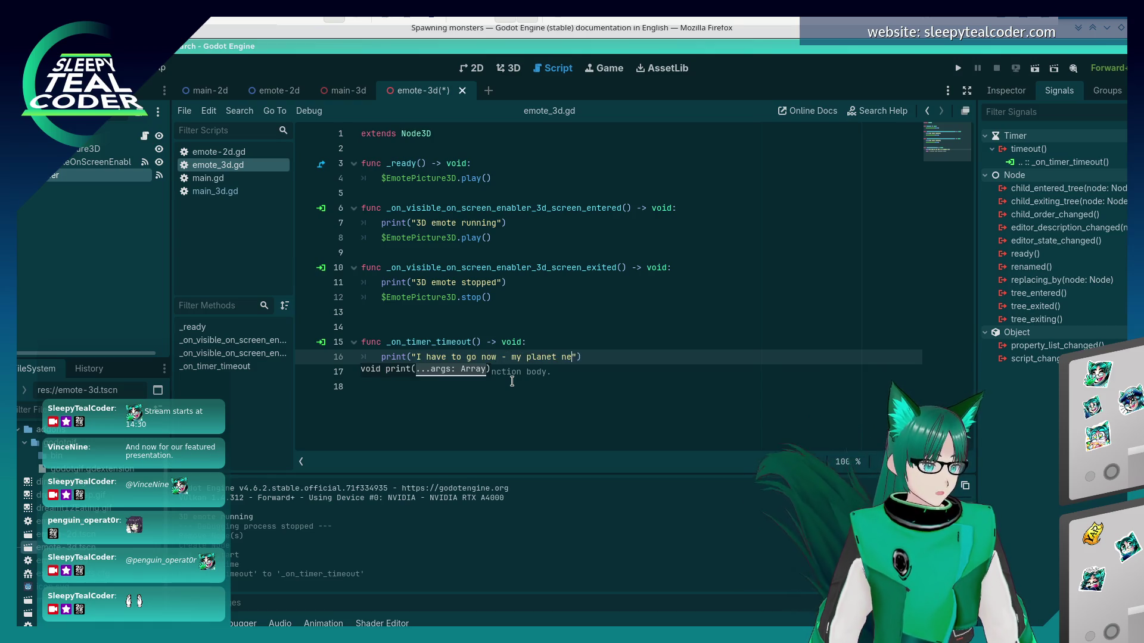
pyautogui.press('Down')
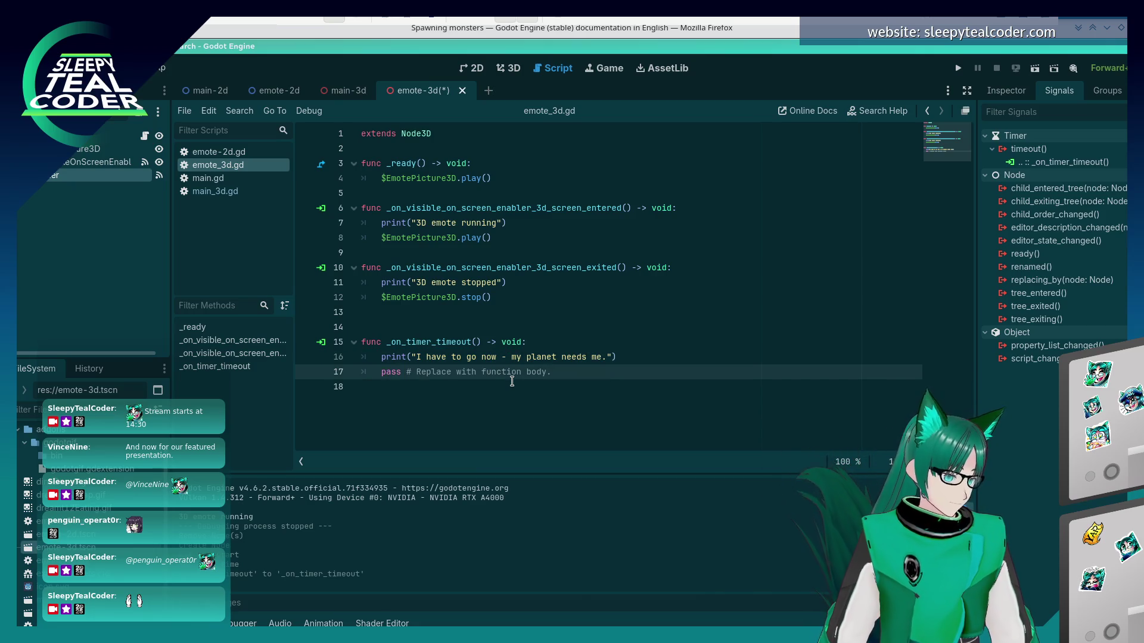
pyautogui.hotkey('shift', 'Home')
pyautogui.press('BackSpace')
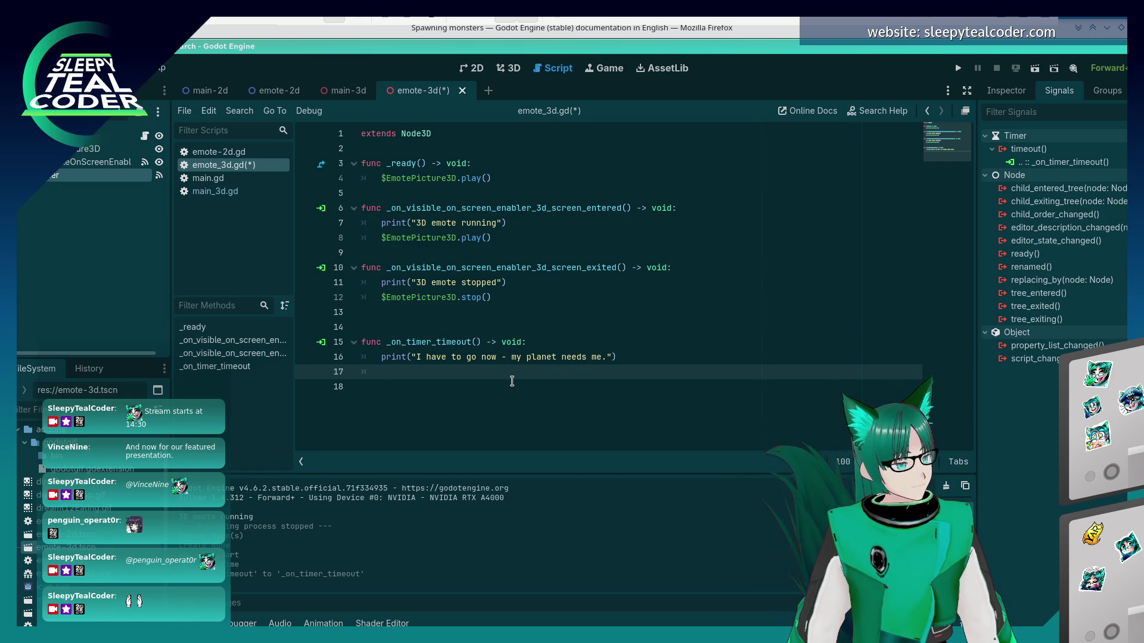
# - Complete line 17 as $EmotePicture3D.position.z = 1000.0 and save the script
pyautogui.write('mote')
pyautogui.press('Return')
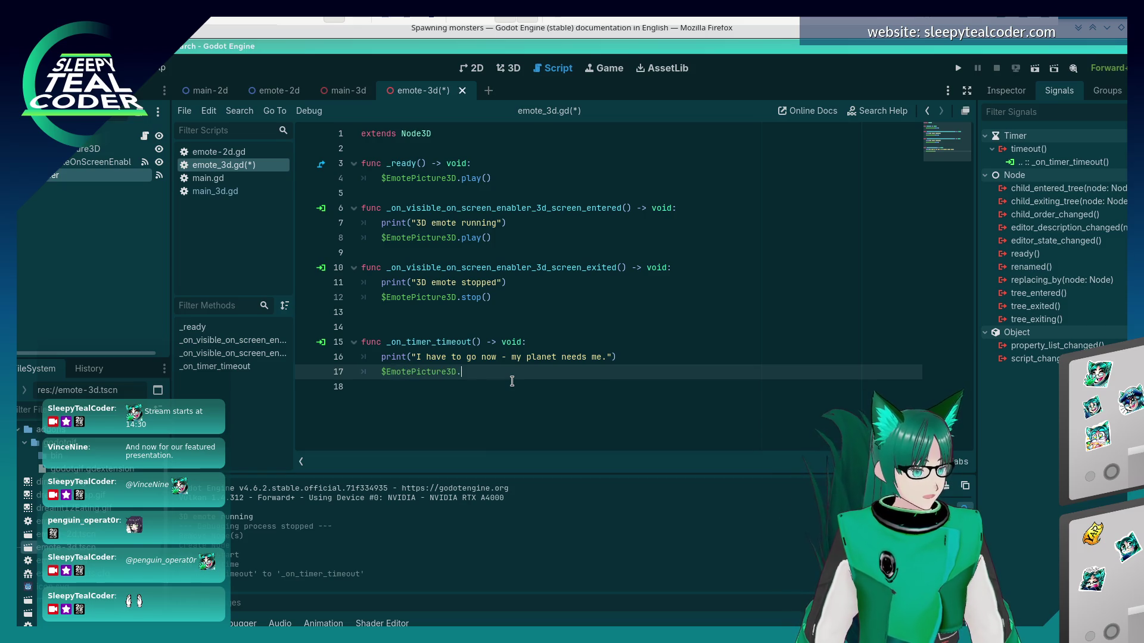
pyautogui.write('.')
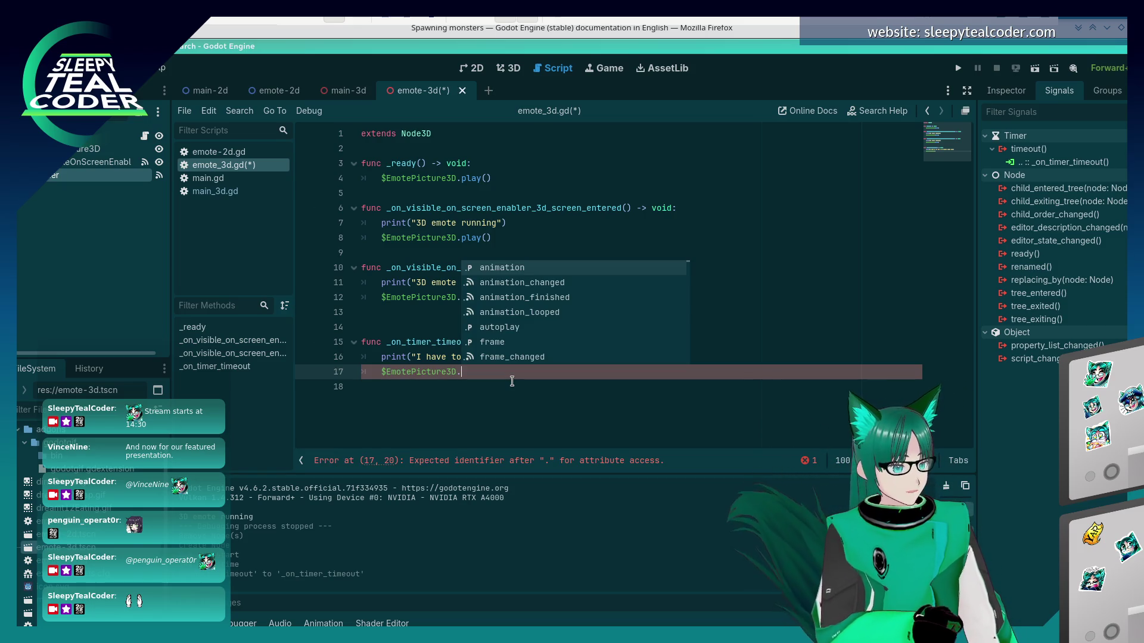
pyautogui.write('pos')
pyautogui.press('Return')
pyautogui.write('.z = ')
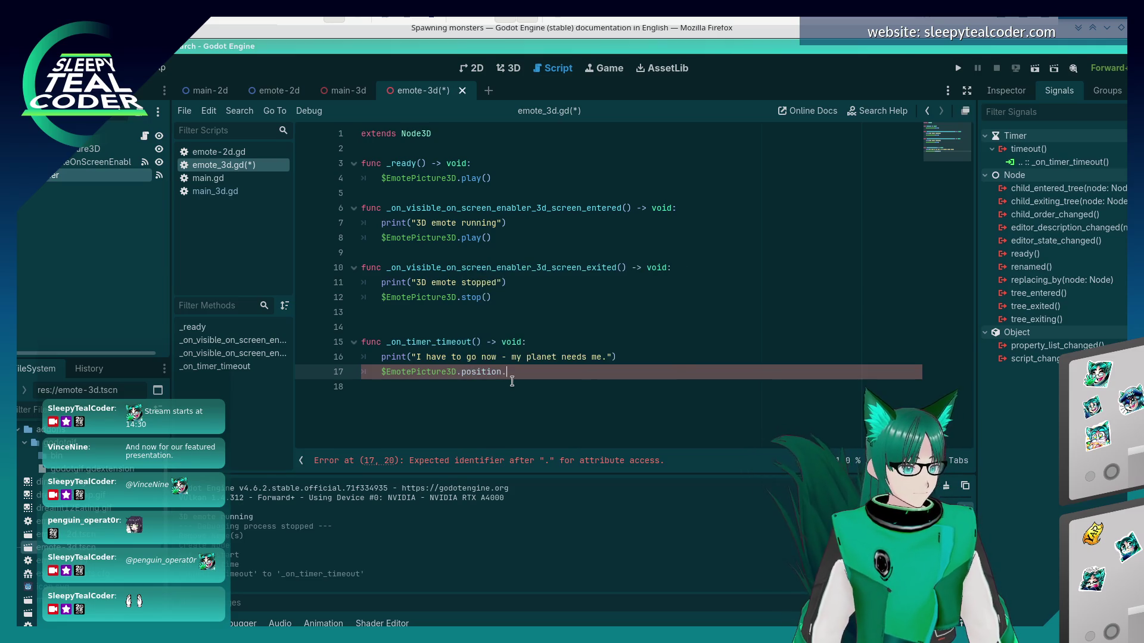
pyautogui.write('1000.0')
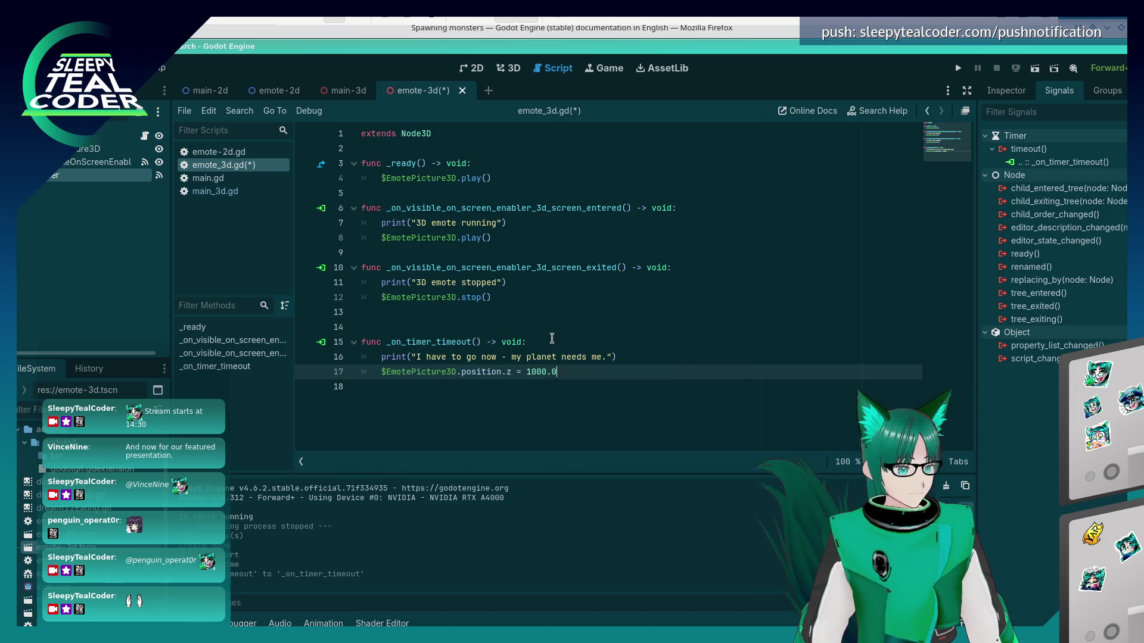
pyautogui.click(551, 341)
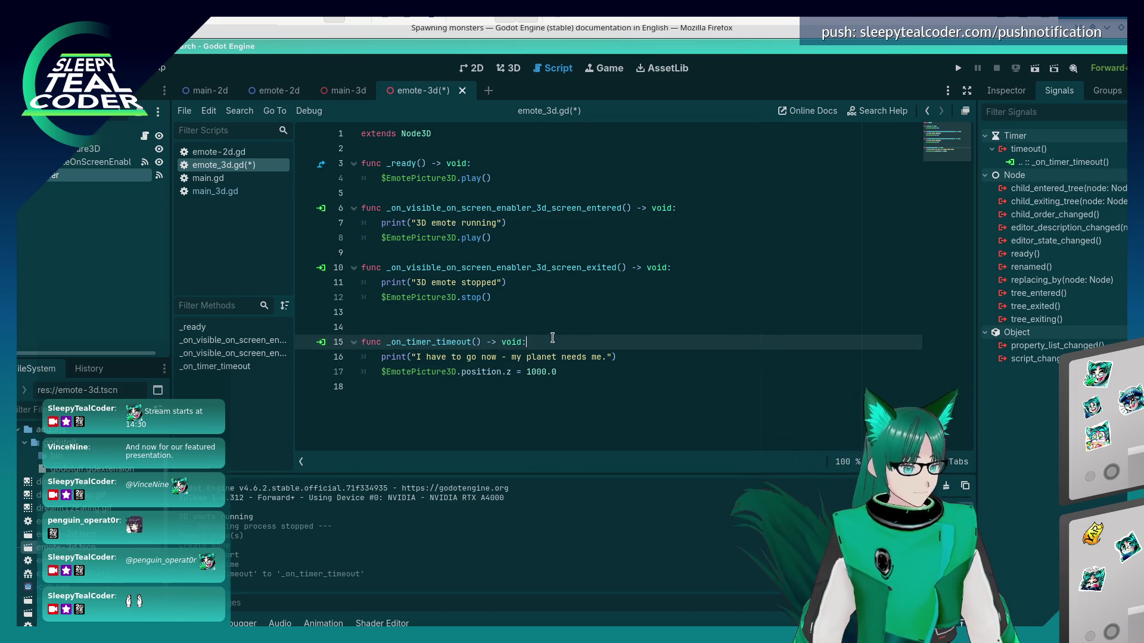
pyautogui.hotkey('ctrl', 's')
pyautogui.click(585, 366)
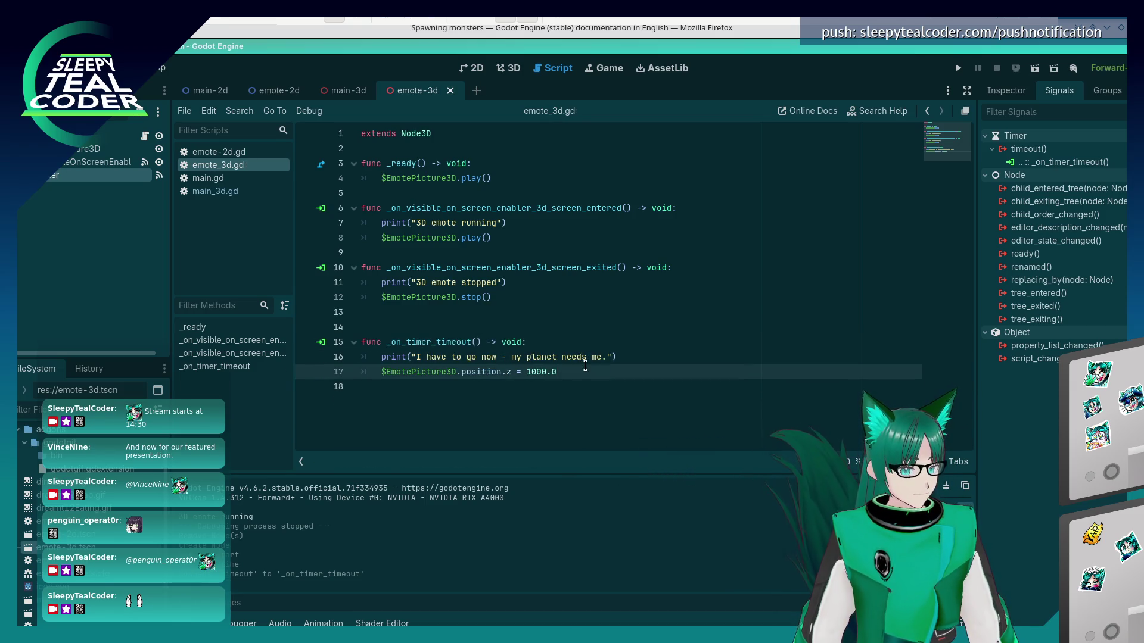
# - Make the Timer one-shot, save, and run the project
pyautogui.click(1009, 92)
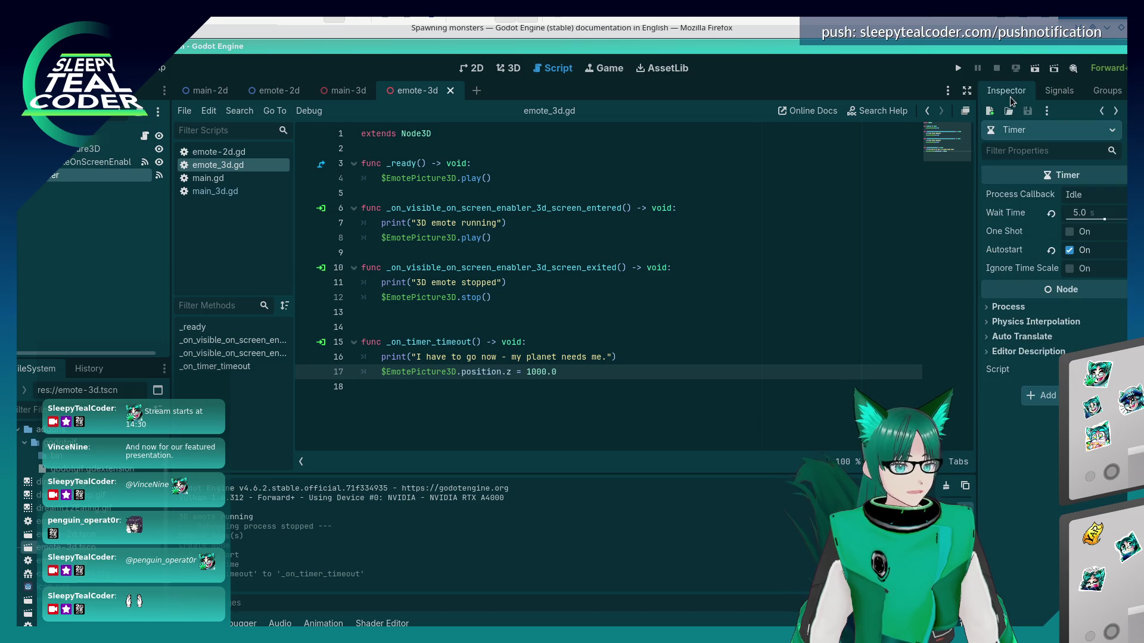
pyautogui.click(1069, 232)
pyautogui.hotkey('ctrl', 's')
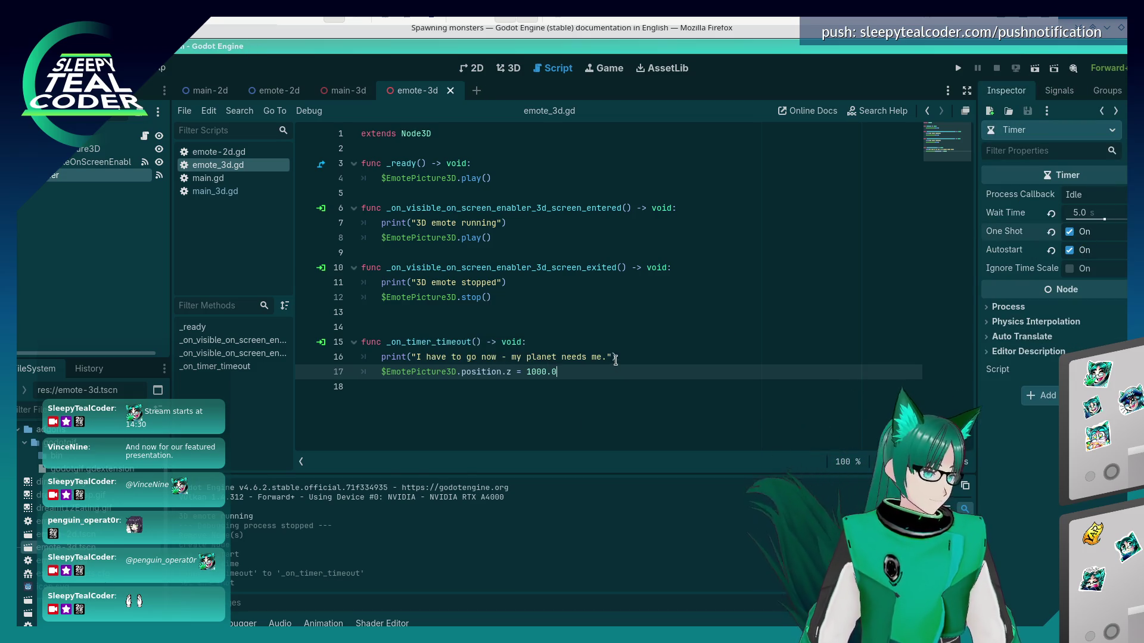
pyautogui.click(957, 69)
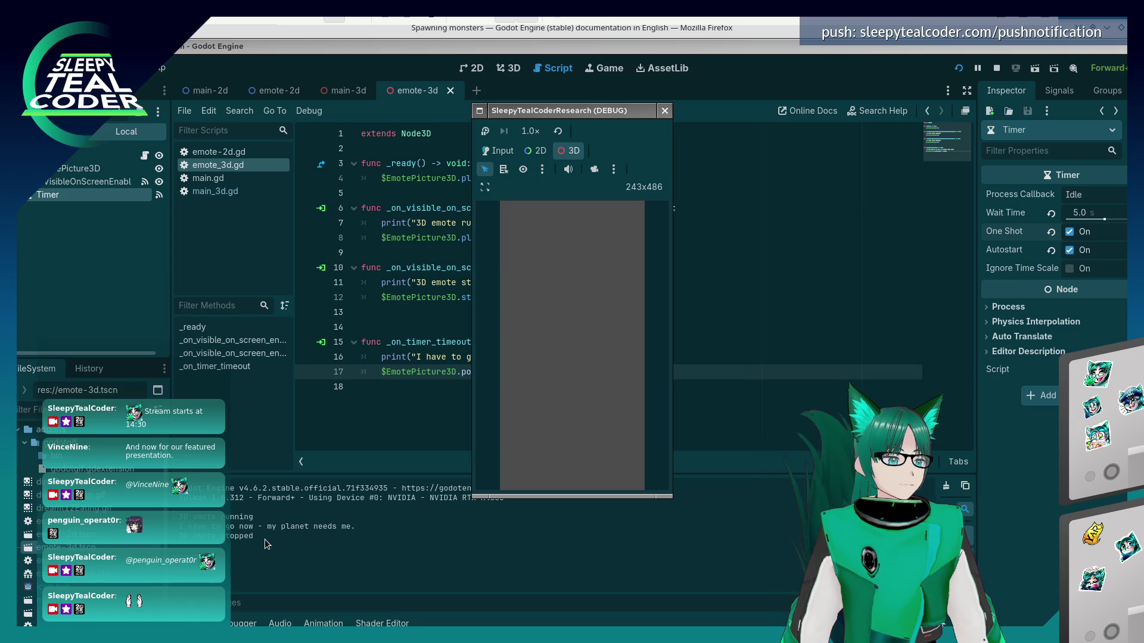
# - Bring the editor in front of the game and untick the Timer's One Shot option
pyautogui.click(424, 395)
pyautogui.click(543, 343)
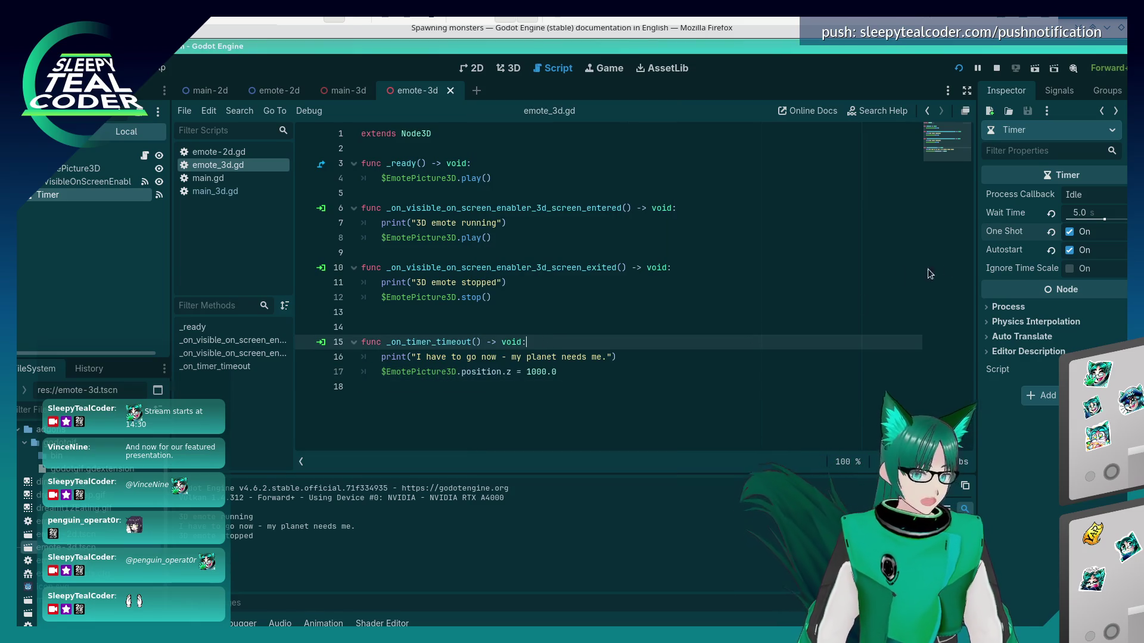
pyautogui.click(1070, 232)
pyautogui.click(639, 357)
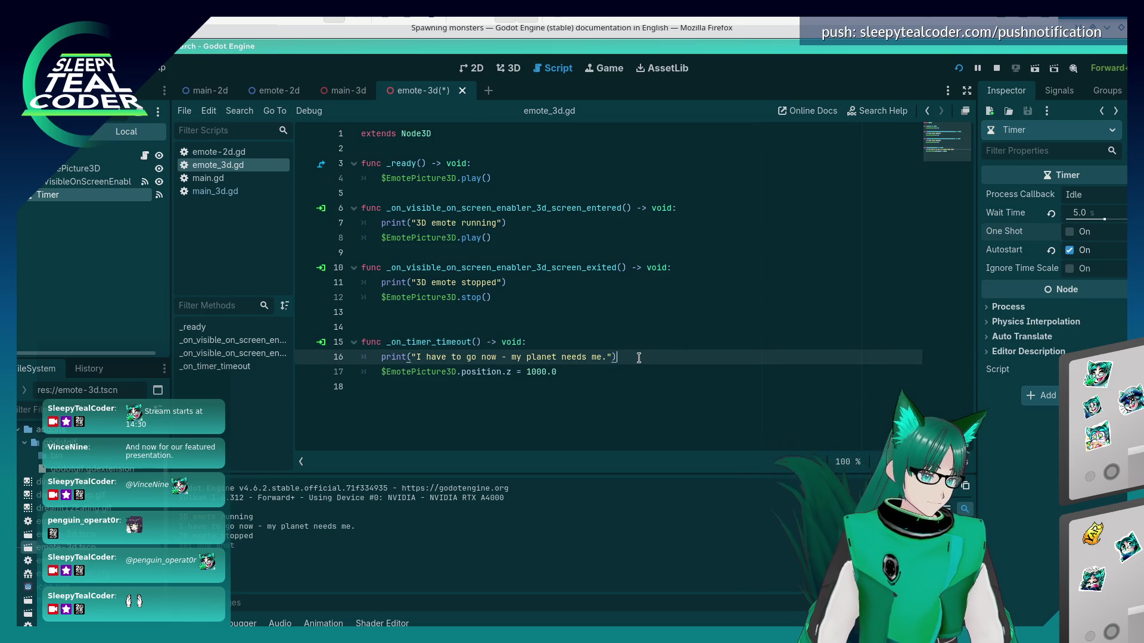
# - Replace the print line with an if testing whether the emote's position.z equals 1000
pyautogui.press('Return')
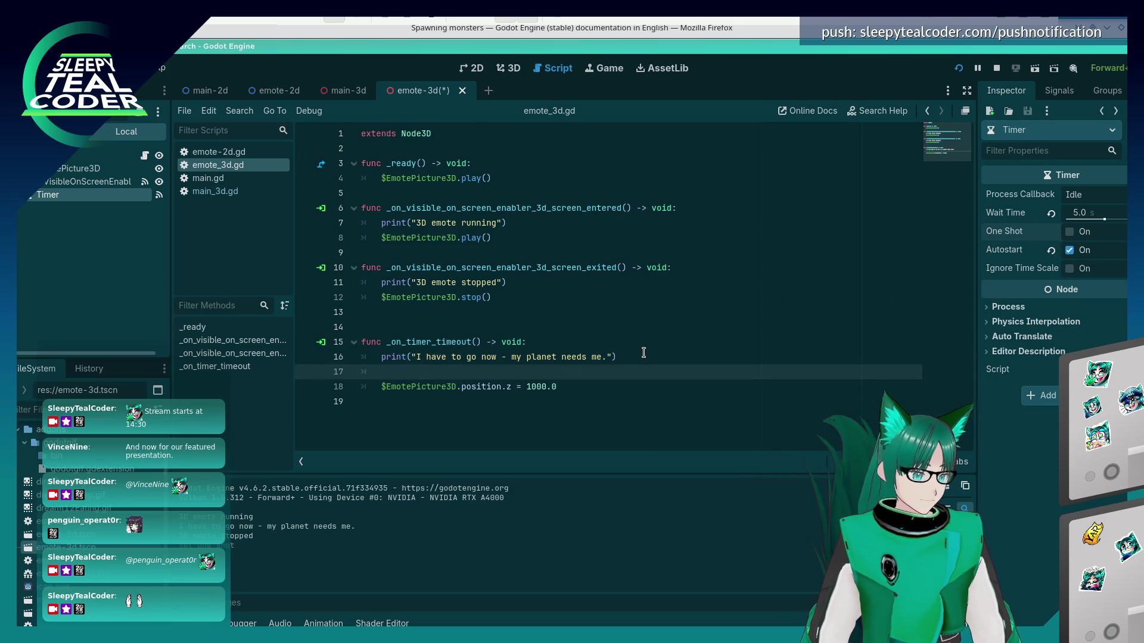
pyautogui.press('Down')
pyautogui.hotkey('shift', 'End')
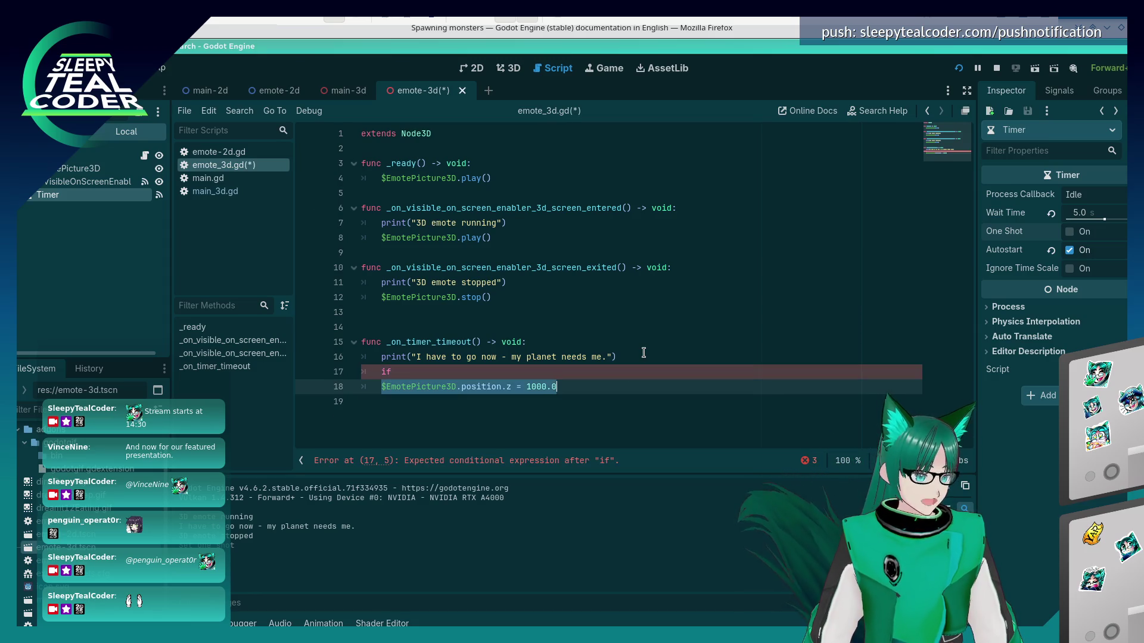
pyautogui.hotkey('ctrl', 'Left')
pyautogui.hotkey('ctrl', 'Left')
pyautogui.hotkey('shift', 'Home')
pyautogui.hotkey('shift', 'Left')
pyautogui.hotkey('shift', 'Left')
pyautogui.hotkey('shift', 'Left')
pyautogui.hotkey('ctrl', 'c')
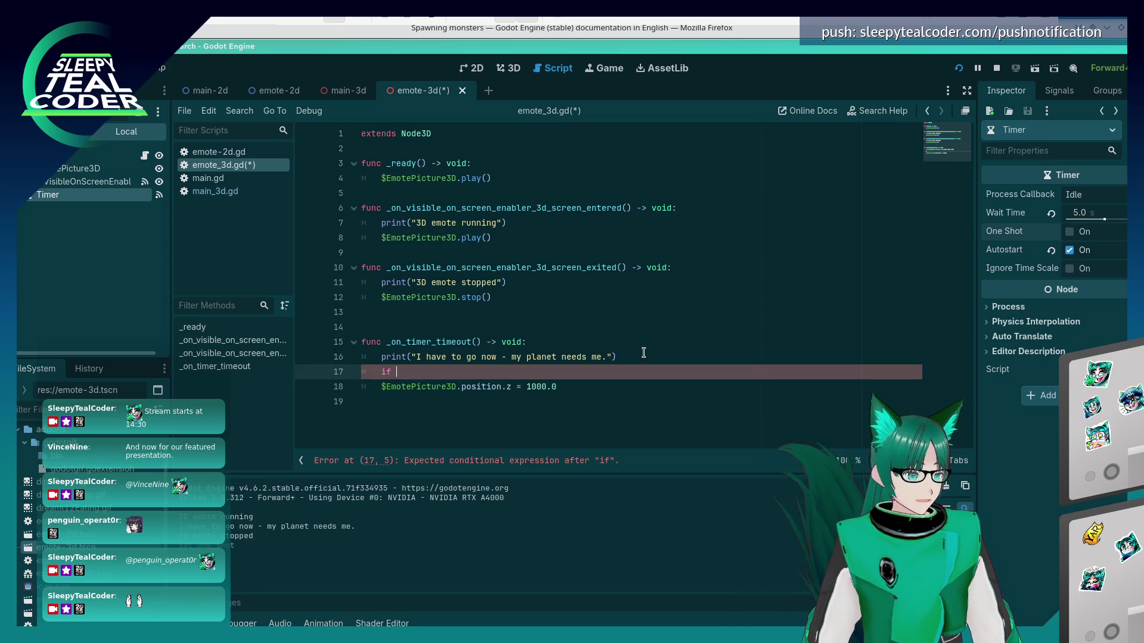
pyautogui.press('Up')
pyautogui.hotkey('ctrl', 'v')
pyautogui.press('Up')
pyautogui.press('End')
pyautogui.hotkey('shift', 'Up')
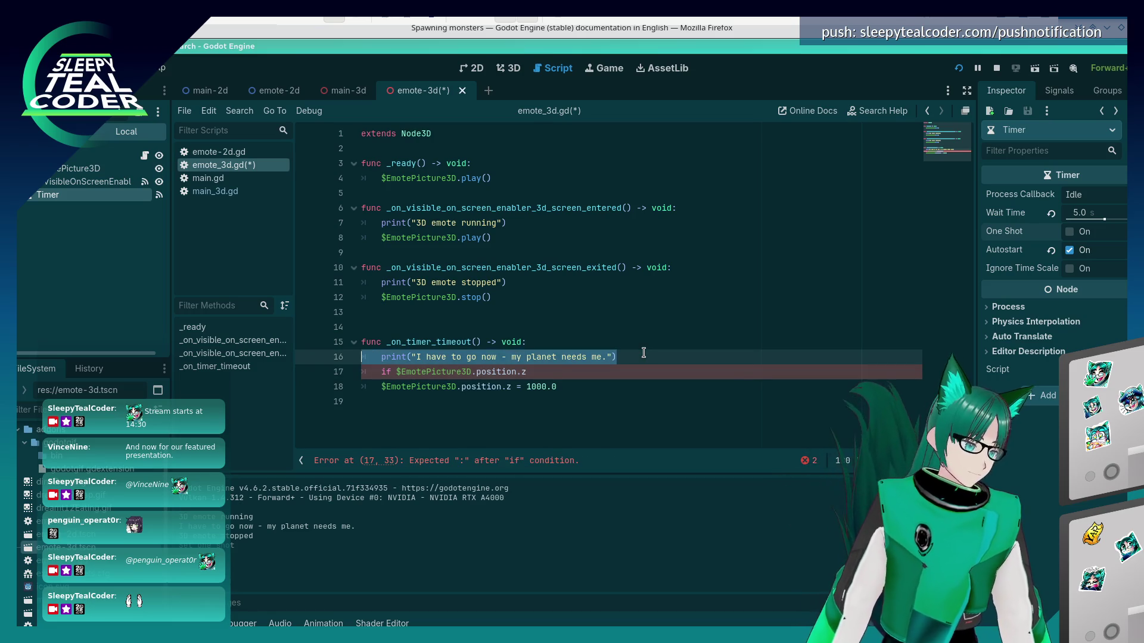
pyautogui.press('BackSpace')
pyautogui.press('Down')
pyautogui.press('BackSpace')
pyautogui.write('= 1000.0:')
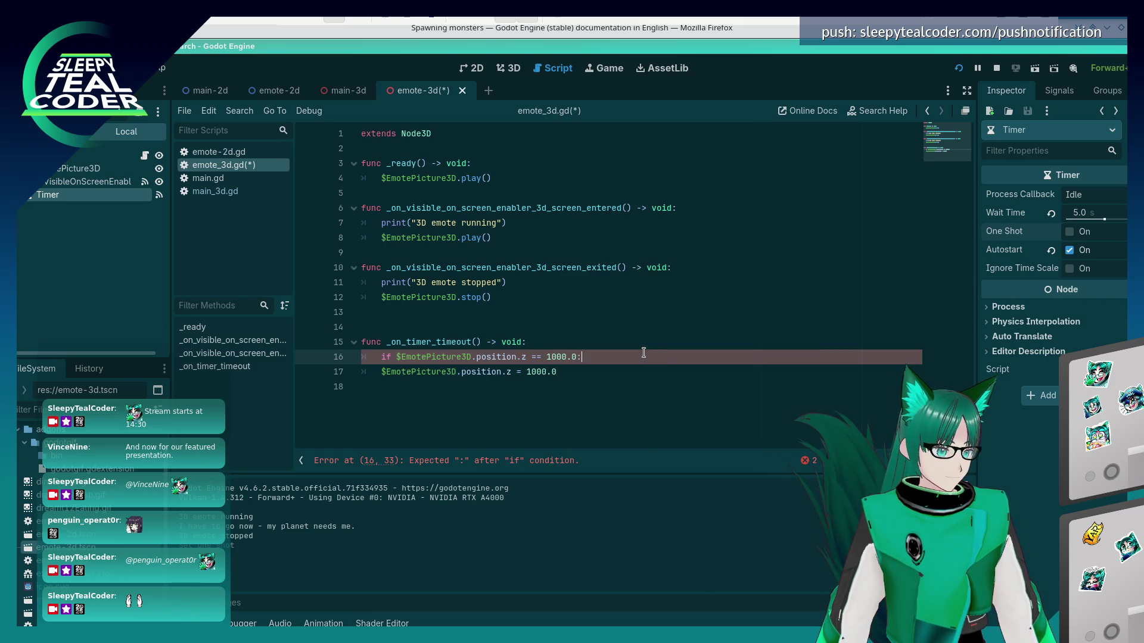
# - Add the else branch: set z to 0.0 inside the if, keep 1000.0 under else
pyautogui.press('Return')
pyautogui.press('BackSpace')
pyautogui.write('else')
pyautogui.press('Down')
pyautogui.press('Home')
pyautogui.press('Tab')
pyautogui.press('Up')
pyautogui.press('End')
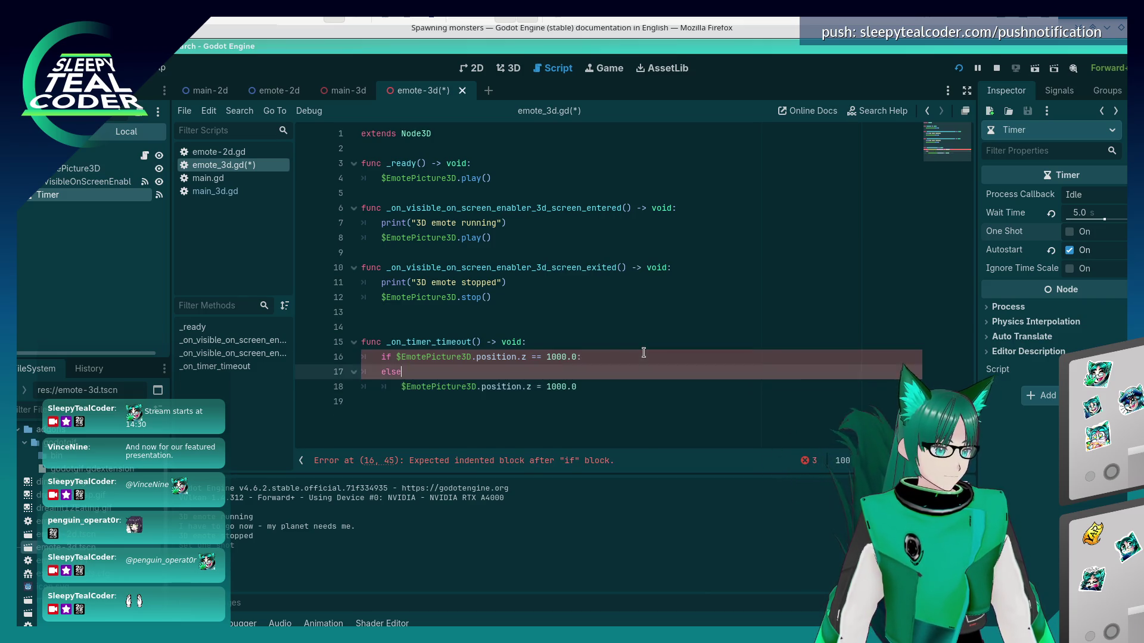
pyautogui.press('Up')
pyautogui.press('End')
pyautogui.press('Return')
pyautogui.write('motePicture3D.po')
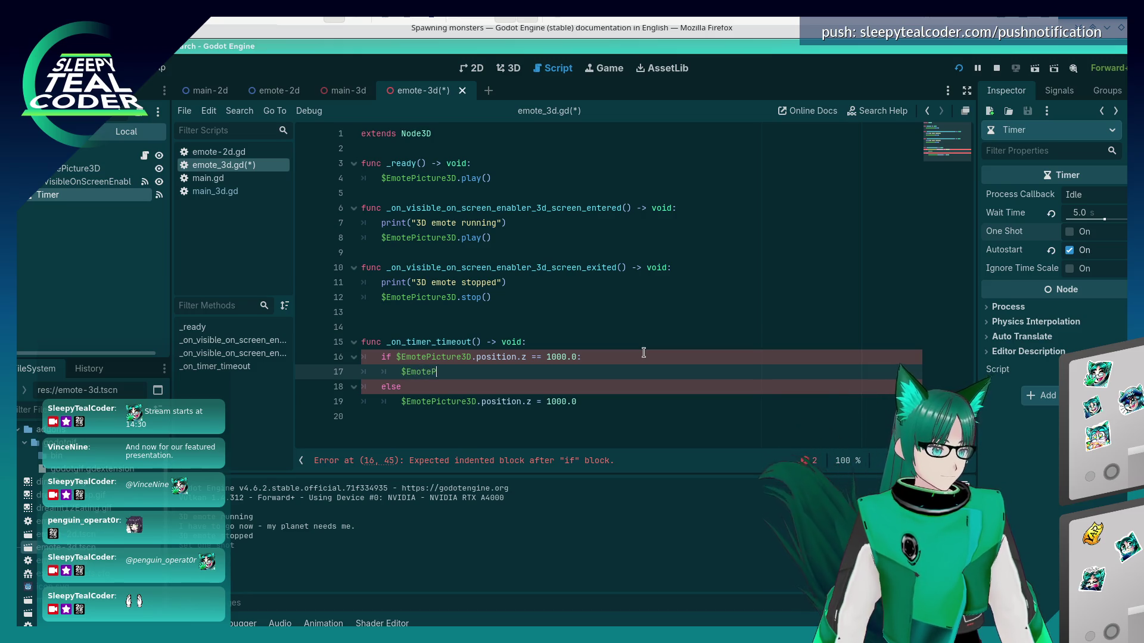
pyautogui.write('sition.z = ')
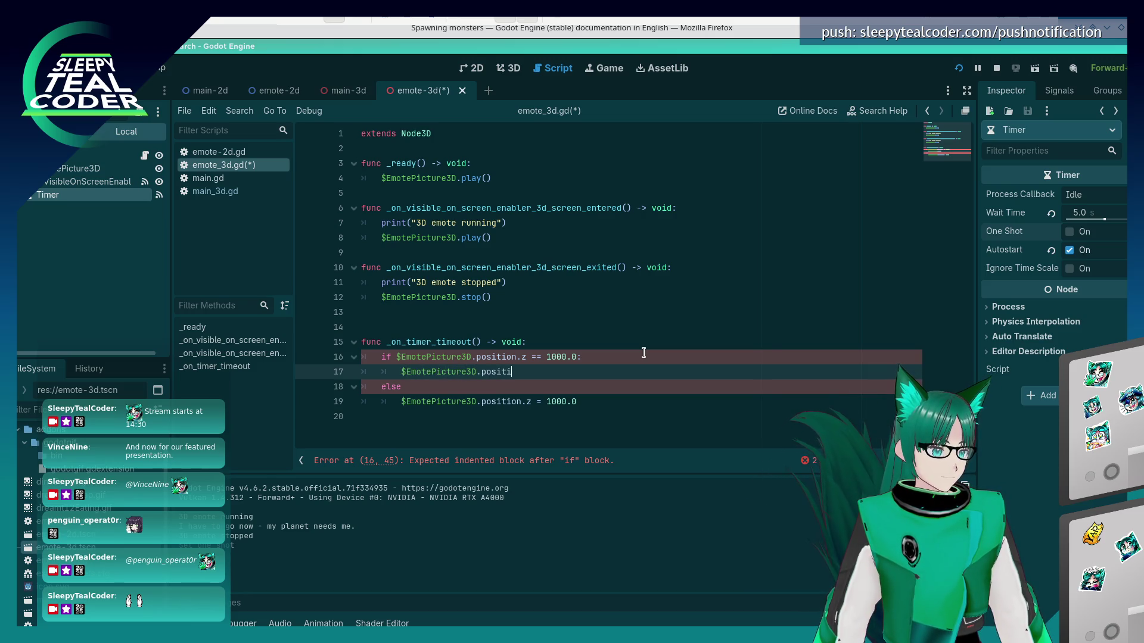
pyautogui.write('0.0')
# - Save the script and run the project with F5
pyautogui.hotkey('ctrl', 's')
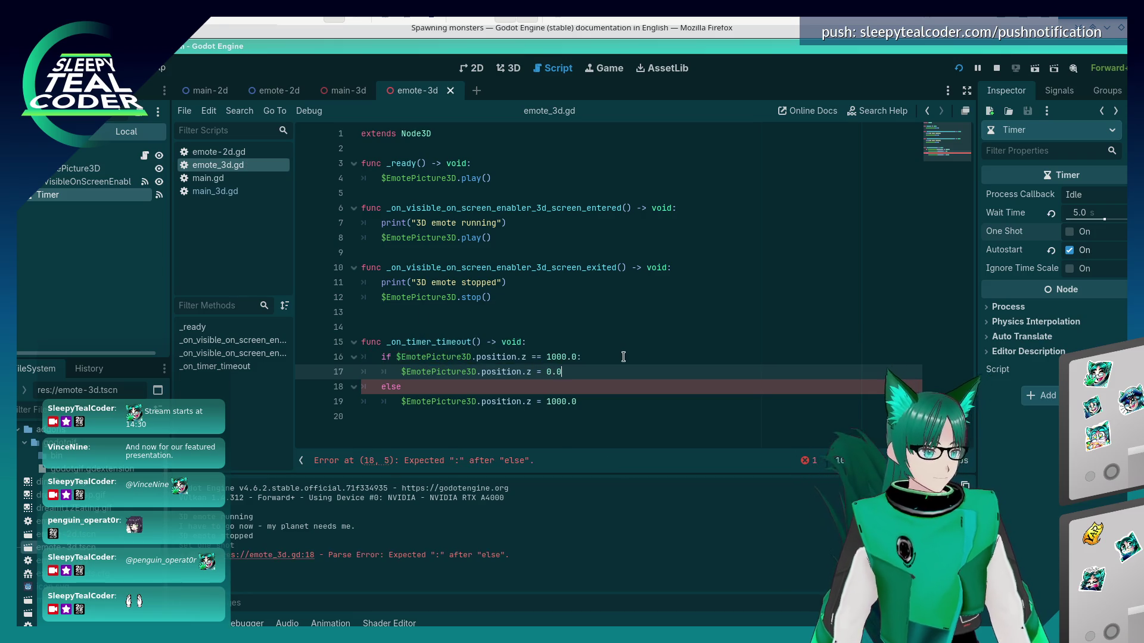
pyautogui.click(408, 388)
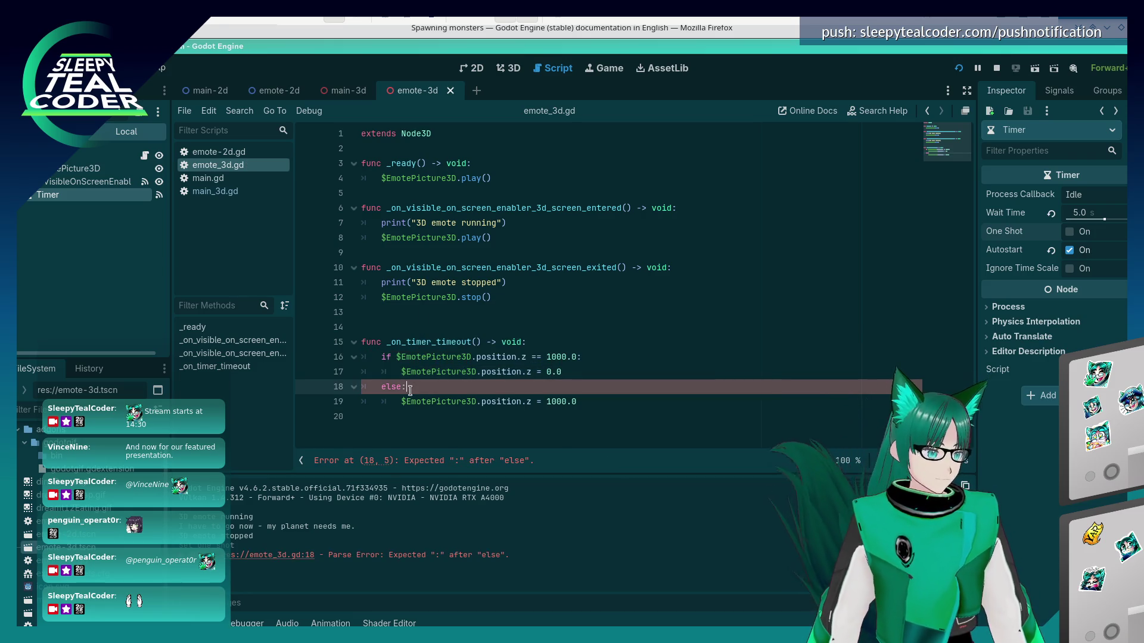
pyautogui.press('F5')
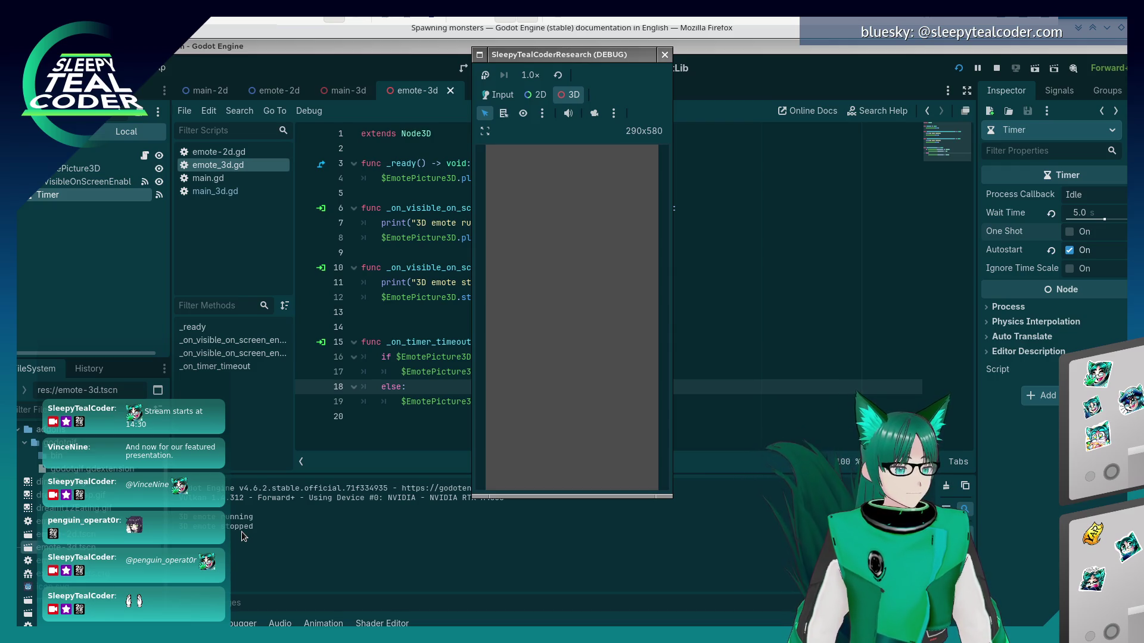
# - Return to the script editor and insert a blank line after line 15, above the if
pyautogui.click(362, 334)
pyautogui.click(584, 336)
pyautogui.press('Return')
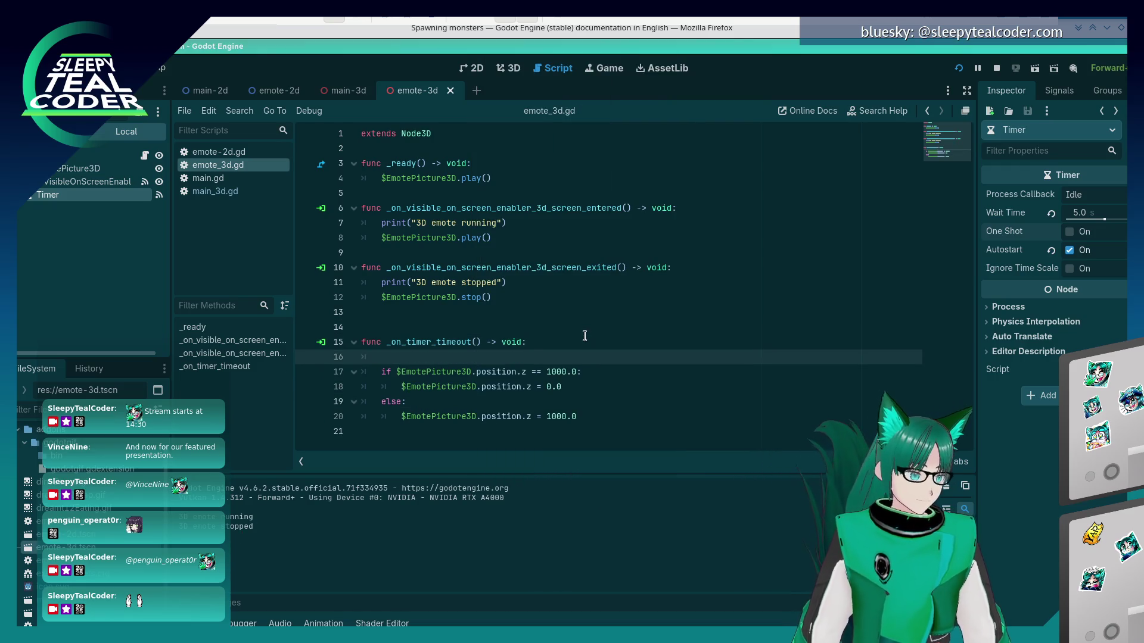
# - Add print("3D emote warping...") at the handler's start, save, and test-run with F6
pyautogui.write('print("W')
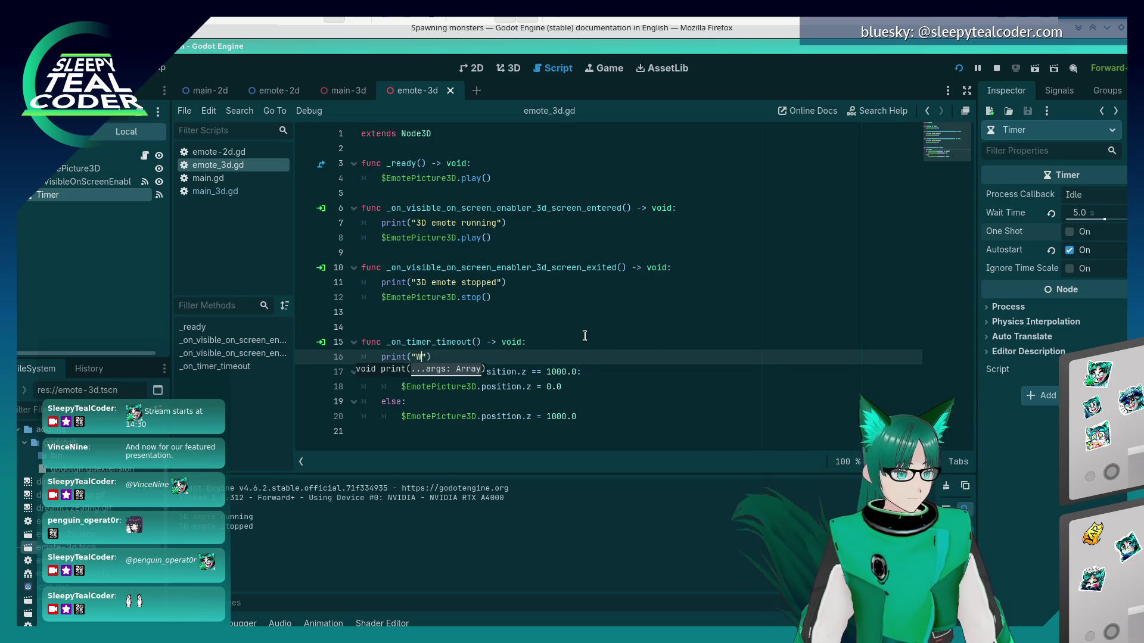
pyautogui.write('arpin')
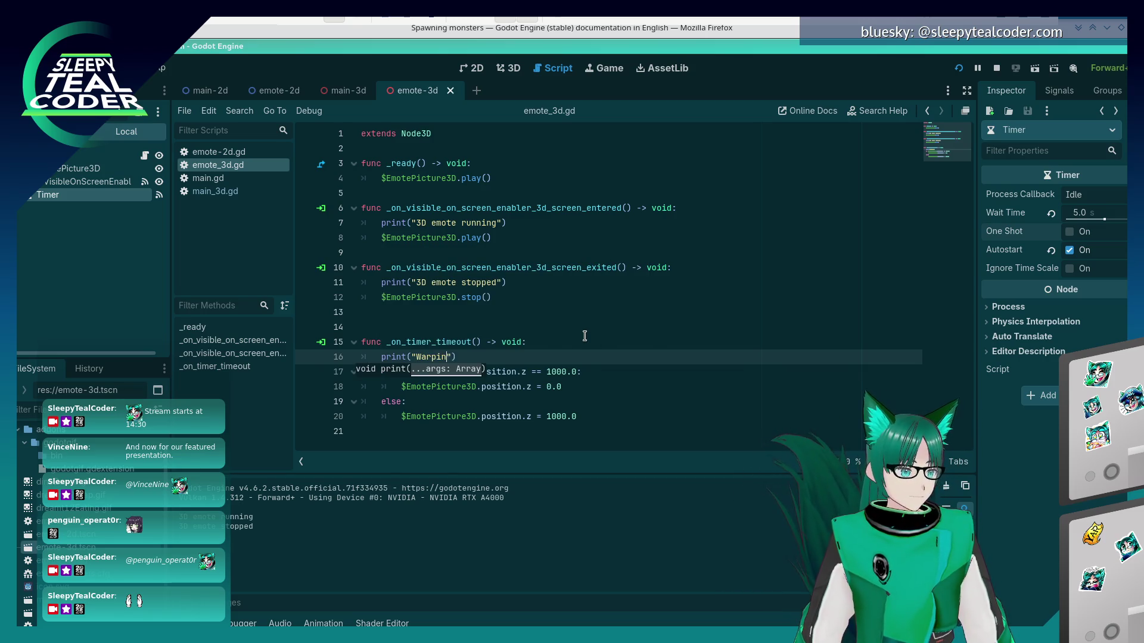
pyautogui.write('g...')
pyautogui.hotkey('ctrl', 's')
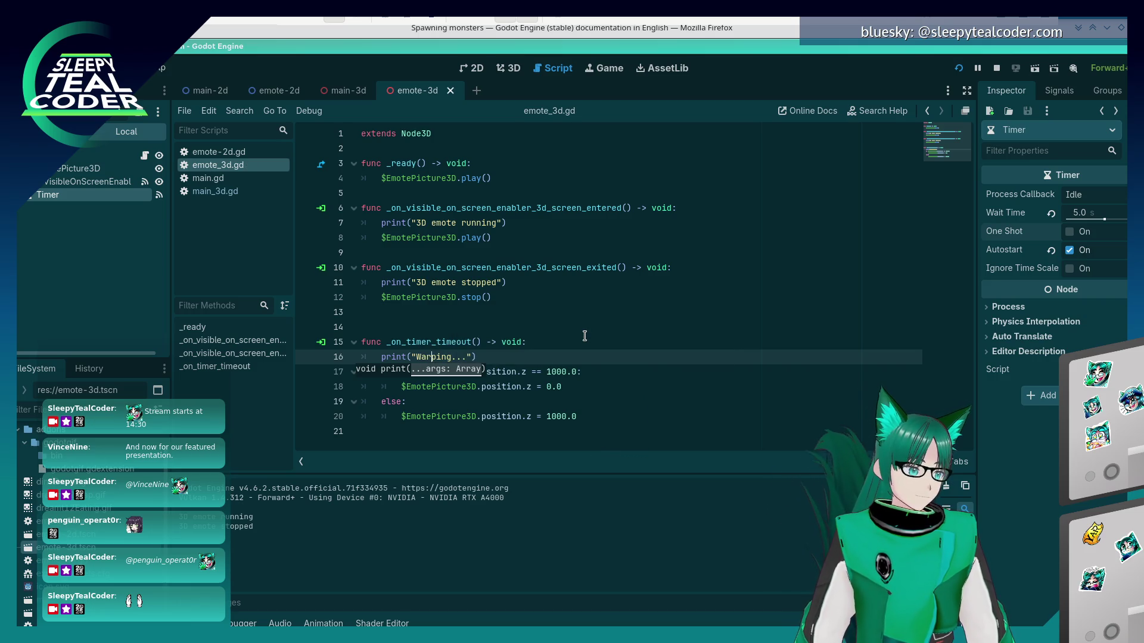
pyautogui.press('Left')
pyautogui.press('Left')
pyautogui.press('BackSpace')
pyautogui.write('3D emote w')
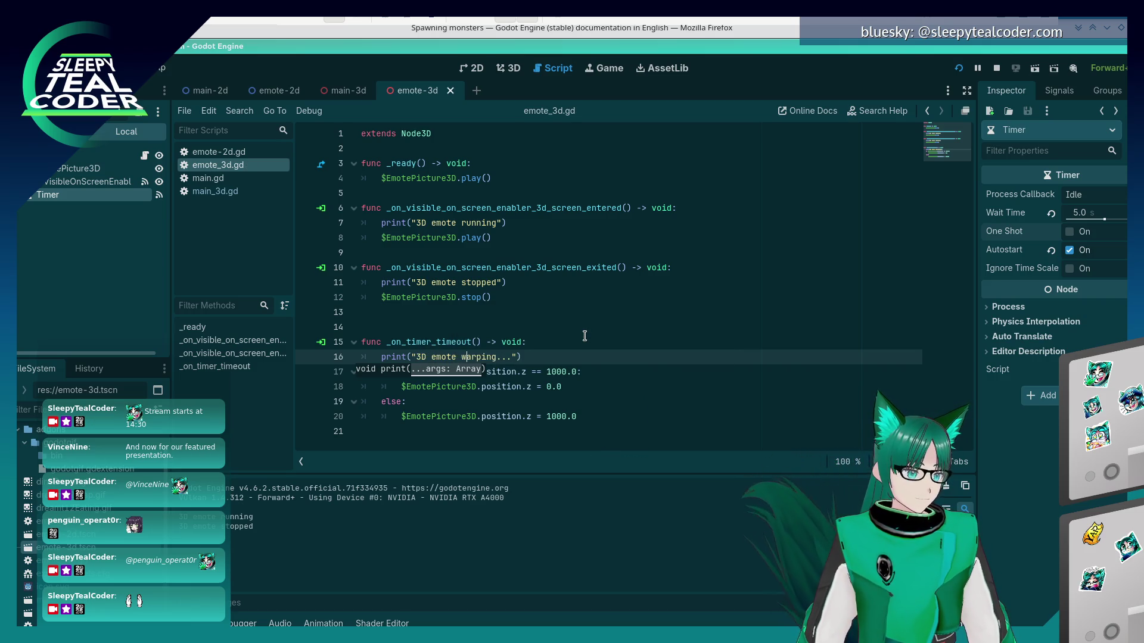
pyautogui.press('F6')
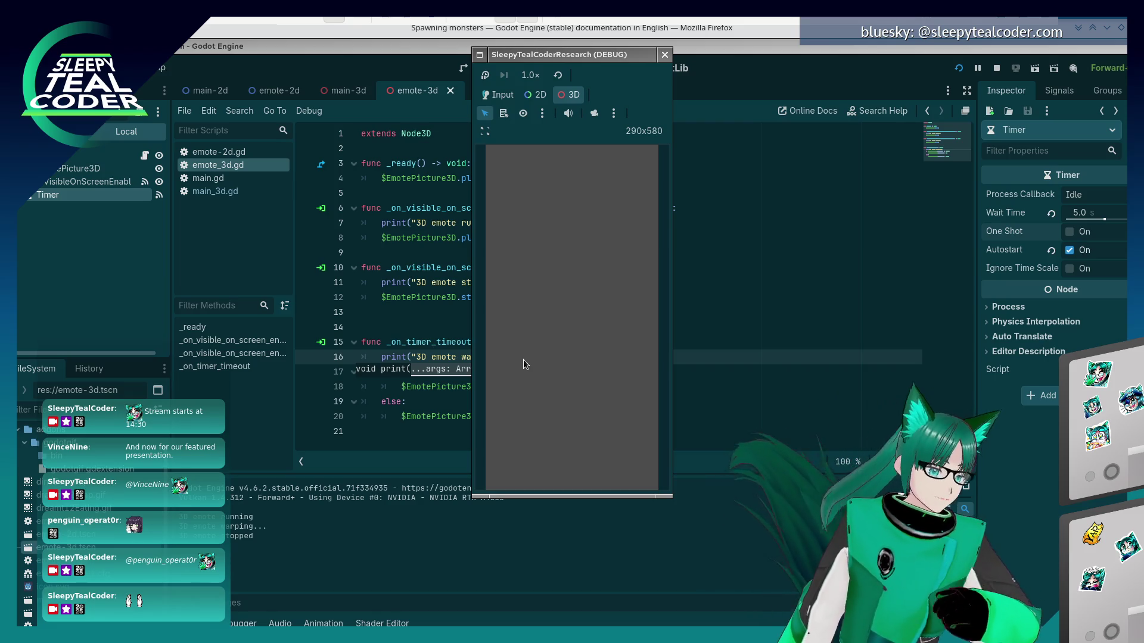
pyautogui.click(443, 289)
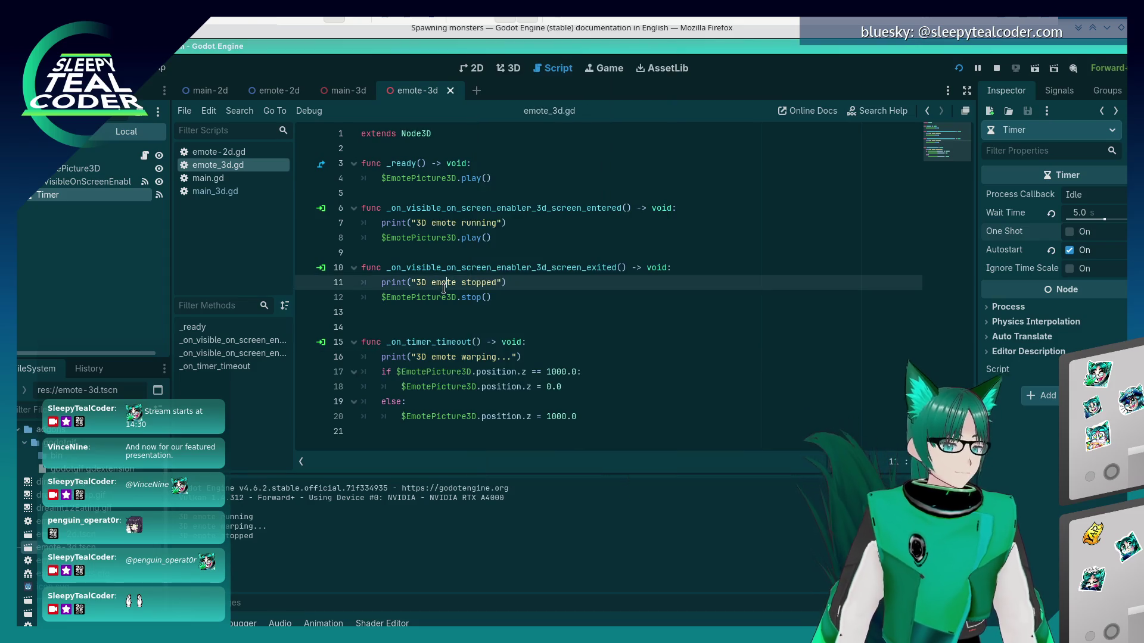
# - Check the Timer's Idle process callback and One Shot setting, then run the project and close the game
pyautogui.click(1084, 196)
pyautogui.click(1085, 201)
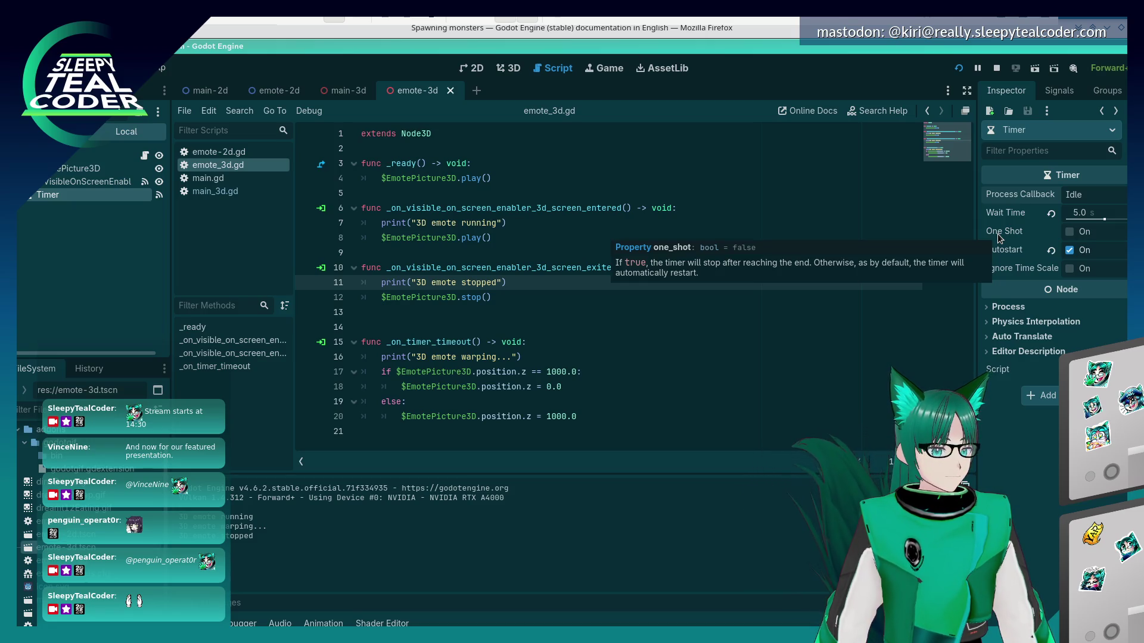
pyautogui.click(531, 308)
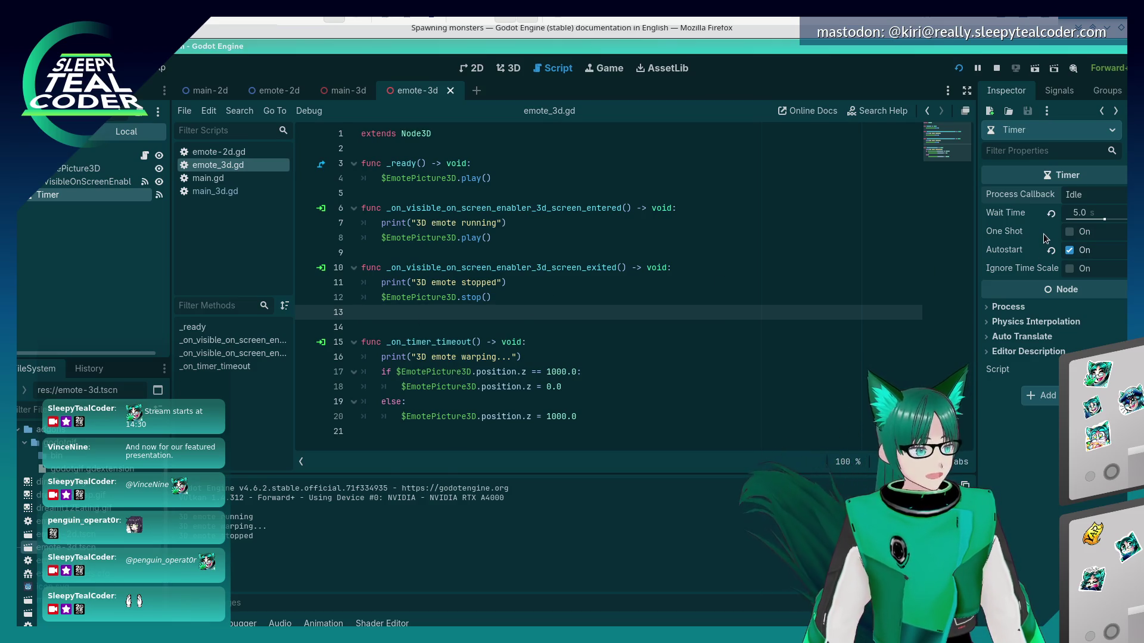
pyautogui.moveTo(1044, 238)
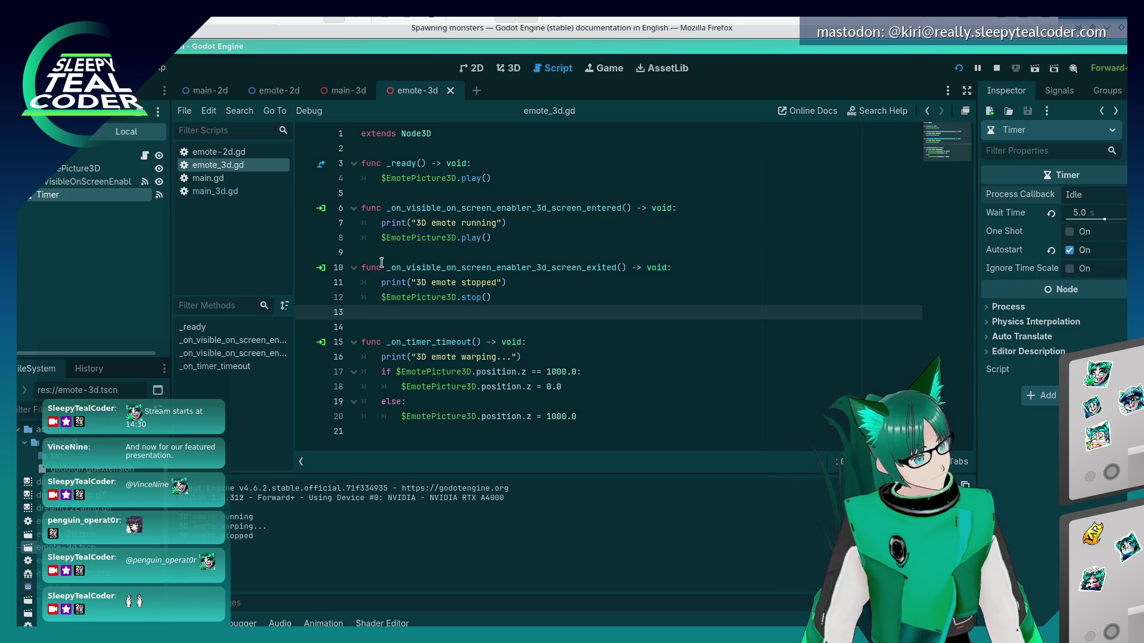
pyautogui.click(79, 154)
pyautogui.click(71, 196)
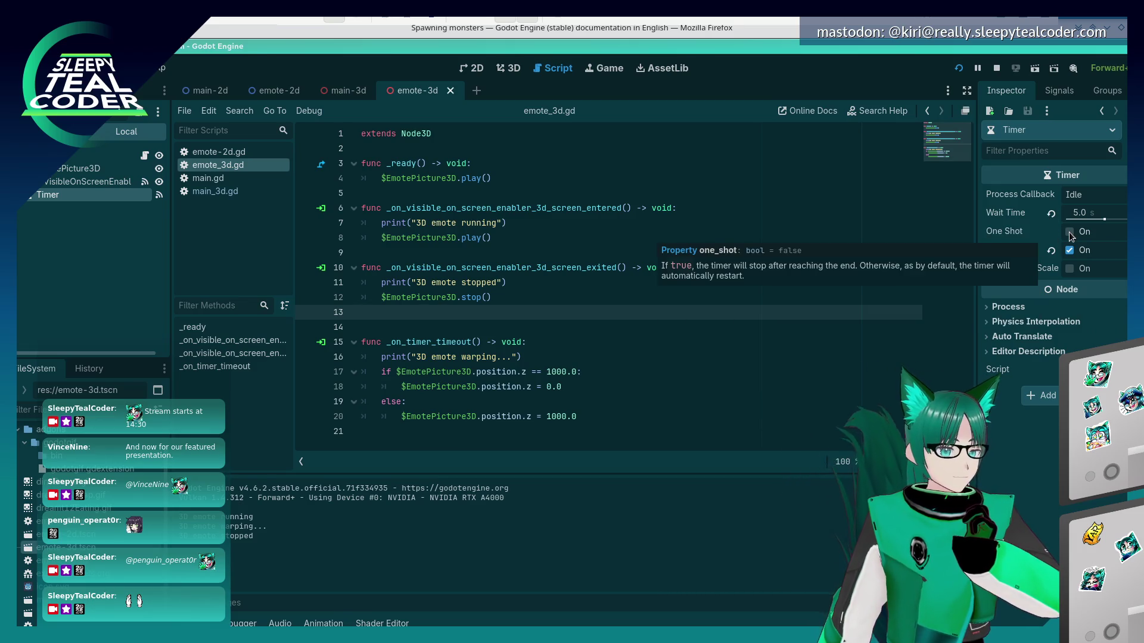
pyautogui.click(958, 68)
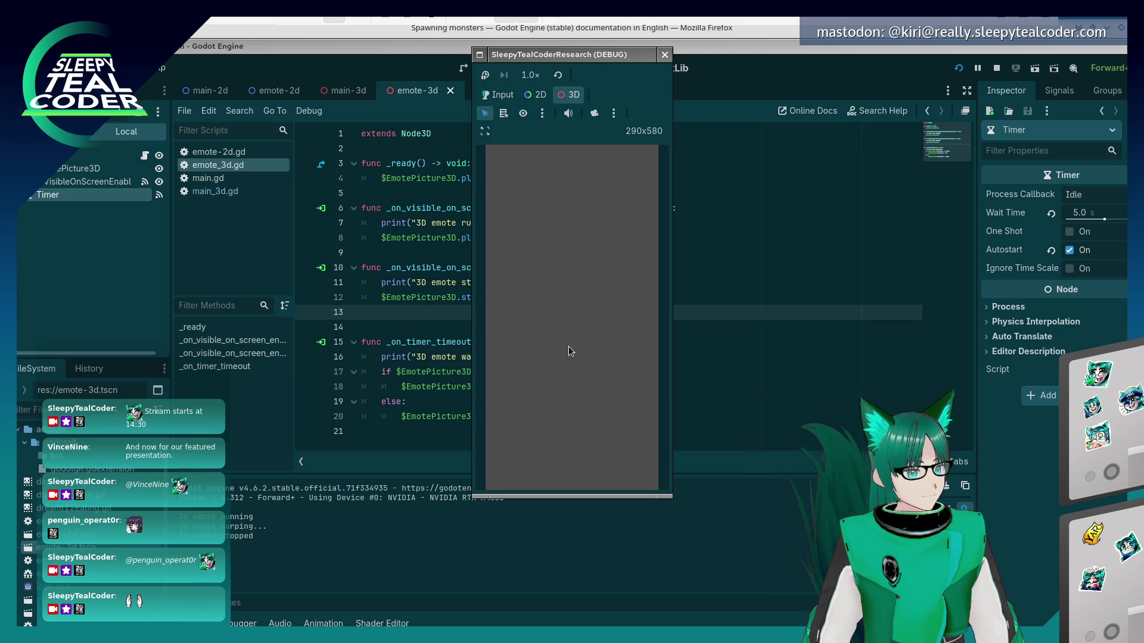
pyautogui.click(664, 55)
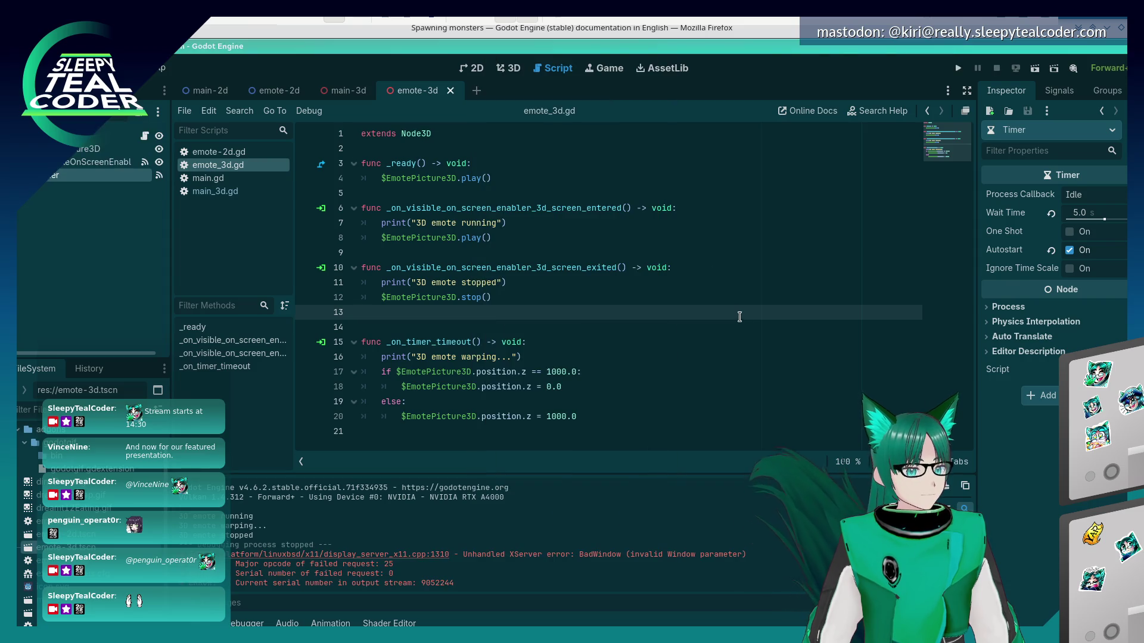
pyautogui.click(987, 307)
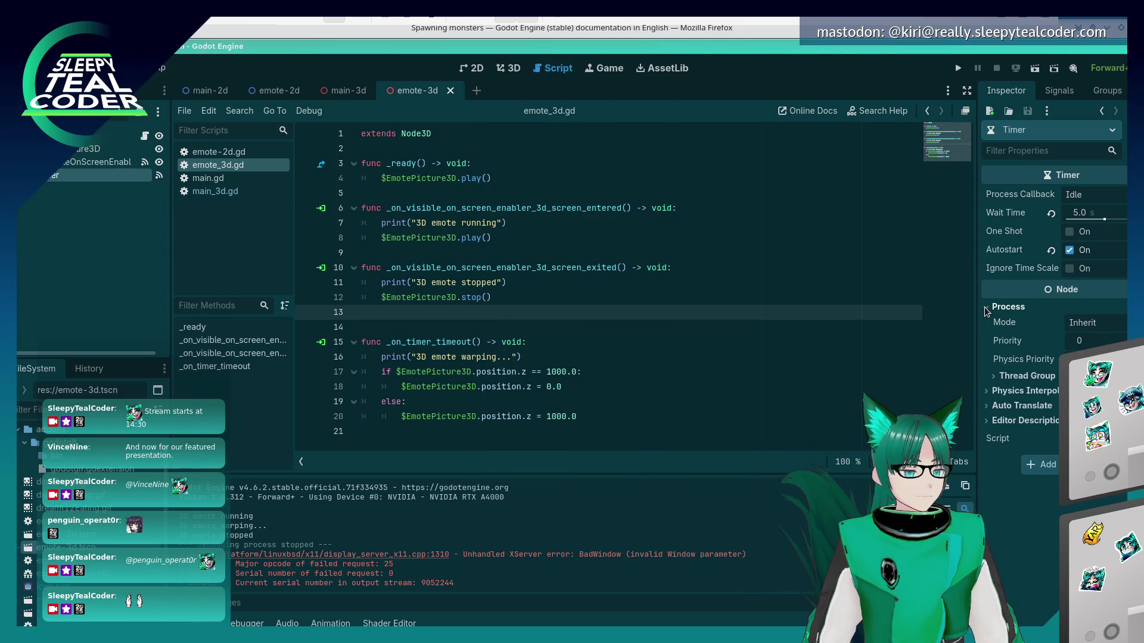
pyautogui.click(995, 376)
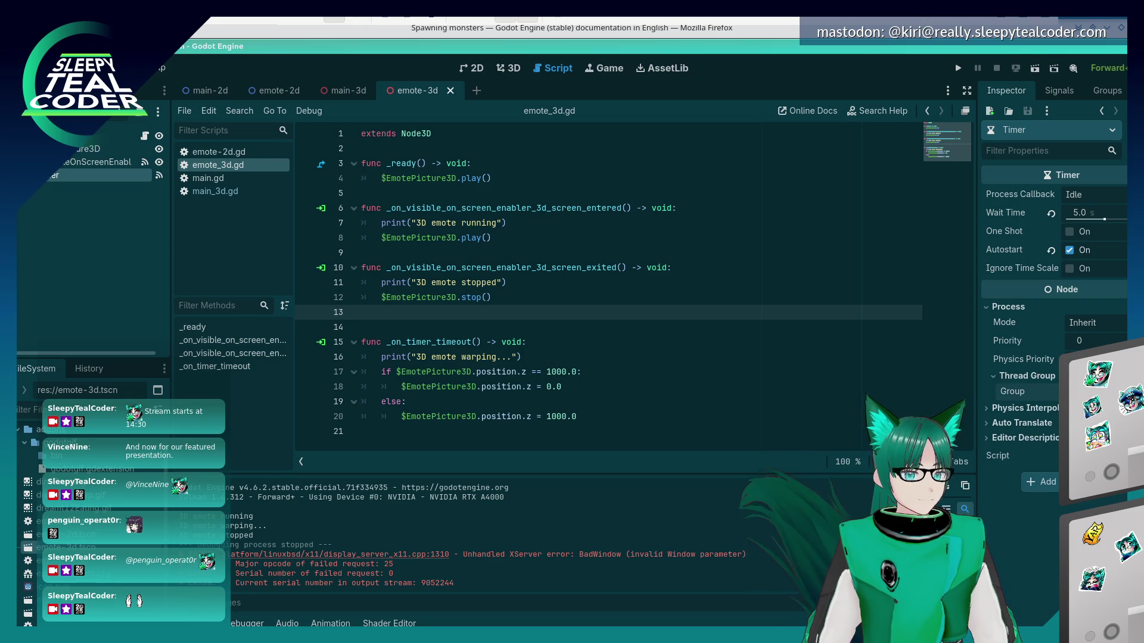
pyautogui.click(994, 376)
pyautogui.click(989, 307)
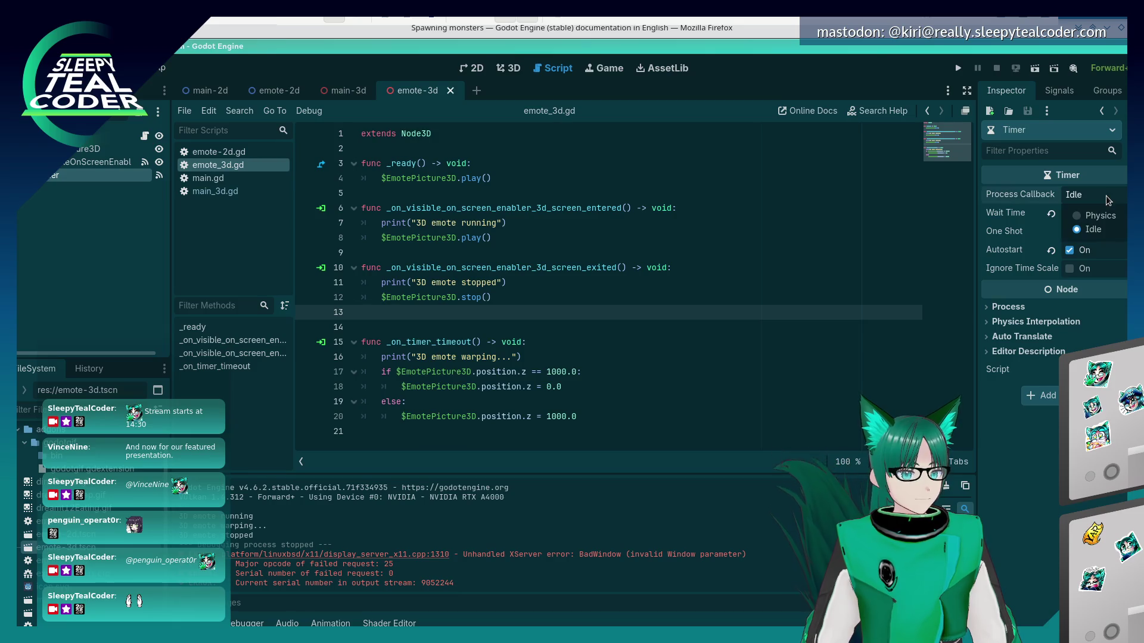
pyautogui.click(1096, 221)
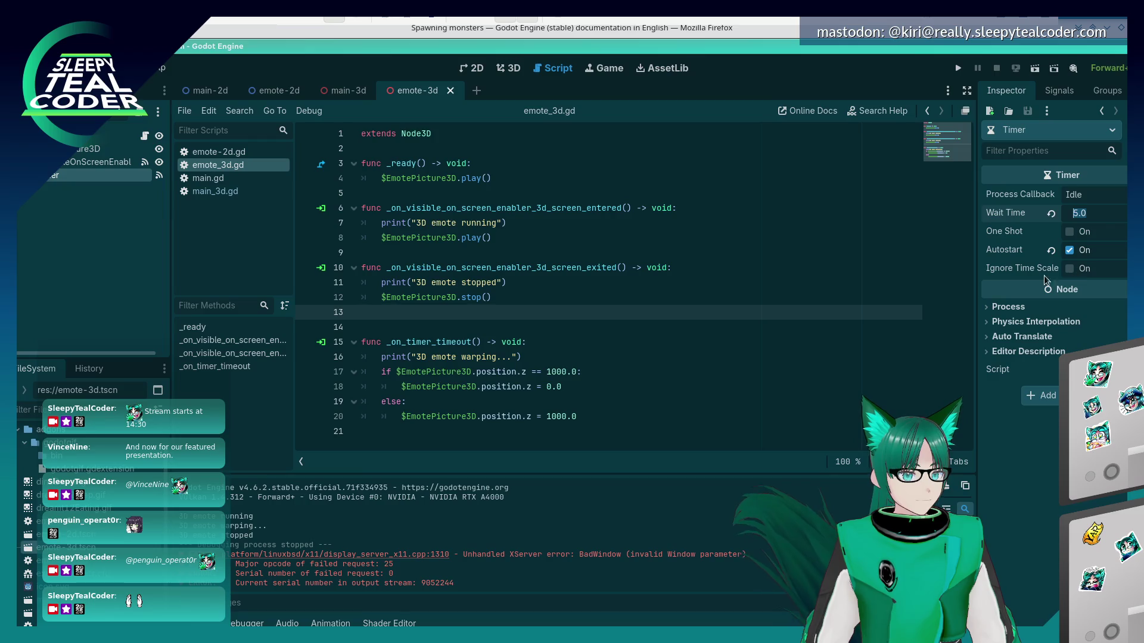
pyautogui.click(904, 298)
pyautogui.moveTo(1056, 272)
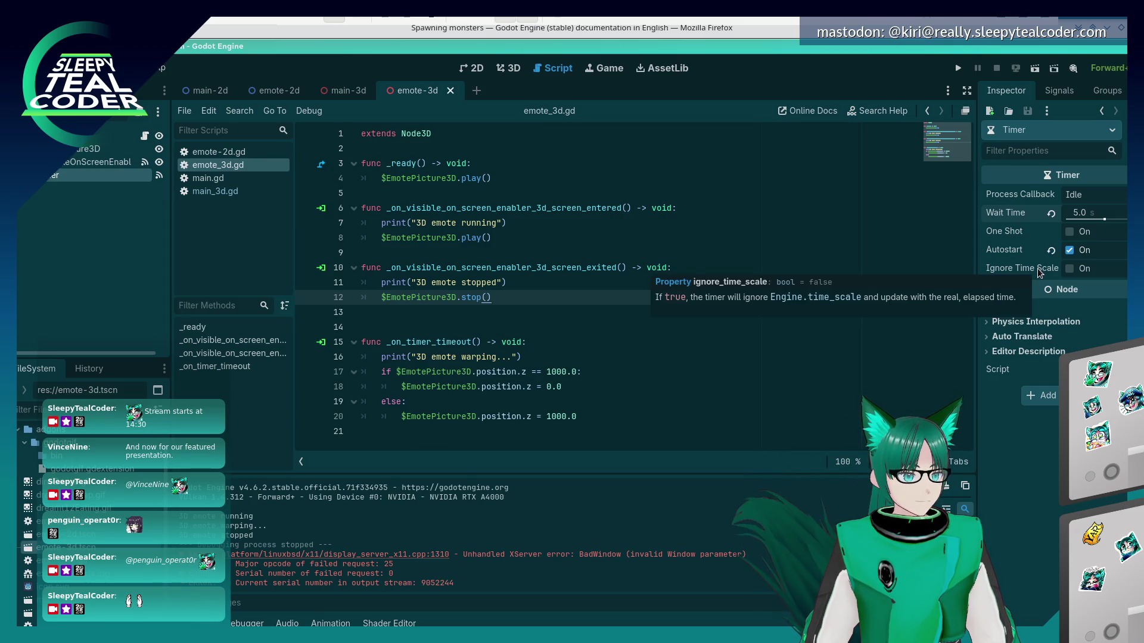
pyautogui.moveTo(997, 252)
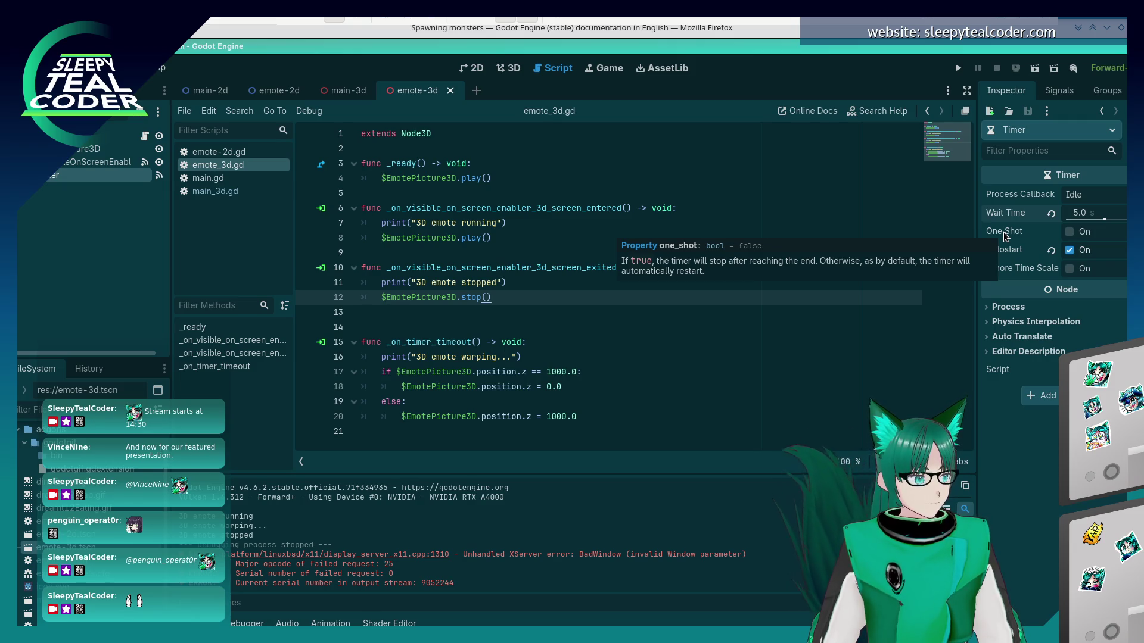
# - Append $Timer.start() on a new unindented line 21 after the if/else, and save emote_3d.gd
pyautogui.click(759, 417)
pyautogui.press('Return')
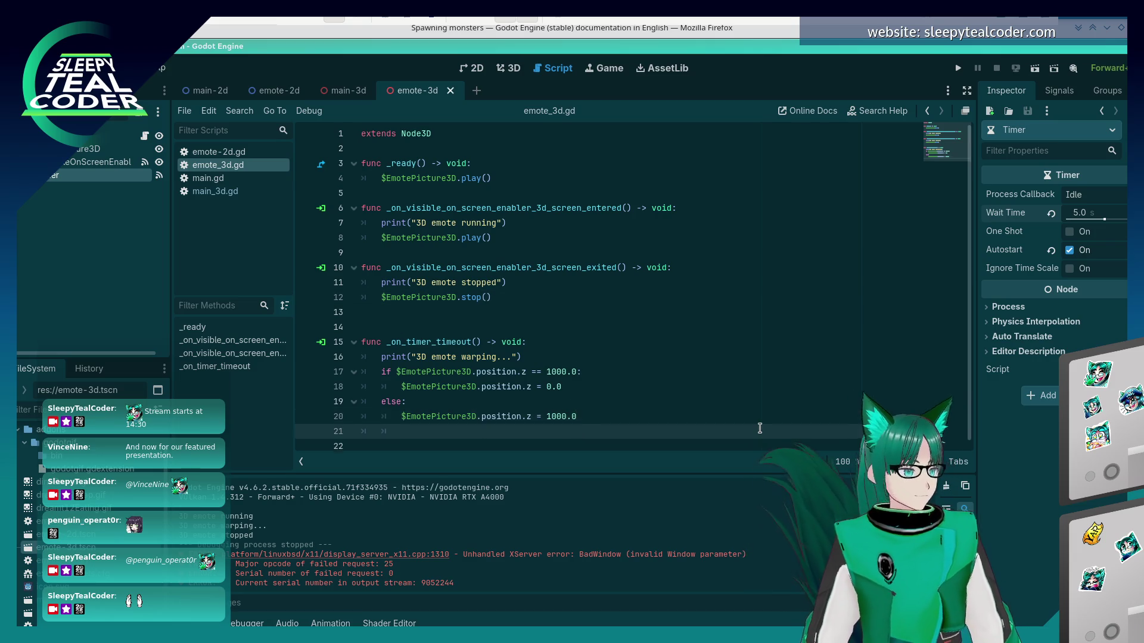
pyautogui.press('BackSpace')
pyautogui.write('$Tim')
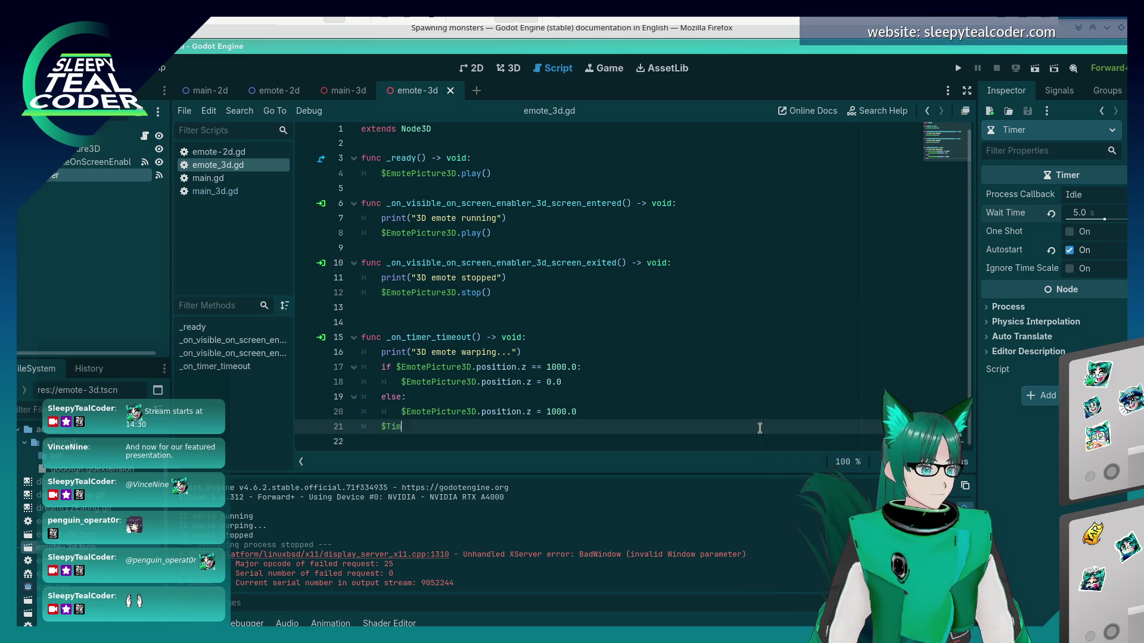
pyautogui.write('er.')
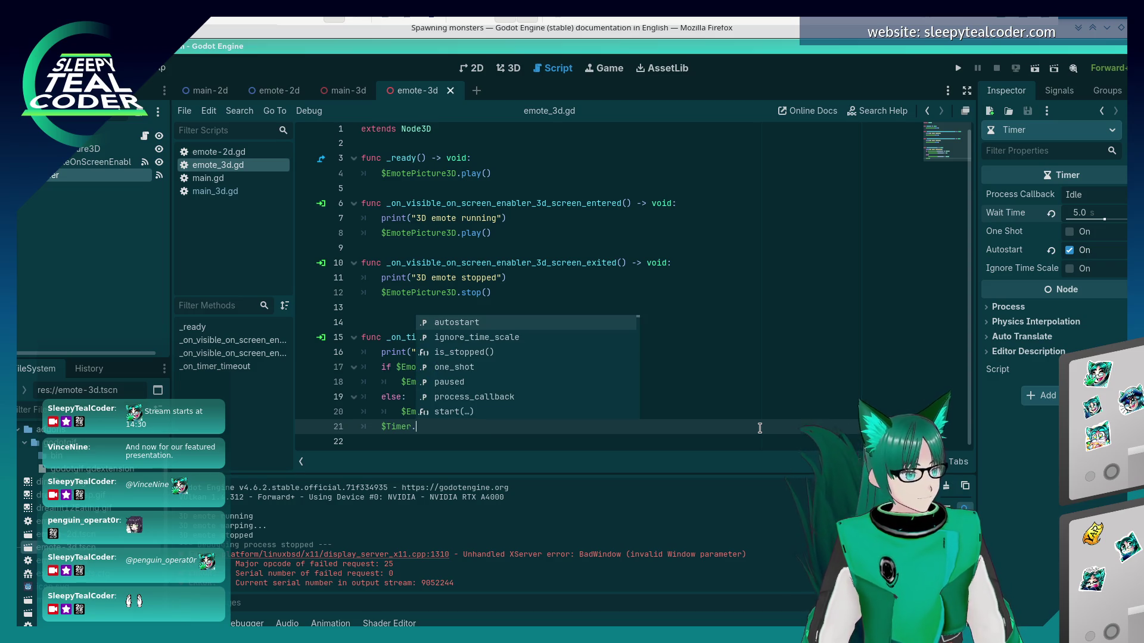
pyautogui.press('Down')
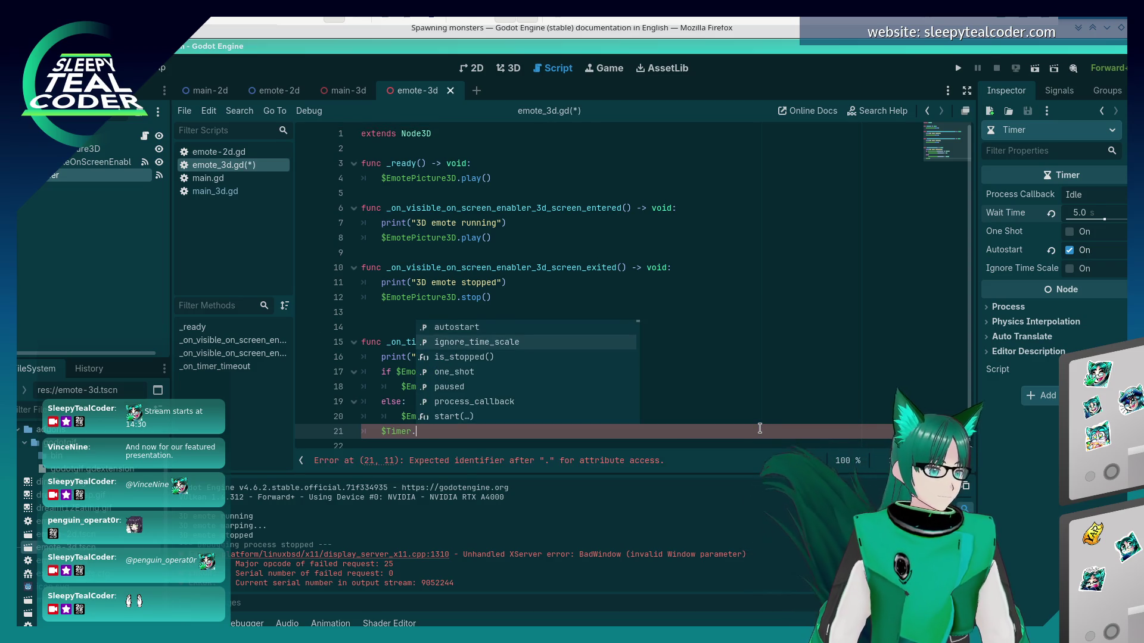
pyautogui.write('st')
pyautogui.press('Return')
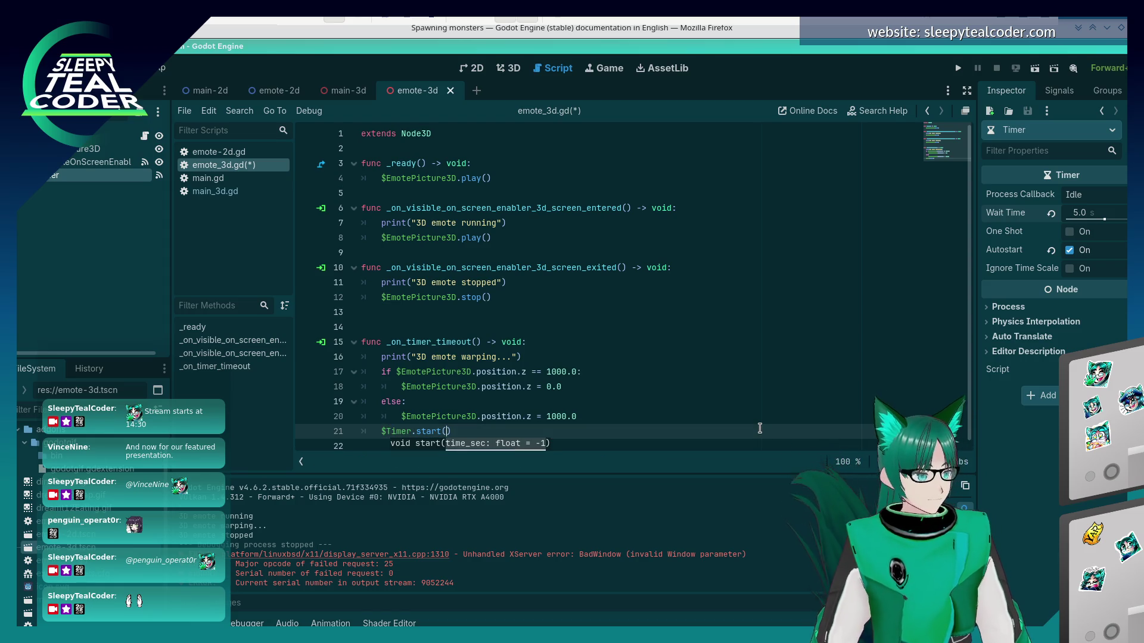
pyautogui.press('Up')
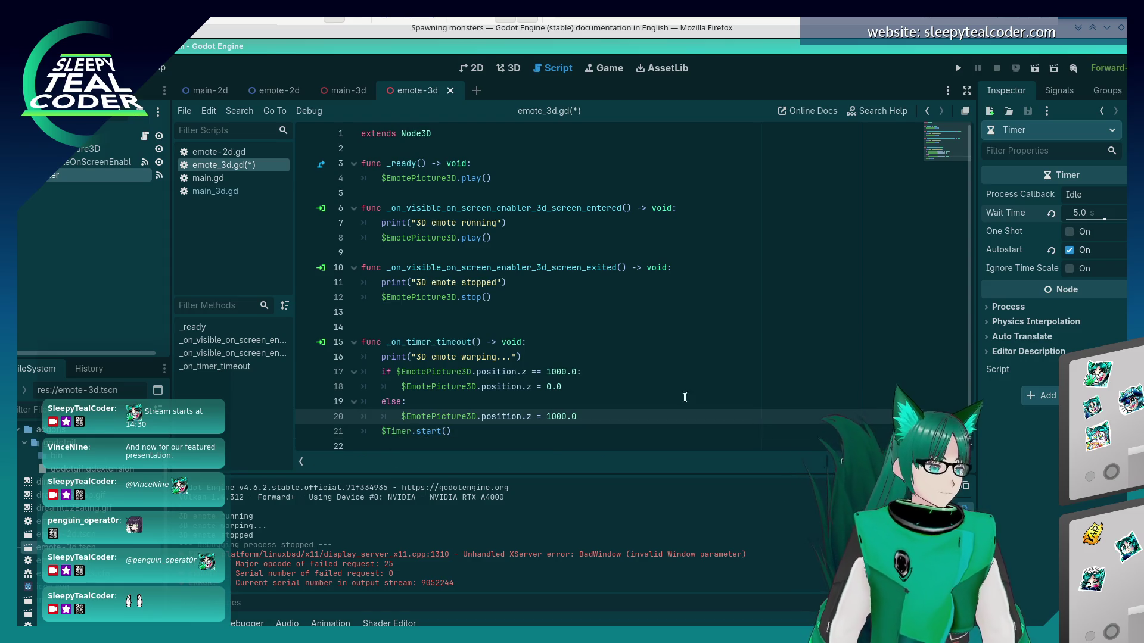
pyautogui.hotkey('ctrl', 's')
pyautogui.click(951, 70)
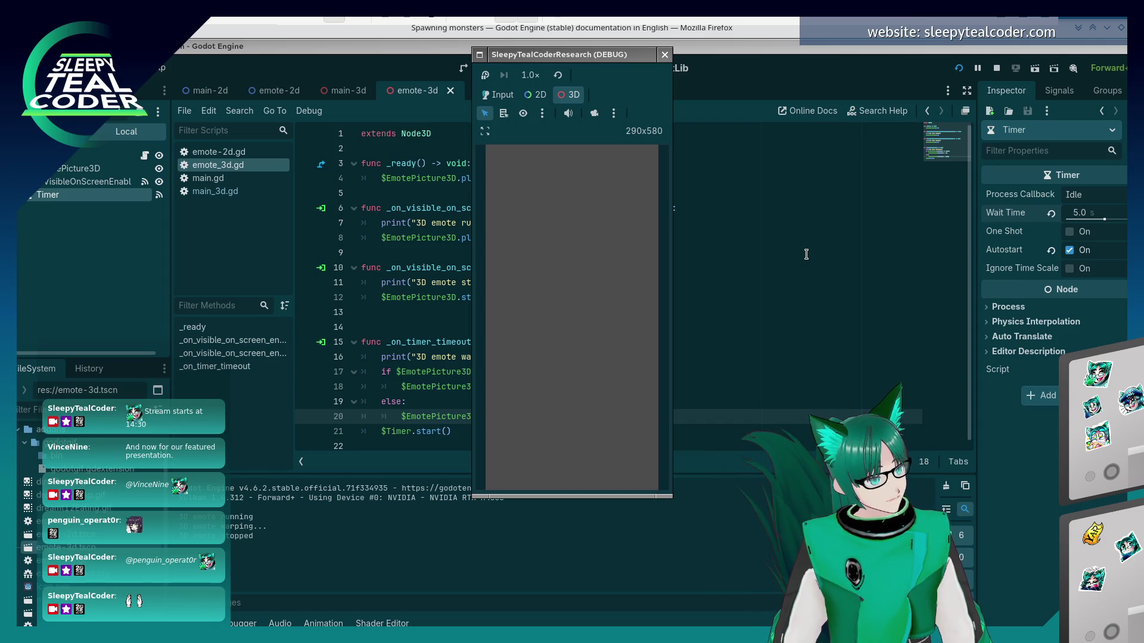
pyautogui.click(996, 67)
pyautogui.click(559, 433)
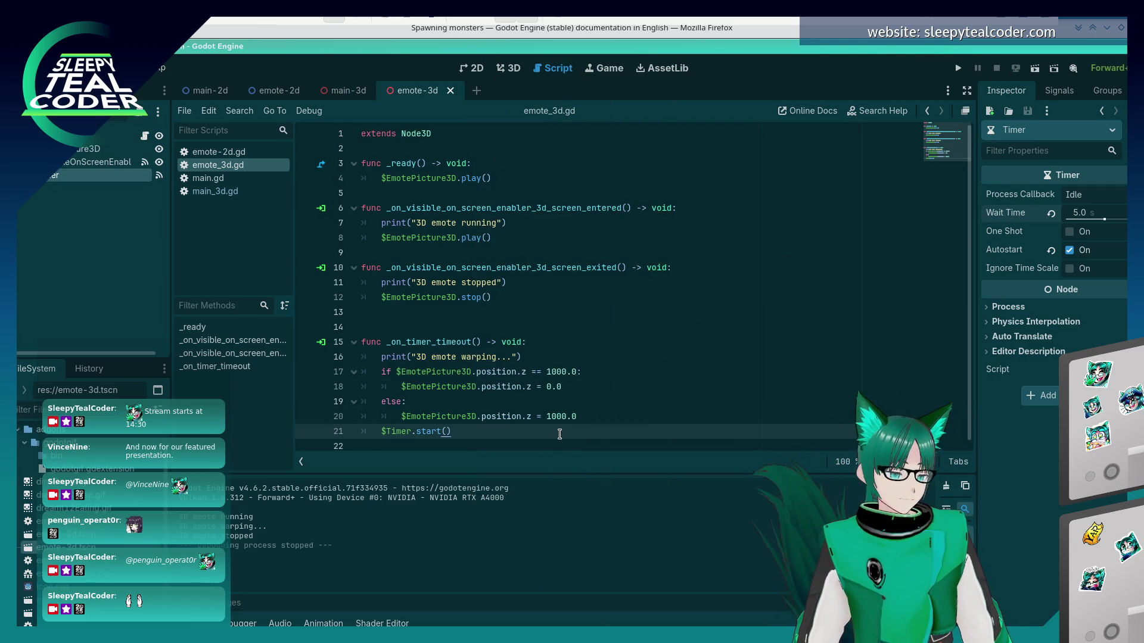
# - Rewrite line 21 as $Timer.start(5.0), save, and test-run the project
pyautogui.hotkey('shift', 'Home')
pyautogui.write('$Timer.')
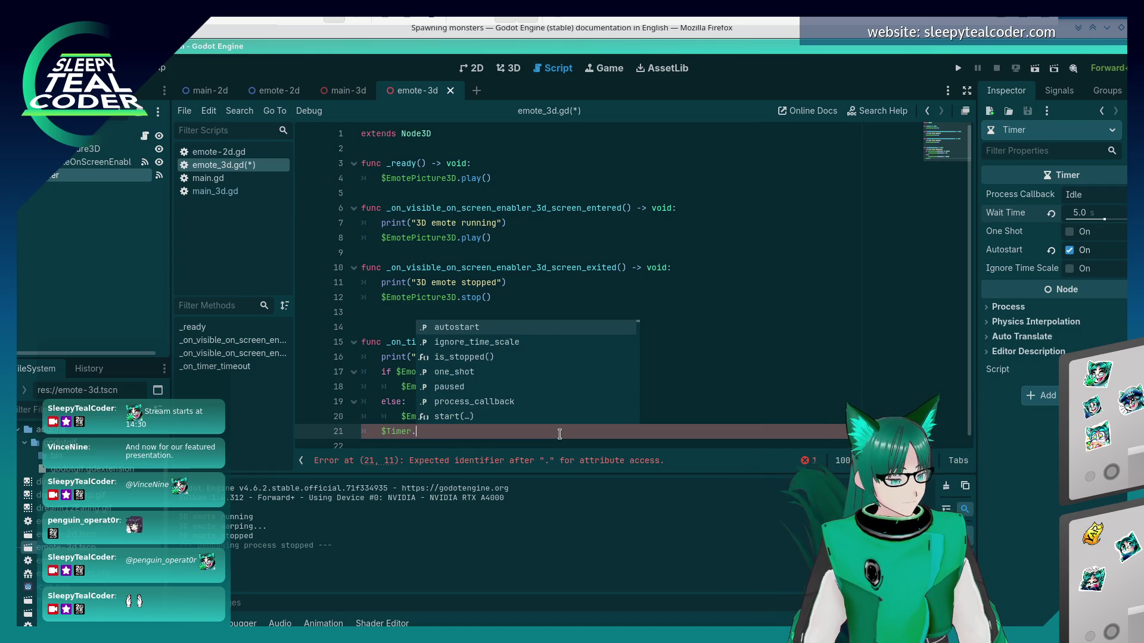
pyautogui.press('Down')
pyautogui.press('Down')
pyautogui.press('Down')
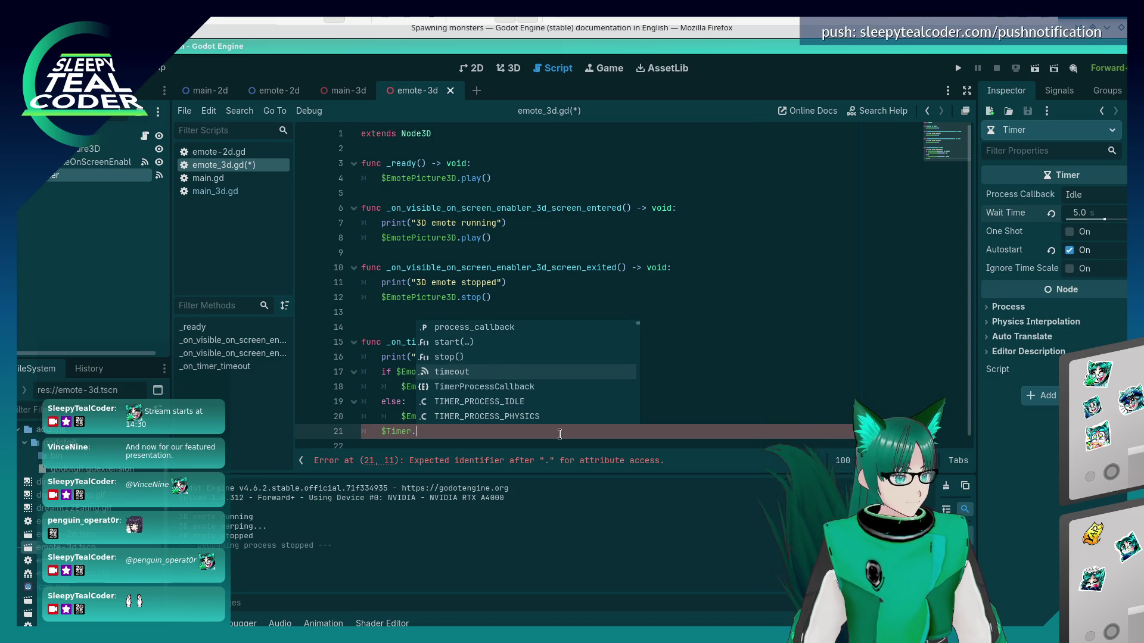
pyautogui.press('Down')
pyautogui.press('Down')
pyautogui.press('Down')
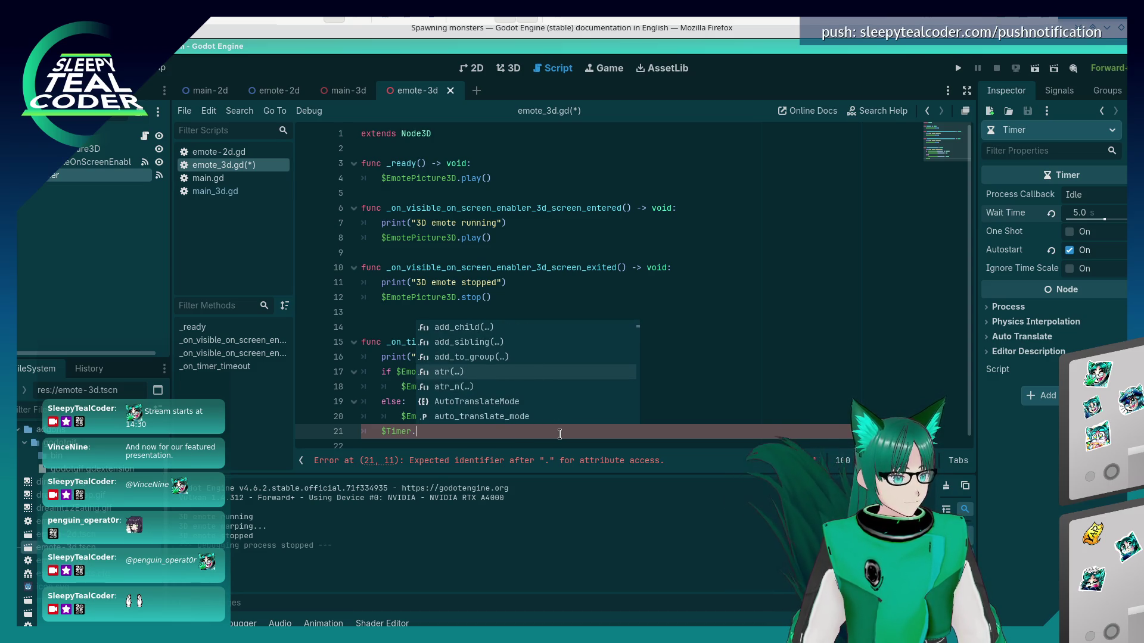
pyautogui.press('Up')
pyautogui.press('Up')
pyautogui.press('Up')
pyautogui.press('Up')
pyautogui.press('Up')
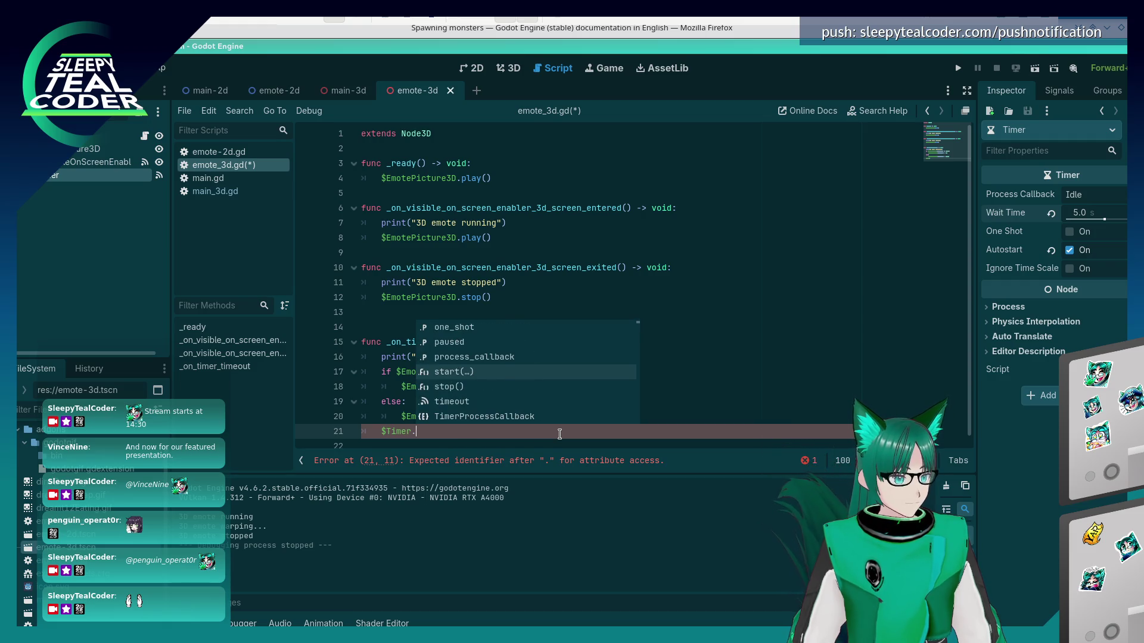
pyautogui.press('Return')
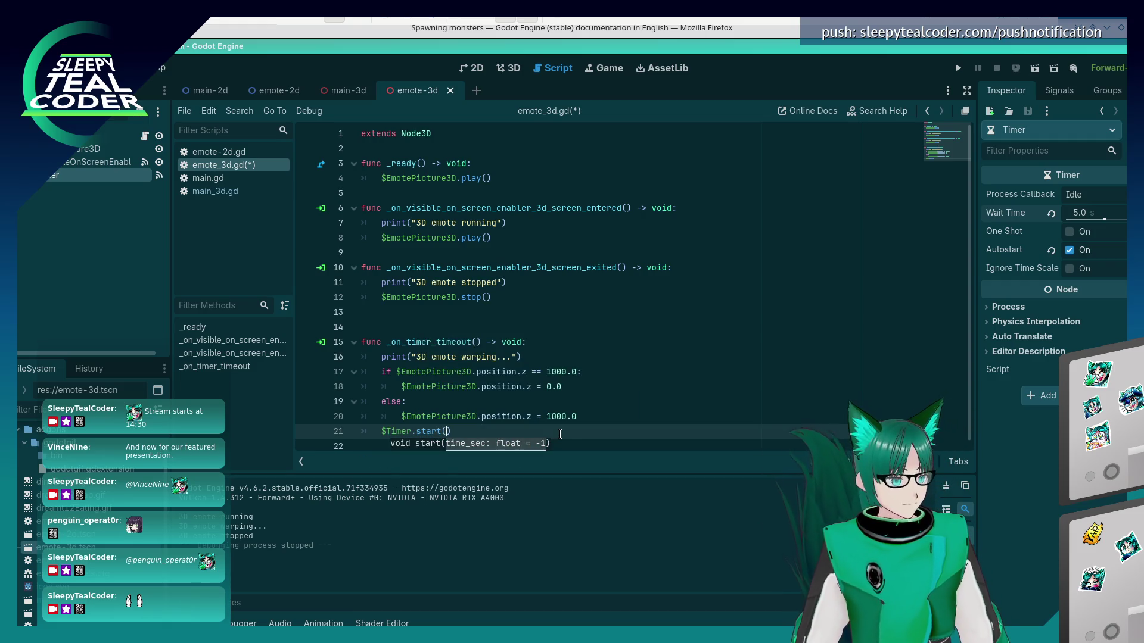
pyautogui.write('5.0')
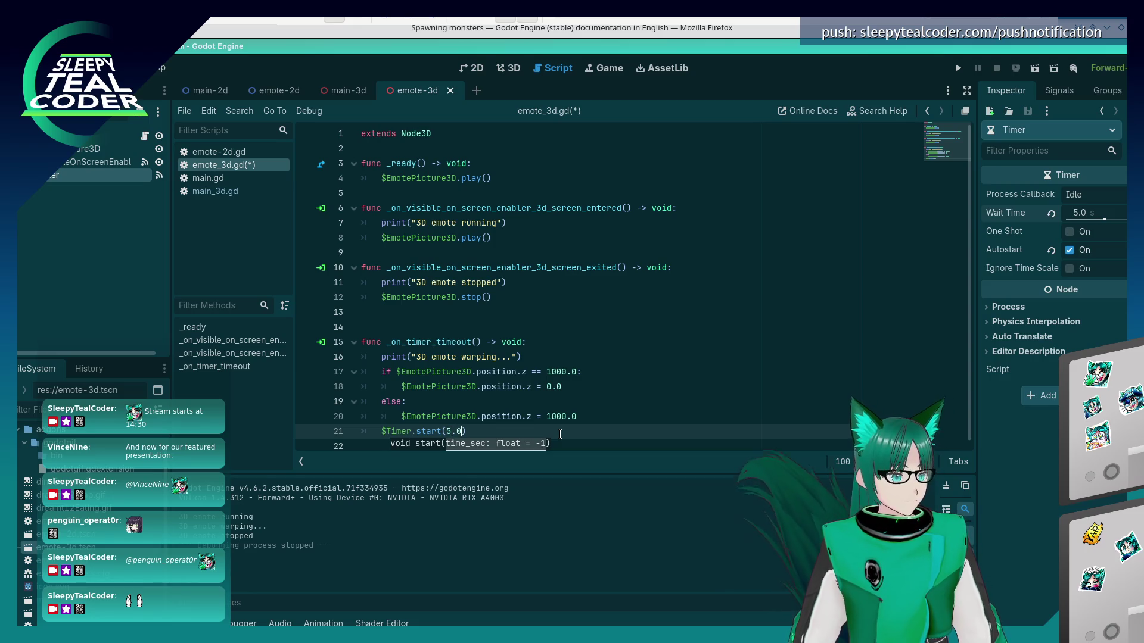
pyautogui.hotkey('ctrl', 's')
pyautogui.click(958, 69)
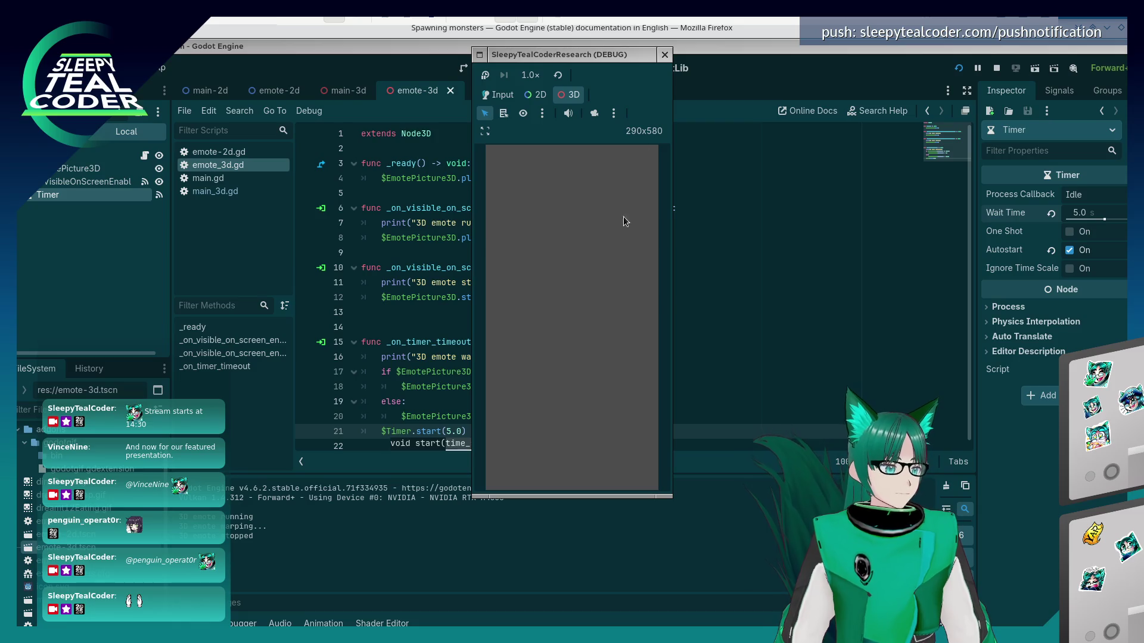
pyautogui.click(665, 54)
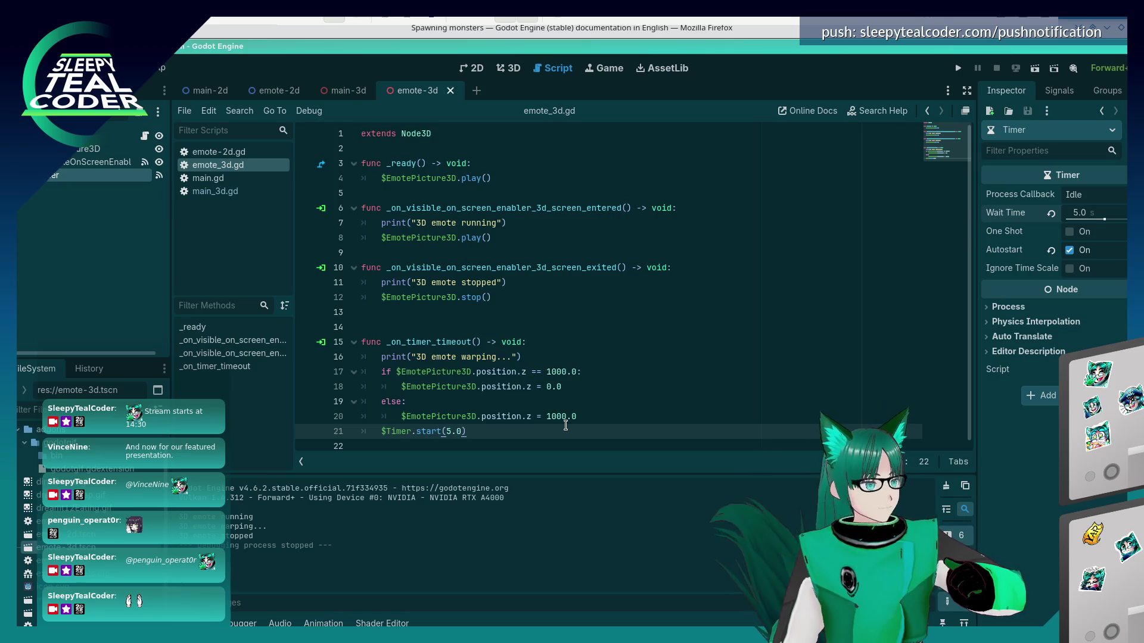
pyautogui.click(704, 27)
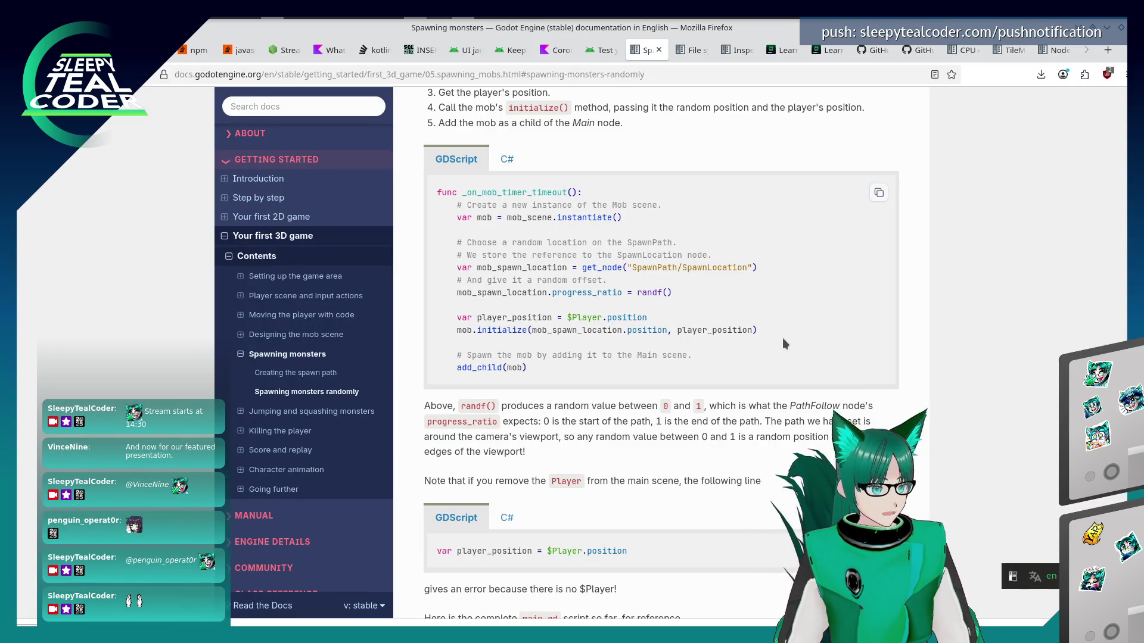
pyautogui.scroll(-4, 782, 337)
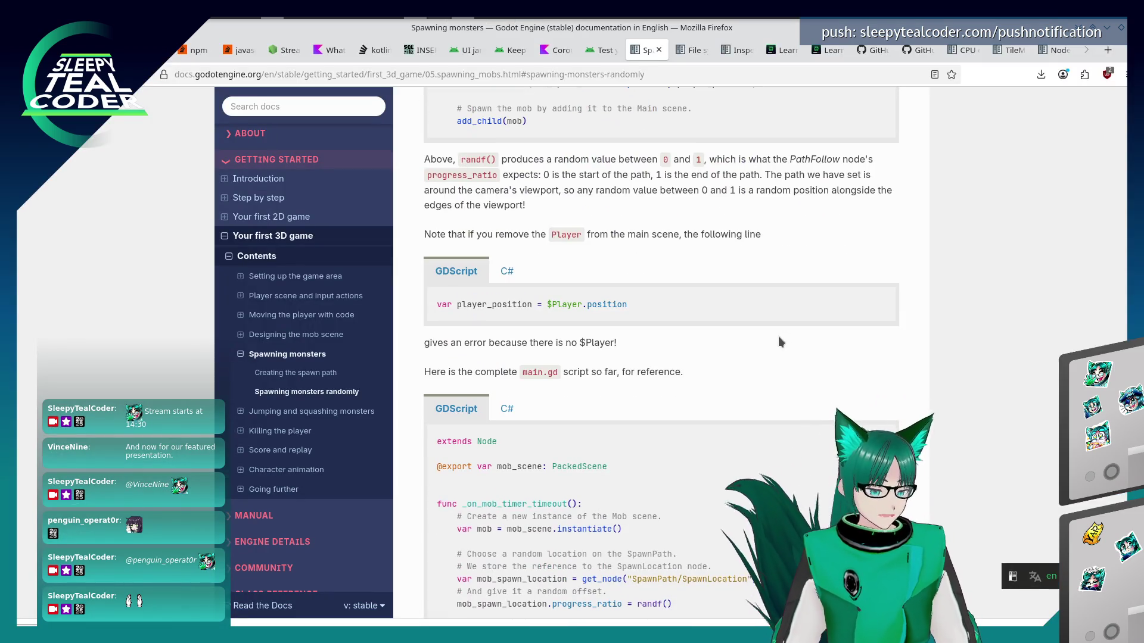
pyautogui.scroll(-3, 769, 337)
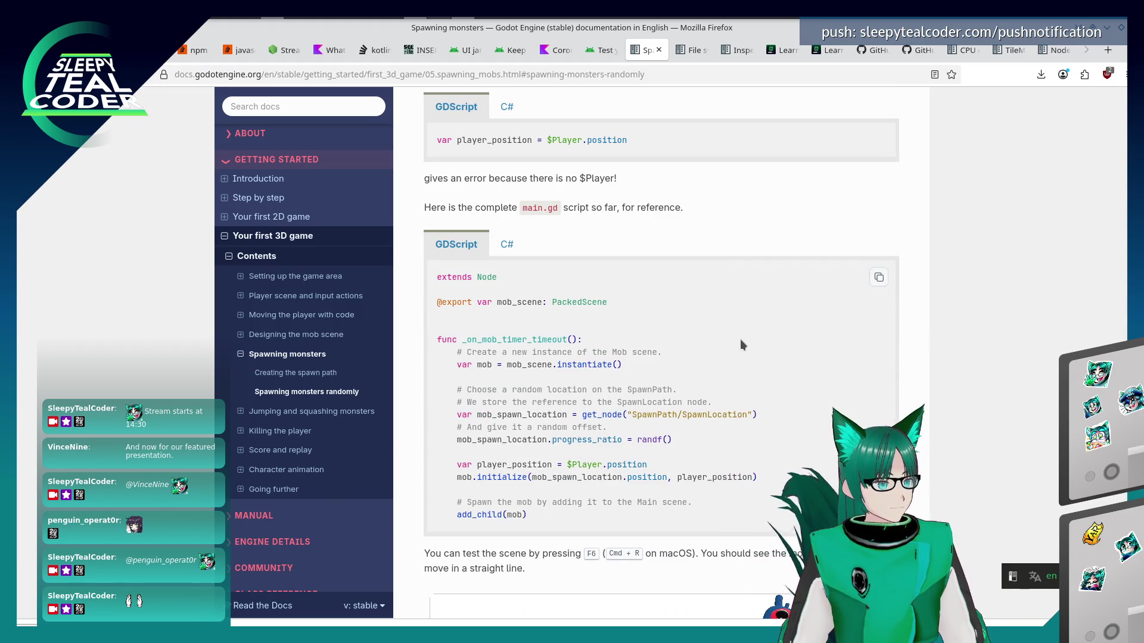
pyautogui.hotkey('shift', 'Return')
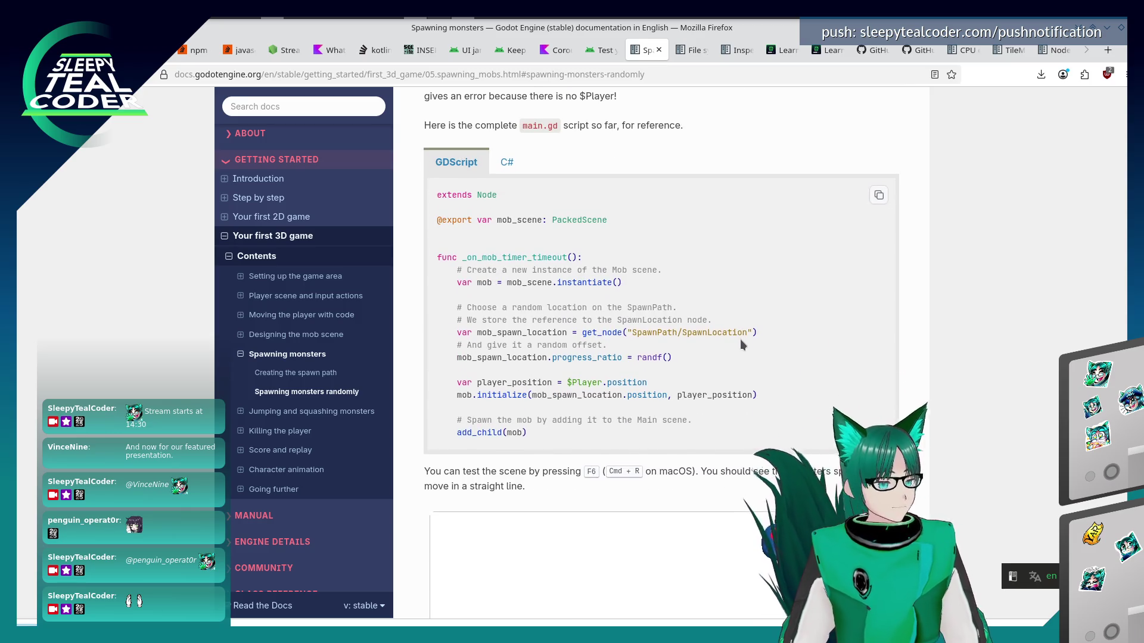
pyautogui.hotkey('shift', 'Return')
pyautogui.press('Return')
pyautogui.hotkey('shift', 'Return')
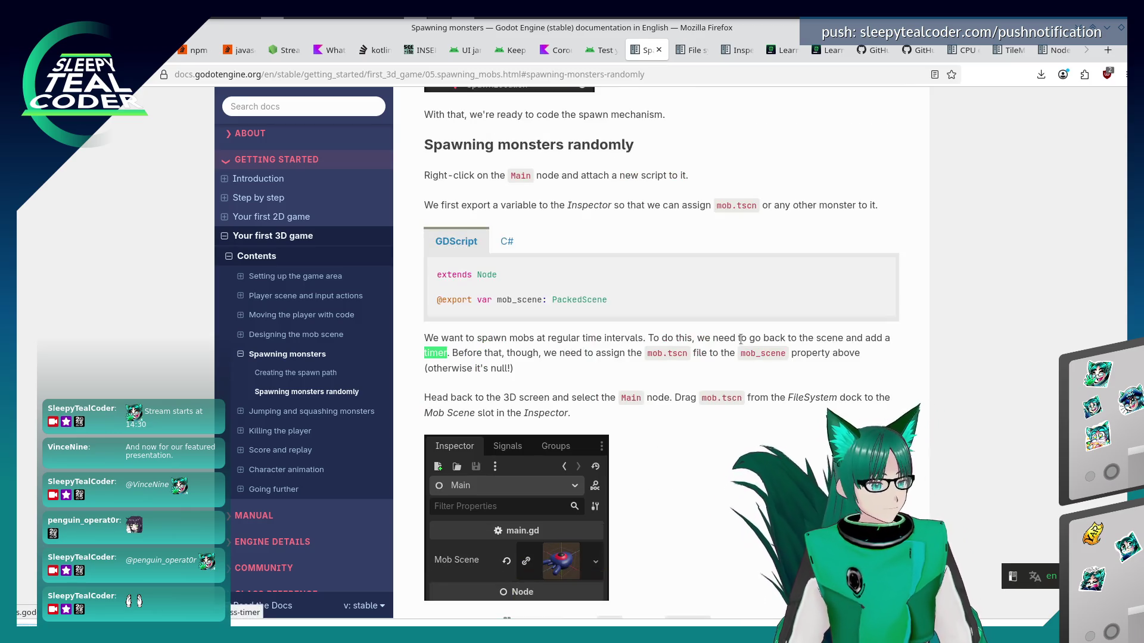
pyautogui.press('Return')
pyautogui.press('Return')
pyautogui.press('Return')
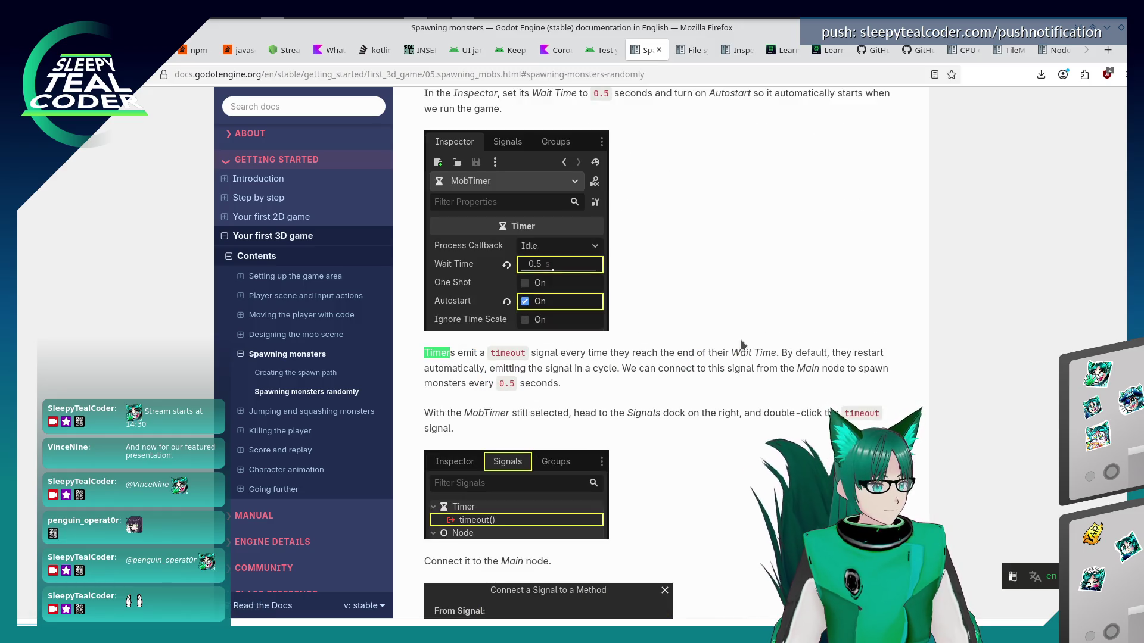
pyautogui.scroll(-5, 726, 344)
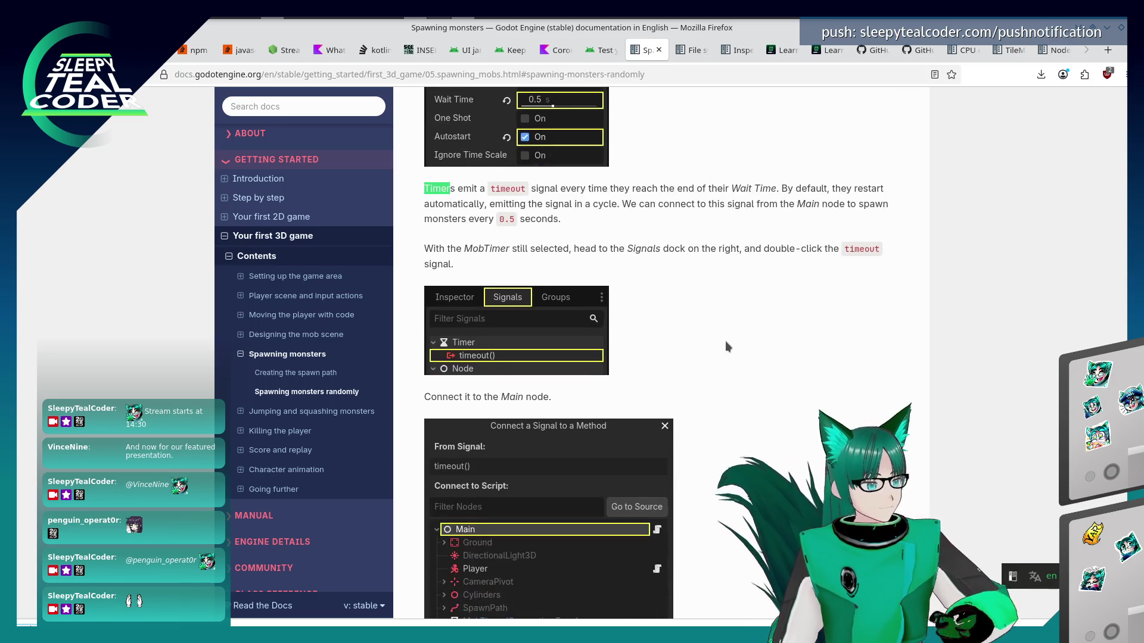
pyautogui.scroll(-5, 725, 342)
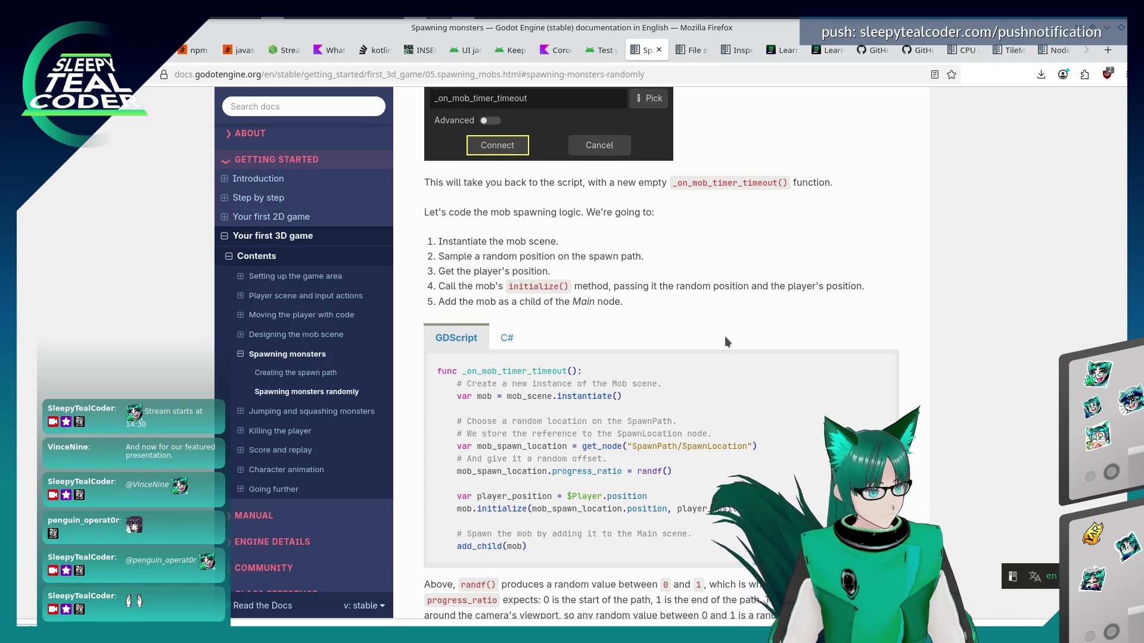
pyautogui.scroll(-2, 725, 341)
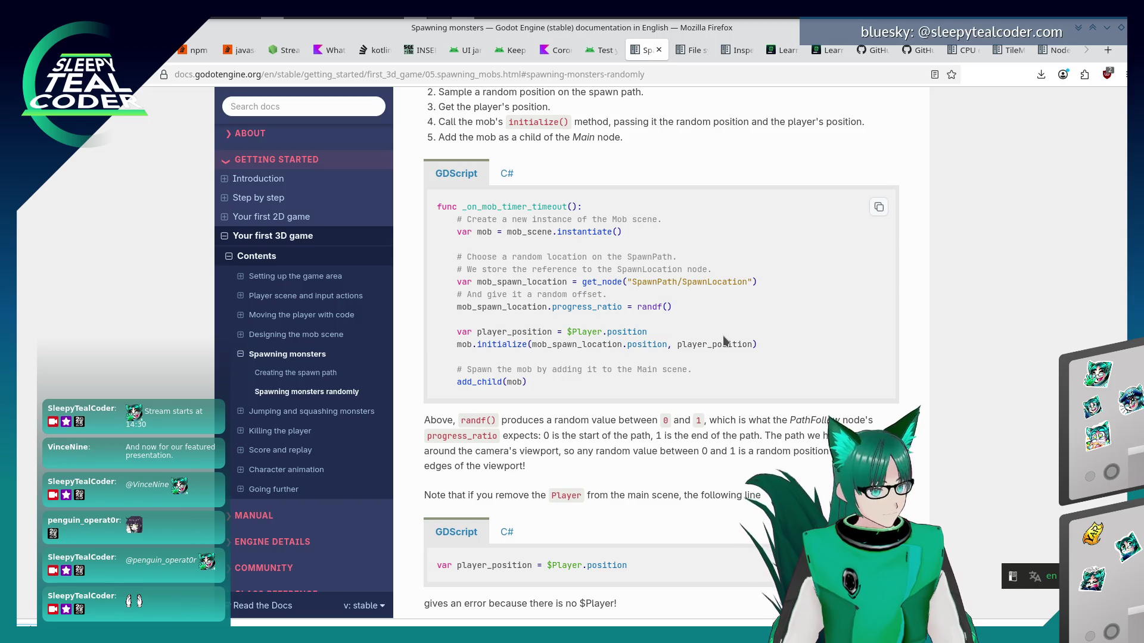
pyautogui.scroll(1, 725, 341)
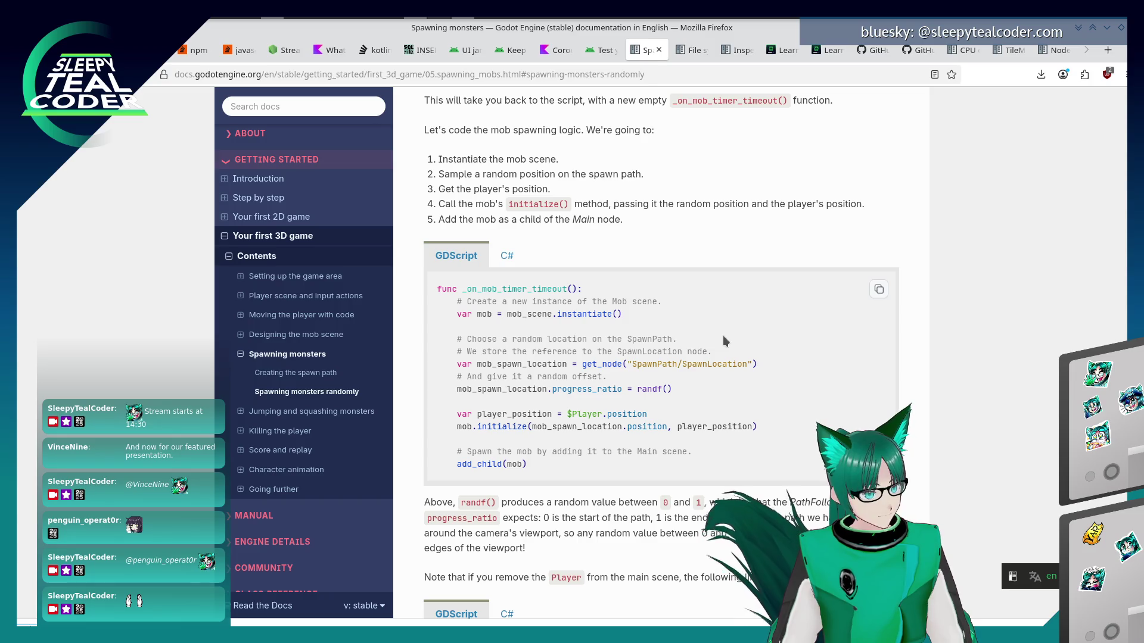
pyautogui.scroll(-4, 723, 340)
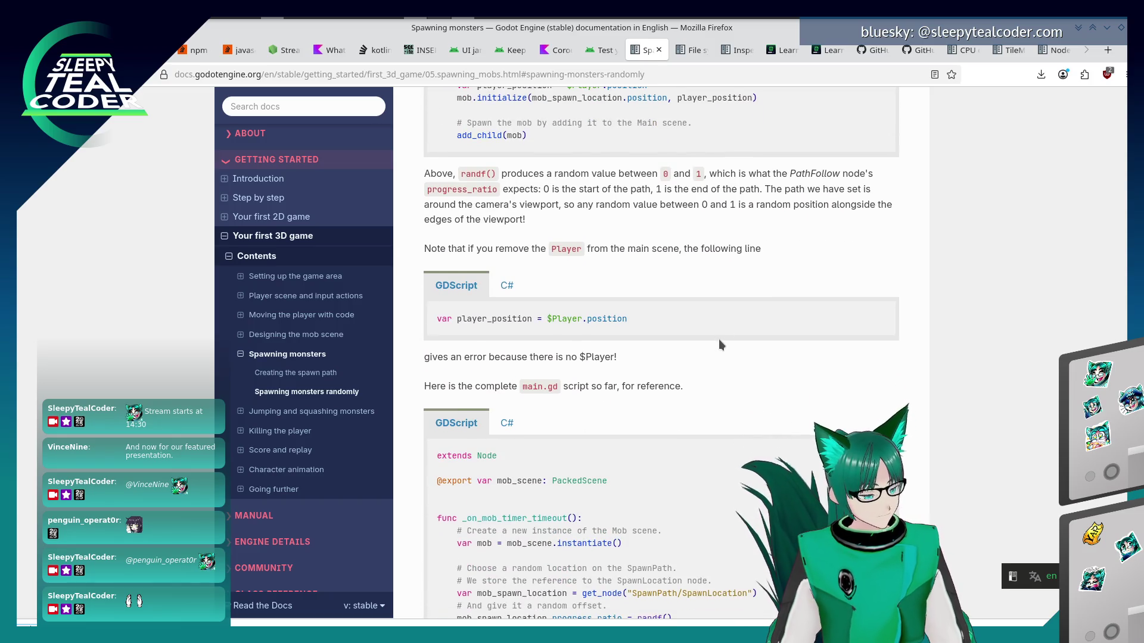
pyautogui.scroll(-2, 719, 345)
pyautogui.scroll(-9, 719, 342)
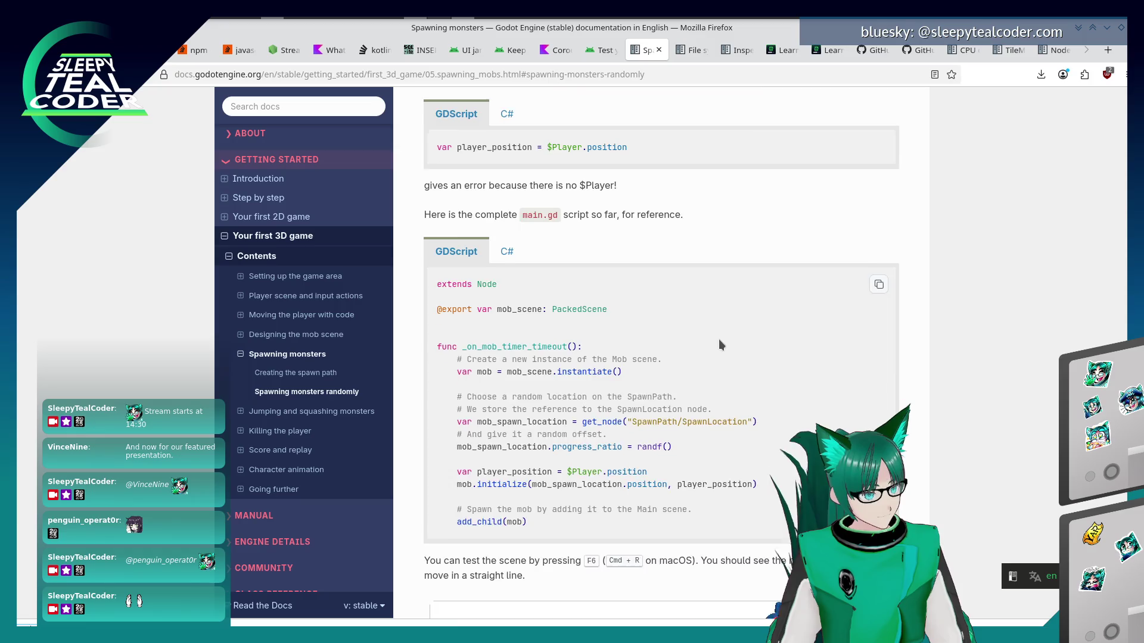
pyautogui.scroll(12, 719, 344)
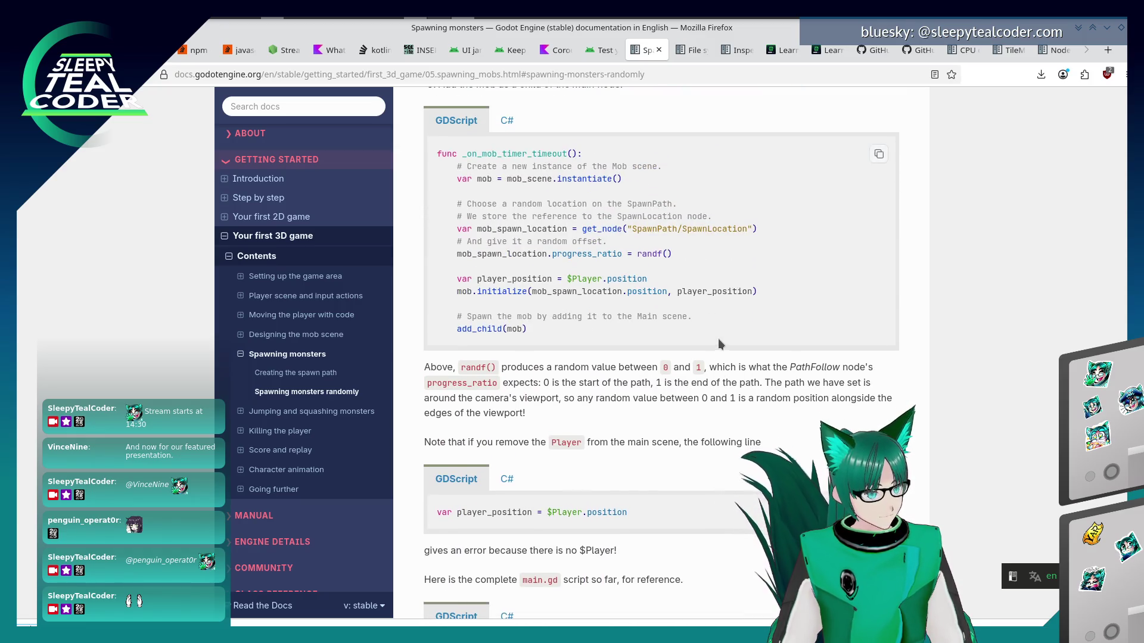
pyautogui.scroll(1, 719, 344)
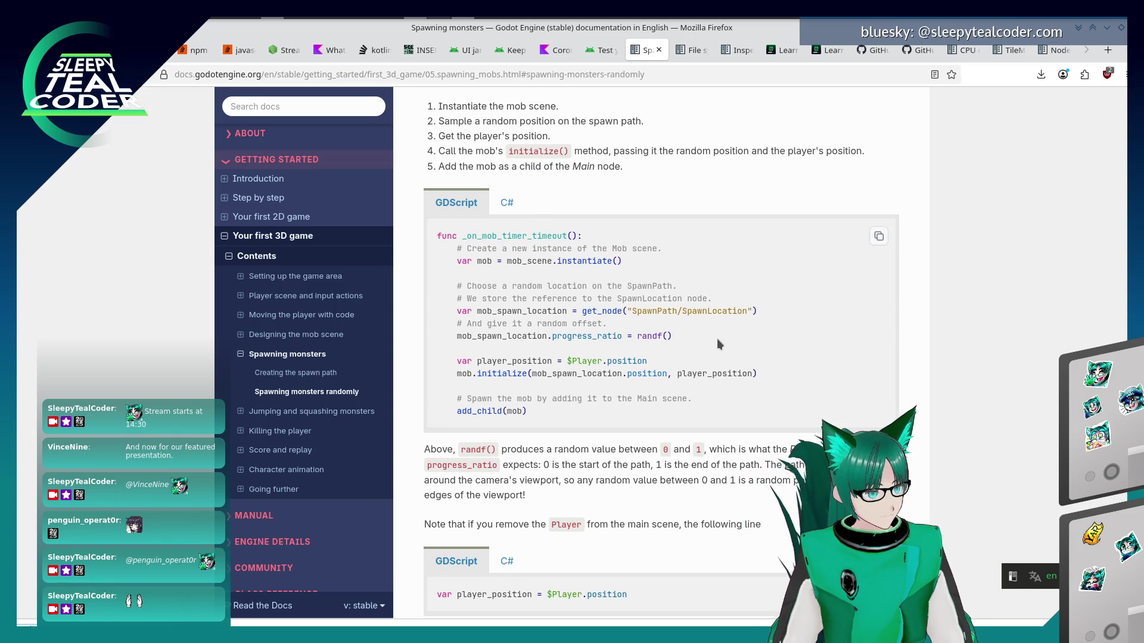
pyautogui.scroll(3, 718, 343)
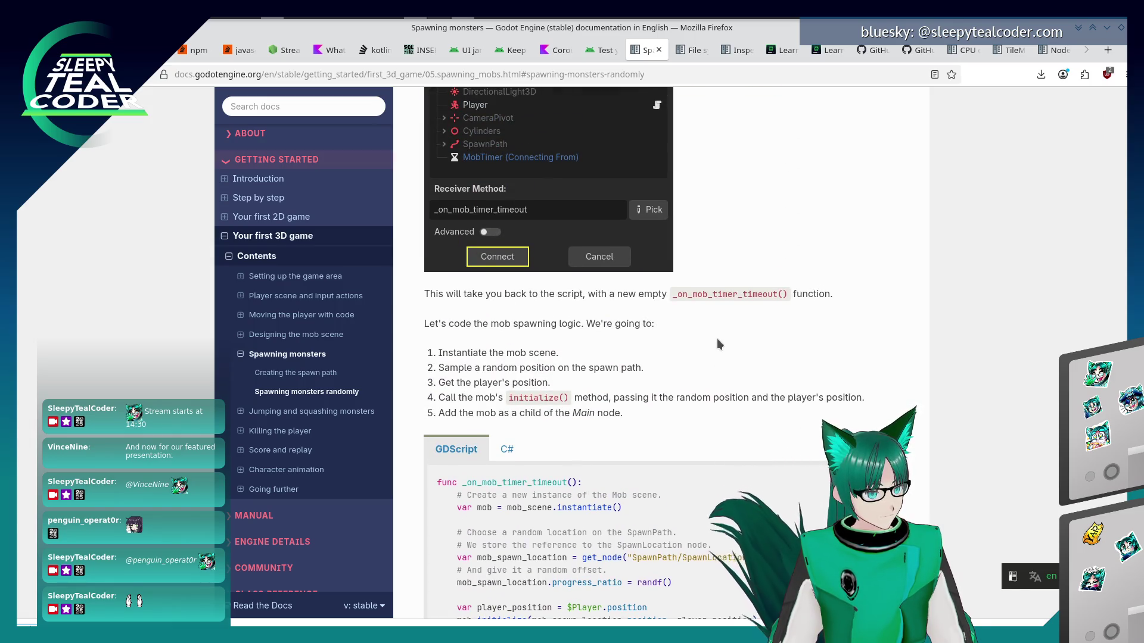
pyautogui.scroll(12, 718, 343)
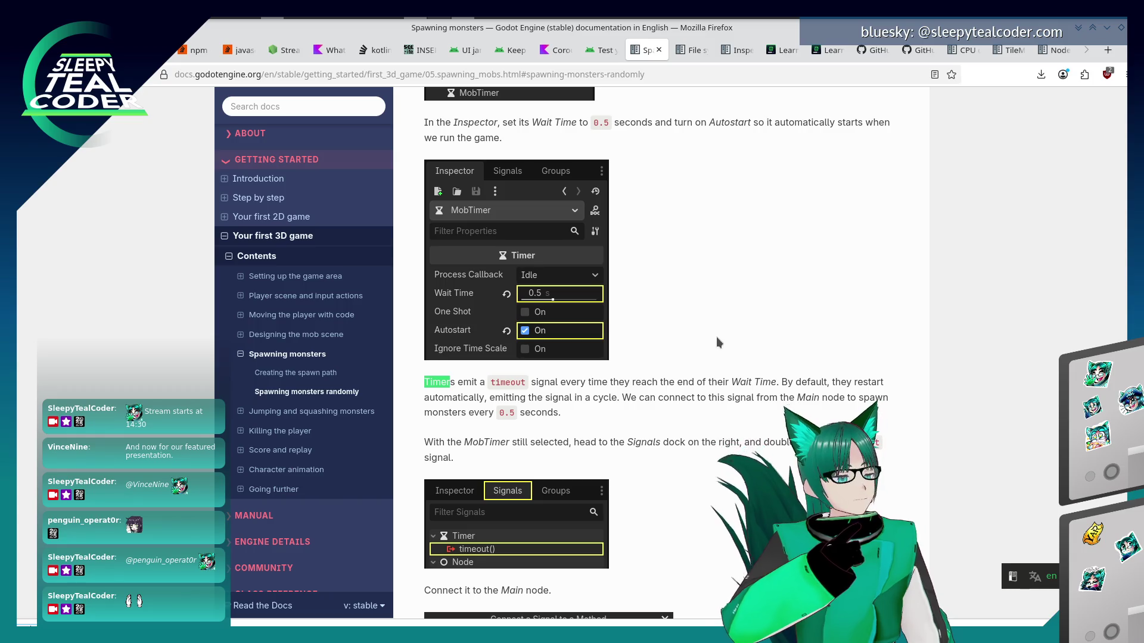
# - Scroll the docs down to the Connect dialog and code block, then switch back to Godot
pyautogui.scroll(-5, 716, 337)
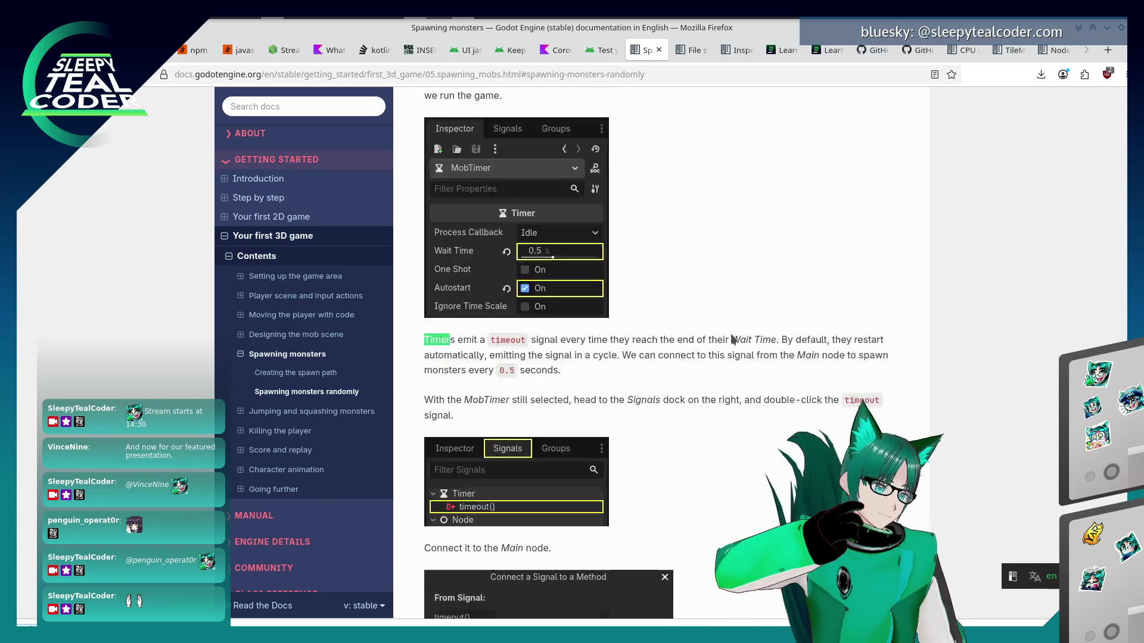
pyautogui.scroll(-1, 732, 338)
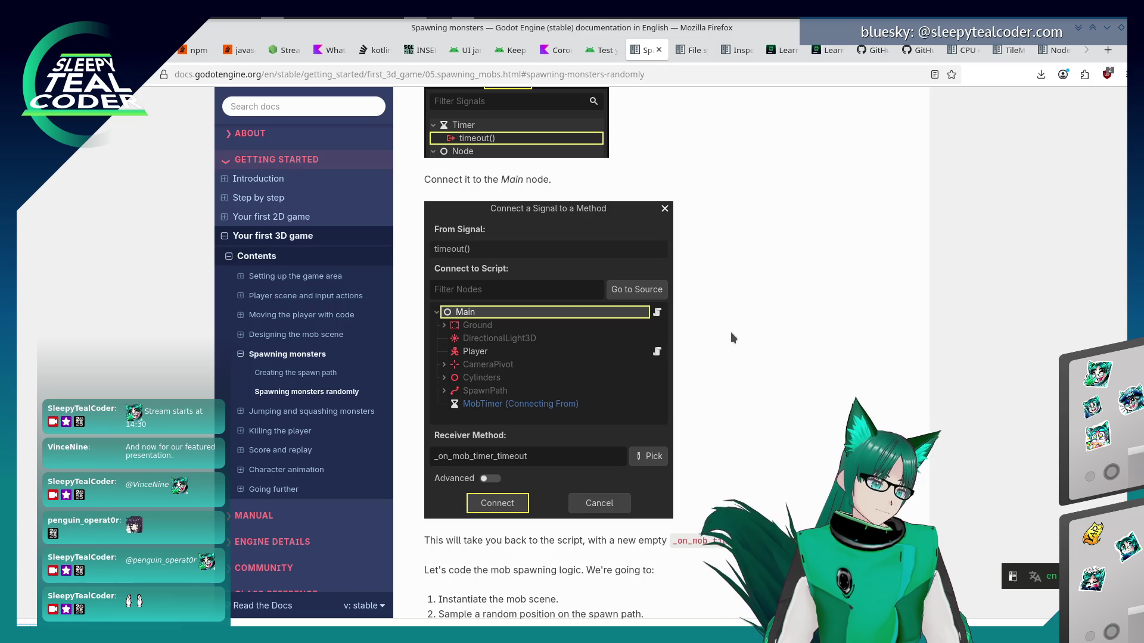
pyautogui.scroll(-4, 732, 338)
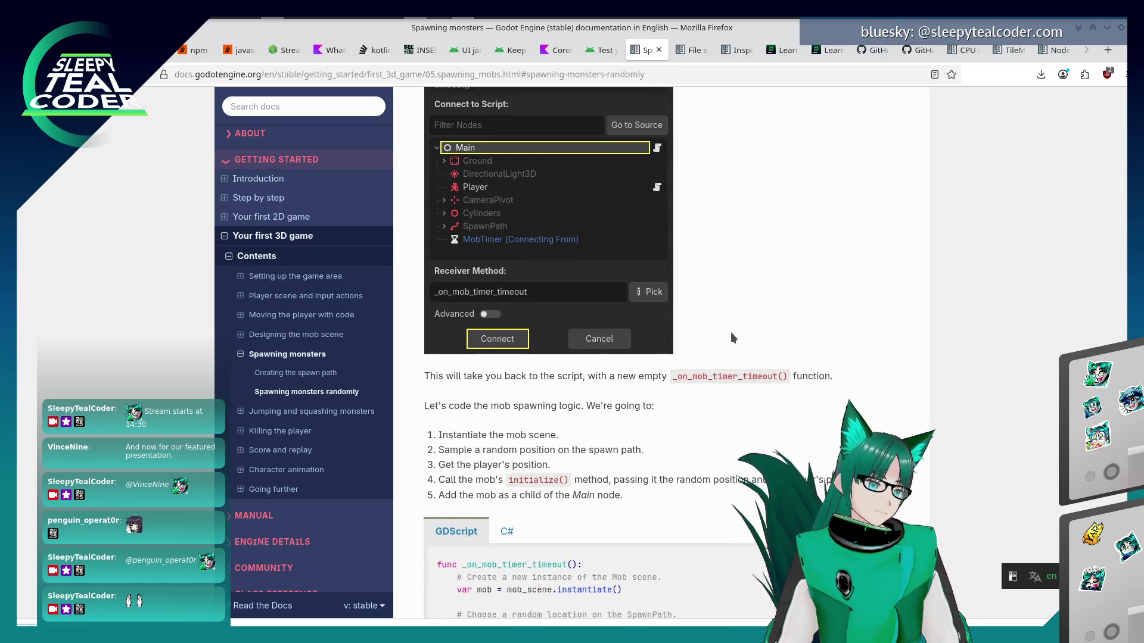
pyautogui.scroll(-5, 731, 337)
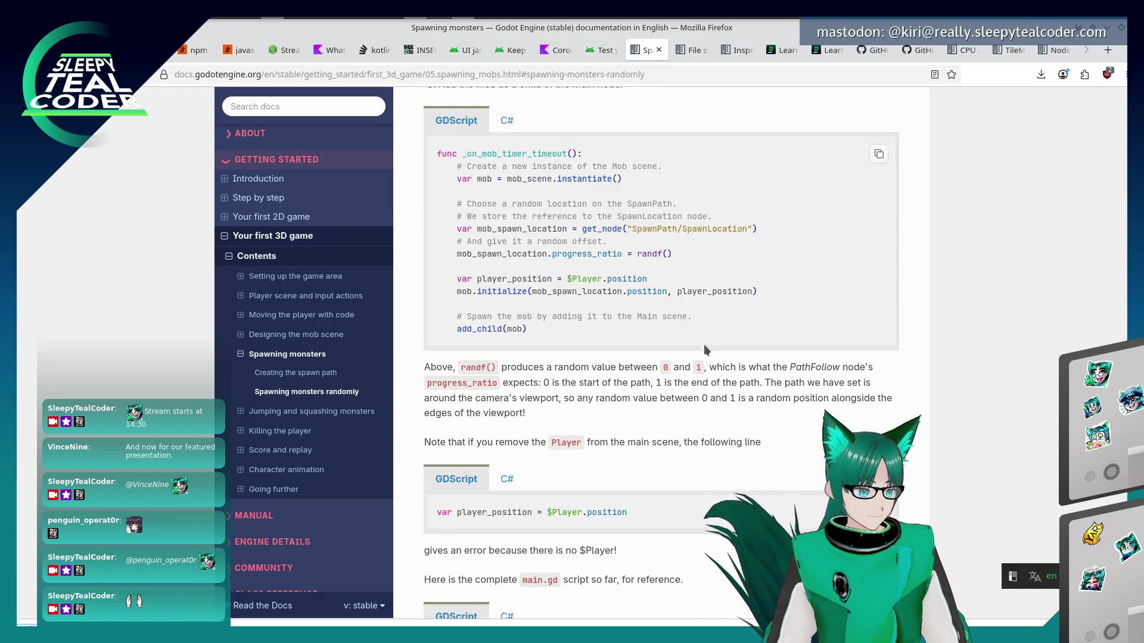
pyautogui.hotkey('alt', 'Tab')
pyautogui.click(539, 318)
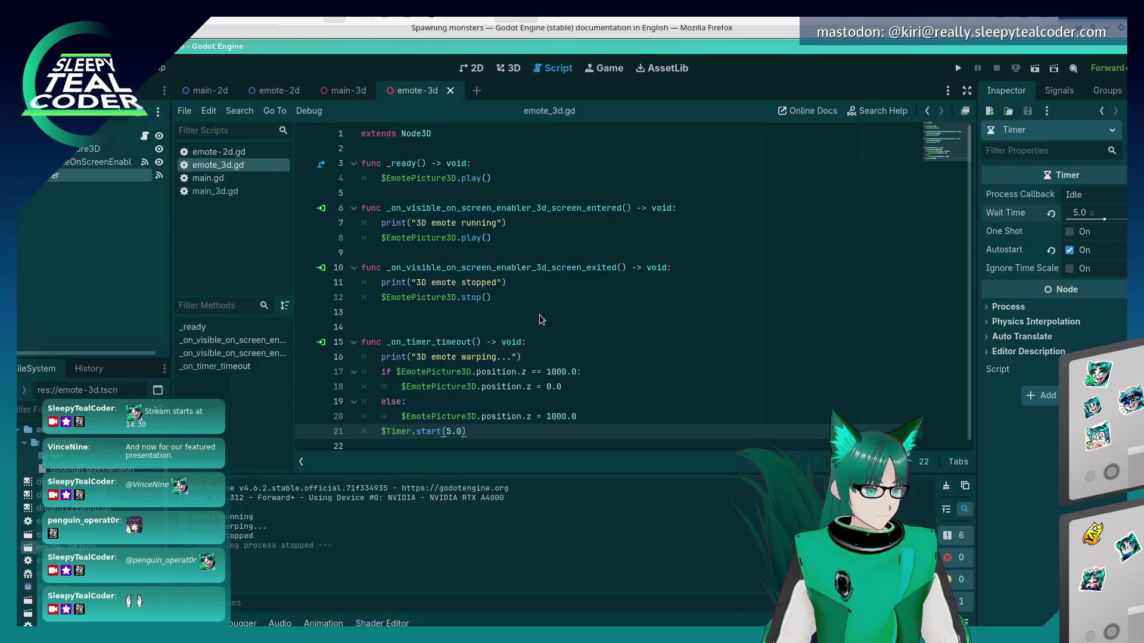
# - Set a breakpoint on line 21's $Timer.start(5.0) and run the project
pyautogui.click(306, 431)
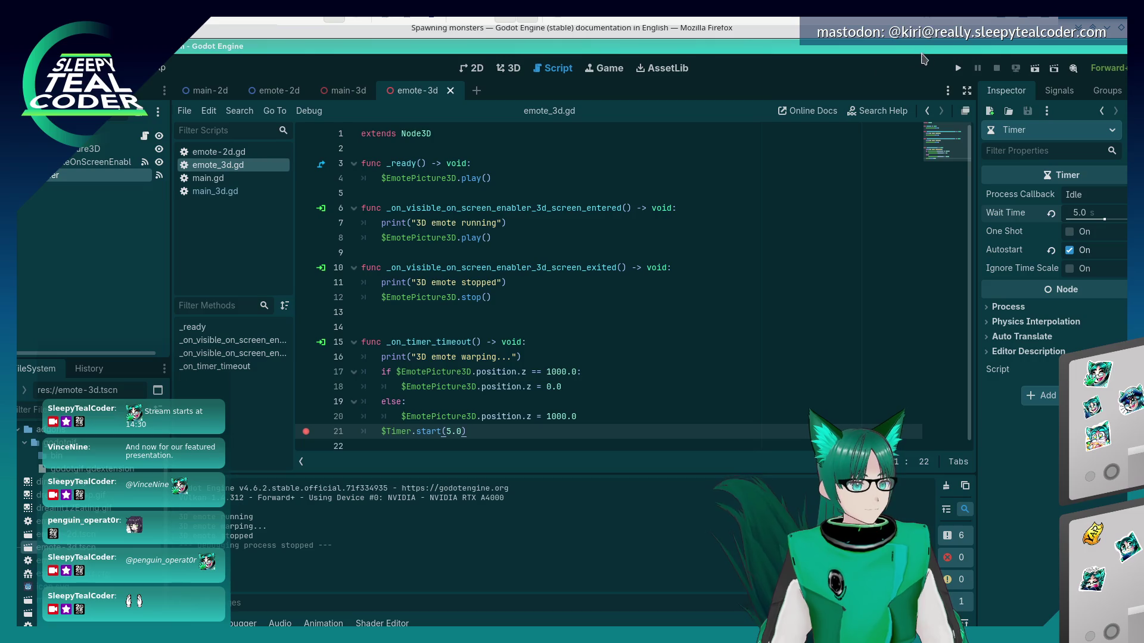
pyautogui.click(957, 68)
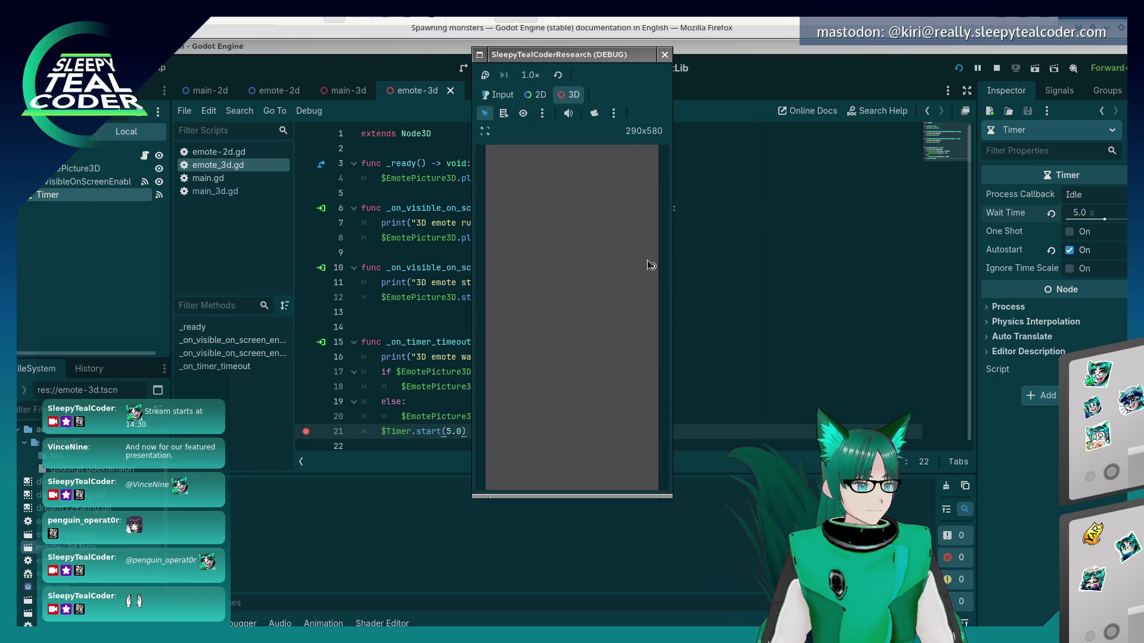